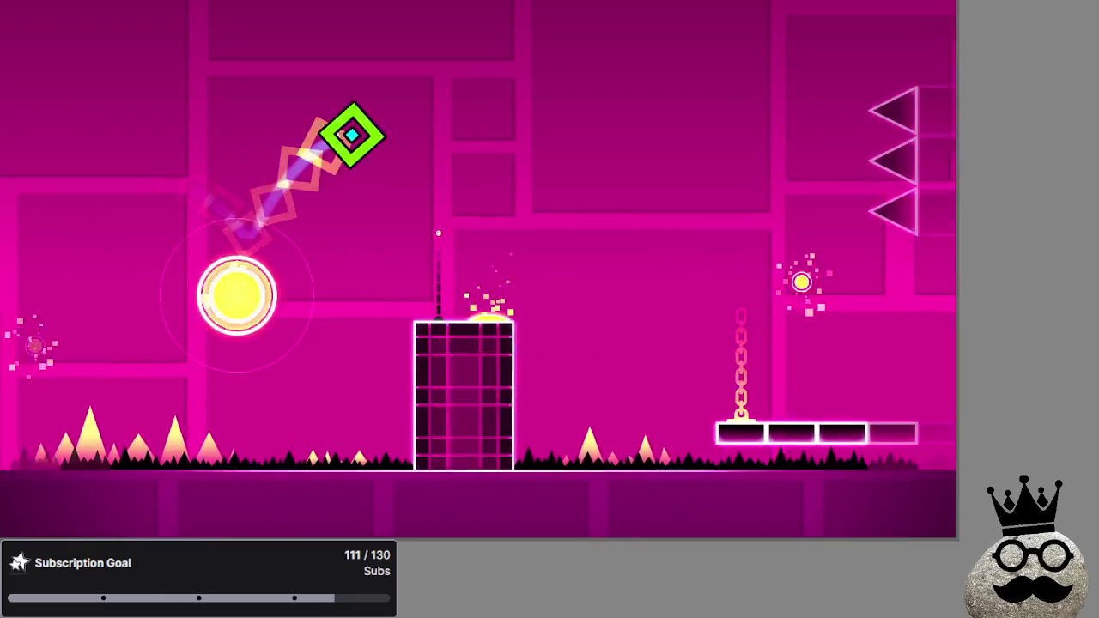
Clear Polargeist's opening platforms, the ship section and the spikes up the pillar staircase.
key("space")
key("space")
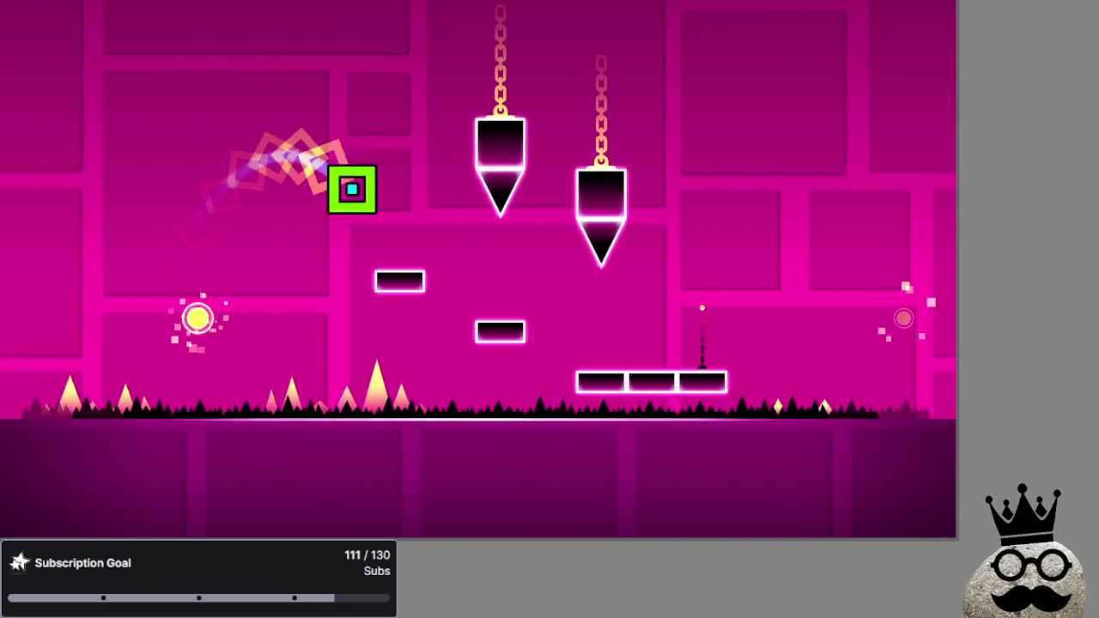
key("space")
key("space")
key("space")
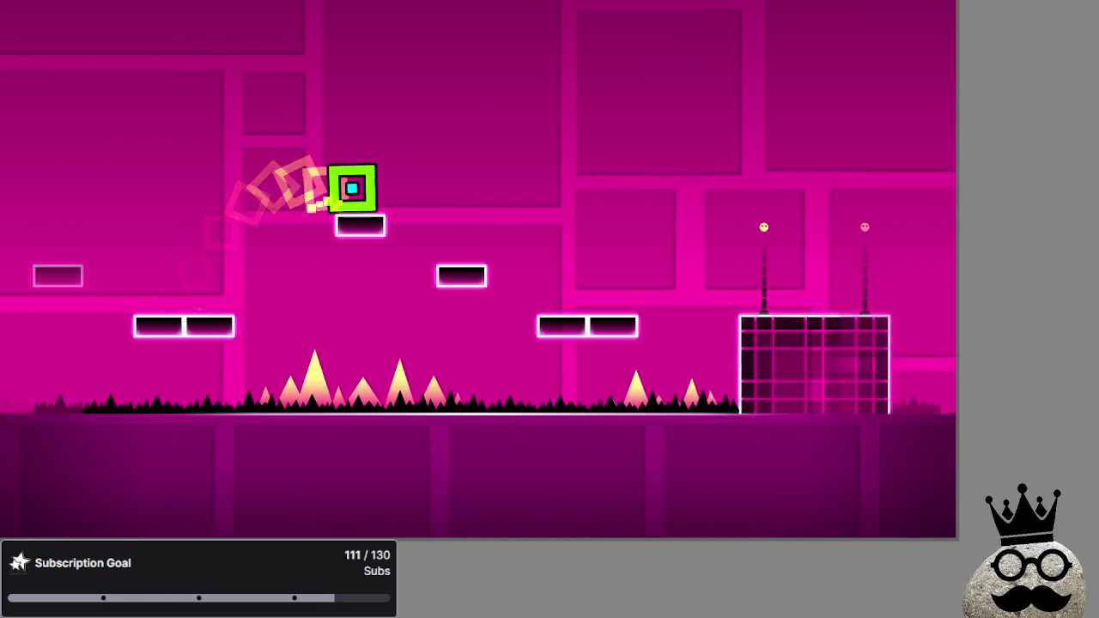
key("space")
key("space")
key("space")
key("space")
key("space")
key("space")
key("space")
key("space")
key("space")
key("space")
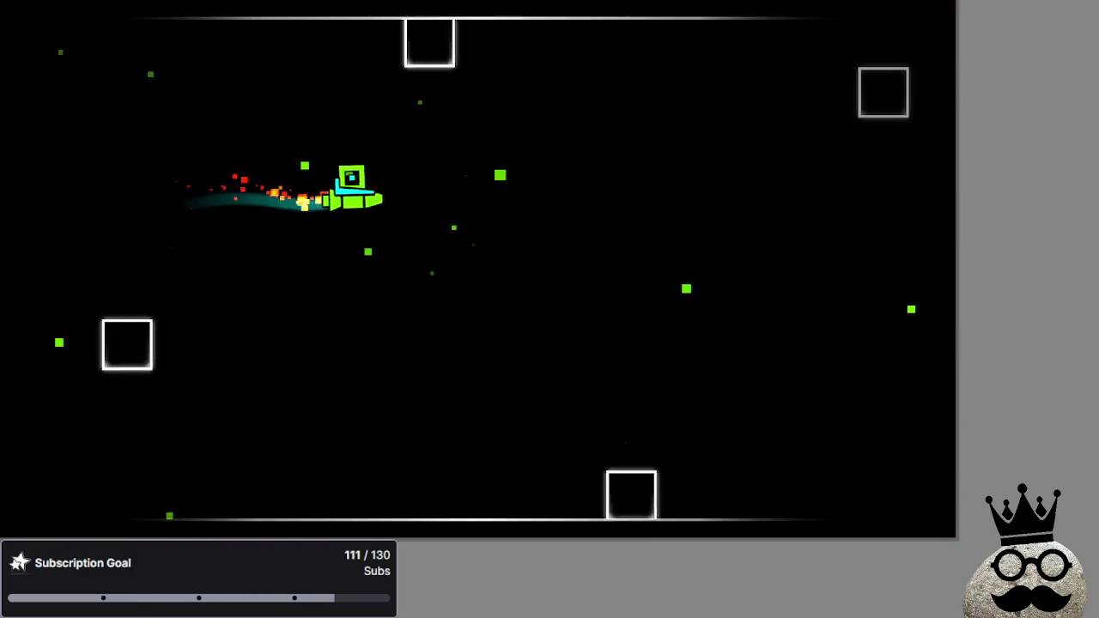
key("space")
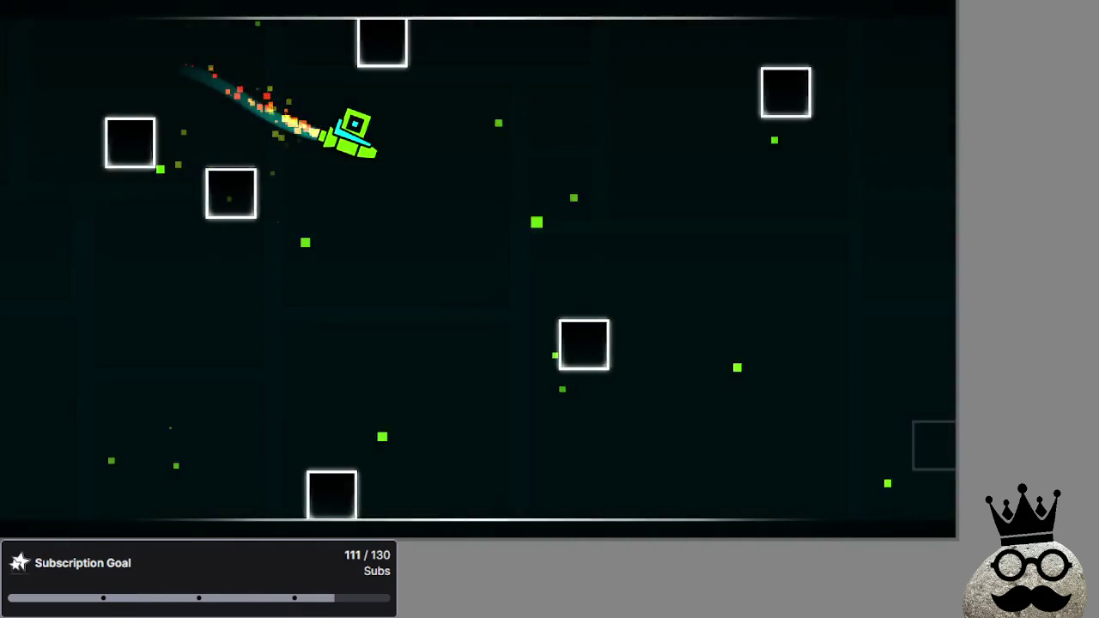
key("space")
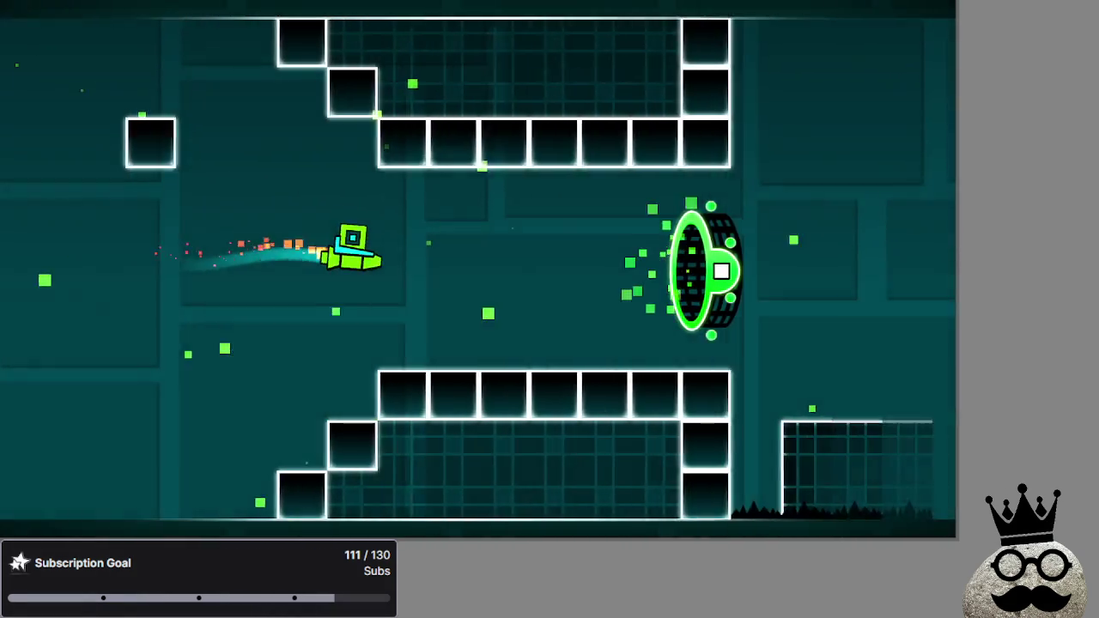
key("space")
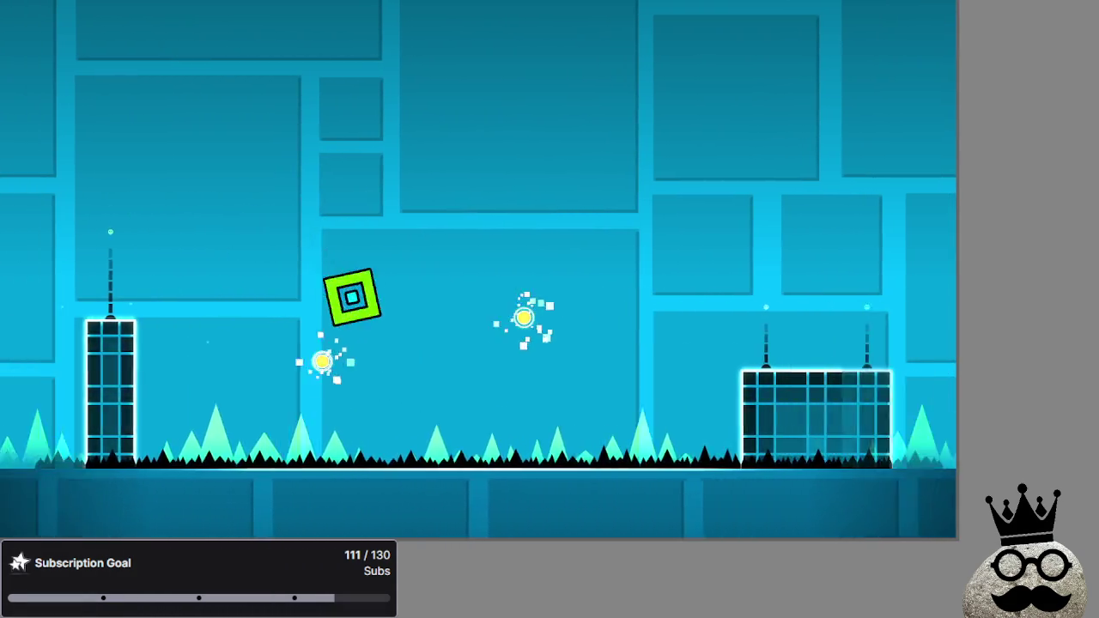
key("space")
key("space")
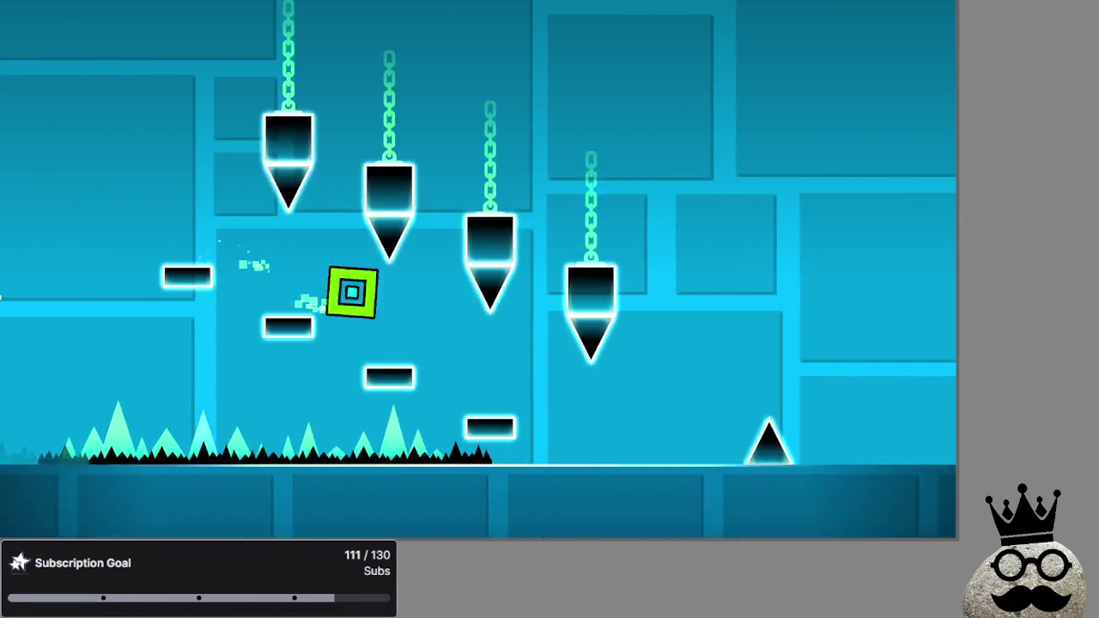
key("space")
key("space")
key("space")
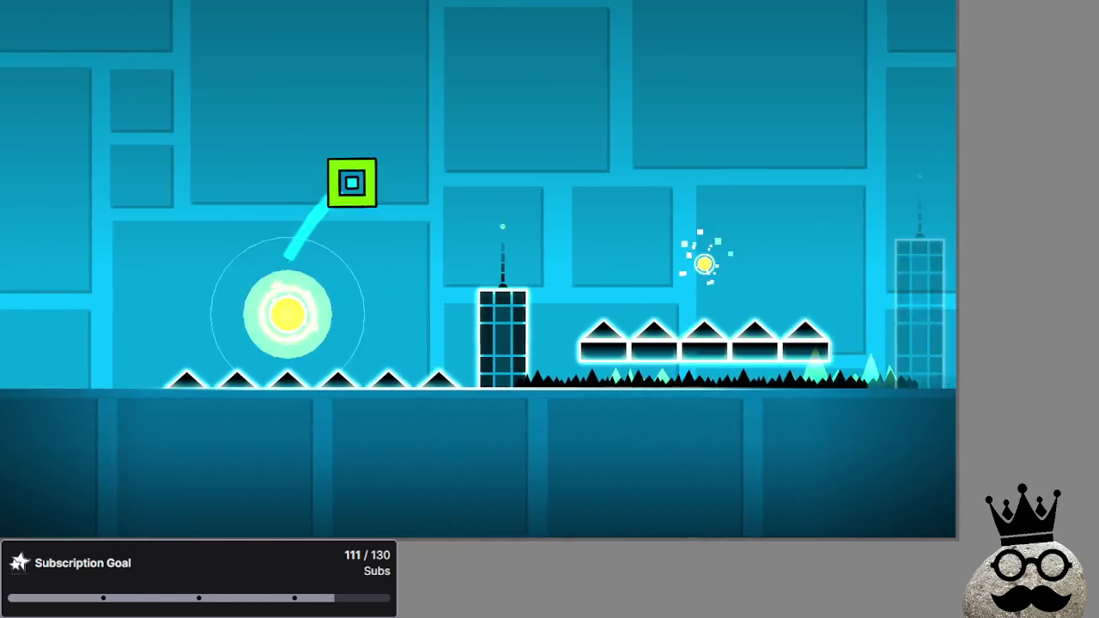
key("space")
key("space")
key("space")
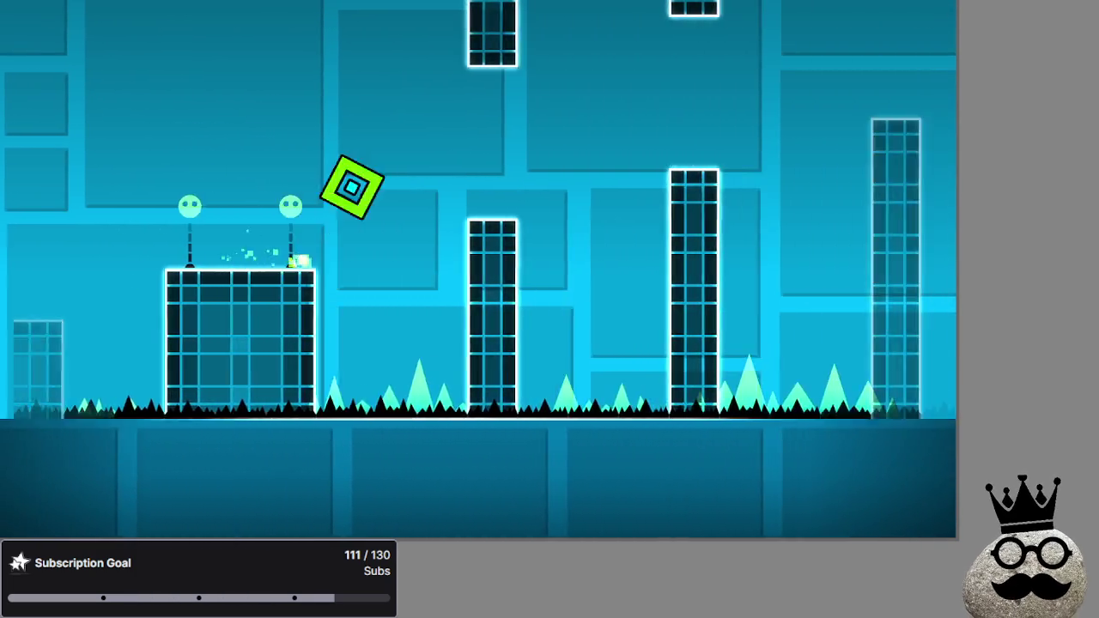
key("space")
key("space")
key("space")
key("space")
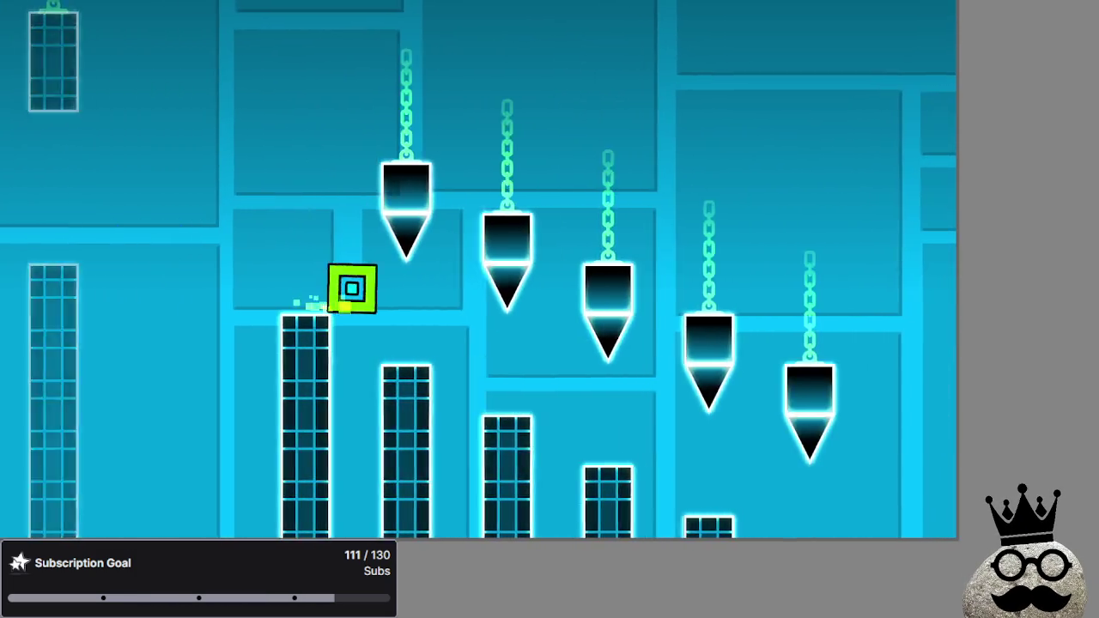
key("space")
key("space")
key("space")
key("space")
key("space")
key("space")
key("space")
Use the yellow orbs and pillars to clear the remaining spikes through the green section.
key("space")
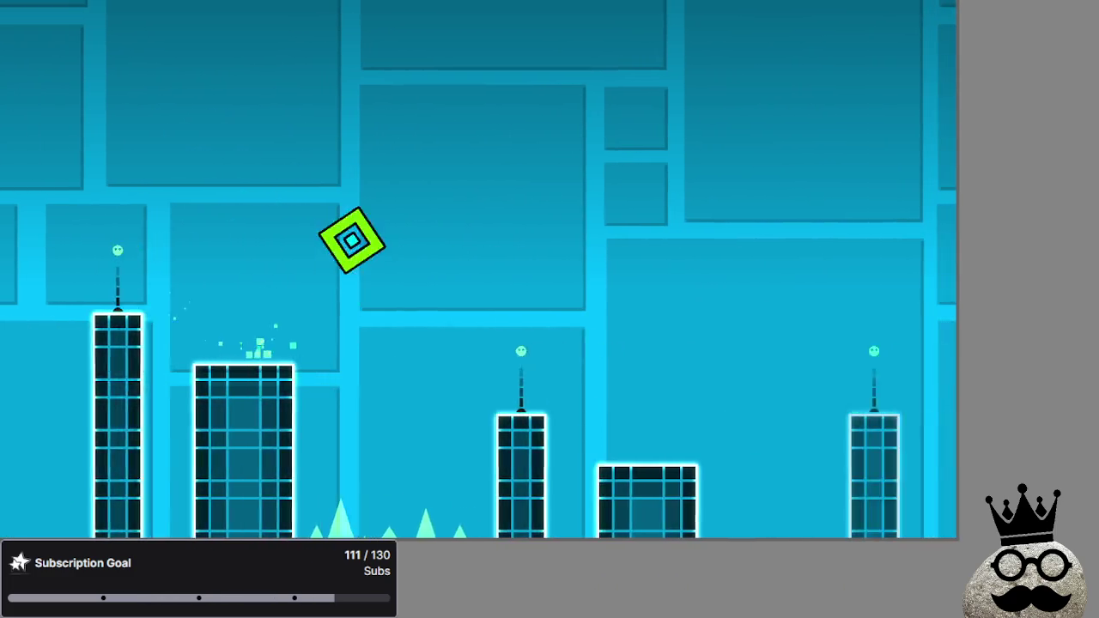
key("space")
key("space")
key("space")
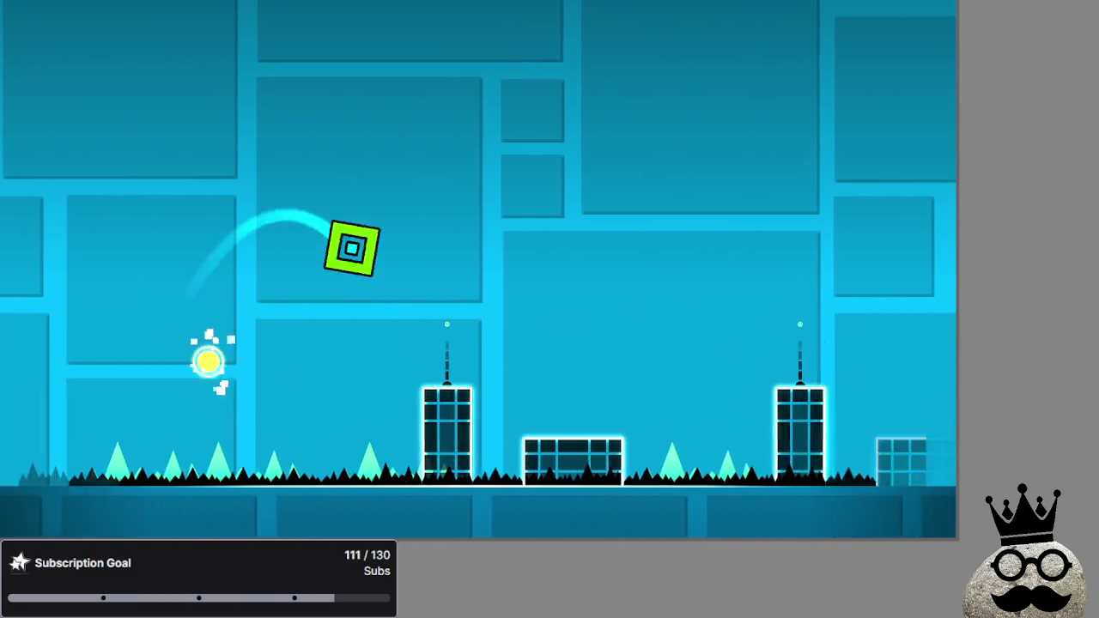
key("space")
key("space")
key("space")
key("space")
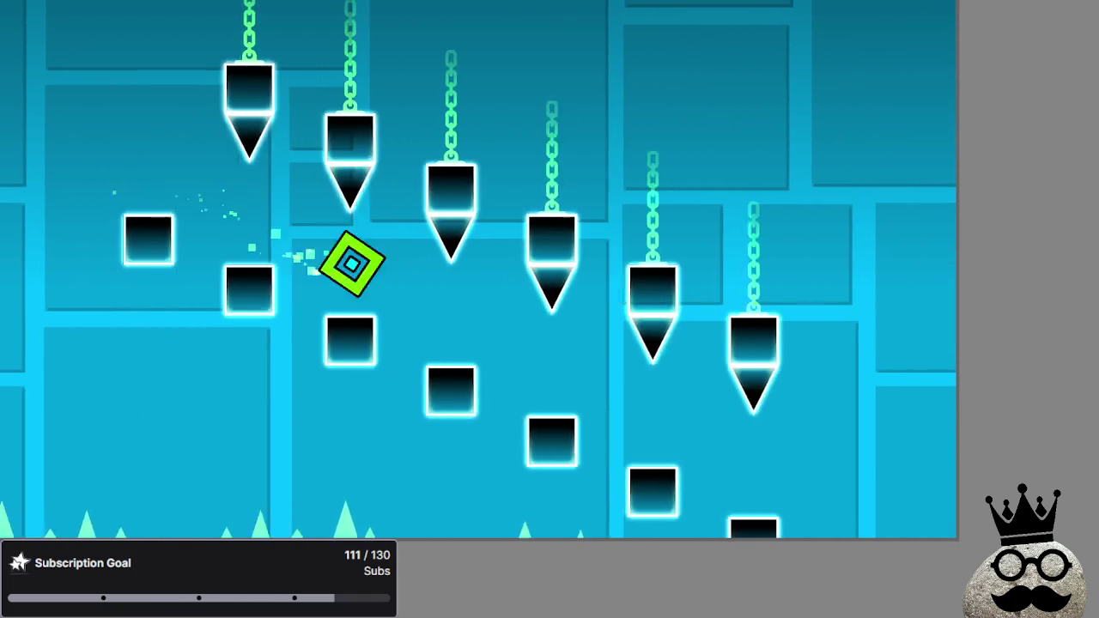
key("space")
key("space")
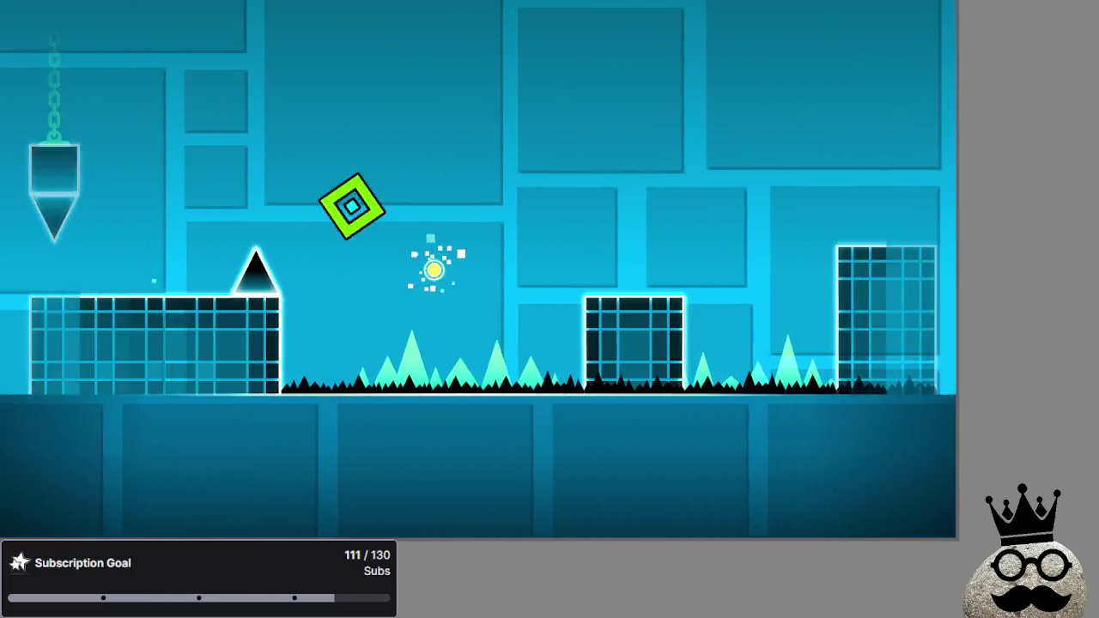
key("space")
key("space")
key("space")
key("space")
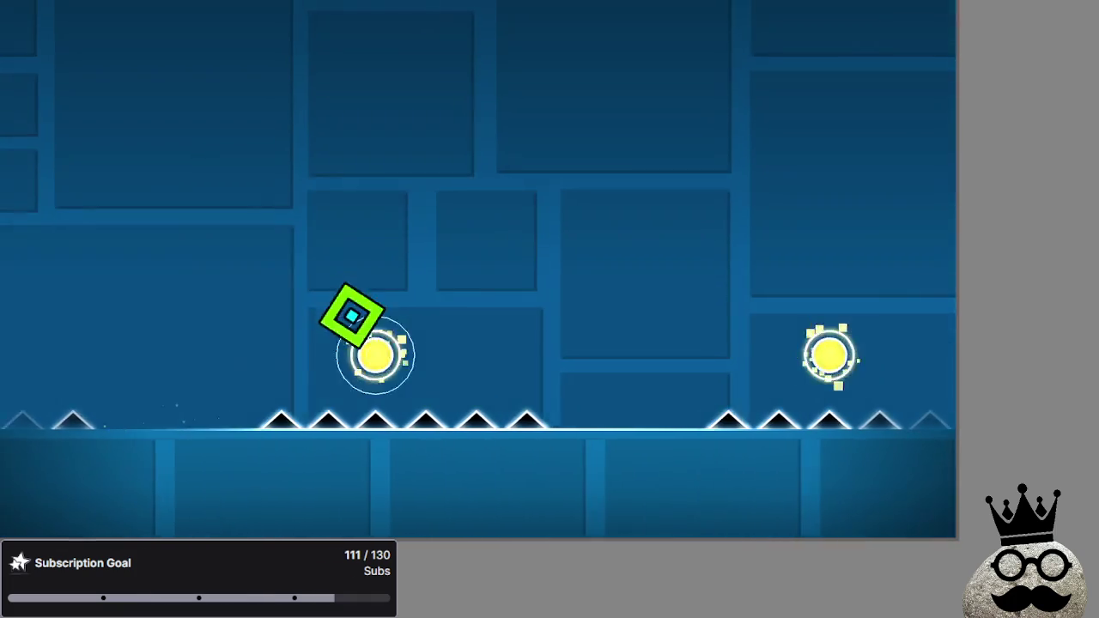
key("space")
key("space")
key("space")
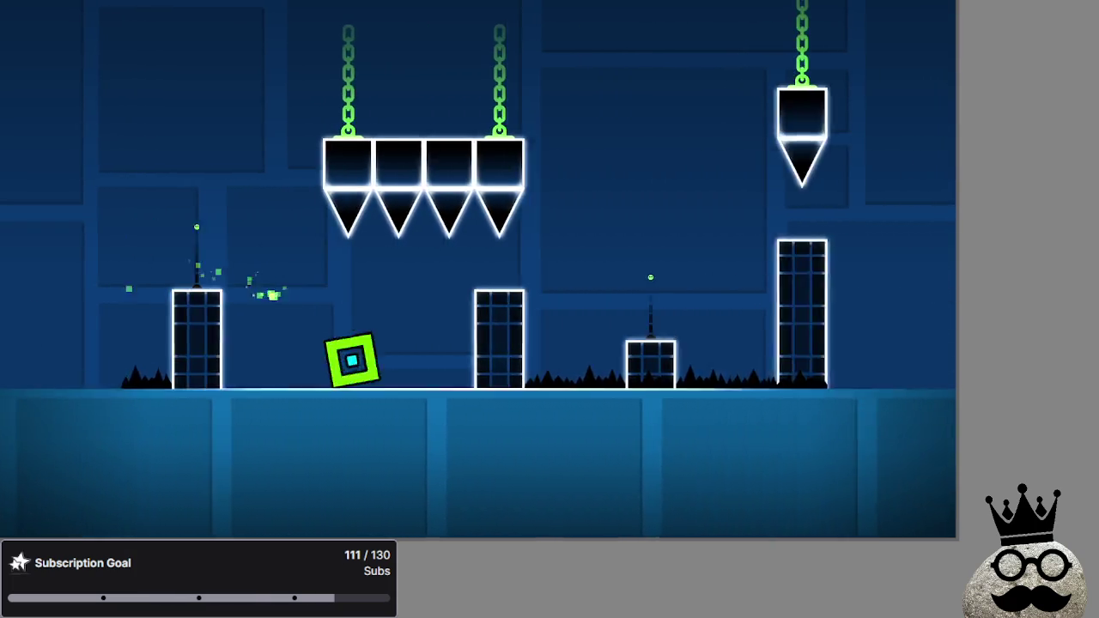
key("space")
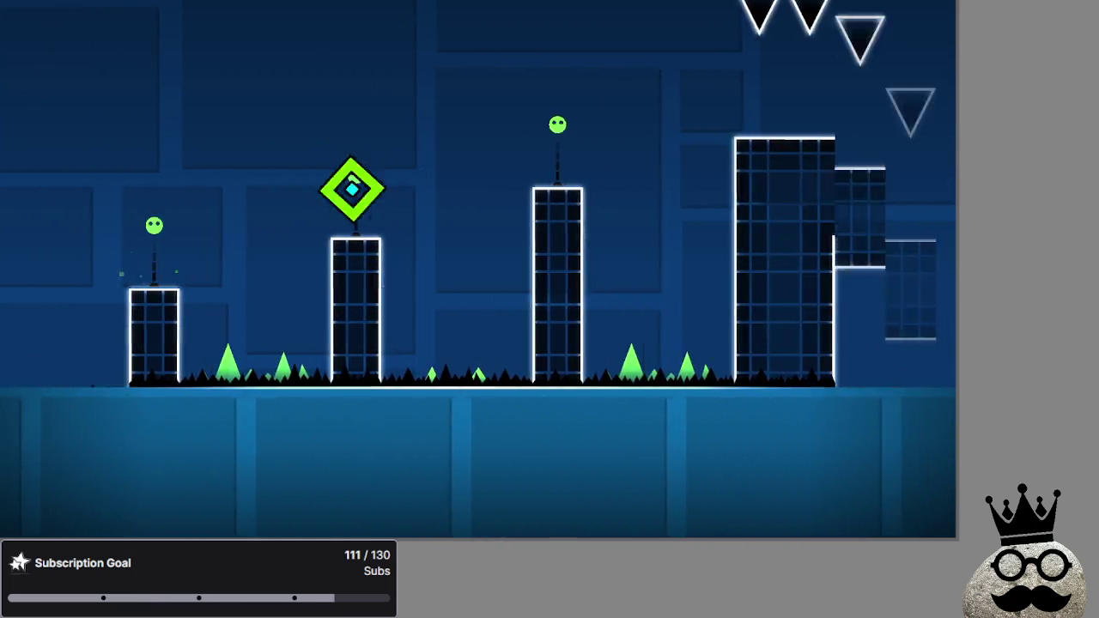
key("space")
key("space")
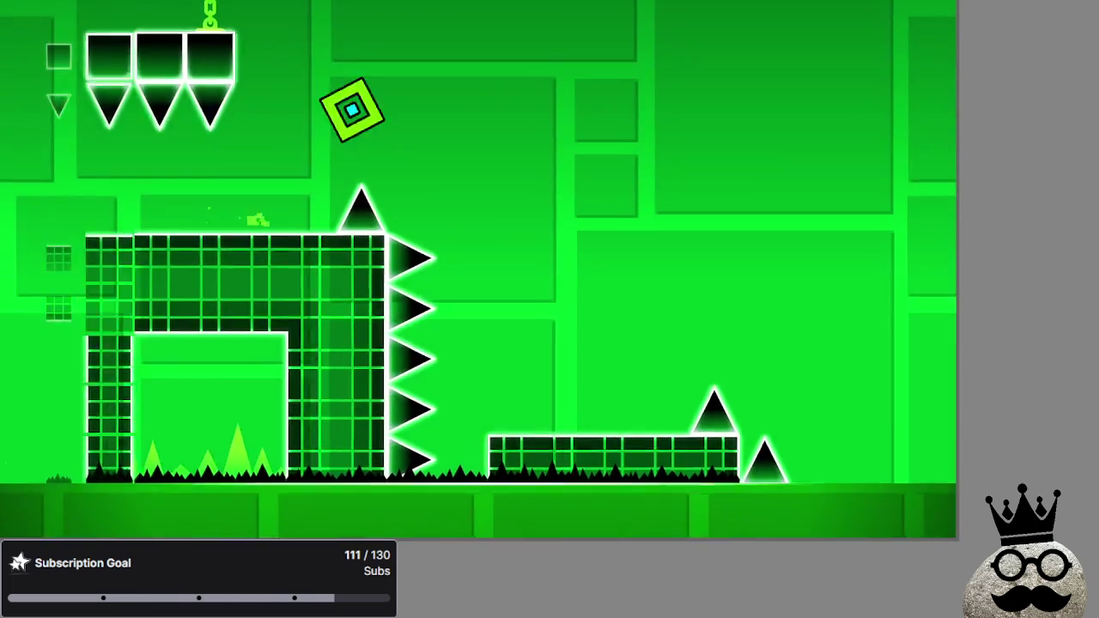
key("space")
key("space")
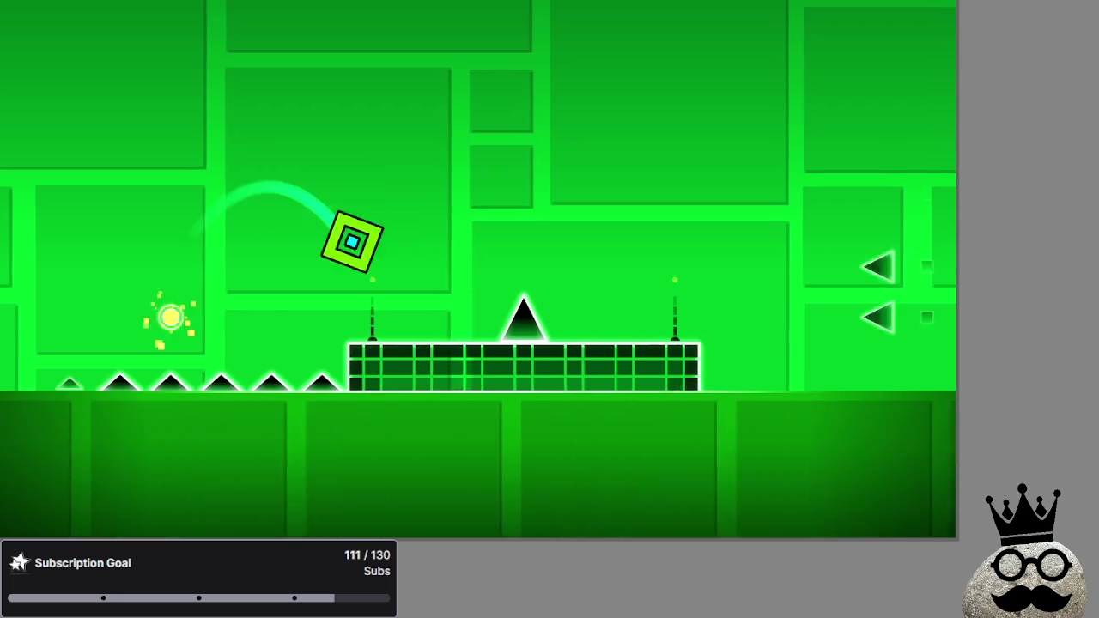
key("space")
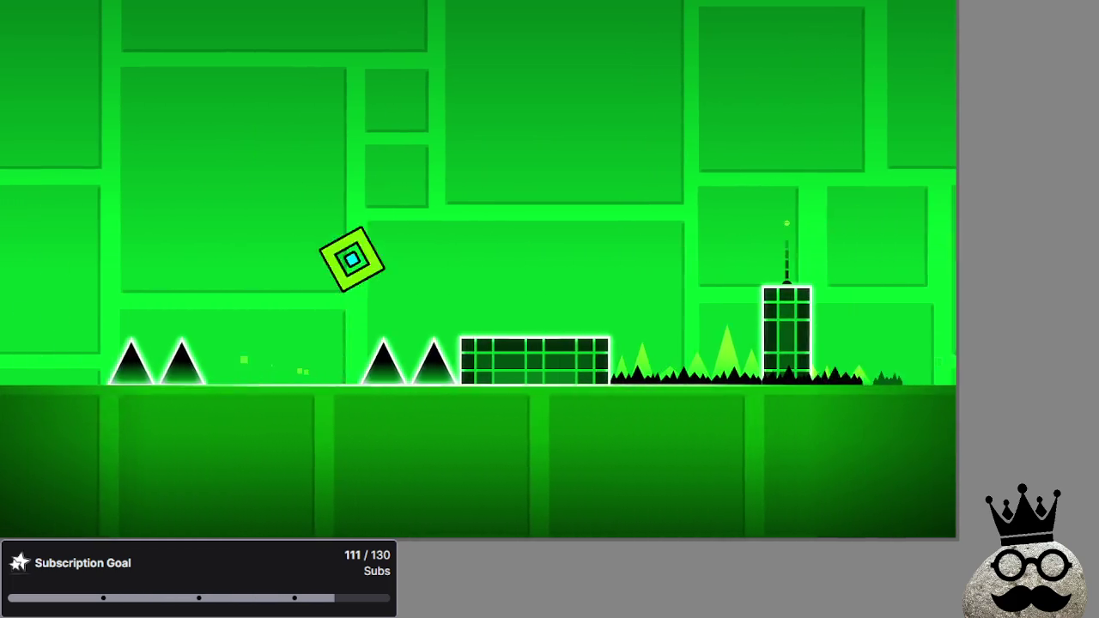
key("space")
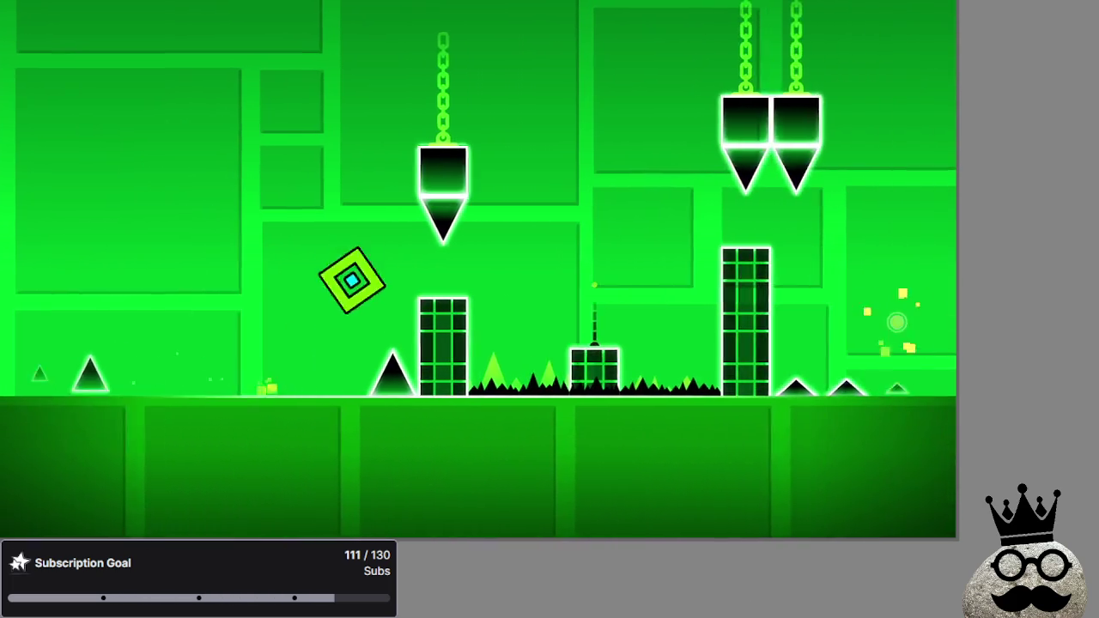
key("space")
key("space")
key("space")
key("space")
key("space")
key("space")
key("space")
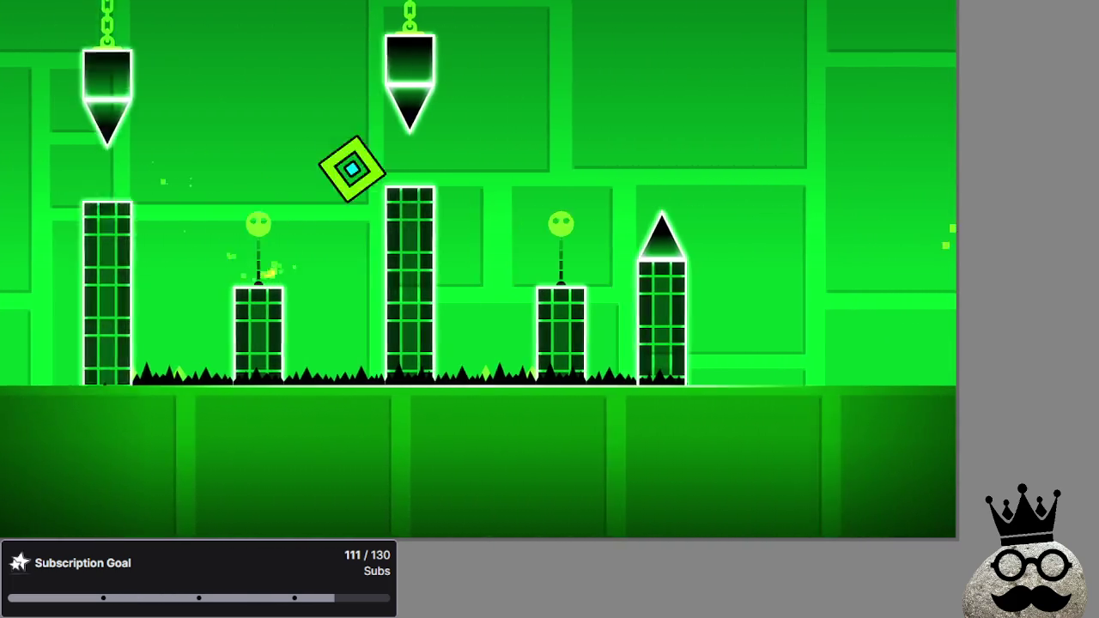
key("space")
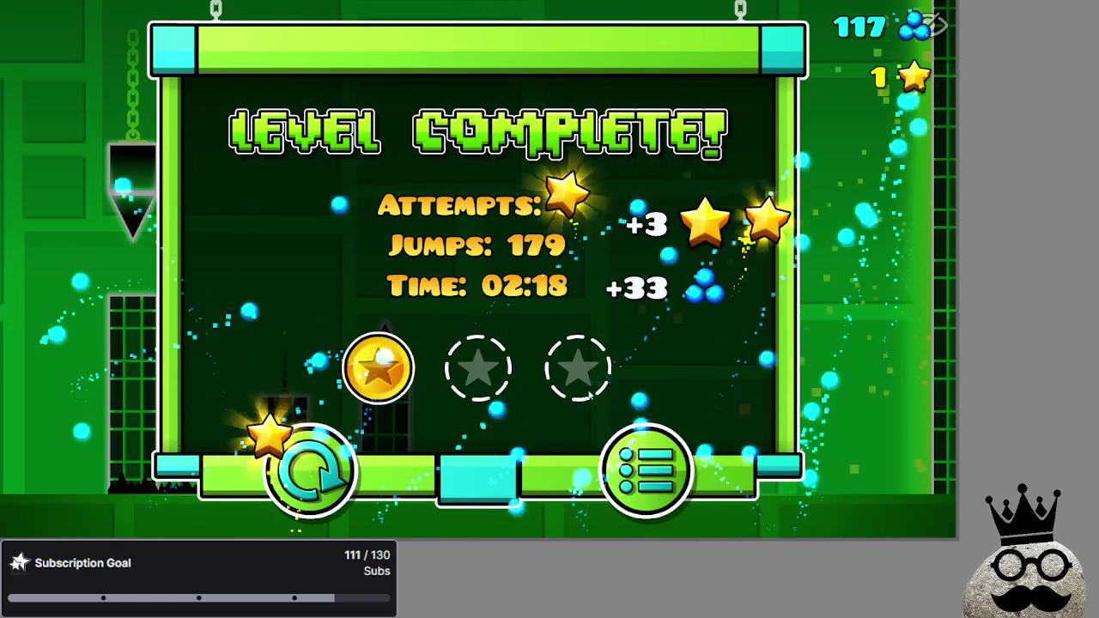
Leave the Polargeist results and open the main level list.
left_click(662, 500)
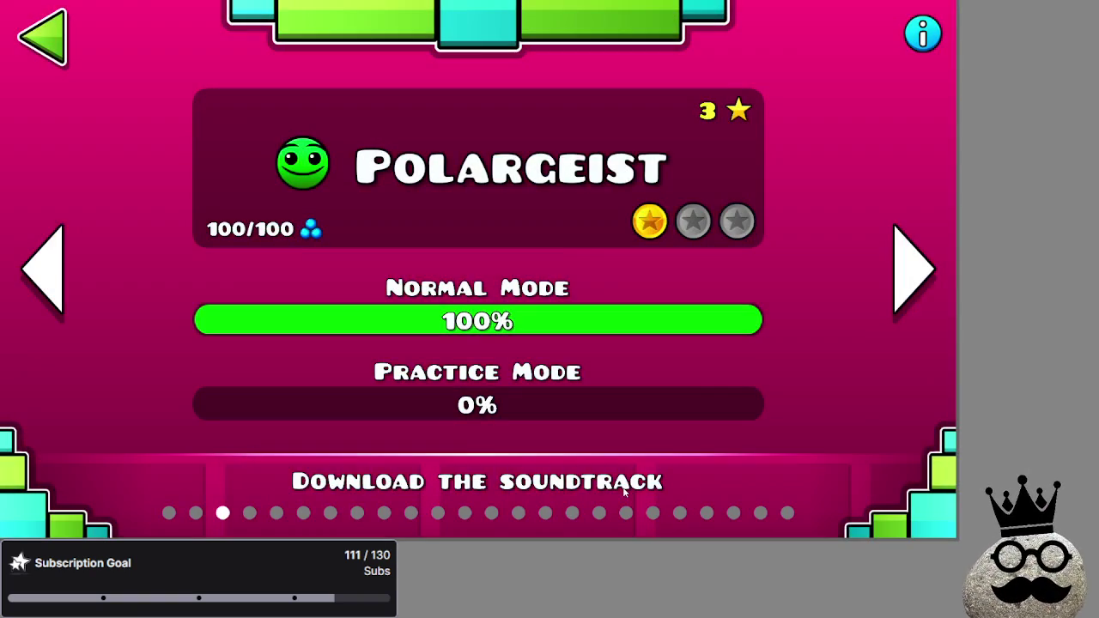
left_click(14, 31)
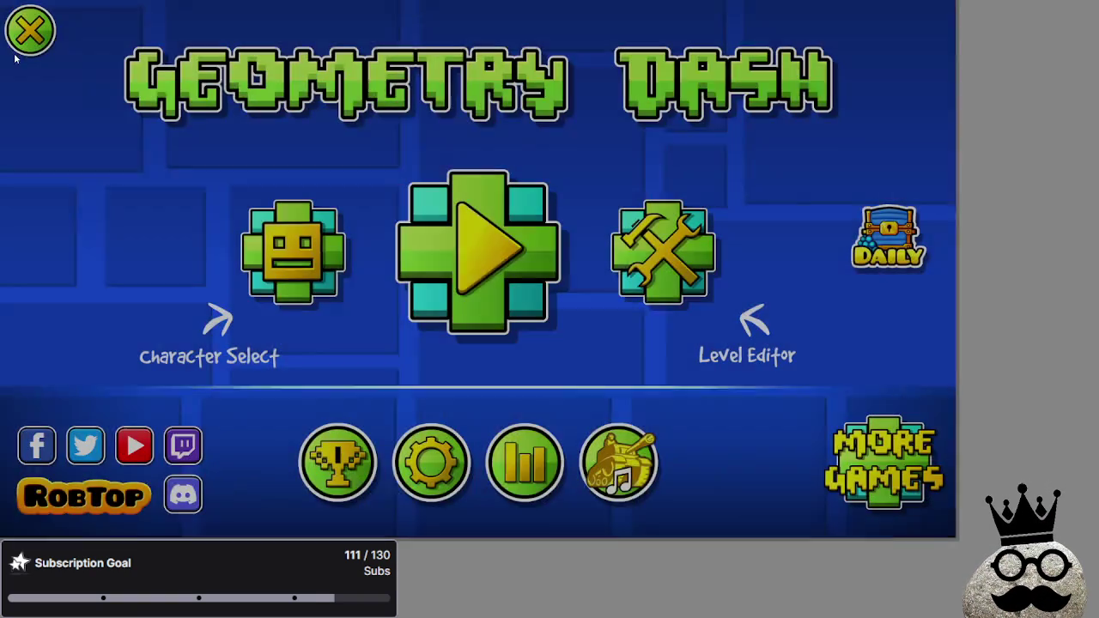
left_click(453, 275)
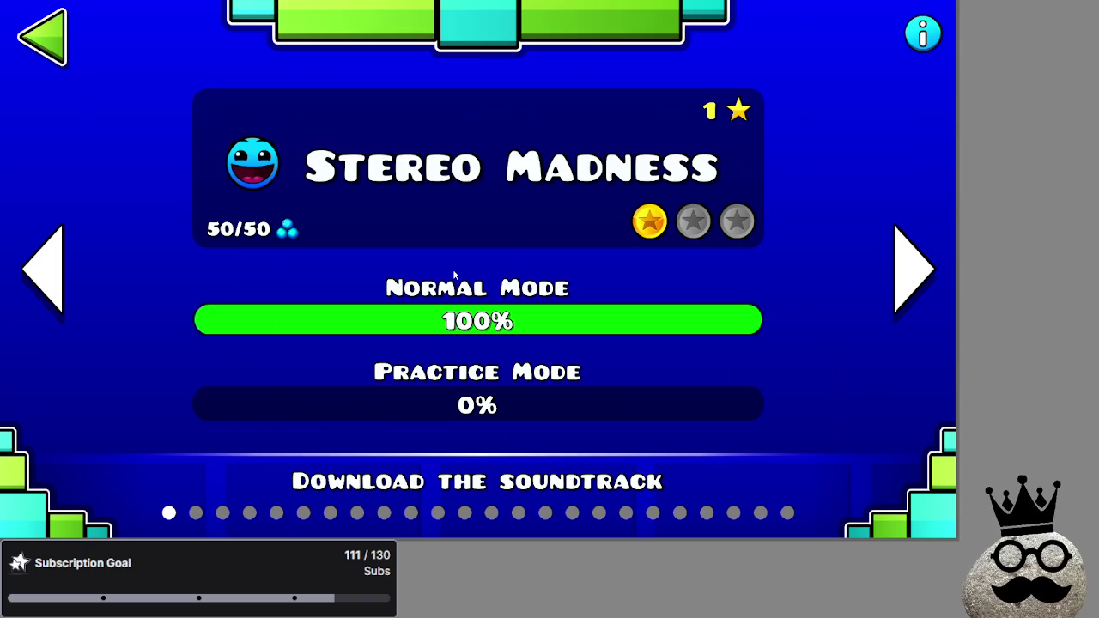
Page back through the levels to Electroman Adventures and start it.
left_click(33, 273)
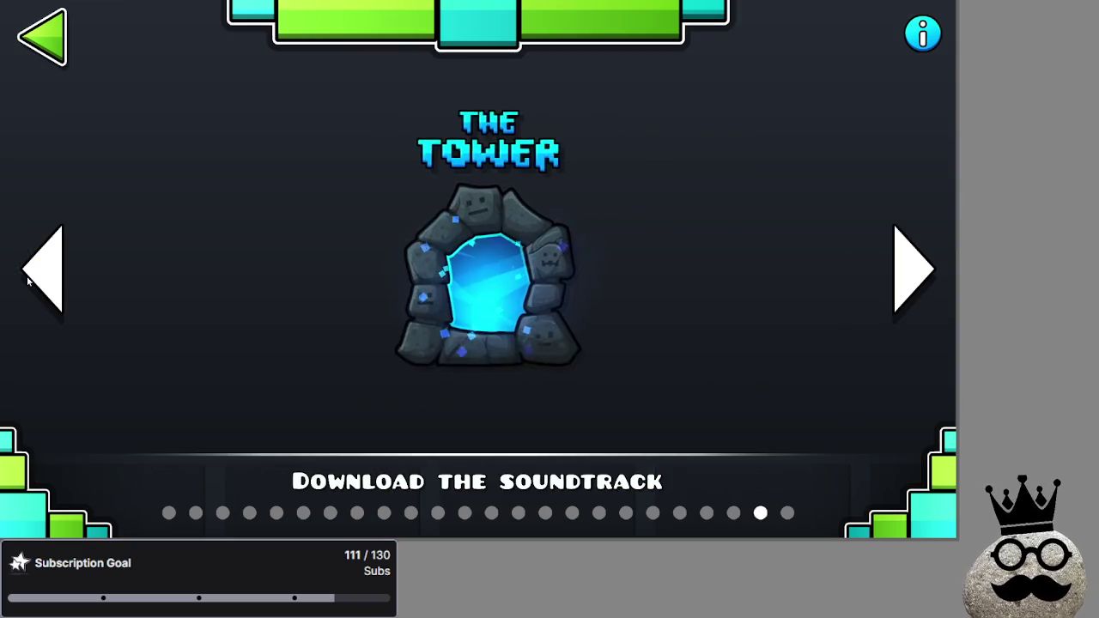
left_click(29, 277)
left_click(27, 281)
left_click(28, 281)
left_click(27, 281)
left_click(28, 281)
left_click(28, 281)
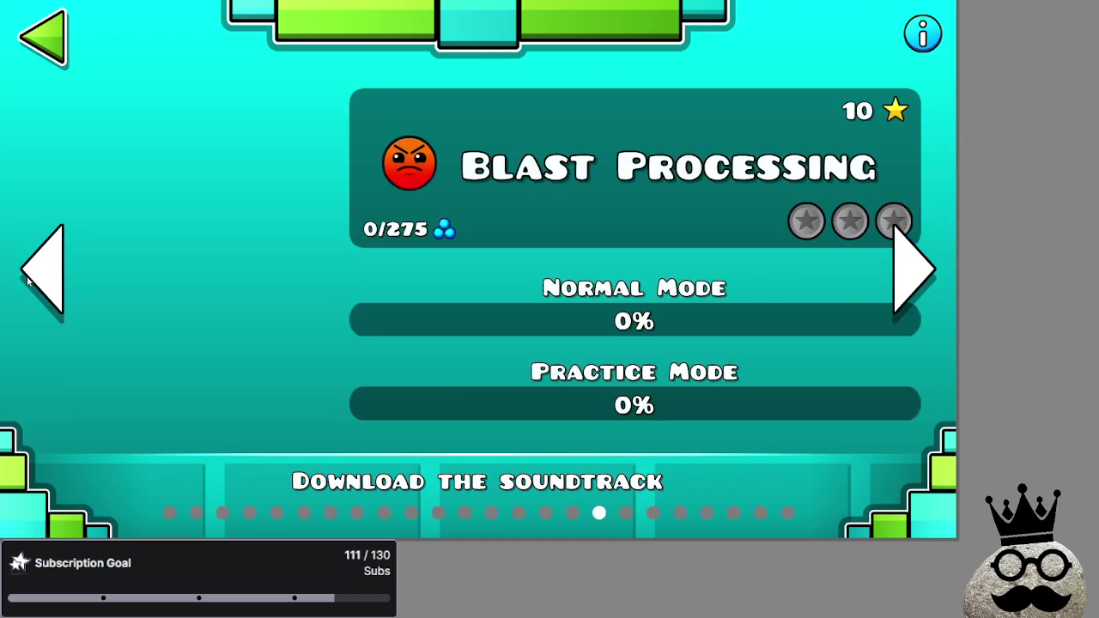
left_click(27, 281)
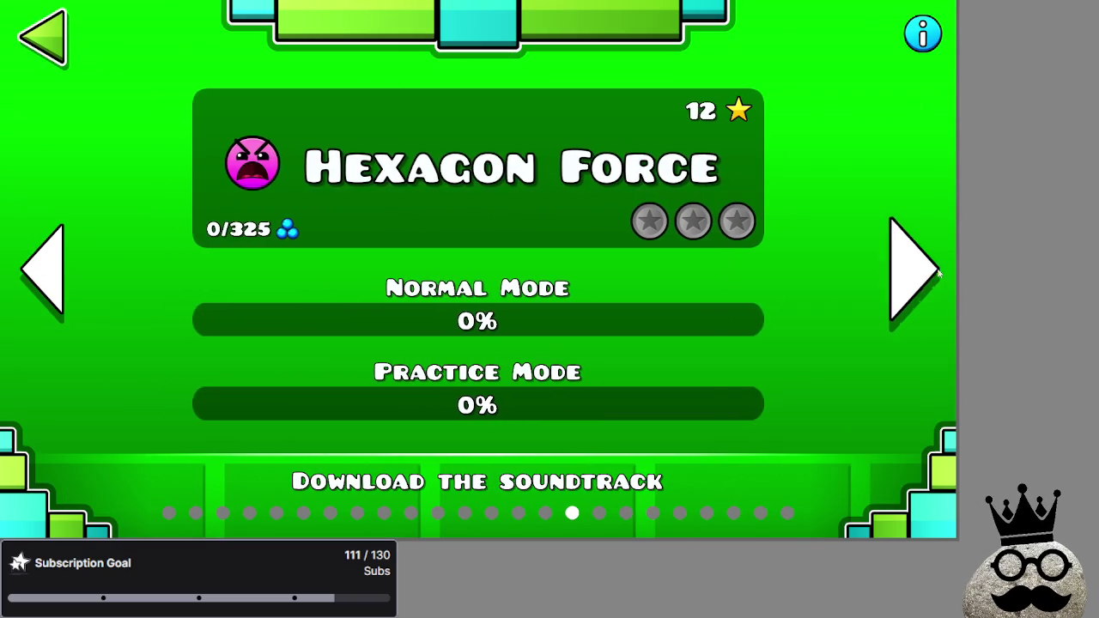
left_click(936, 273)
left_click(37, 298)
left_click(38, 298)
left_click(38, 298)
left_click(37, 298)
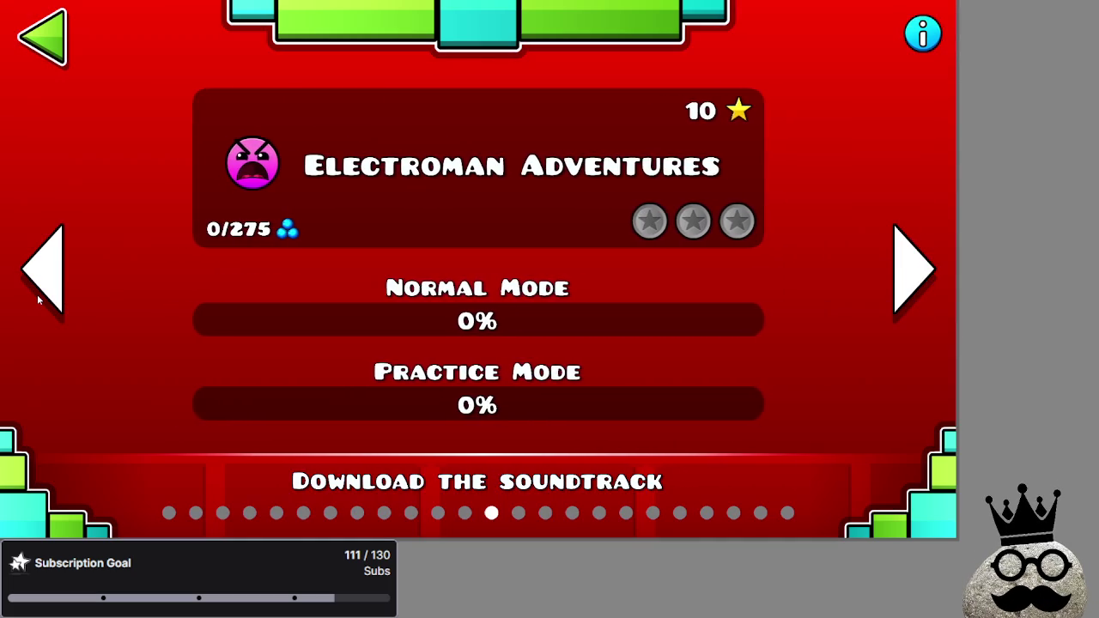
left_click(554, 229)
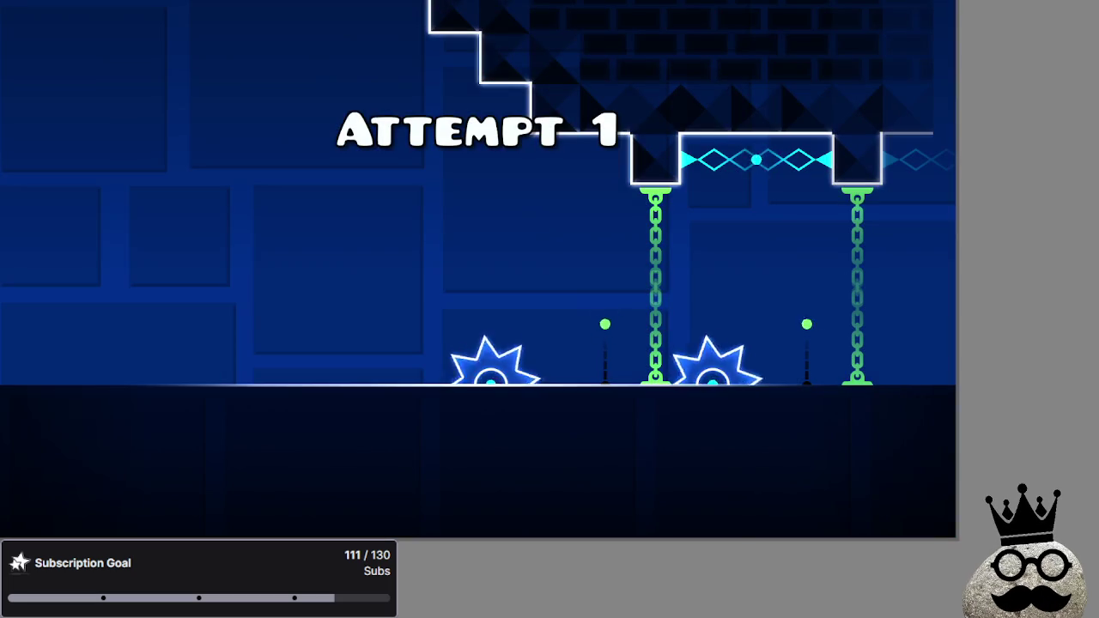
Jump over Electroman Adventures' opening spikes, orbs and hanging blocks.
key("space")
key("space")
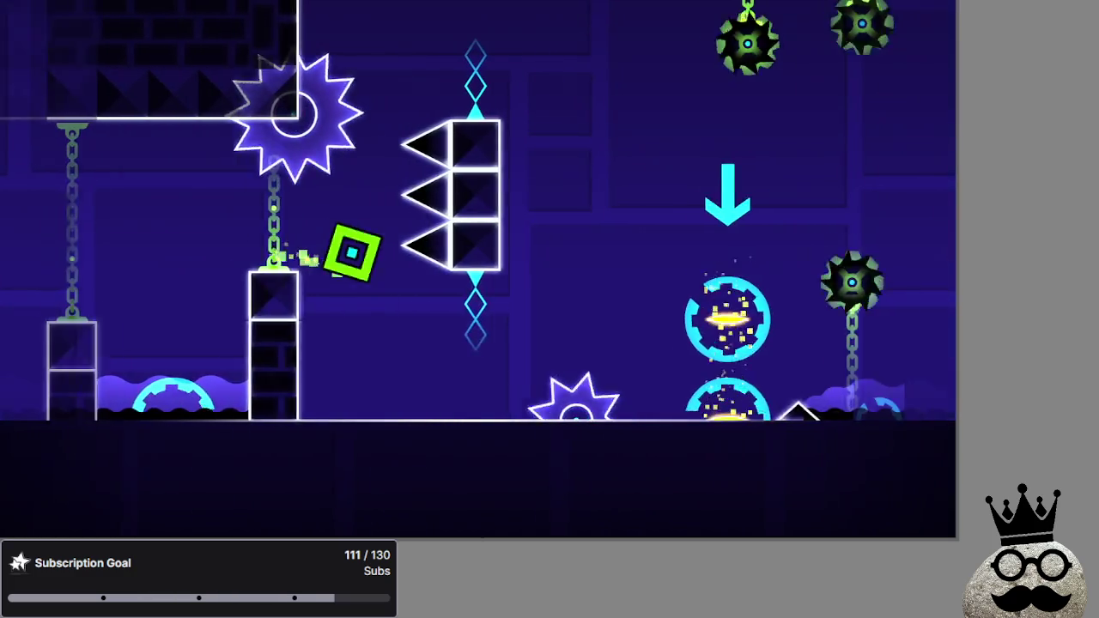
key("space")
key("space")
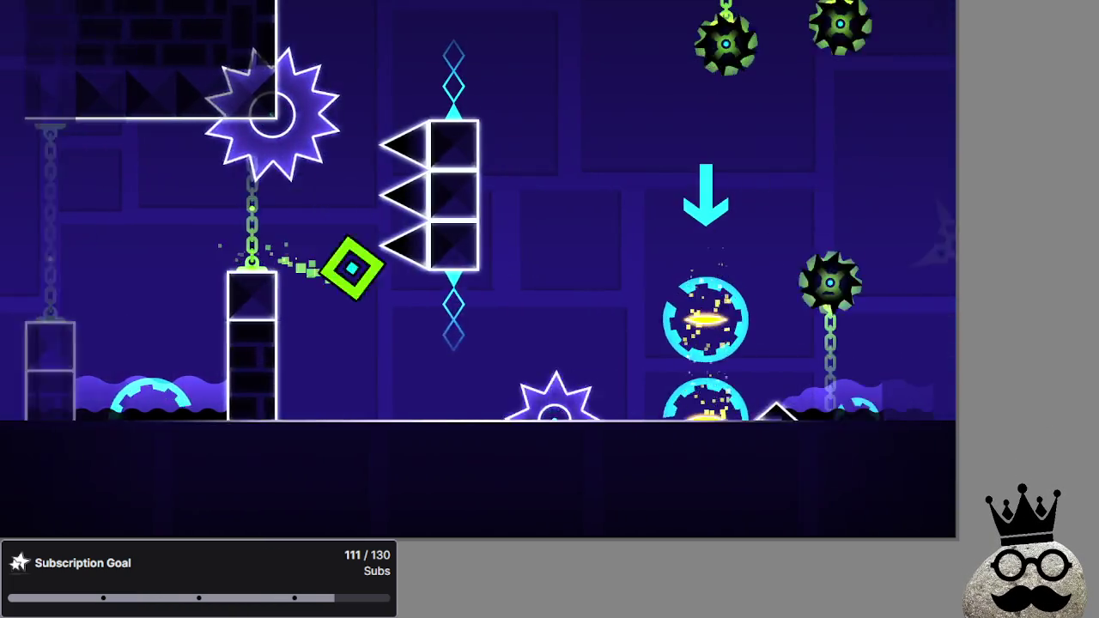
key("space")
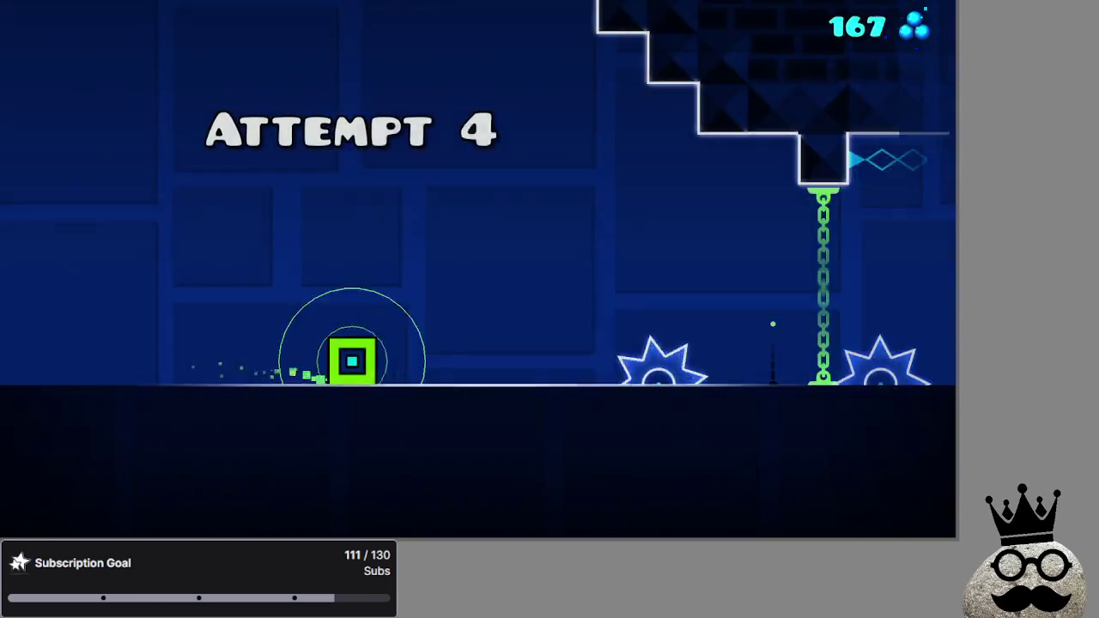
key("space")
key("space")
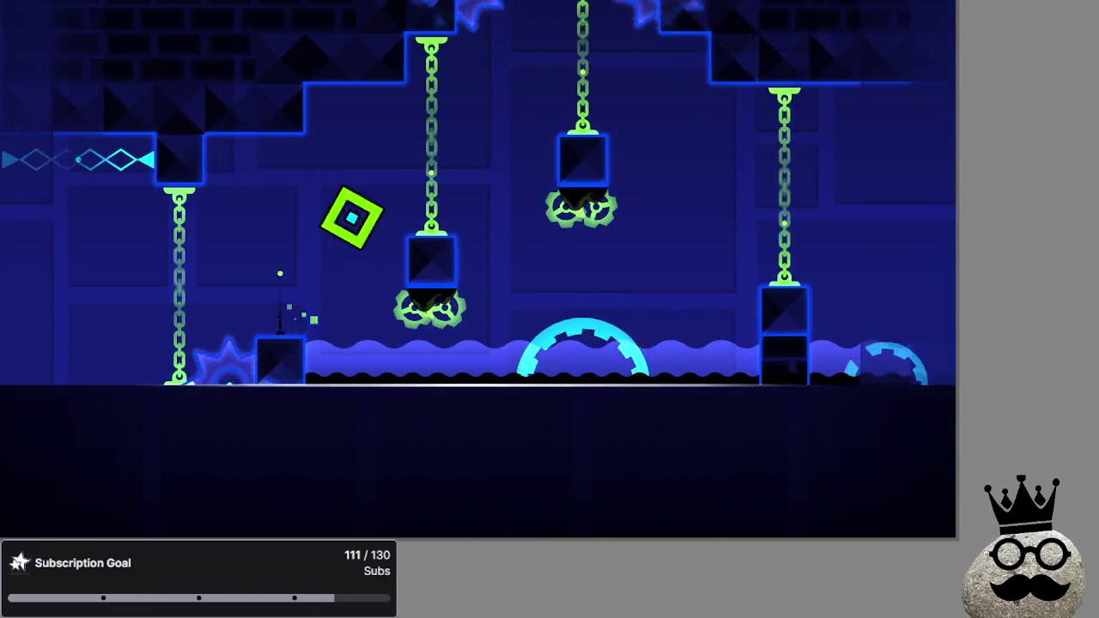
key("space")
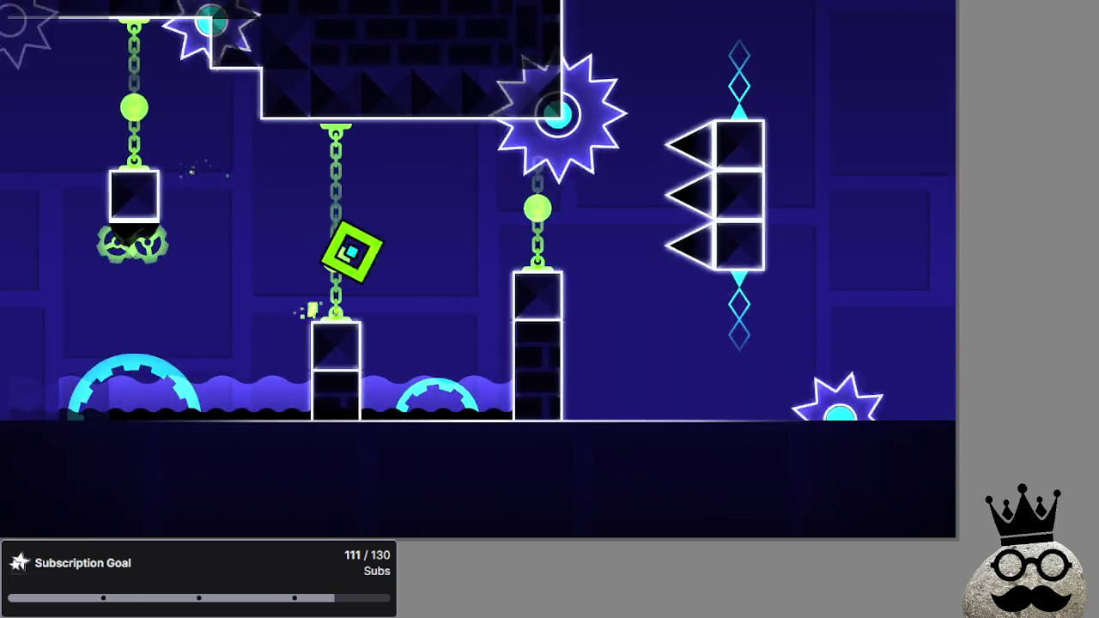
key("space")
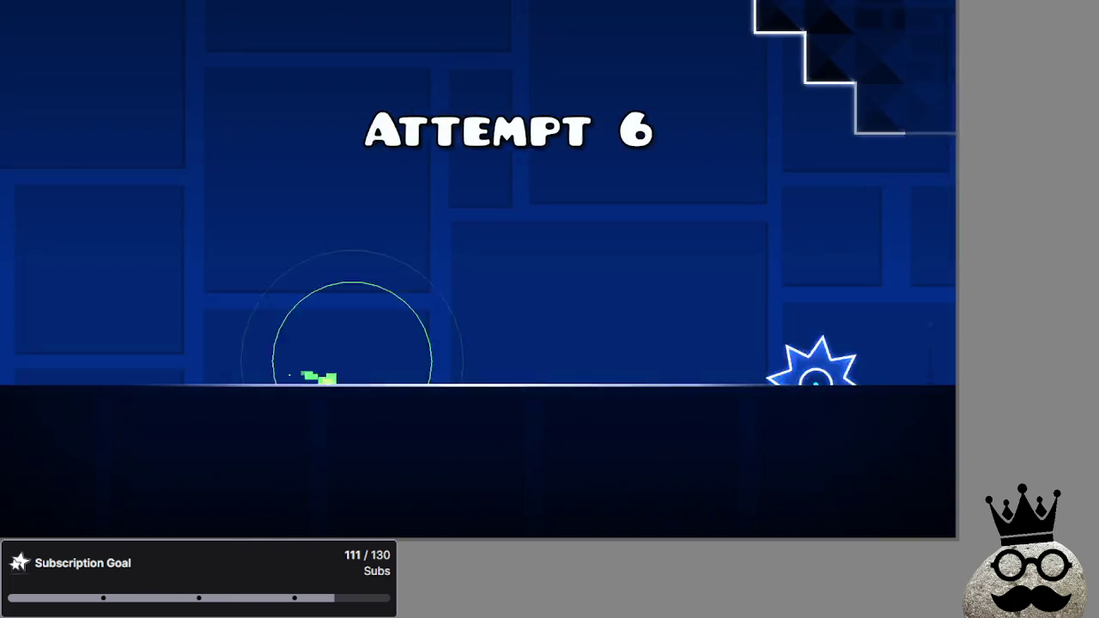
key("space")
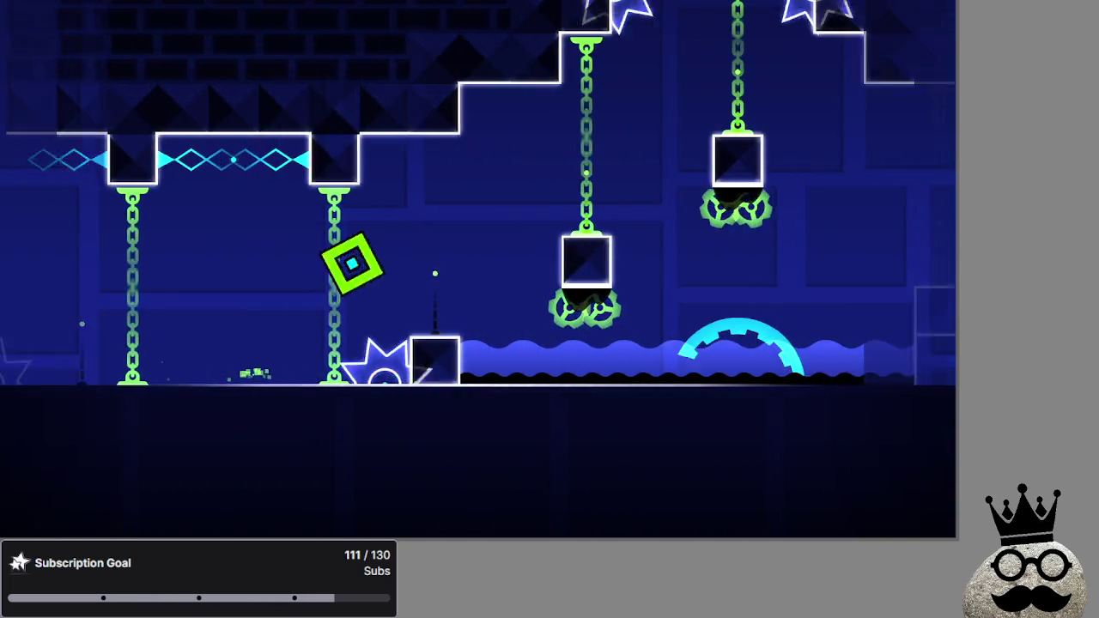
key("space")
key("space")
key("space")
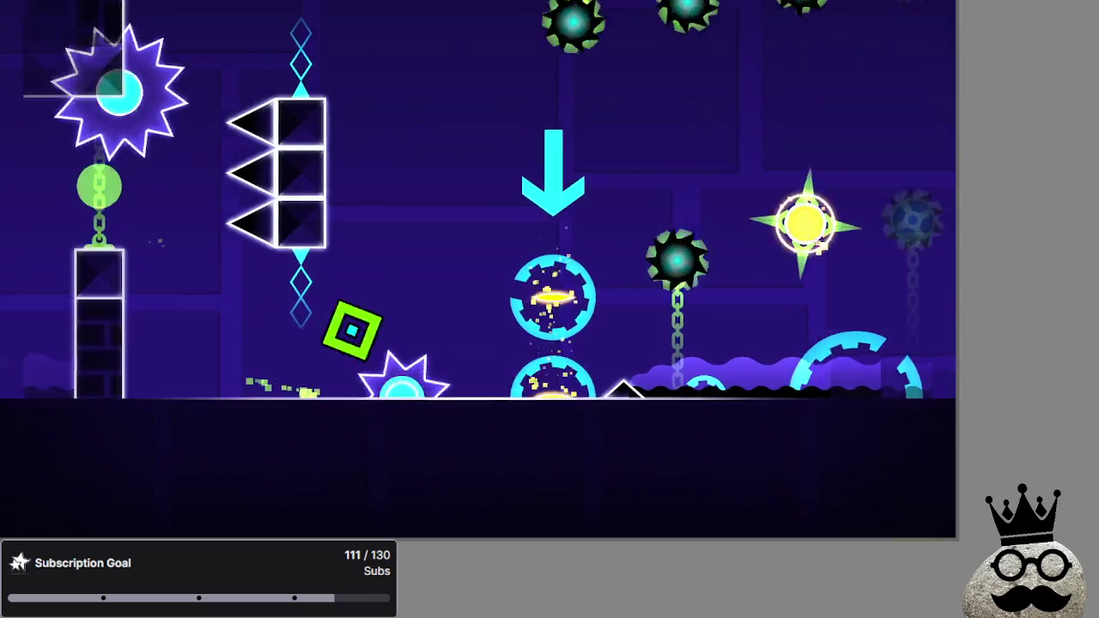
Push past the orb and pillars to a 12% best, then pause and exit to level select.
key("space")
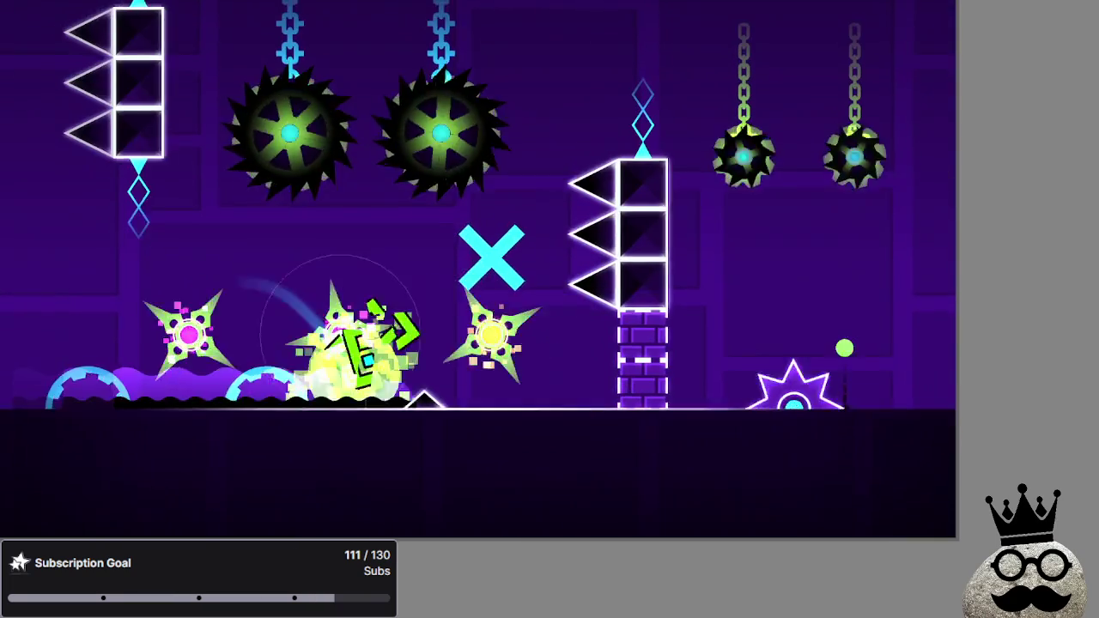
key("space")
key("space")
key("space")
key("space")
key("space")
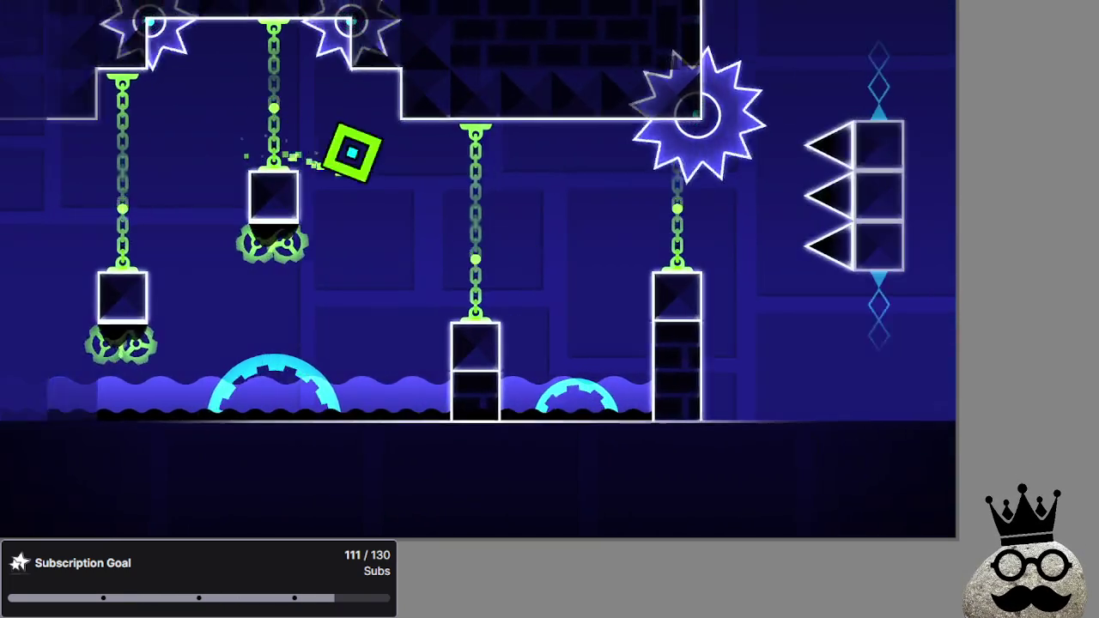
key("space")
key("space")
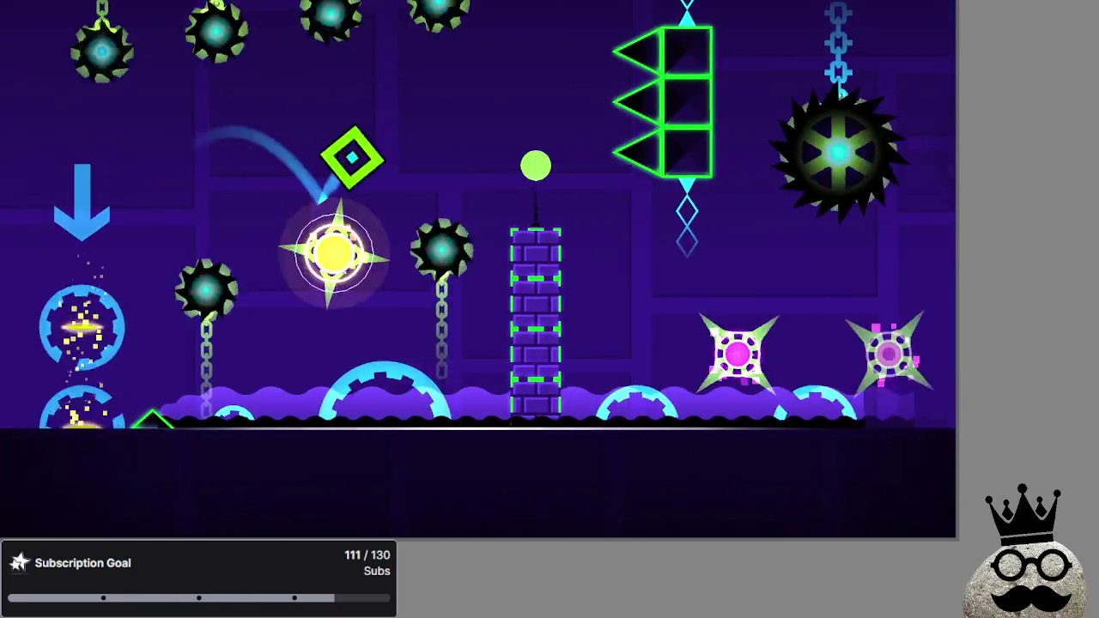
key("space")
key("space")
key("space")
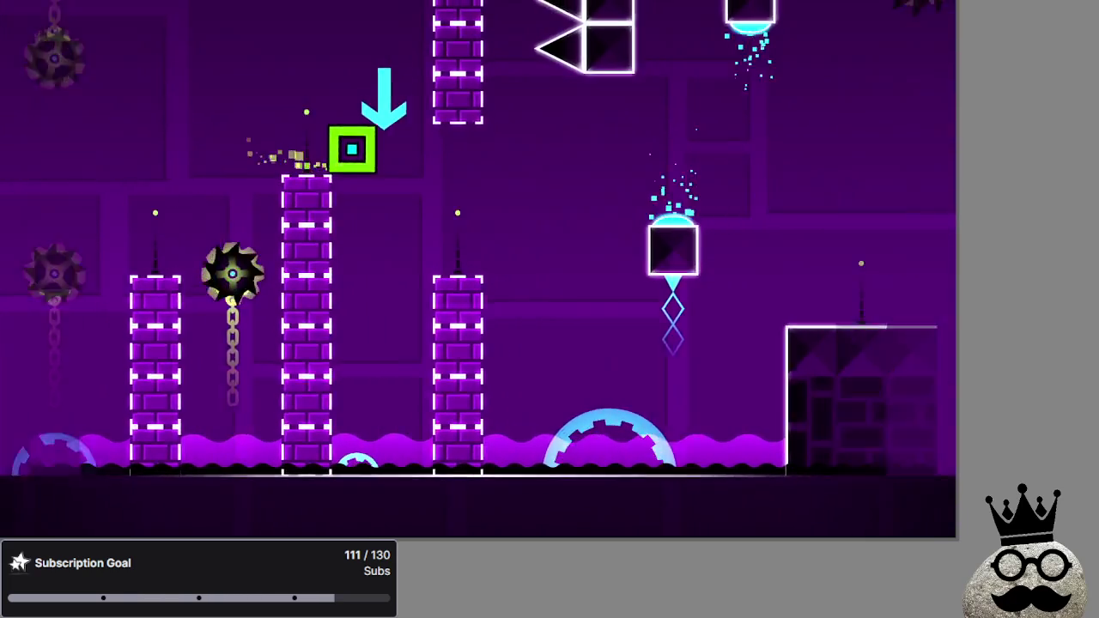
key("space")
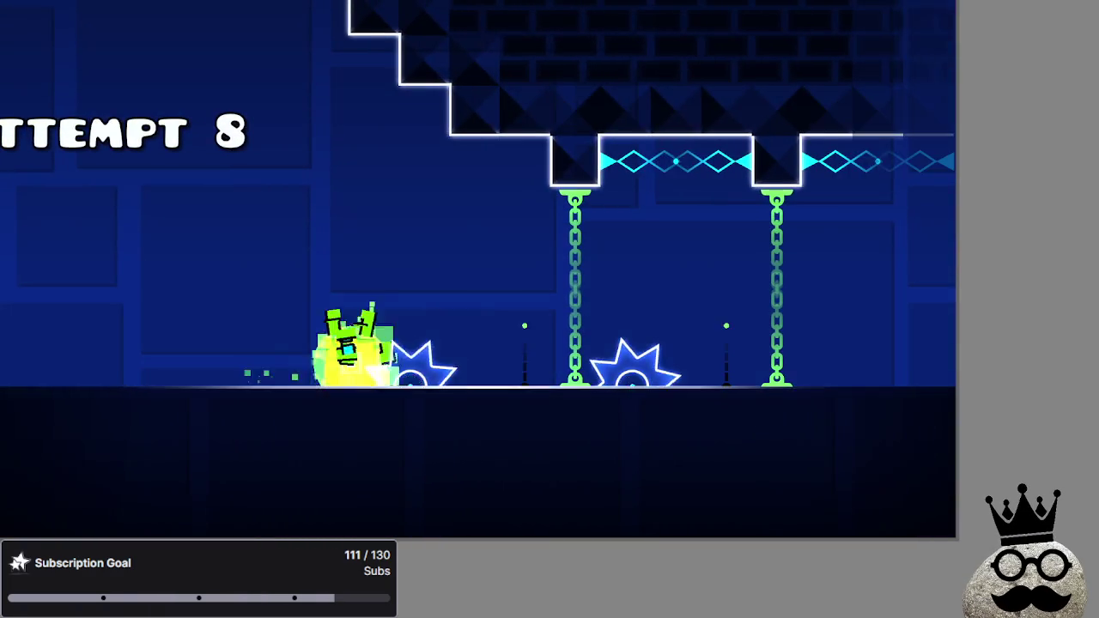
key("Escape")
left_click(519, 318)
Page through the level list to xStep and start it.
left_click(51, 268)
left_click(51, 268)
left_click(52, 267)
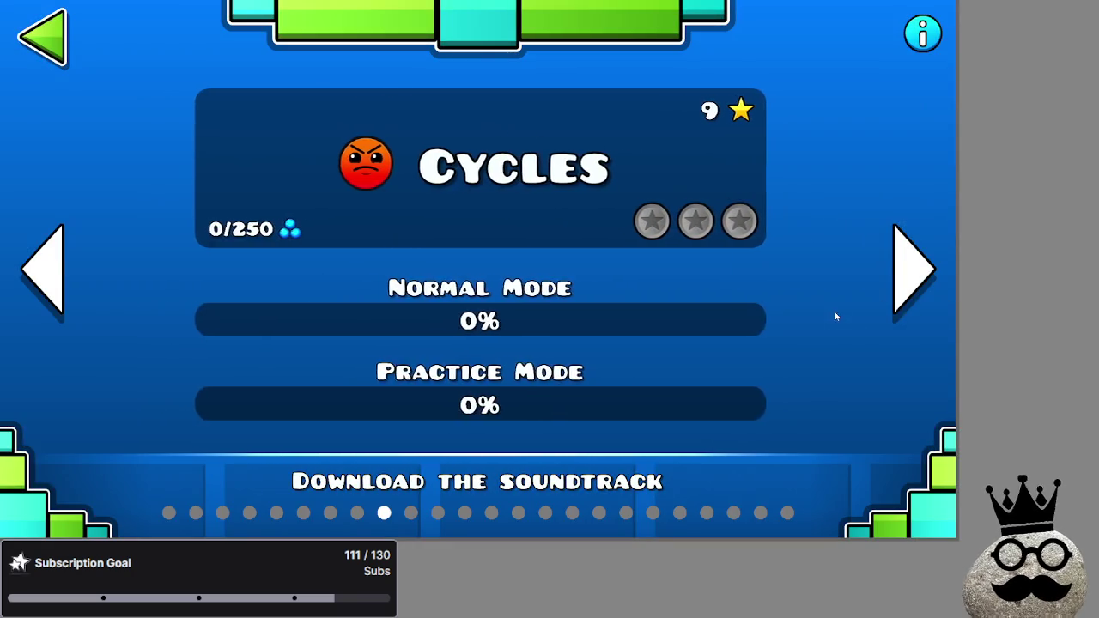
left_click(886, 299)
left_click(893, 296)
left_click(40, 302)
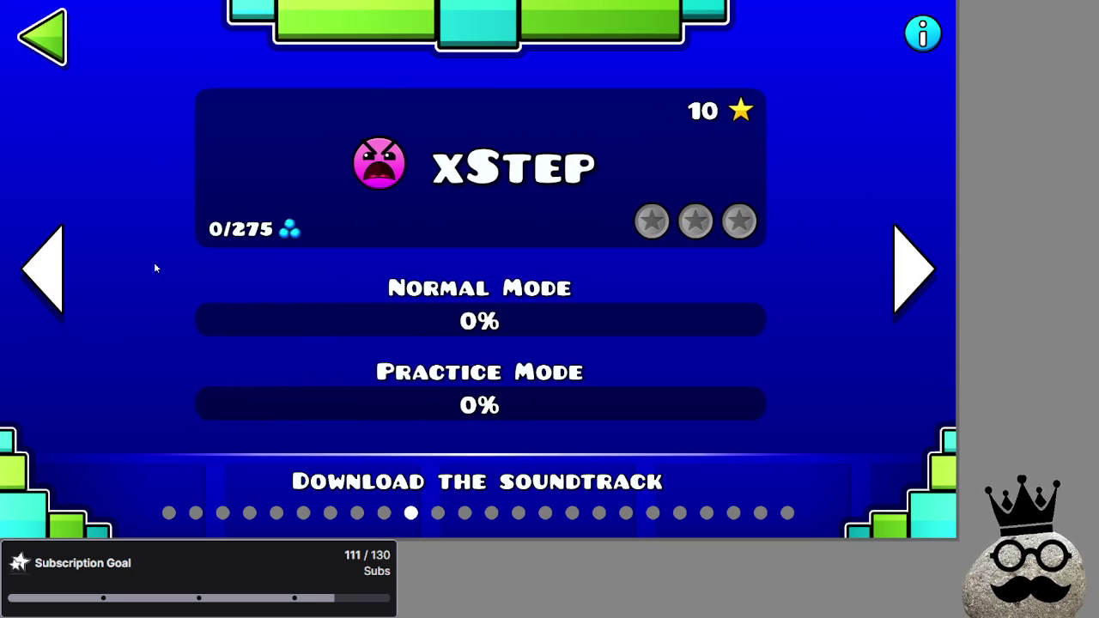
left_click(378, 171)
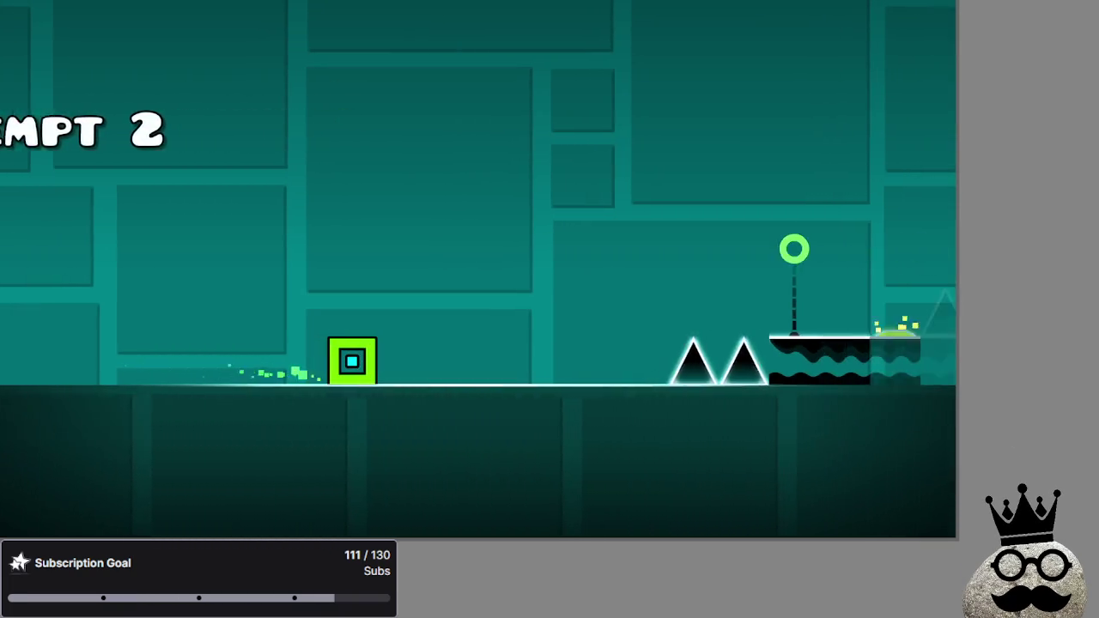
Play xStep through its platforms, portals, orbs, ball and UFO parts to 22%, then pause.
key("space")
key("space")
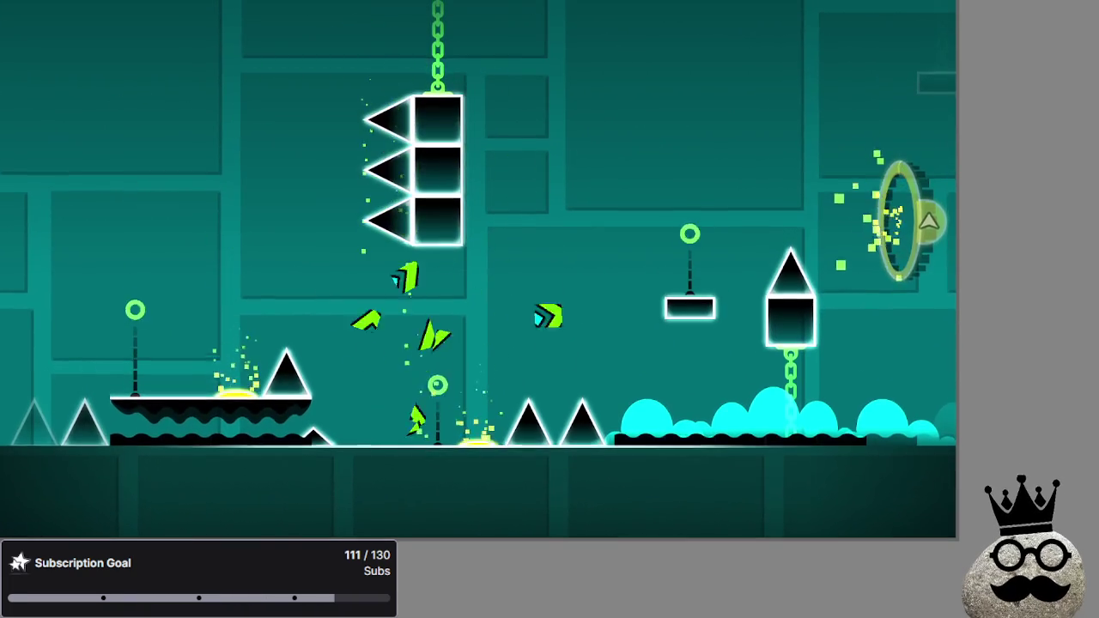
key("space")
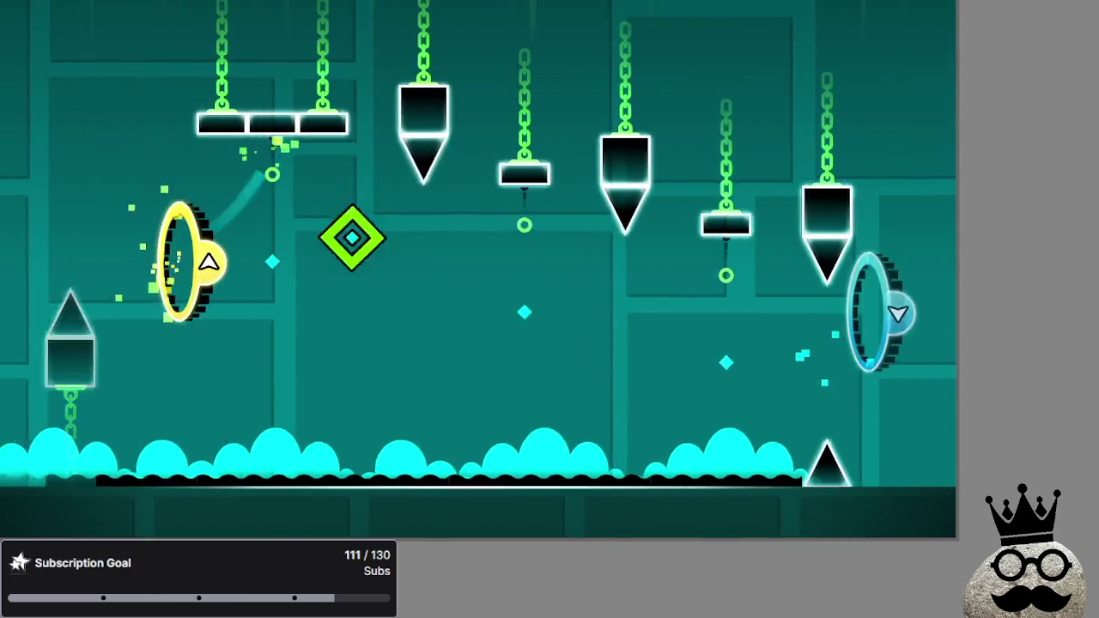
key("space")
key("space")
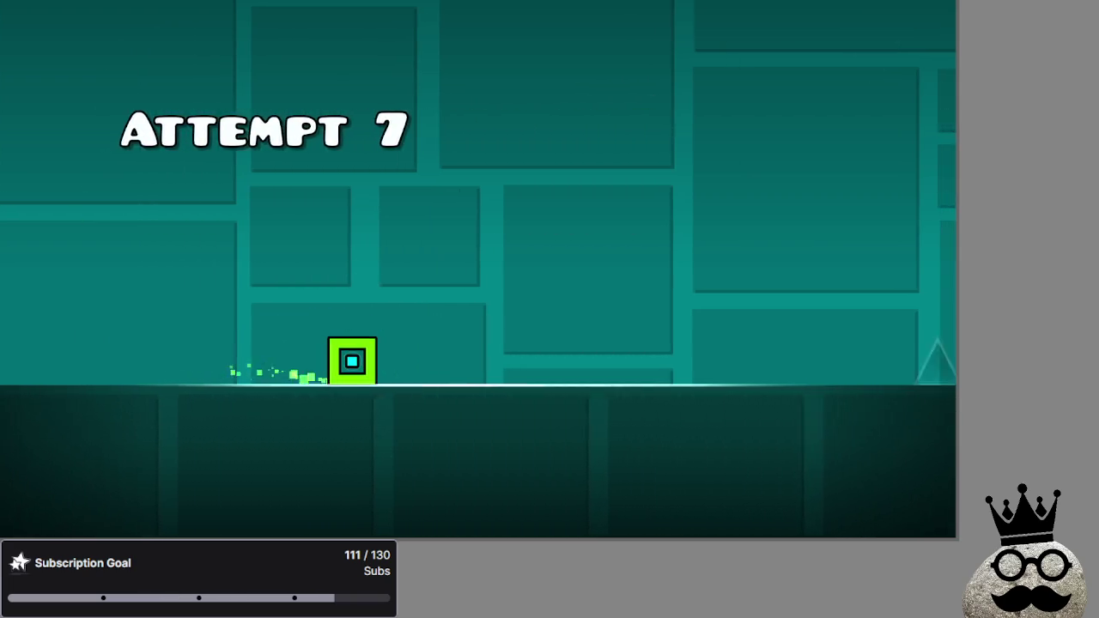
key("space")
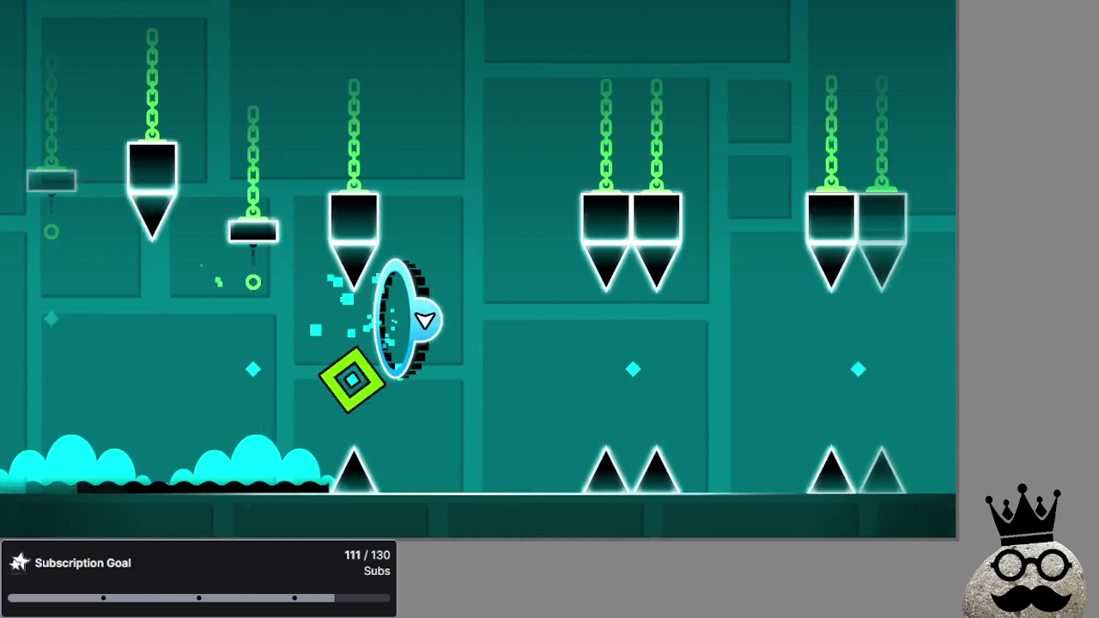
key("space")
key("space")
key("space")
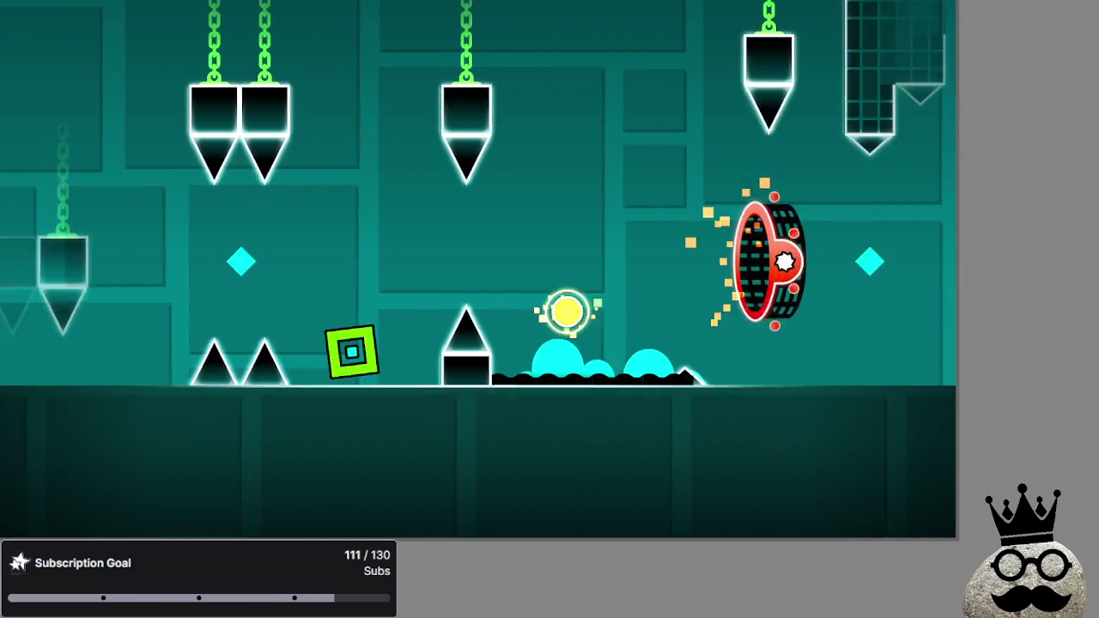
key("space")
key("space")
key("space")
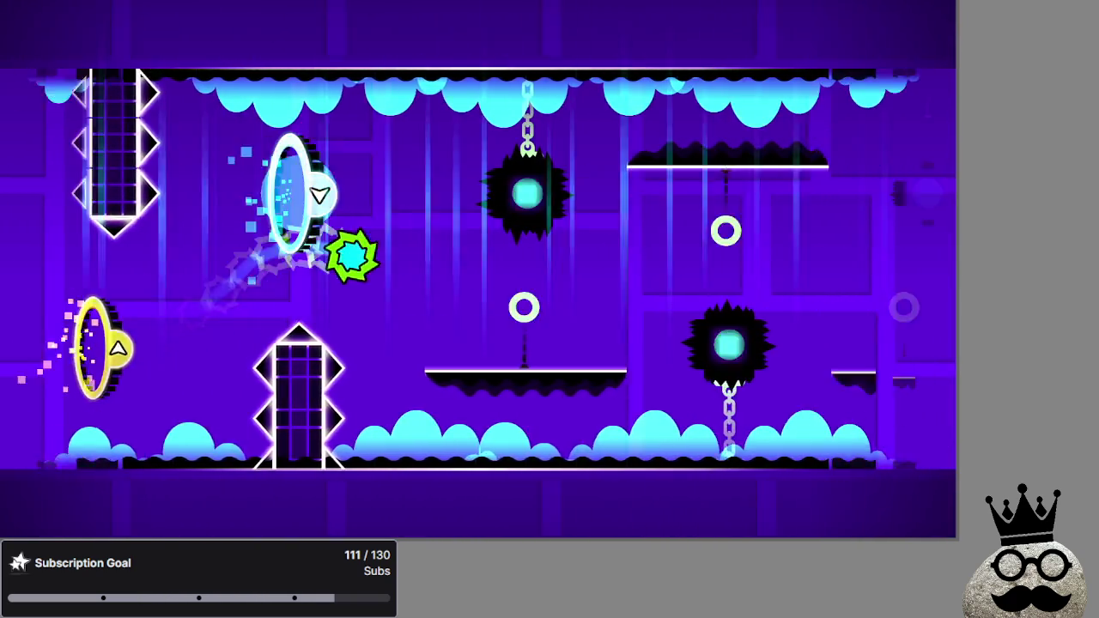
key("space")
key("space")
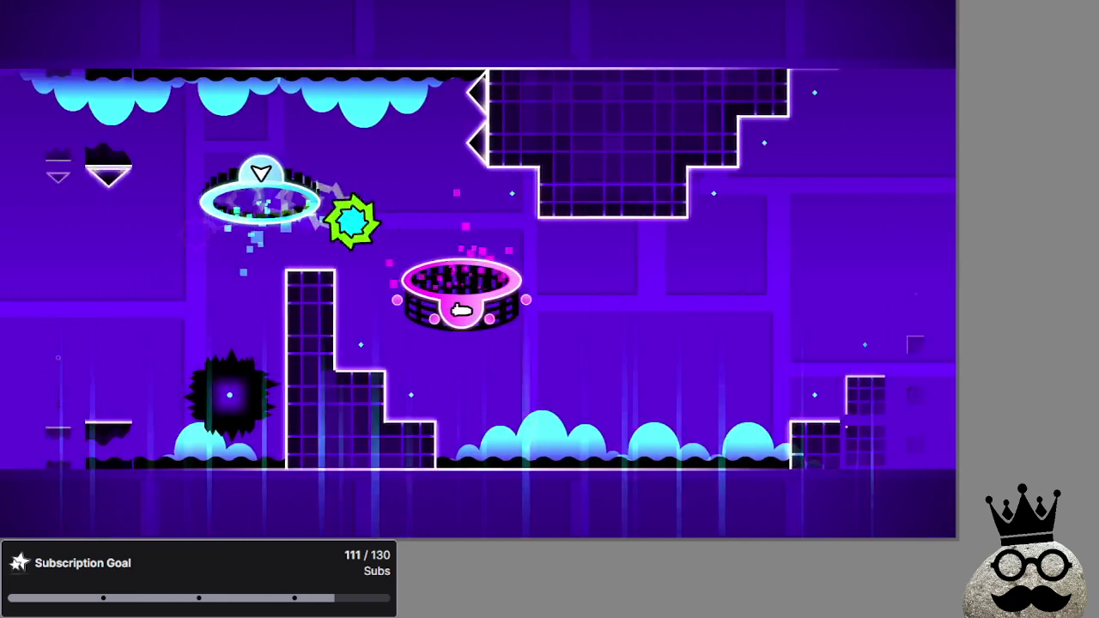
key("space")
key("space")
key("space")
key("Escape")
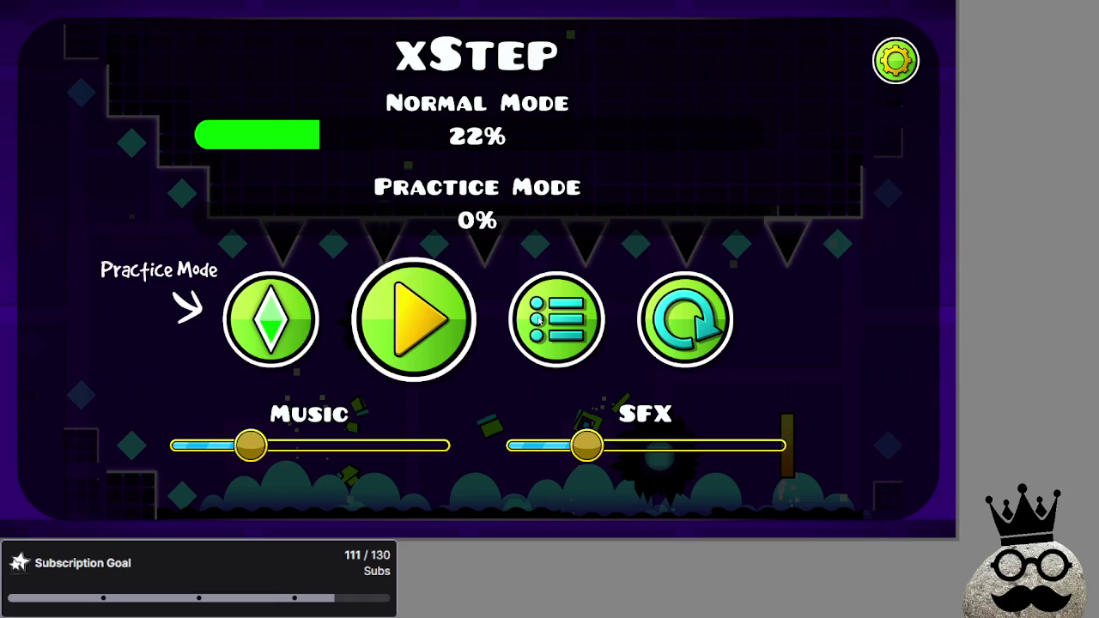
key("Escape")
Page back through the level list to Dash and start it.
left_click(51, 266)
left_click(52, 266)
left_click(51, 267)
left_click(51, 266)
left_click(52, 266)
left_click(51, 266)
left_click(52, 266)
left_click(51, 267)
left_click(51, 266)
left_click(51, 266)
left_click(51, 266)
left_click(51, 267)
left_click(51, 266)
left_click(51, 266)
left_click(917, 265)
left_click(918, 264)
left_click(738, 221)
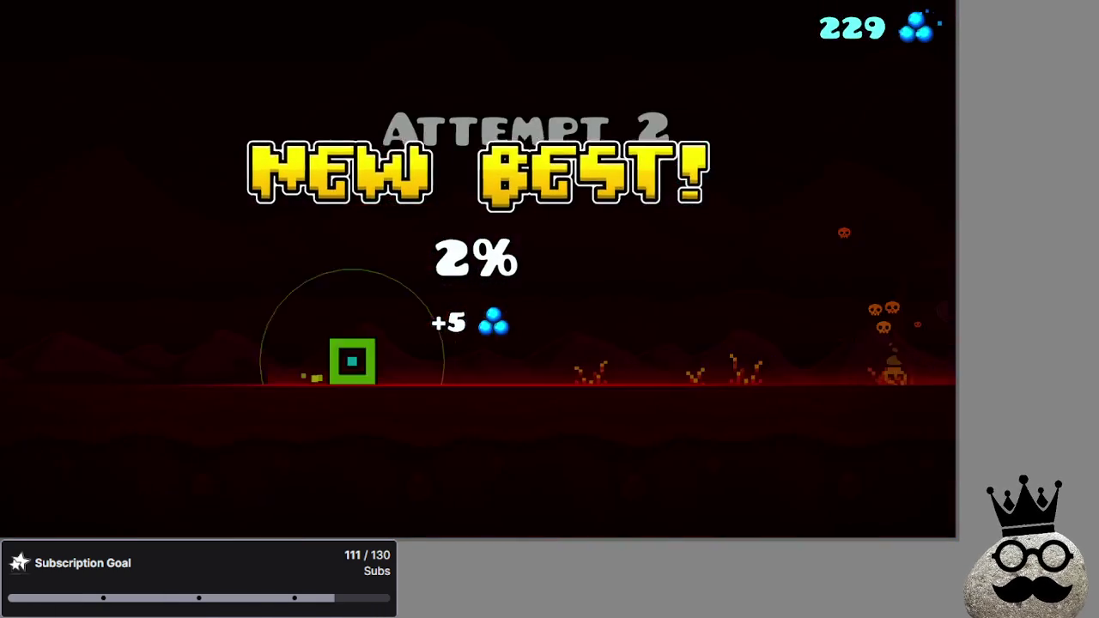
Play Dash through its orange and blue orbs to a 4% best, then pause.
key("space")
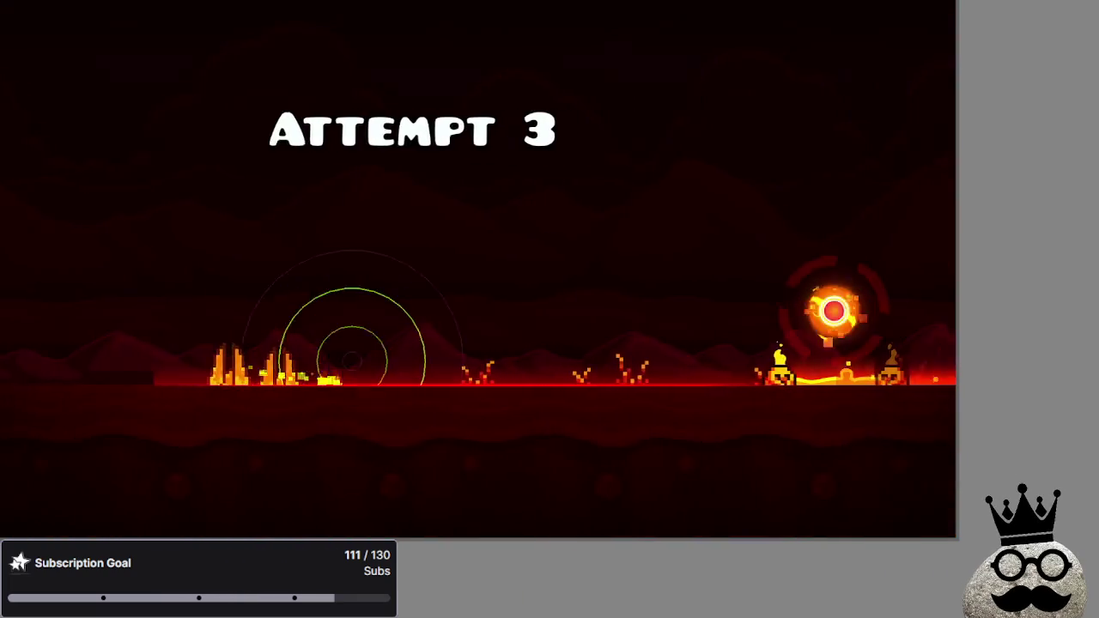
key("space")
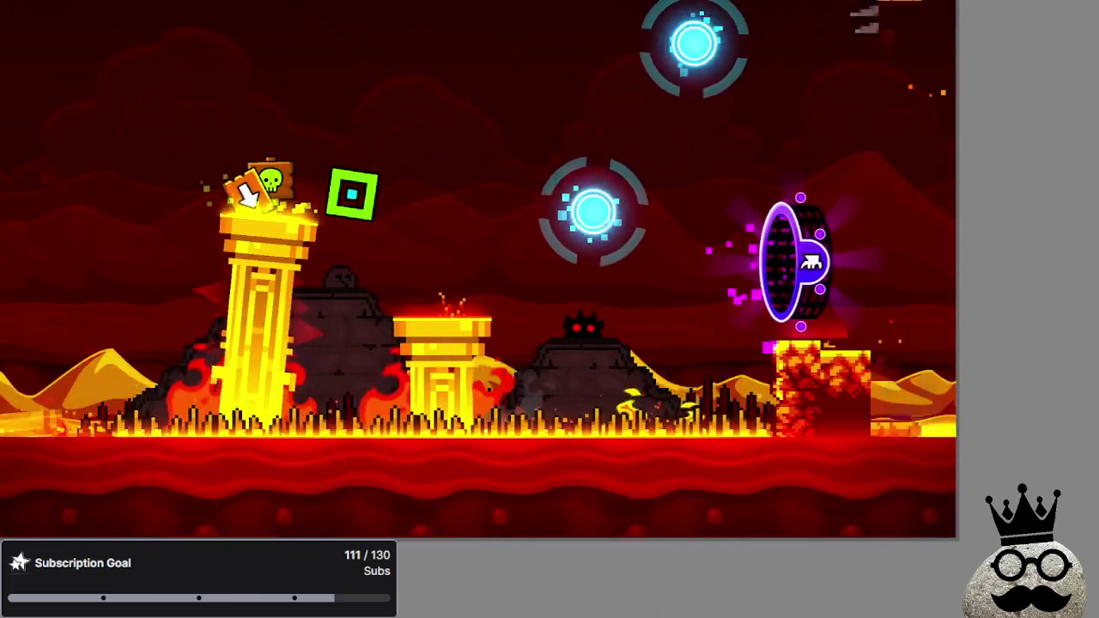
key("space")
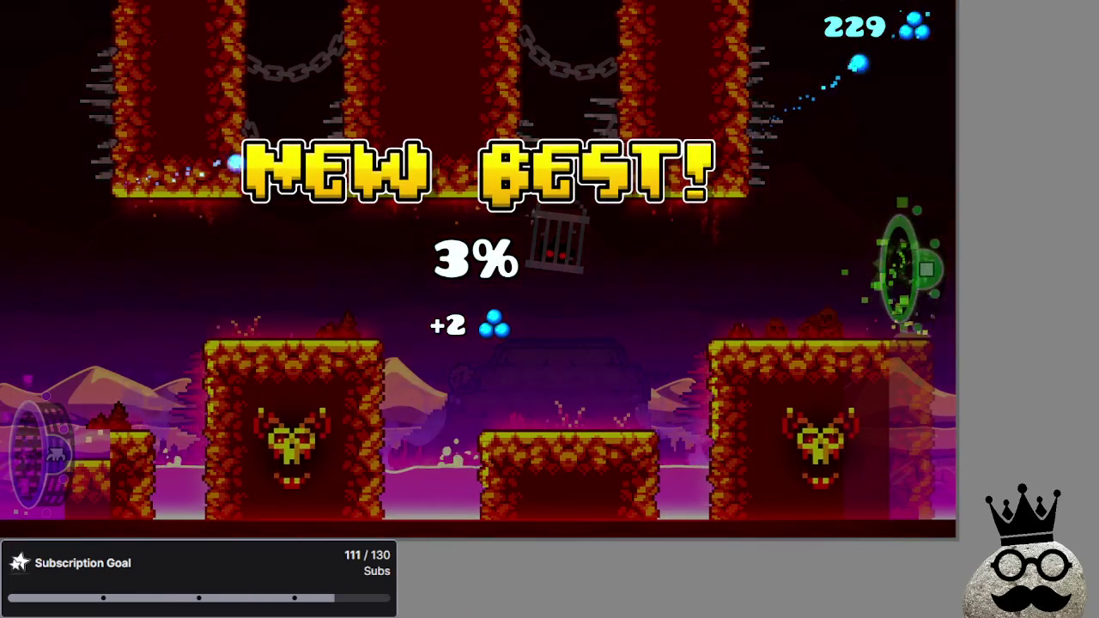
key("space")
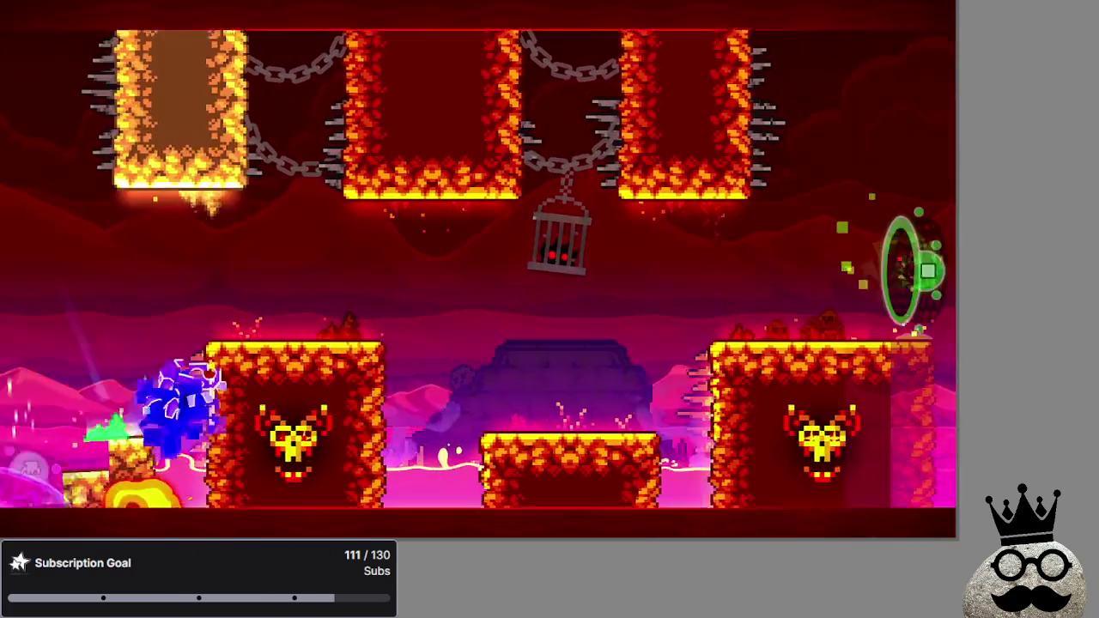
key("space")
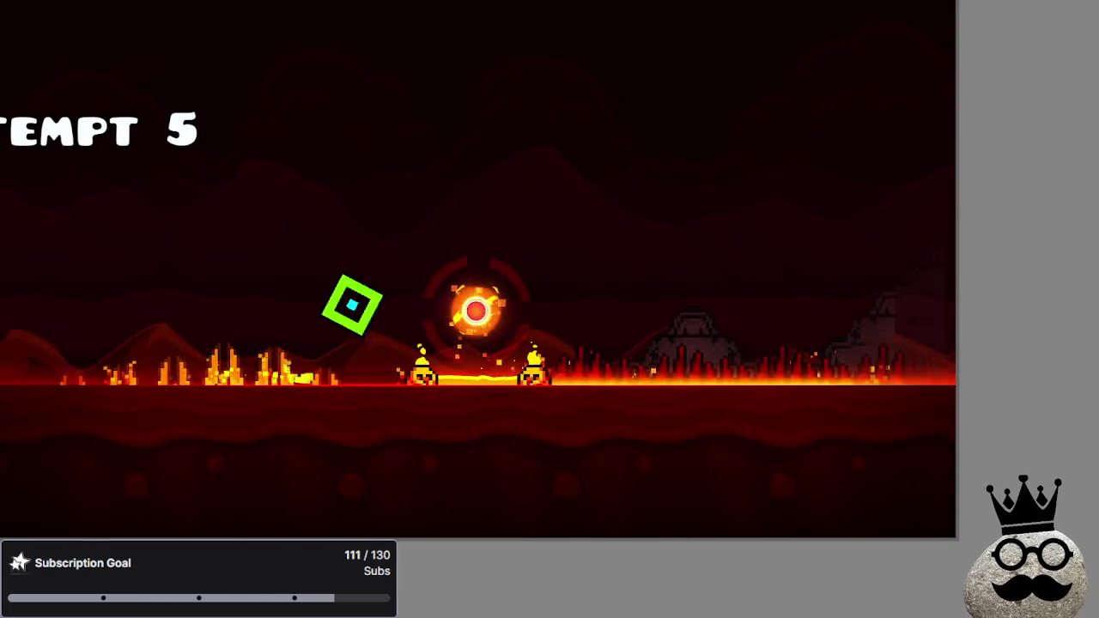
key("space")
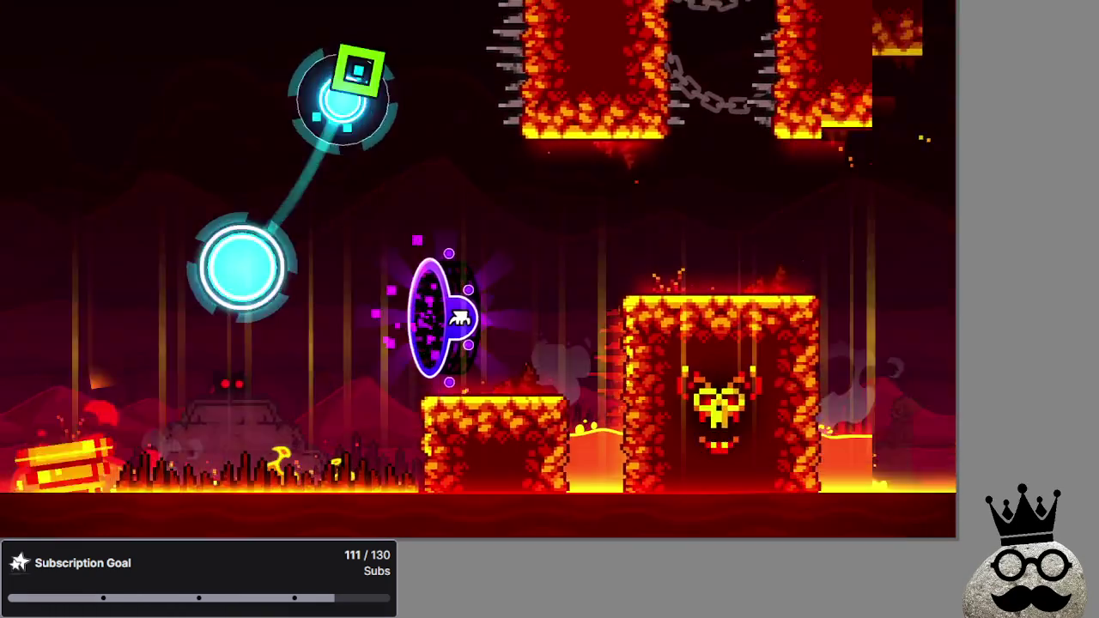
key("Escape")
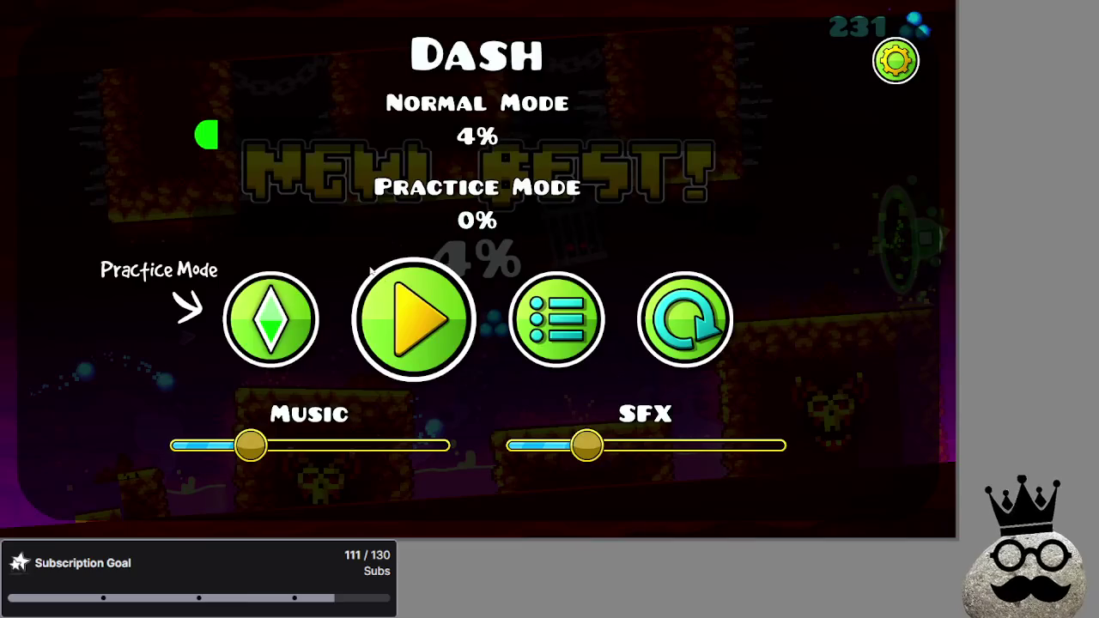
Play Fingerdash to a 5% best, then exit back to the main menu.
key("Right")
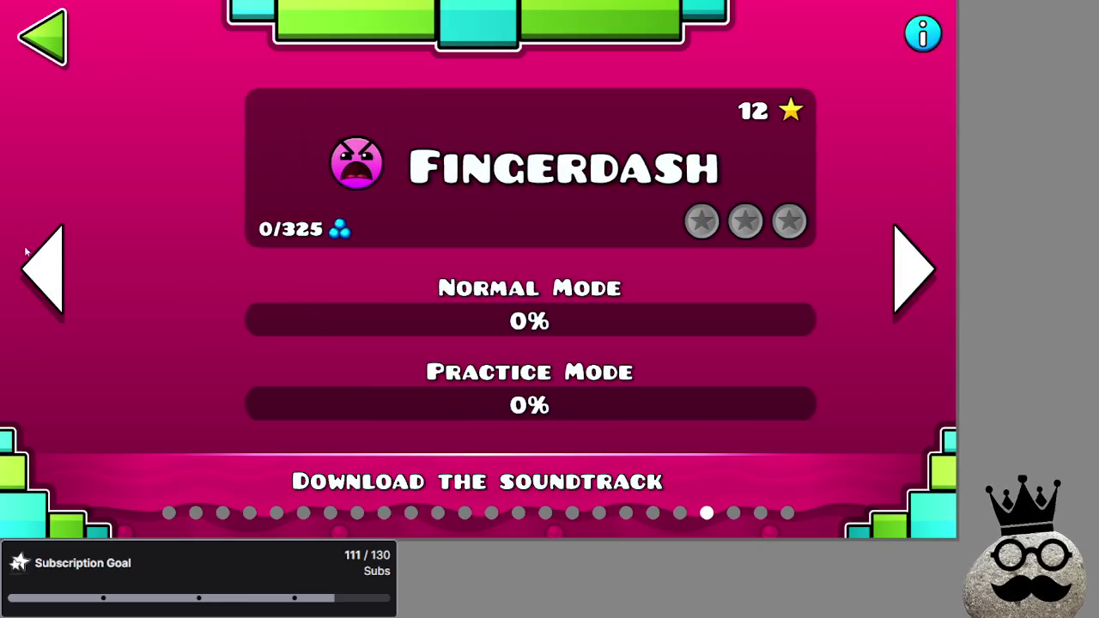
key("Return")
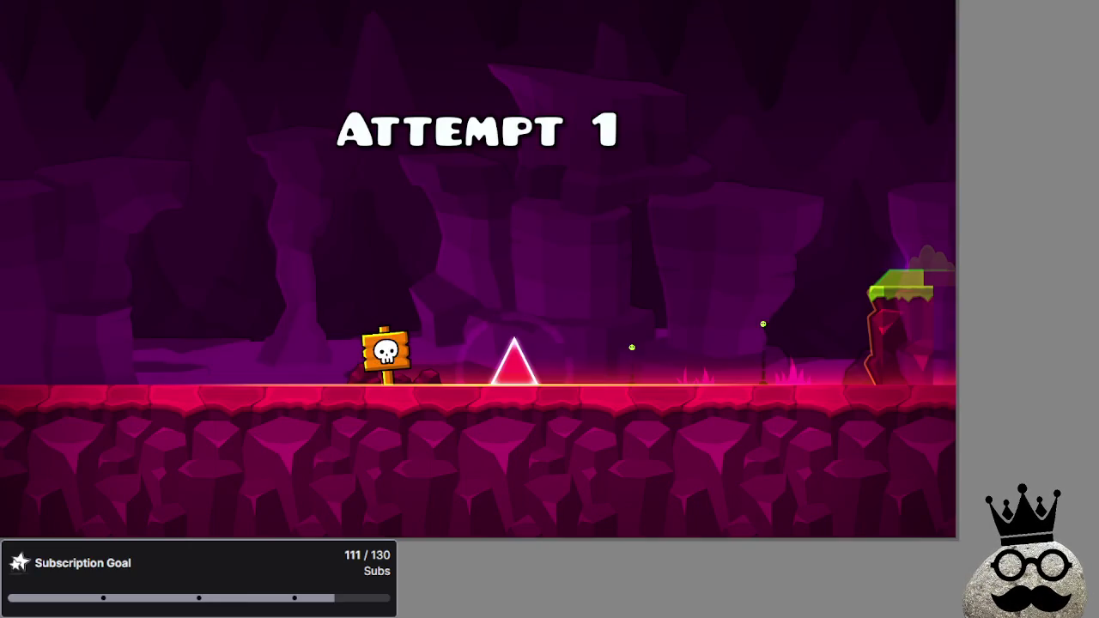
key("space")
key("space")
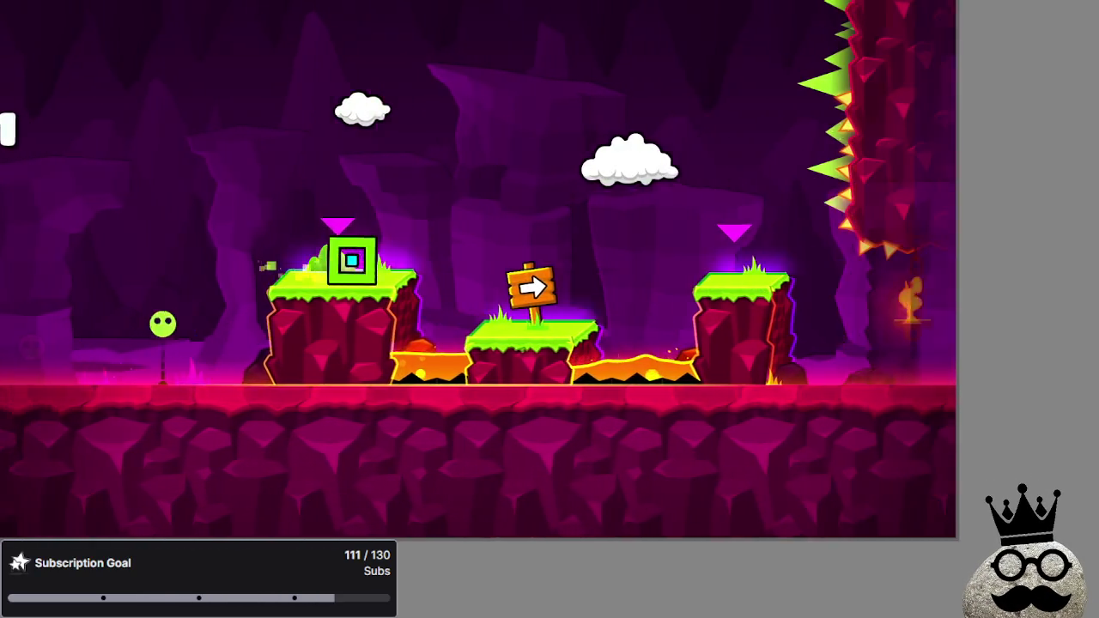
key("space")
key("space")
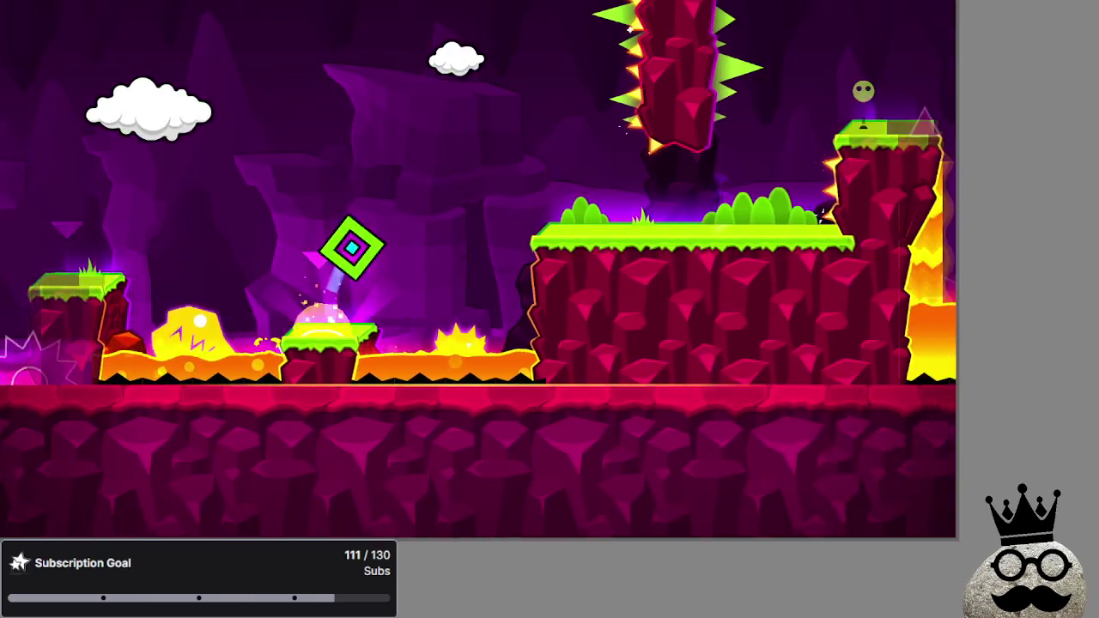
key("space")
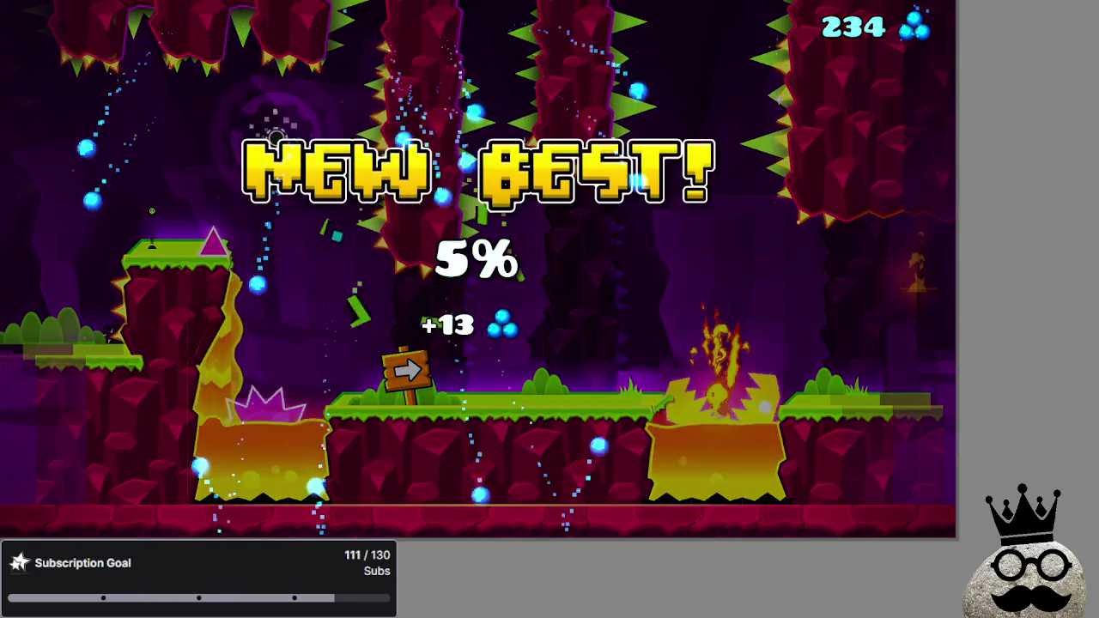
key("Escape")
key("Escape")
key("Escape")
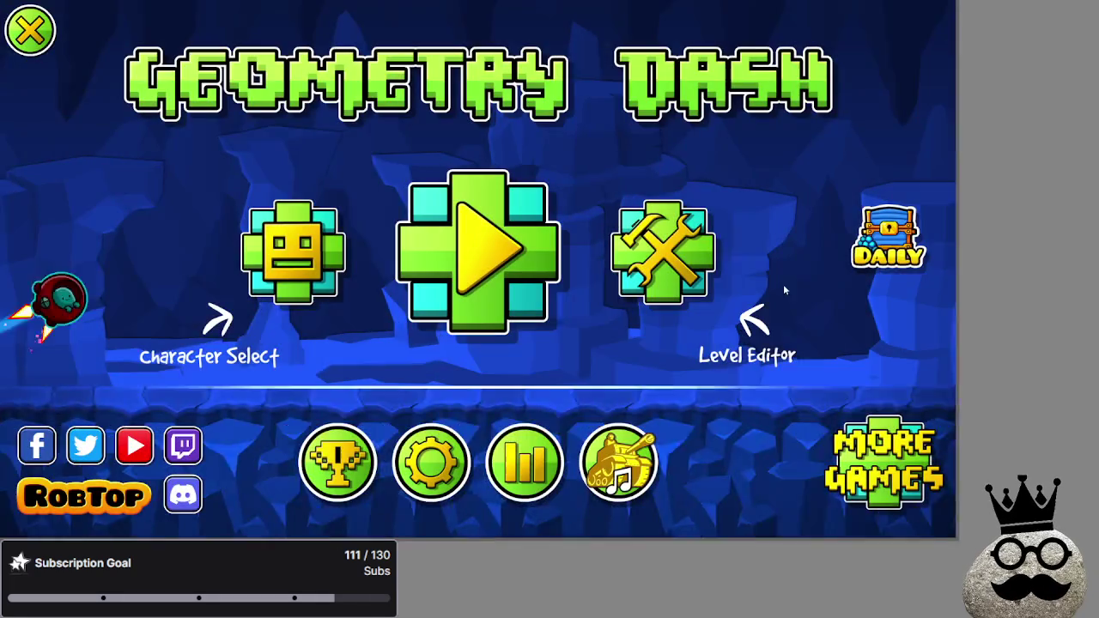
left_click(40, 30)
Quit Geometry Dash and bring up the Steam library.
key("Return")
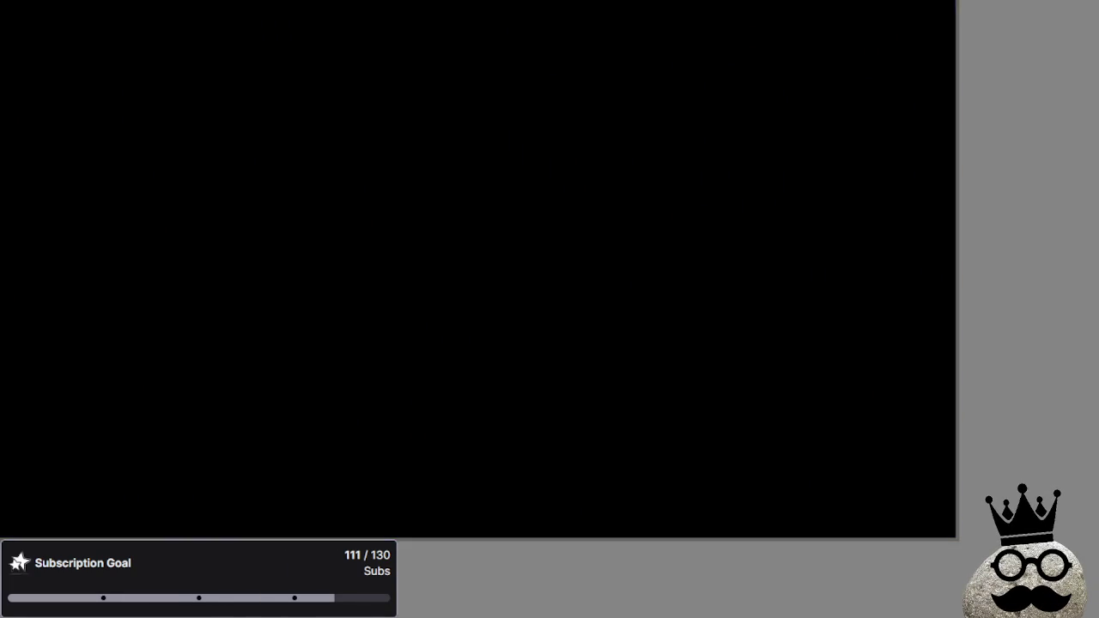
key("alt+Tab")
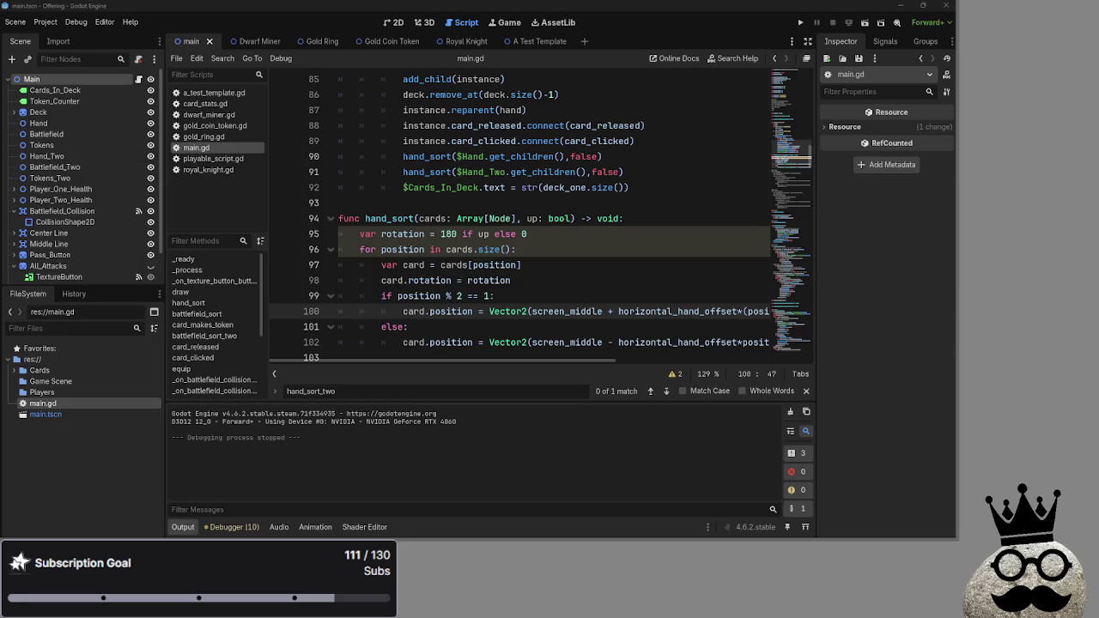
key("alt+Tab")
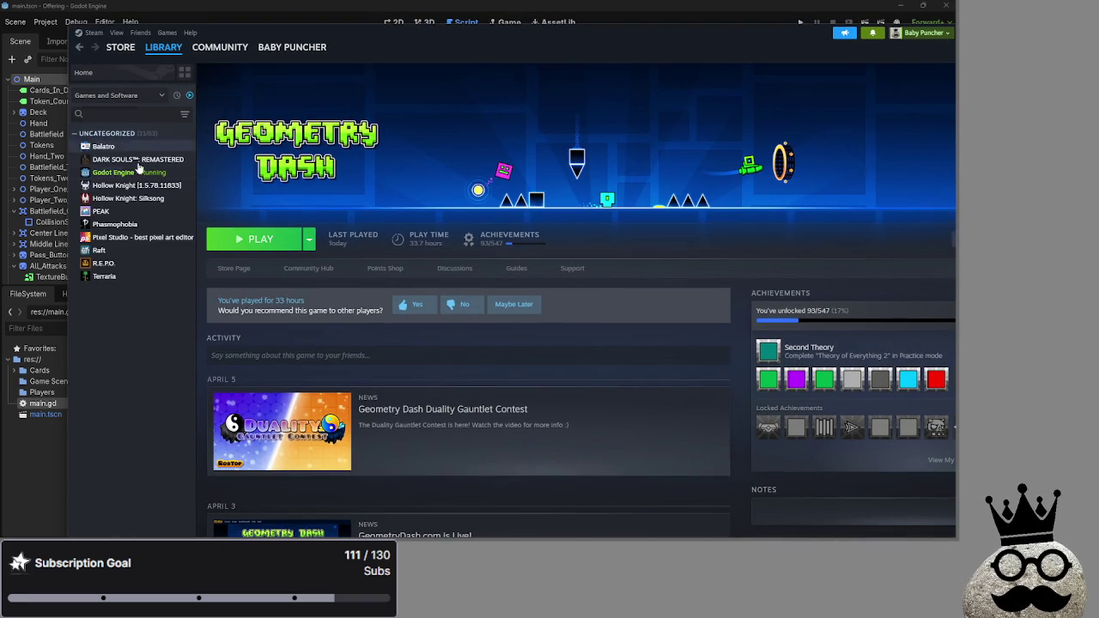
Search the library for 'ge', find Geometry Dash under Hidden and uninstall it.
left_click(124, 113)
type("ge")
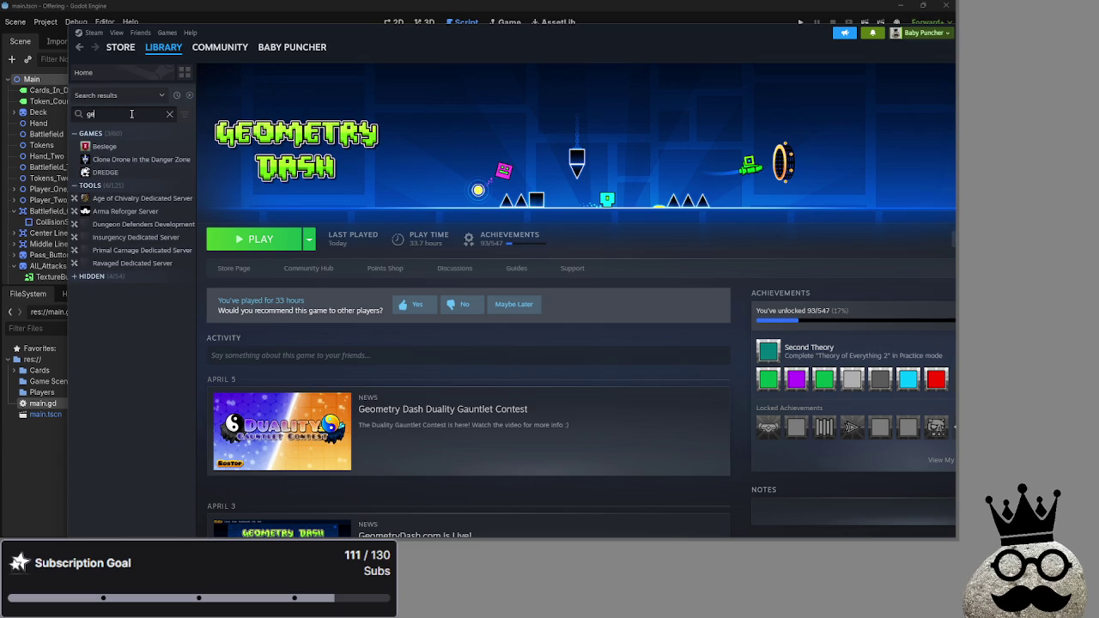
left_click(113, 276)
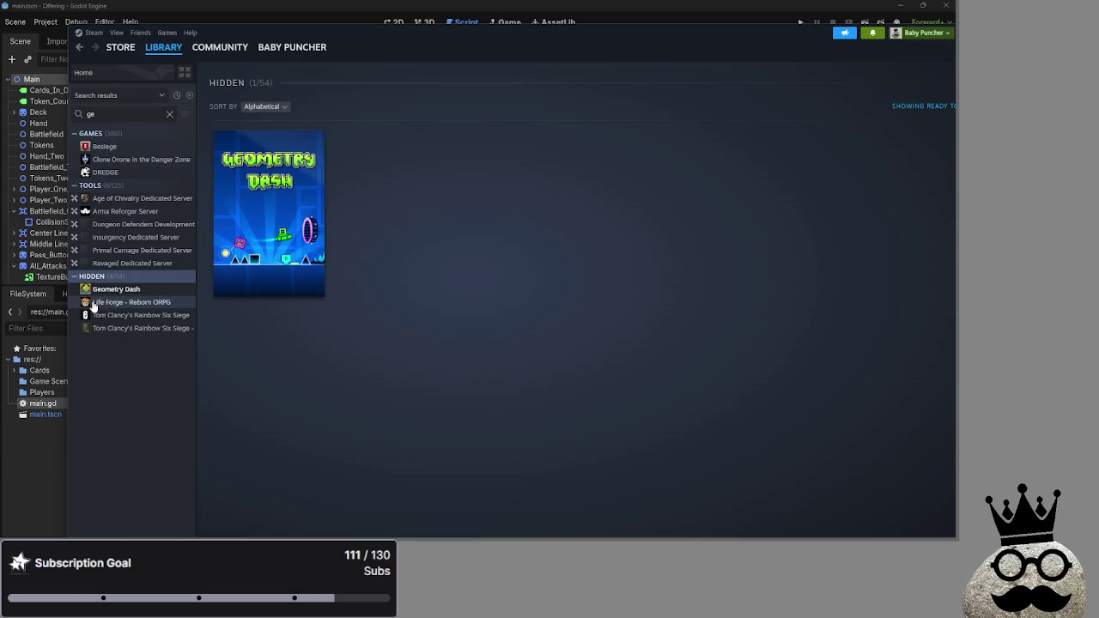
left_click(111, 289)
right_click(110, 290)
mouse_move(150, 349)
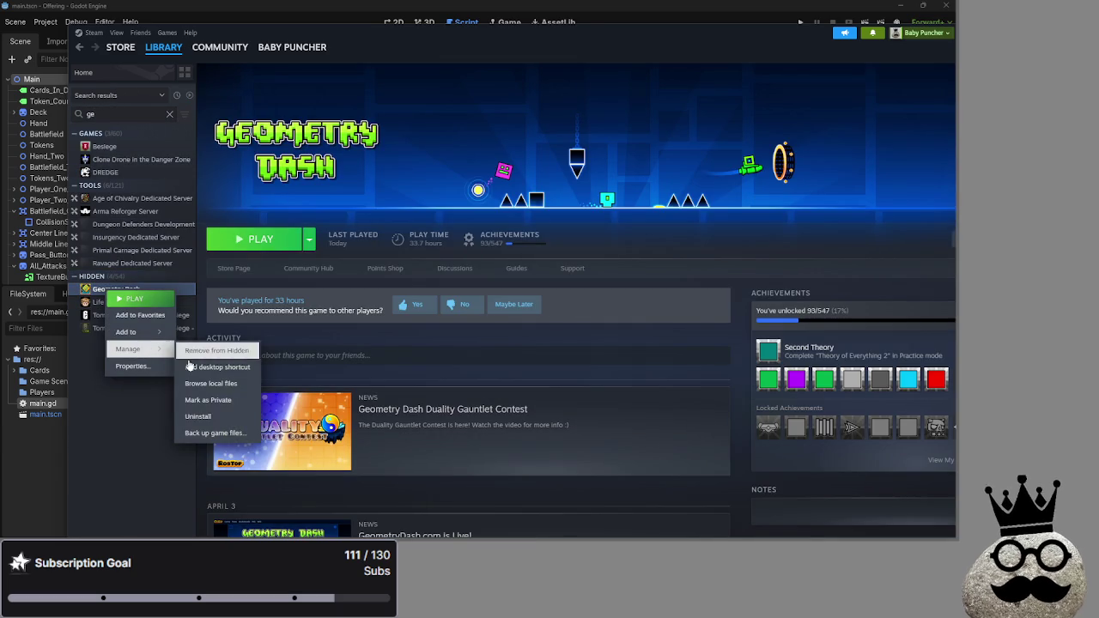
left_click(198, 417)
left_click(602, 330)
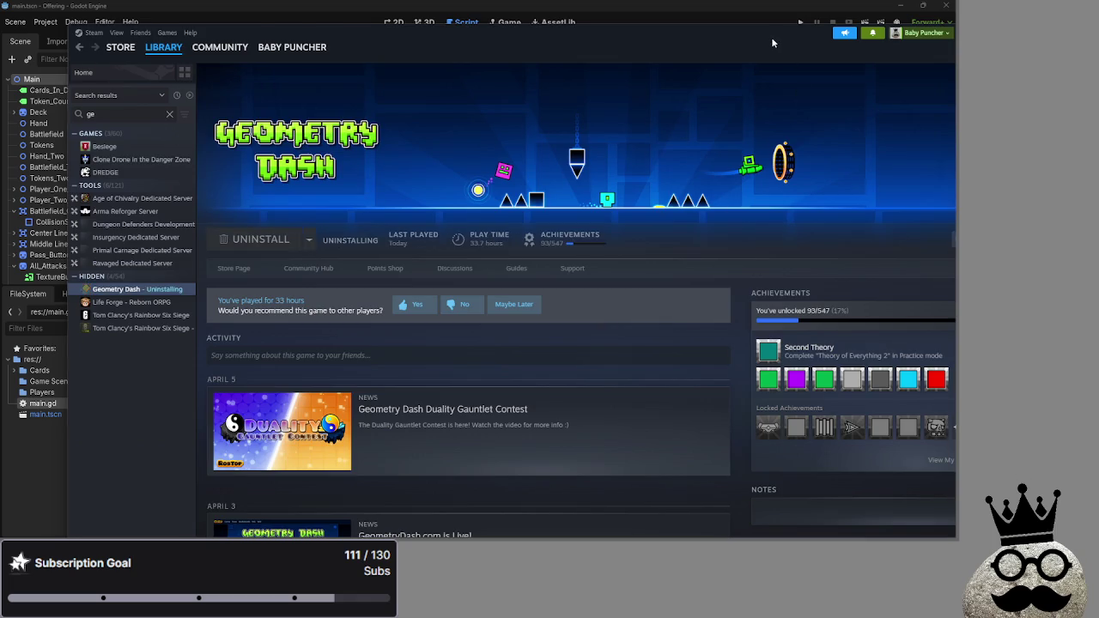
left_click_drag(771, 43, 1098, 41)
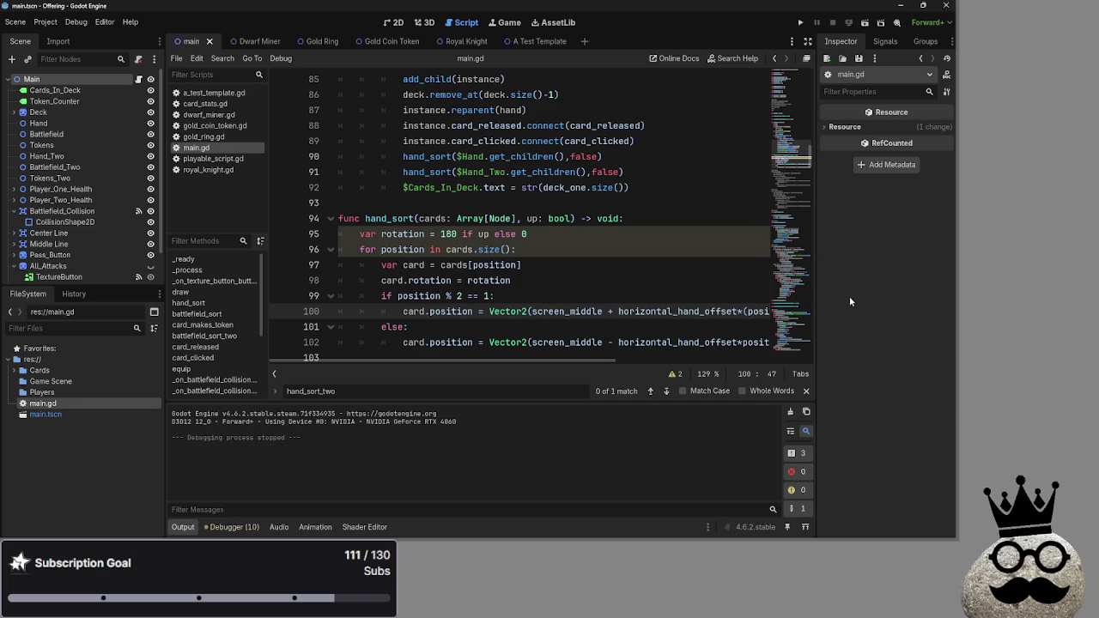
Back in Godot, scroll main.gd and launch the card game with Run Project.
key("alt+Tab")
key("alt+Tab")
key("alt+Tab")
key("Escape")
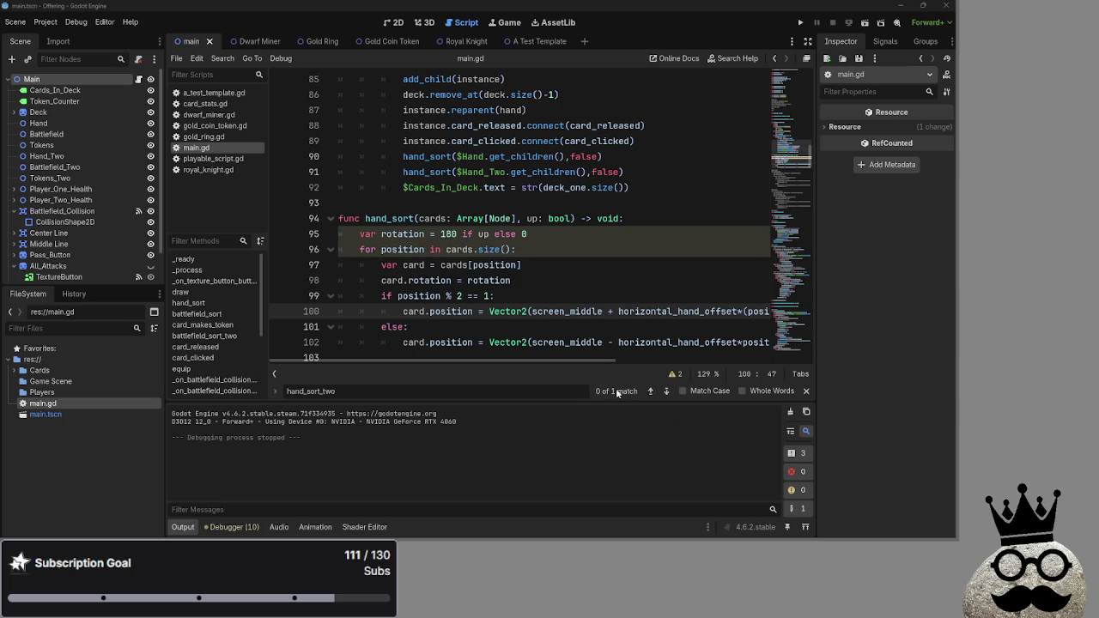
scroll(543, 277, "down", 6)
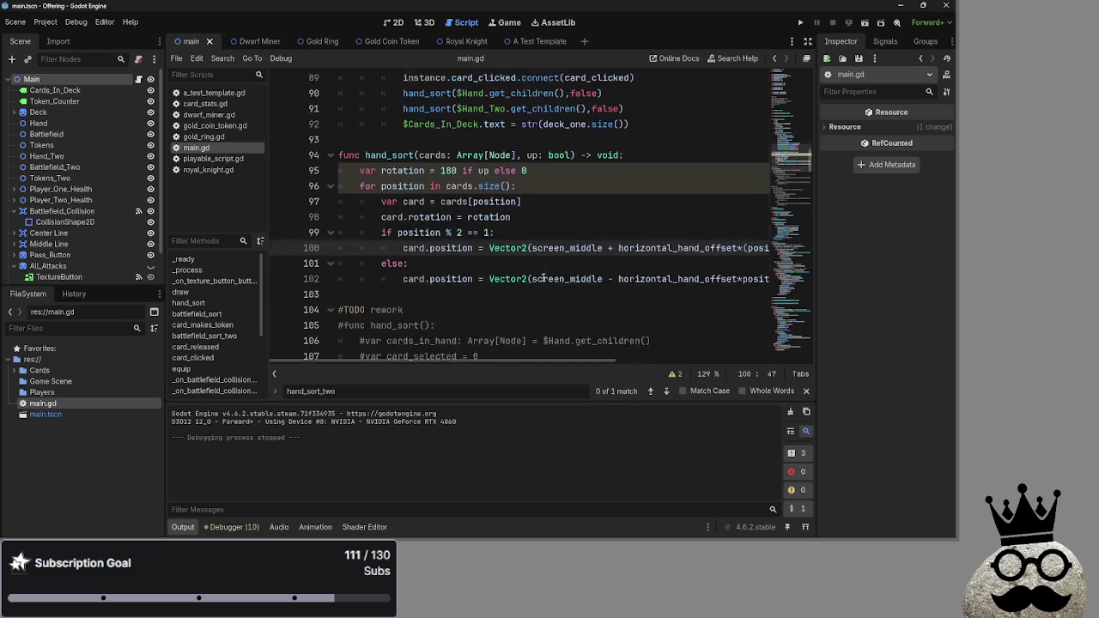
left_click(799, 23)
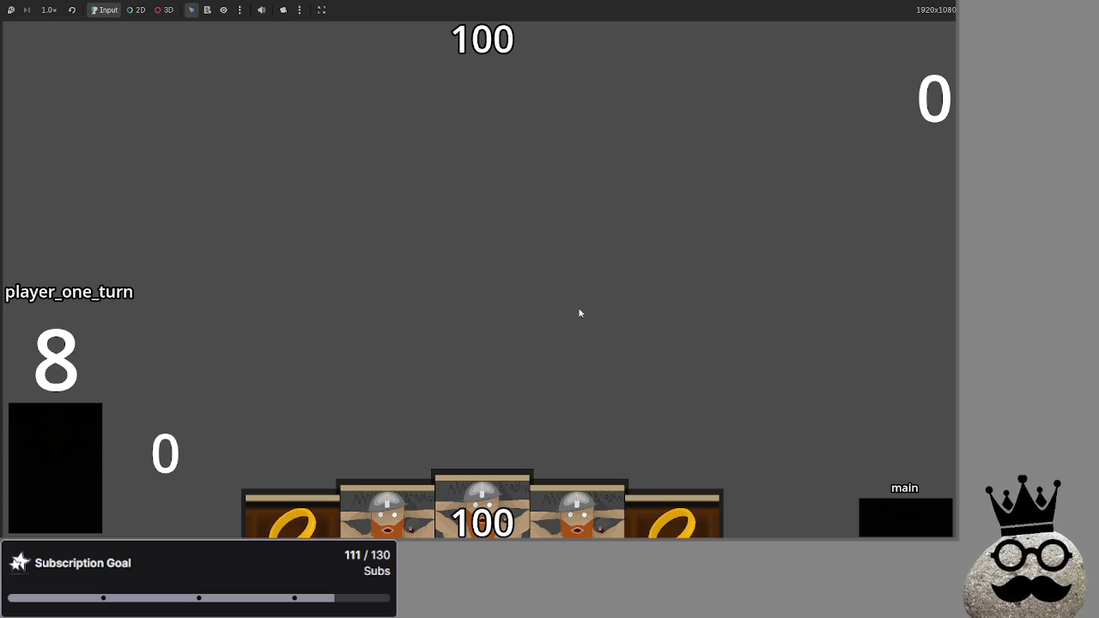
Play a ring card, stop the game with F8 and search main.gd for 'hand_two'.
left_click(482, 371)
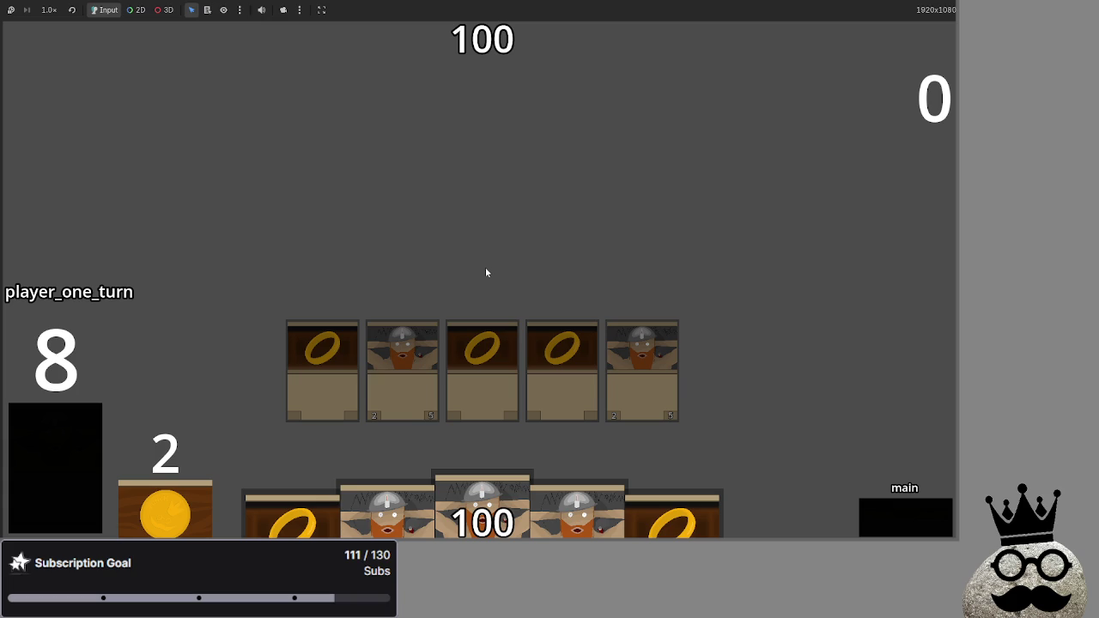
key("F8")
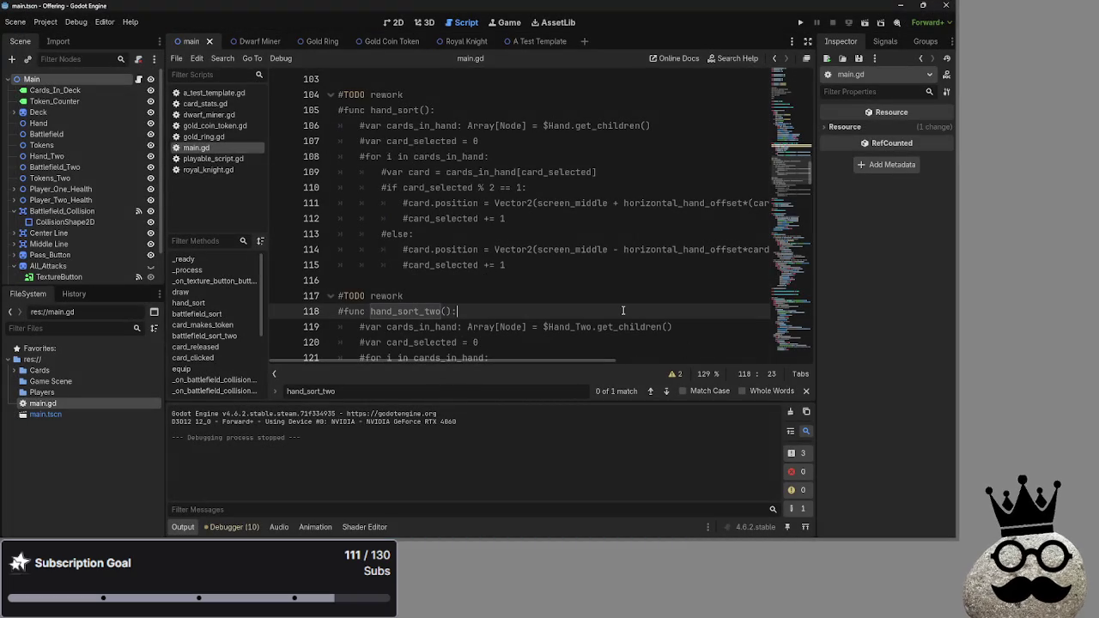
key("ctrl+f")
type("ha")
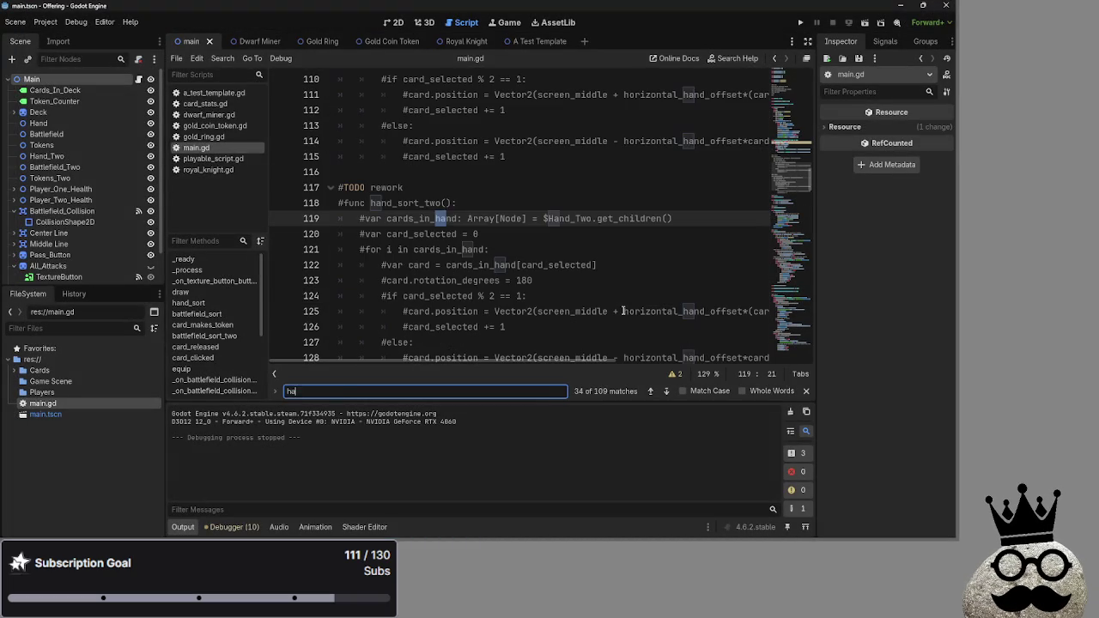
type("nd_two")
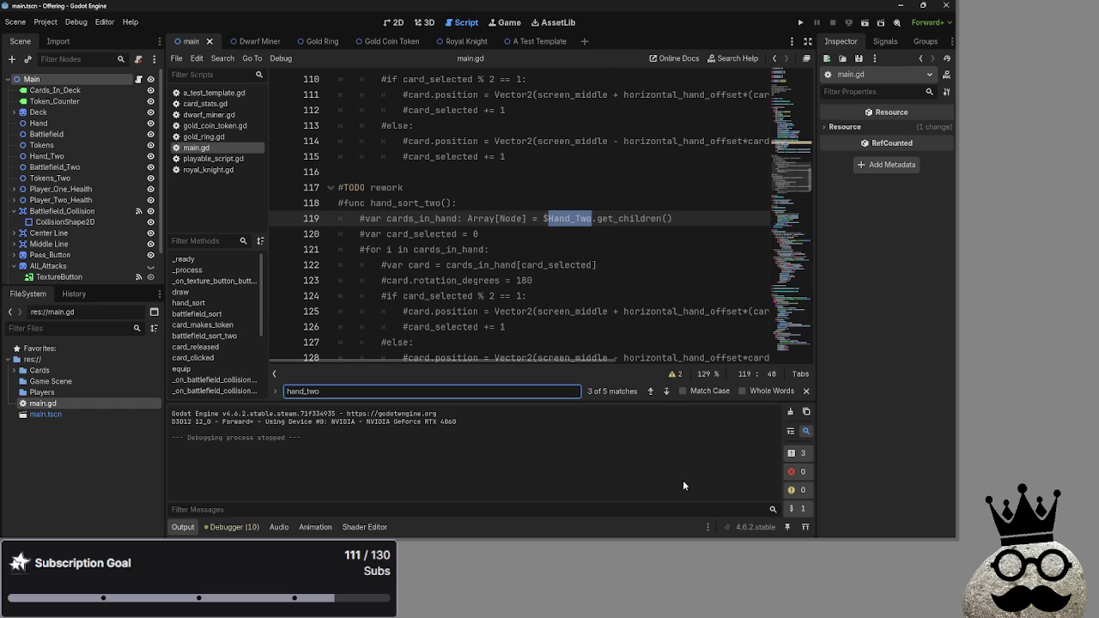
Change the Hand_Two hand_sort argument on line 91 from false to true.
left_click(657, 395)
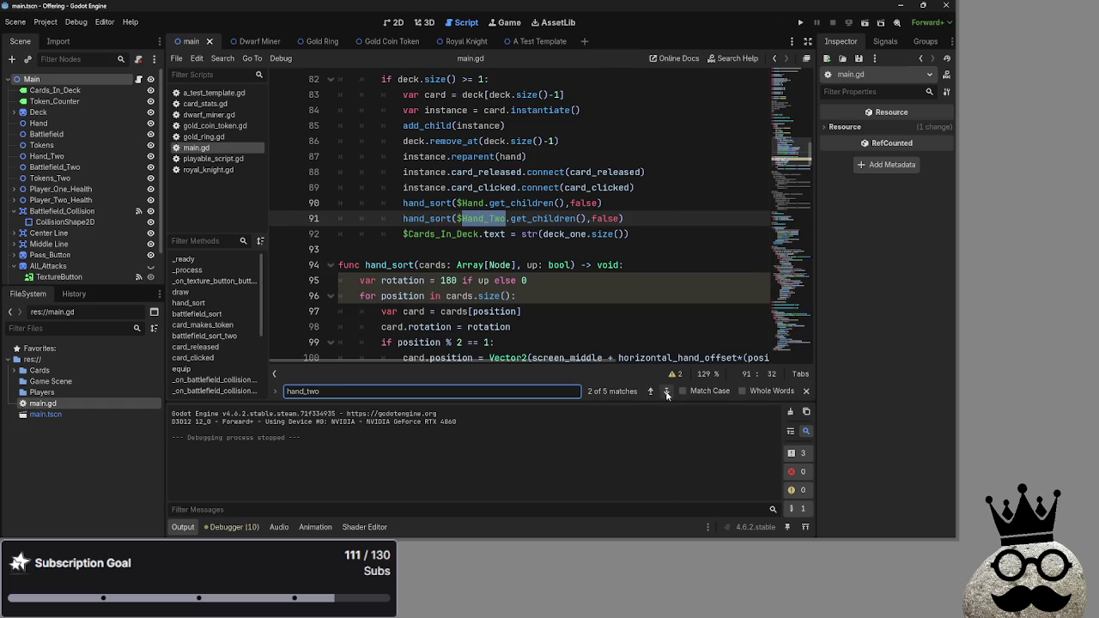
double_click(606, 218)
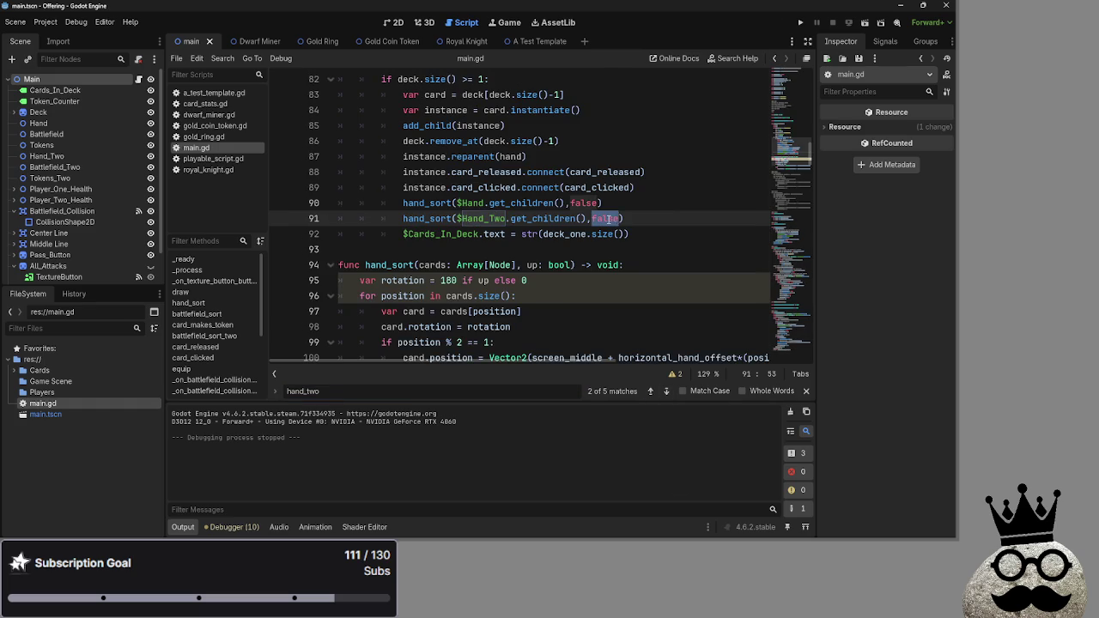
type("tru")
left_click(616, 218)
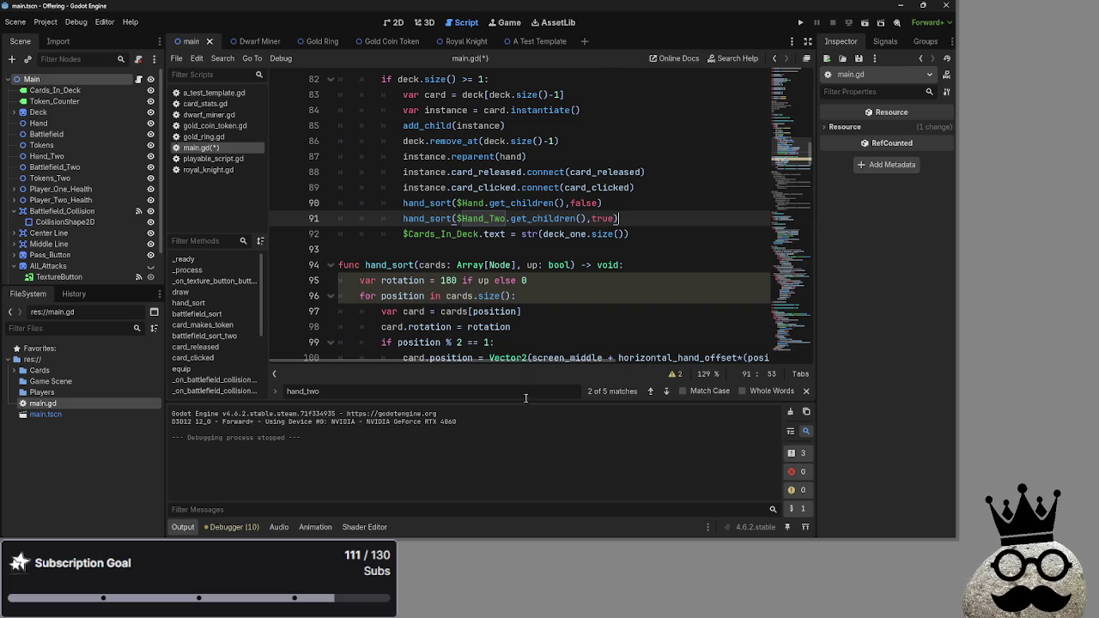
key("alt+Tab")
key("alt+Tab")
key("alt+Tab")
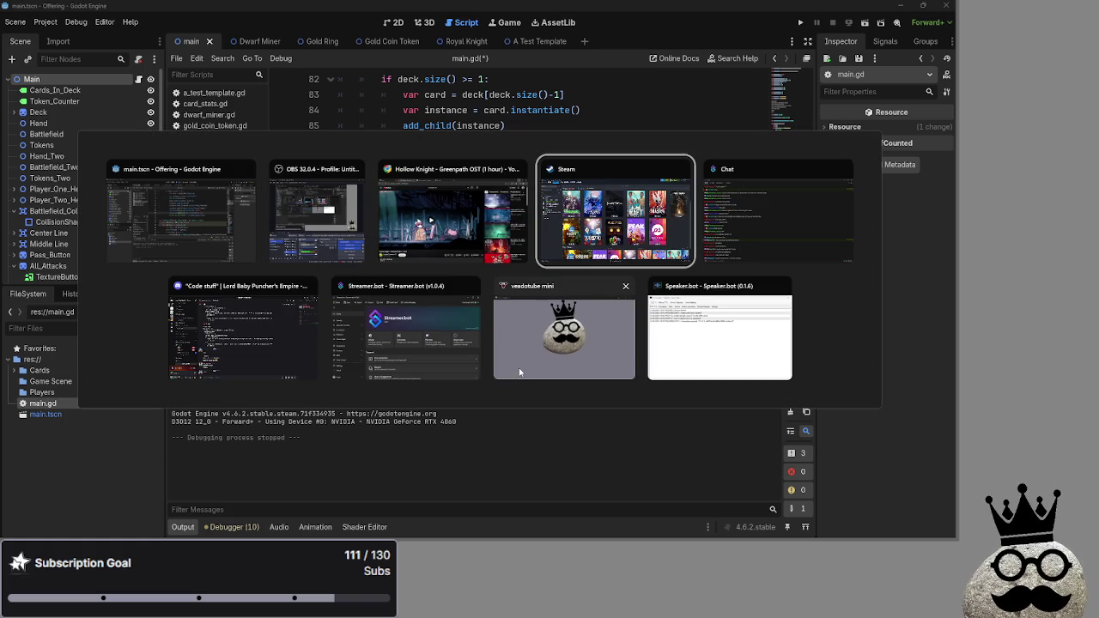
key("Escape")
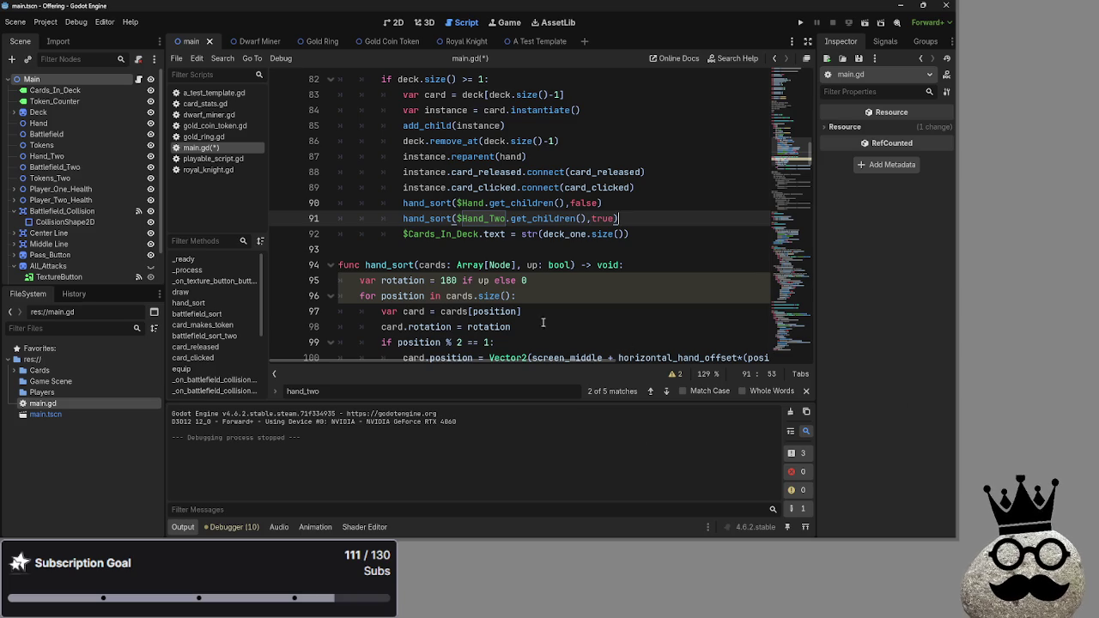
scroll(401, 296, "up", 2)
Comment out the old hand_sort function with Ctrl+K and paste the new hand_sort above it at line 94.
scroll(401, 295, "down", 3)
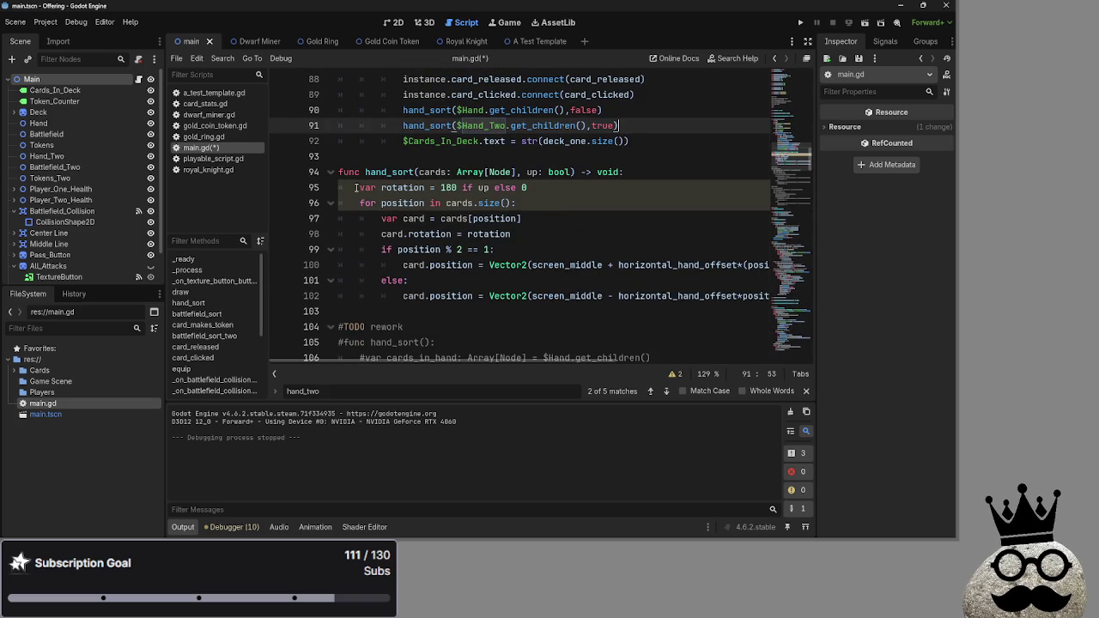
mouse_move(341, 172)
left_mouse_down()
mouse_move(526, 220)
mouse_move(734, 315)
left_mouse_up()
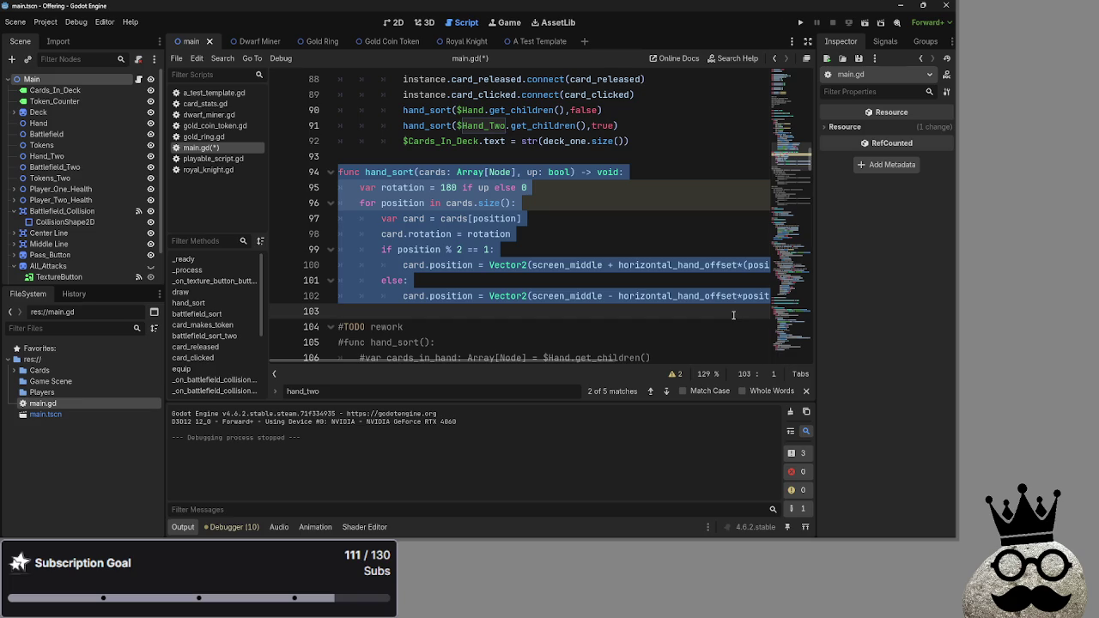
key("ctrl+k")
left_click(402, 172)
key("Return")
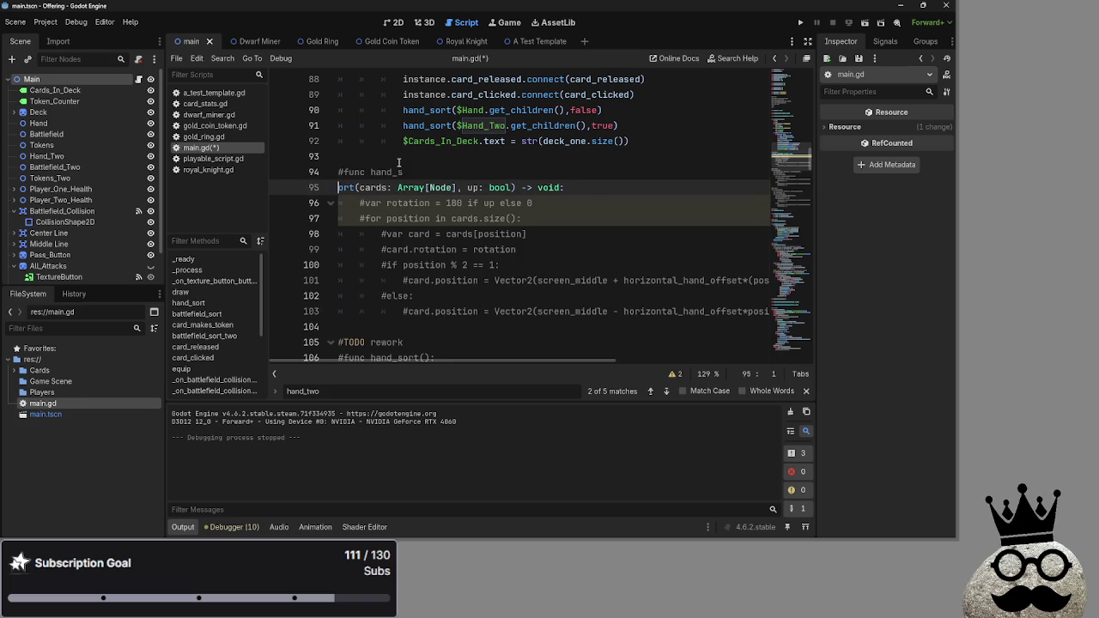
key("ctrl+z")
key("Return")
key("Return")
left_click(395, 164)
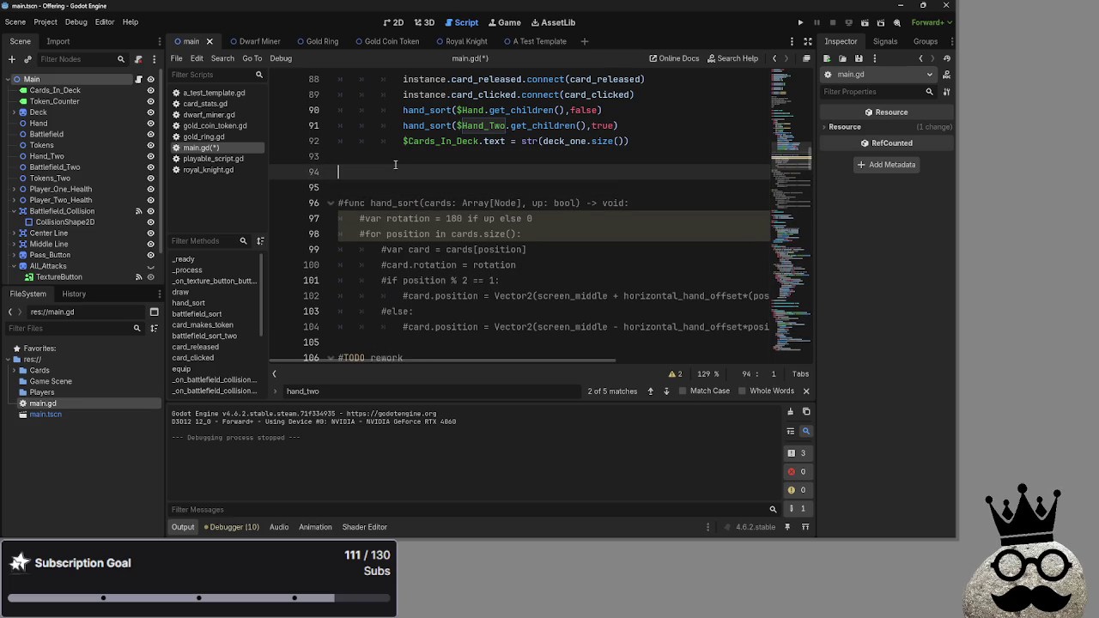
key("ctrl+v")
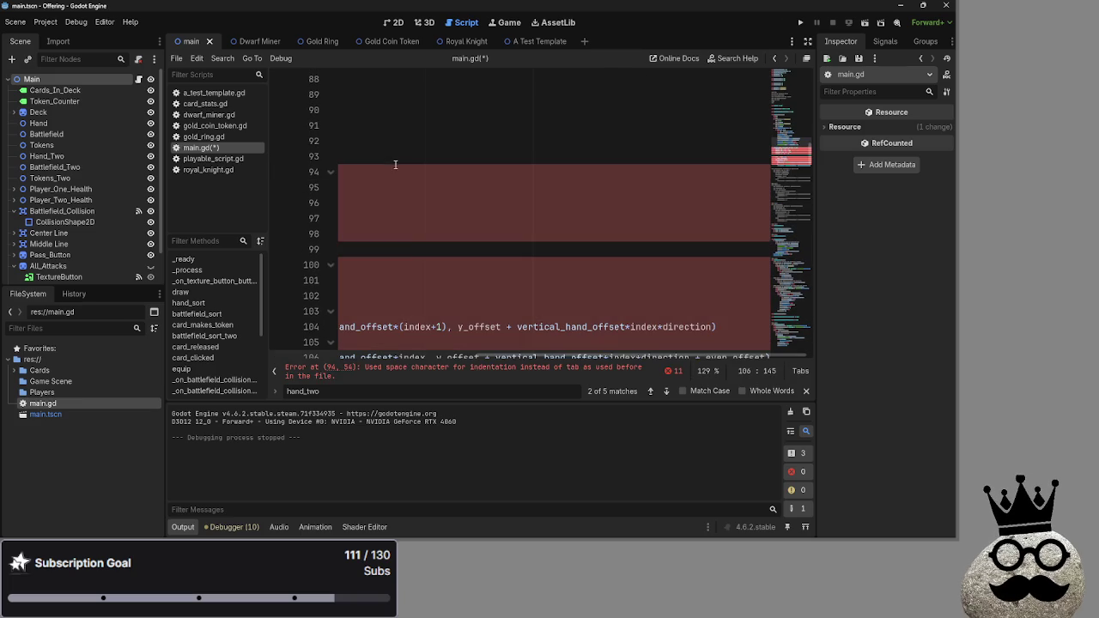
Replace the space indentation on lines 95–100 with one tab level.
left_click_drag(473, 358, 209, 335)
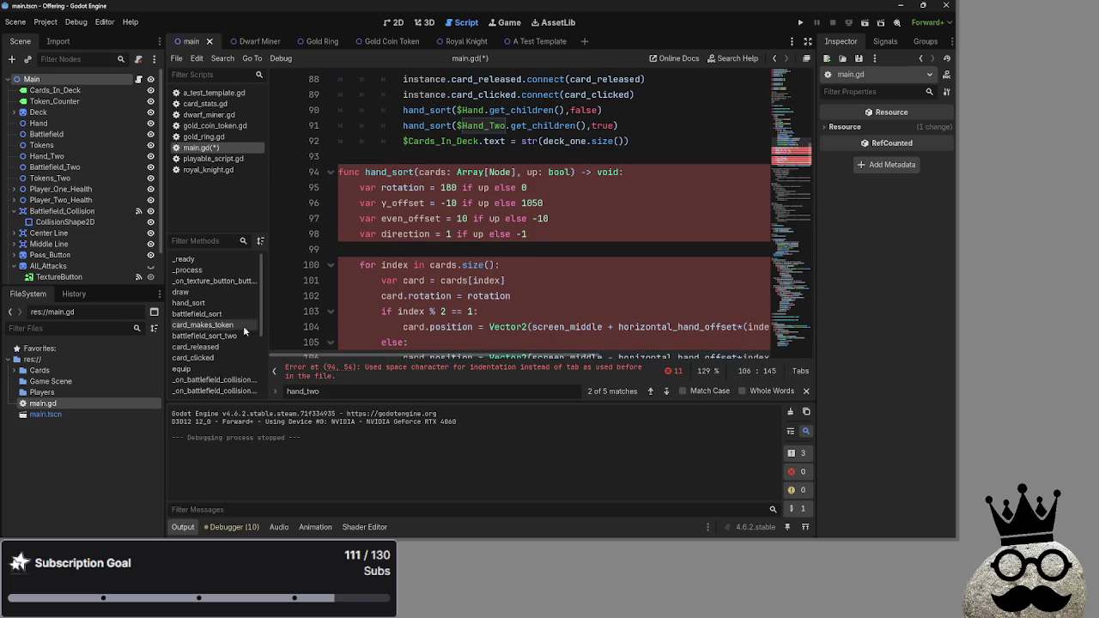
key("BackSpace")
key("BackSpace")
key("BackSpace")
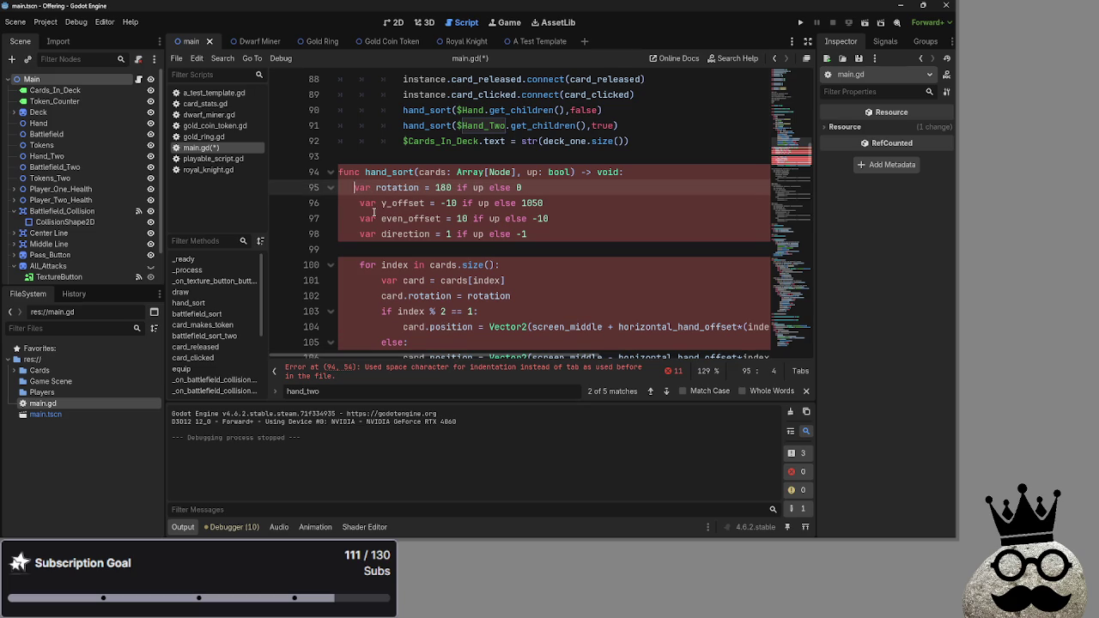
left_click_drag(359, 203, 337, 204)
key("BackSpace")
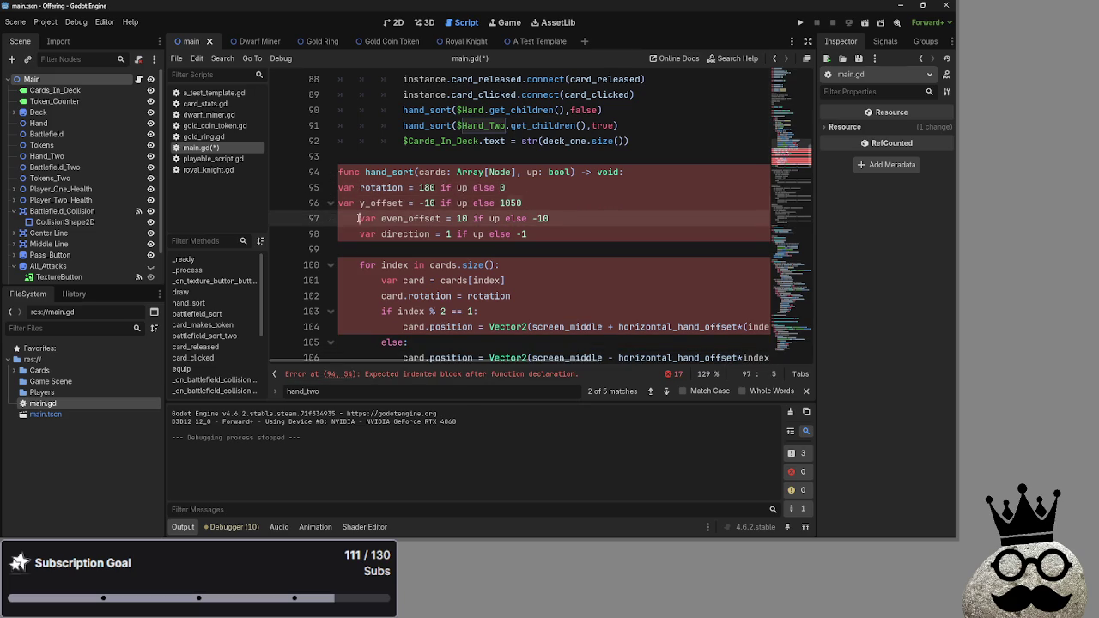
left_click(359, 218)
key("BackSpace")
left_click(359, 233)
key("BackSpace")
left_click(359, 265)
key("BackSpace")
left_click_drag(478, 264, 330, 188)
key("Tab")
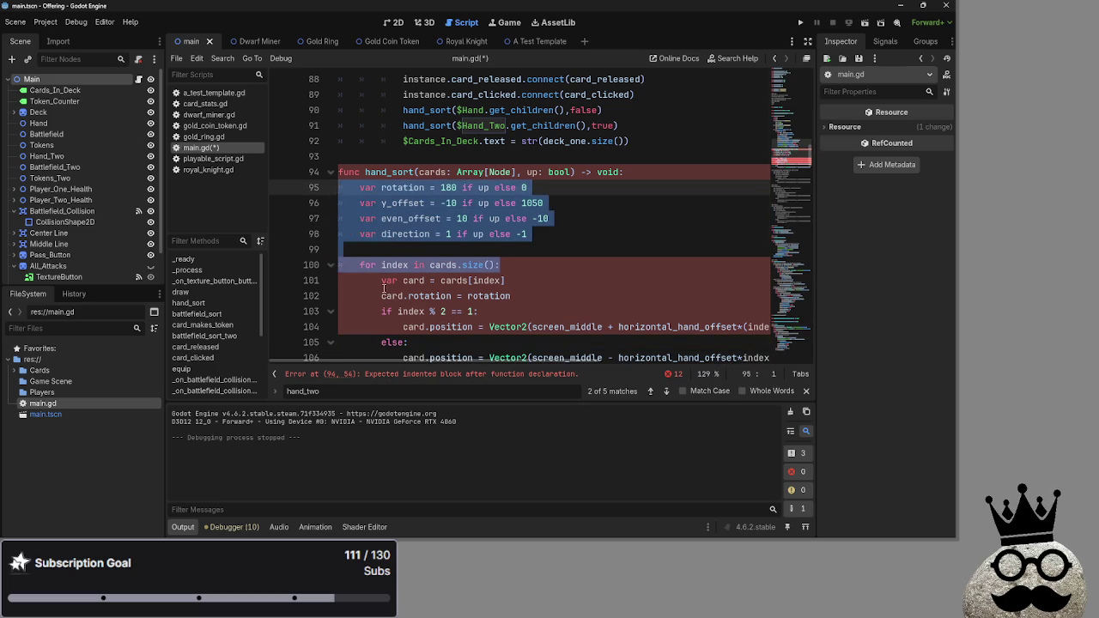
Re-indent lines 101–104 with tabs so they sit inside the for loop.
mouse_move(381, 280)
left_mouse_down()
mouse_move(335, 280)
mouse_move(338, 311)
left_mouse_up()
key("BackSpace")
key("BackSpace")
key("BackSpace")
left_click_drag(462, 310, 327, 296)
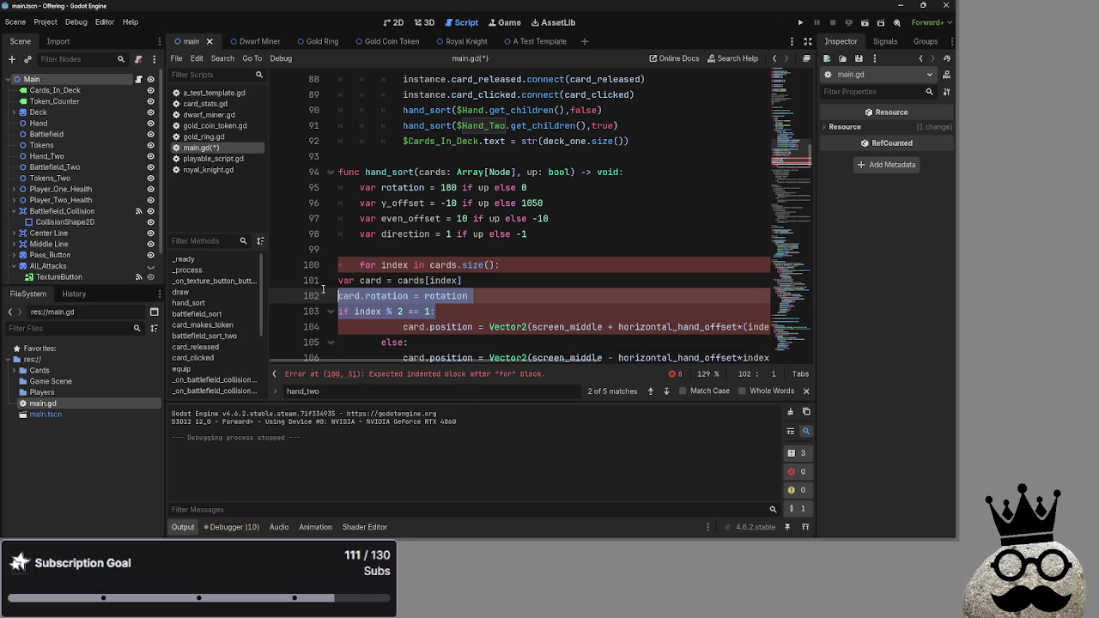
left_click(462, 311)
left_click_drag(462, 311, 304, 280)
key("Tab")
key("Tab")
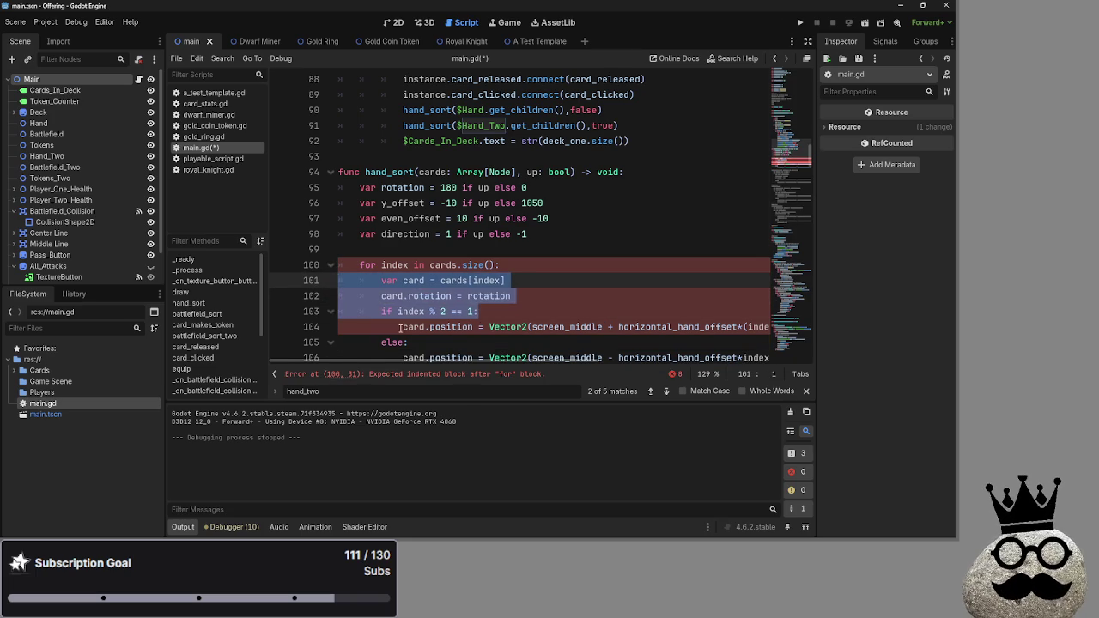
left_click(401, 327)
left_click_drag(400, 327, 333, 327)
key("BackSpace")
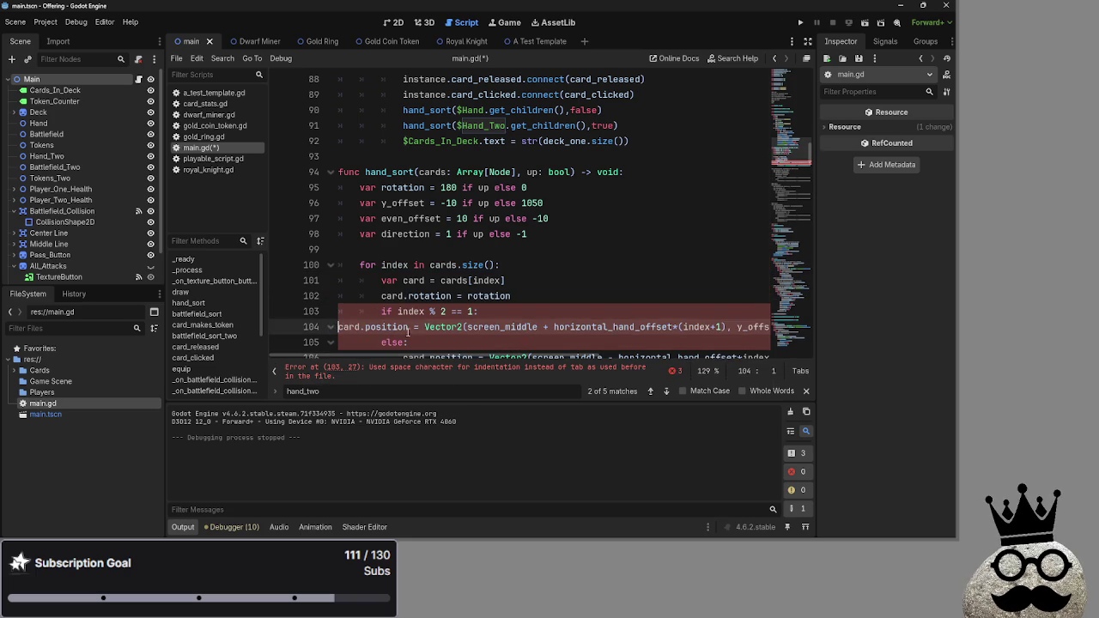
key("Tab")
key("Tab")
Re-indent the else: line and its card.position line with tabs, clearing the errors.
scroll(399, 310, "down", 1)
mouse_move(398, 310)
left_mouse_down()
mouse_move(338, 310)
mouse_move(338, 296)
left_mouse_up()
key("BackSpace")
key("BackSpace")
key("Tab")
key("Tab")
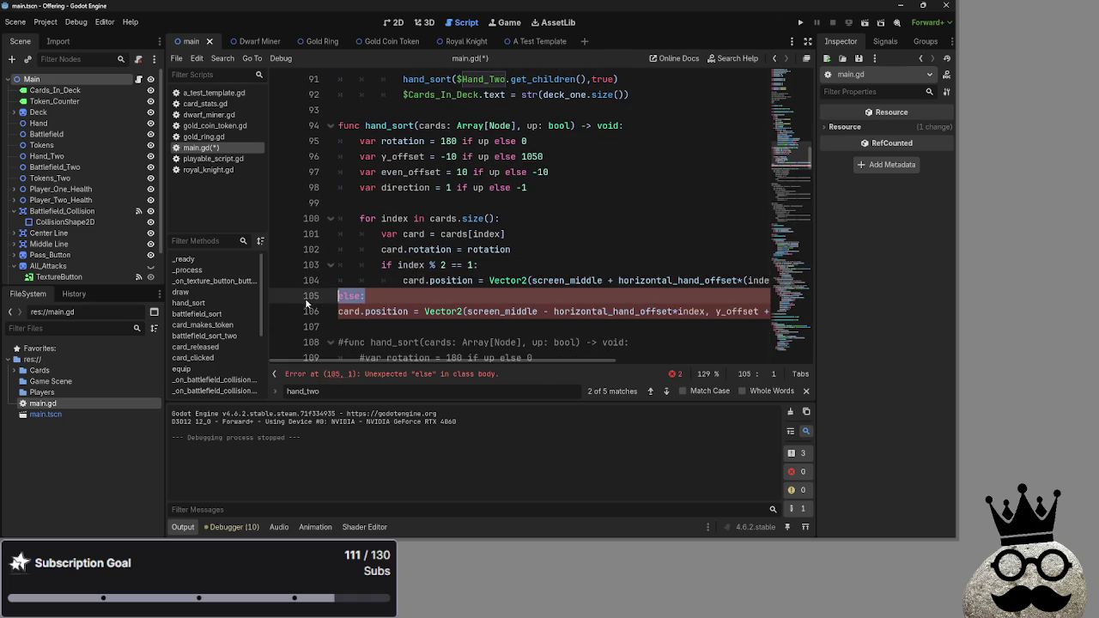
left_click(337, 312)
key("Tab")
key("Tab")
key("Tab")
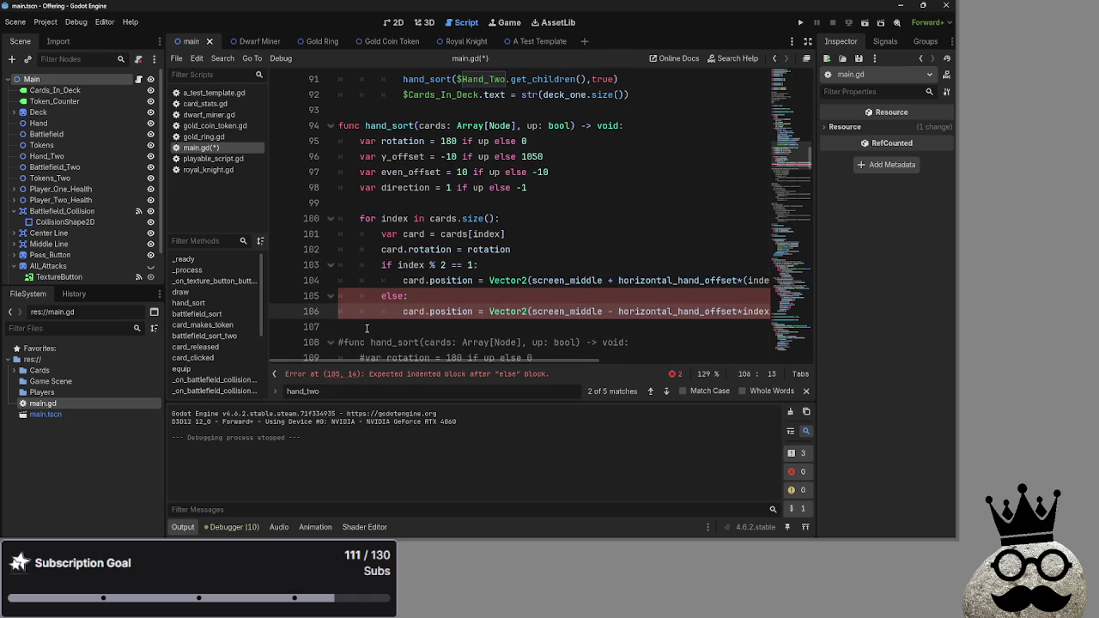
key("Down")
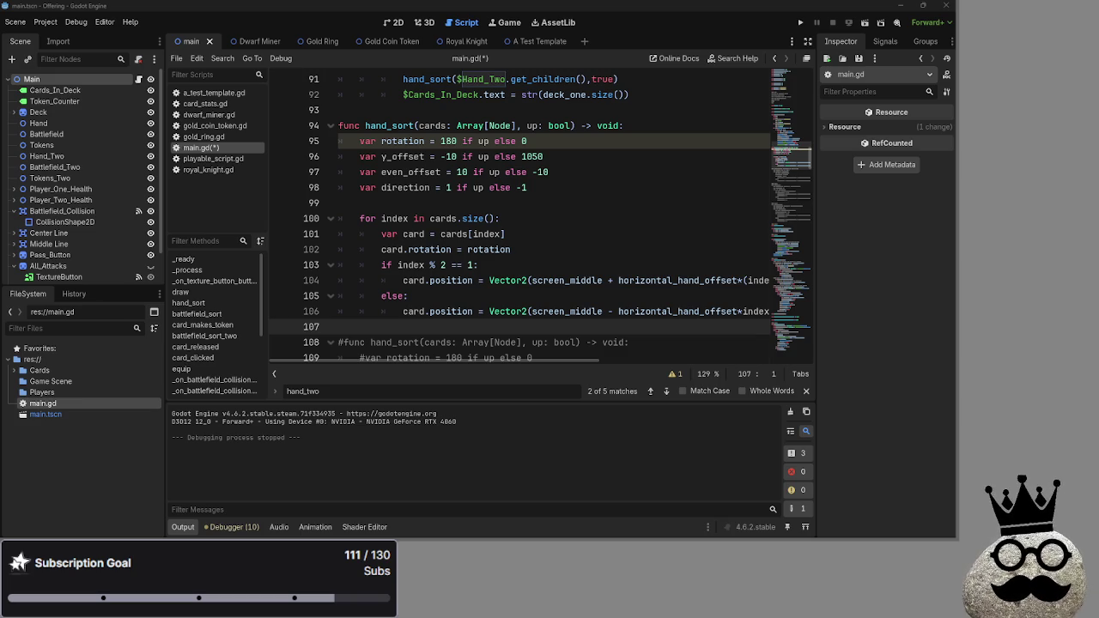
key("alt+Tab")
key("alt+Tab")
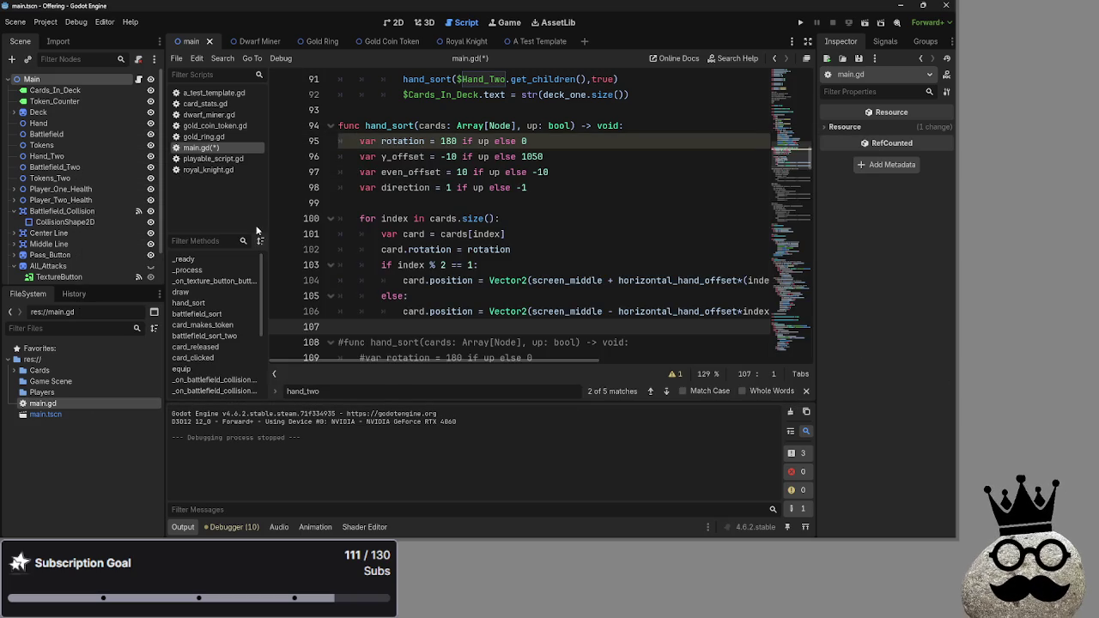
Check the index and rotation uses in the new hand_sort, then run the game to see the hands.
double_click(391, 218)
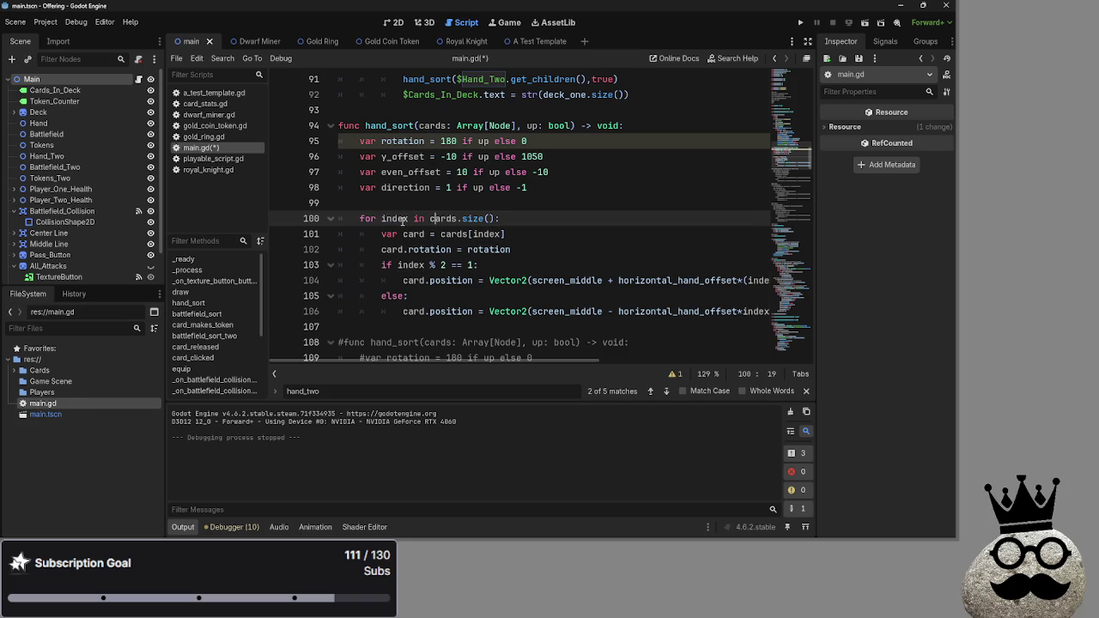
left_click(557, 225)
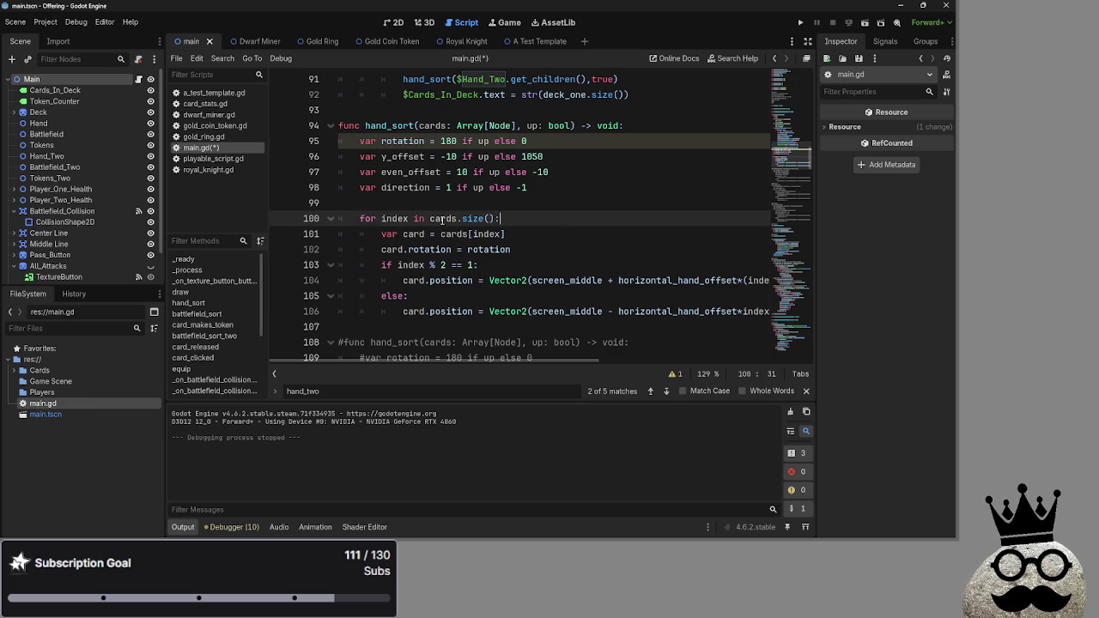
left_click(552, 202)
scroll(552, 203, "up", 1)
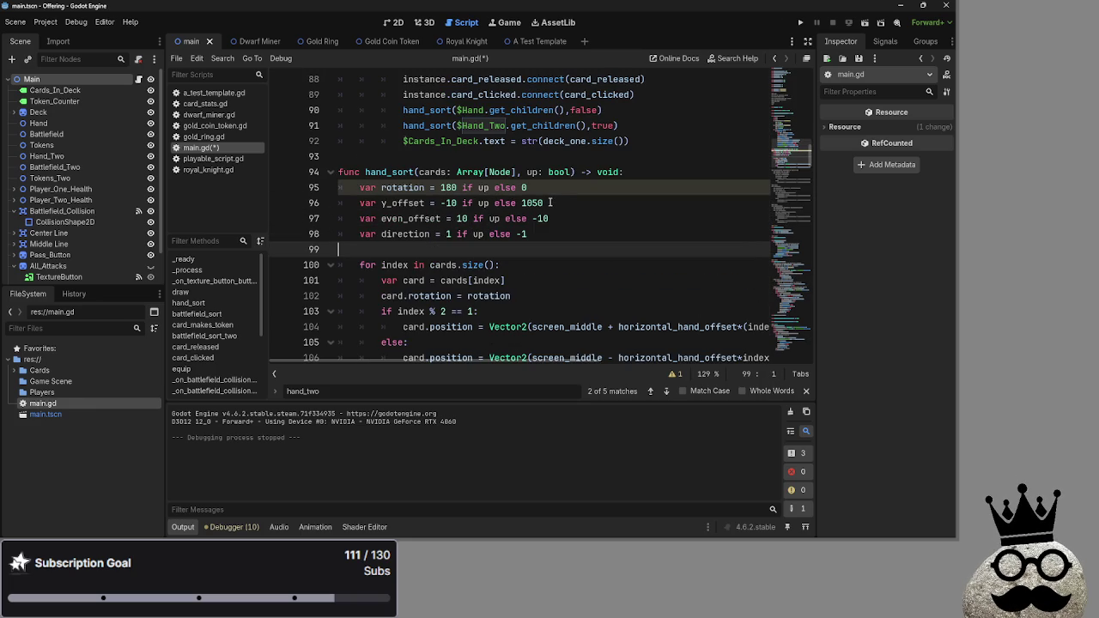
left_click(385, 190)
double_click(402, 190)
left_click(590, 229)
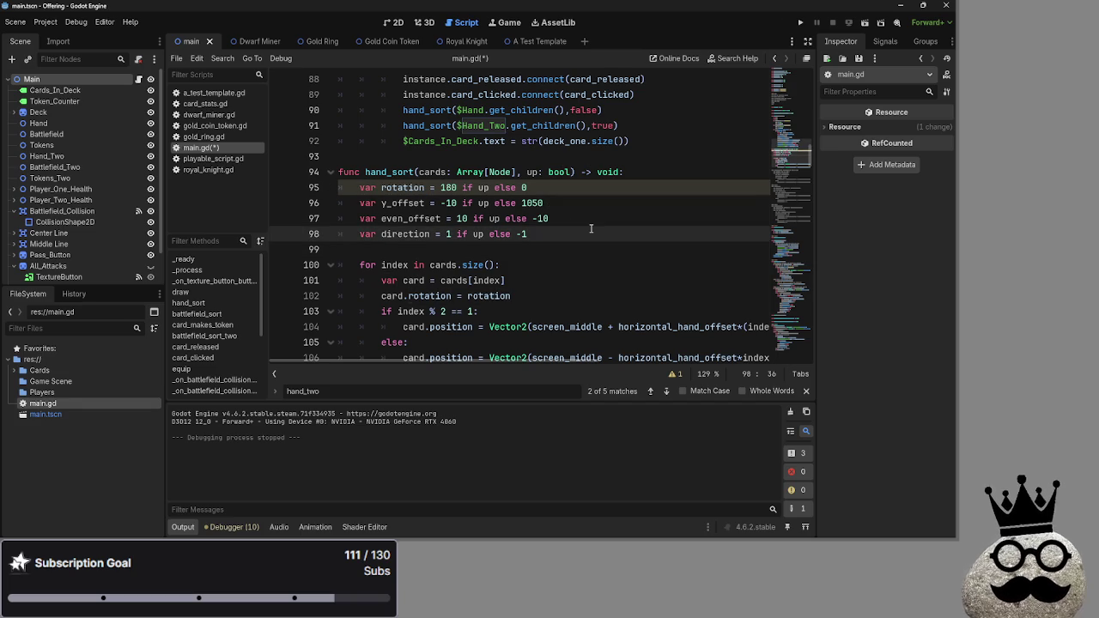
scroll(591, 230, "down", 3)
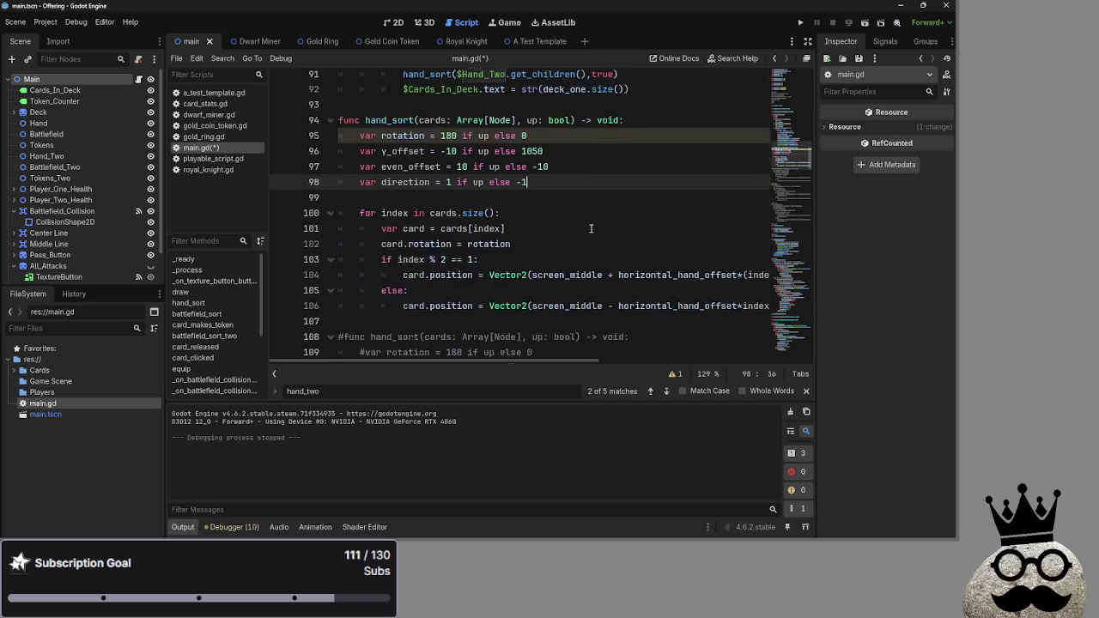
left_click(800, 22)
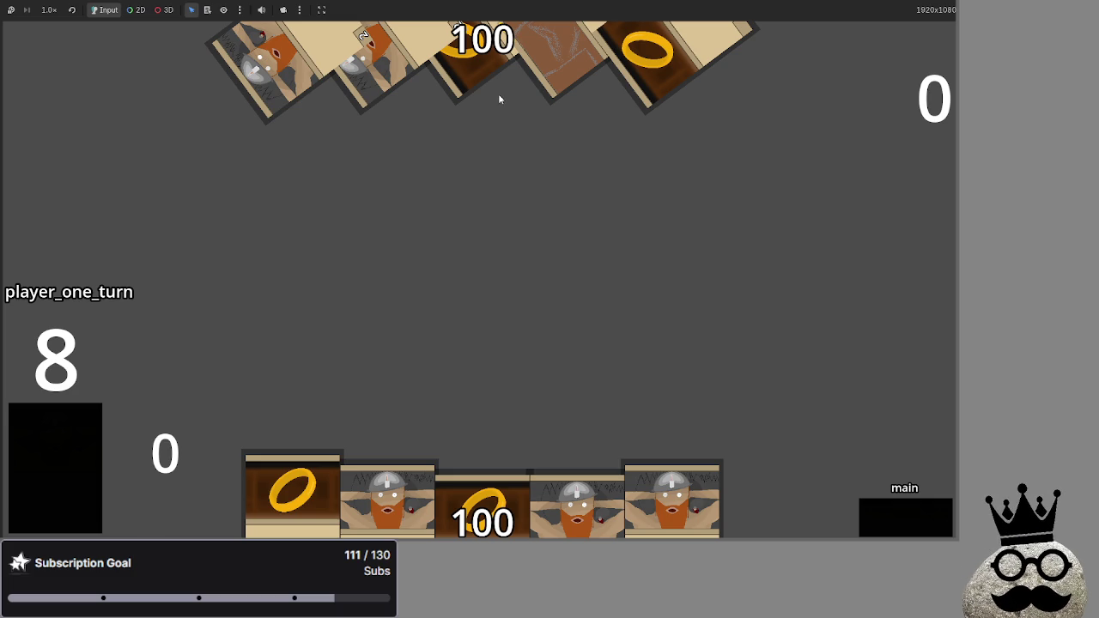
Inspect the rotation = 180 assignment on line 95 and glance at the running game.
key("alt+Tab")
scroll(527, 95, "up", 2)
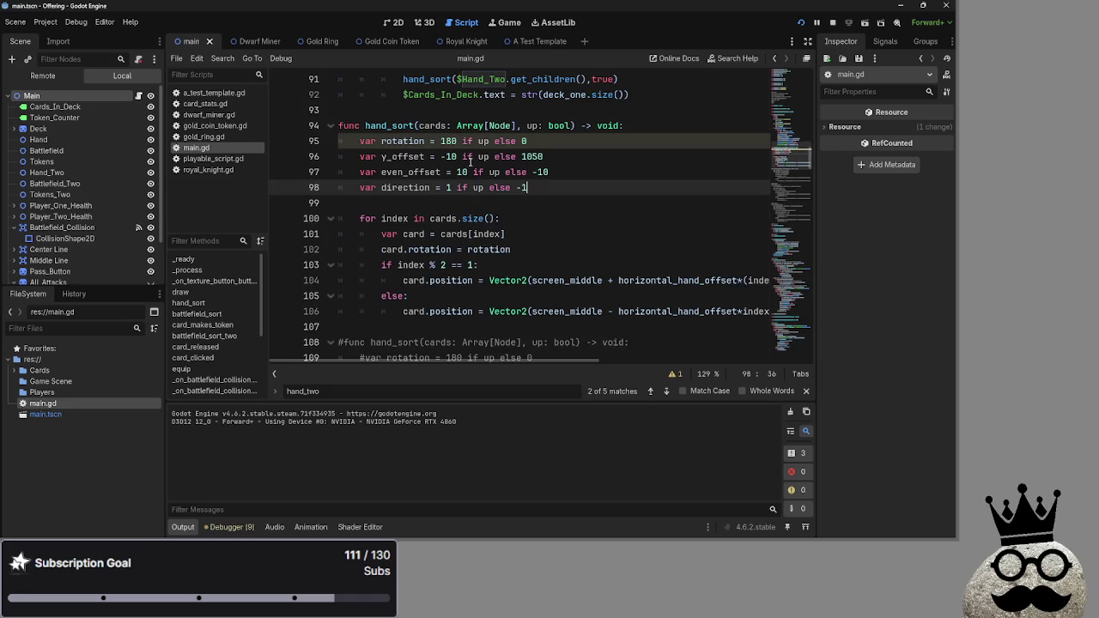
double_click(402, 140)
double_click(448, 141)
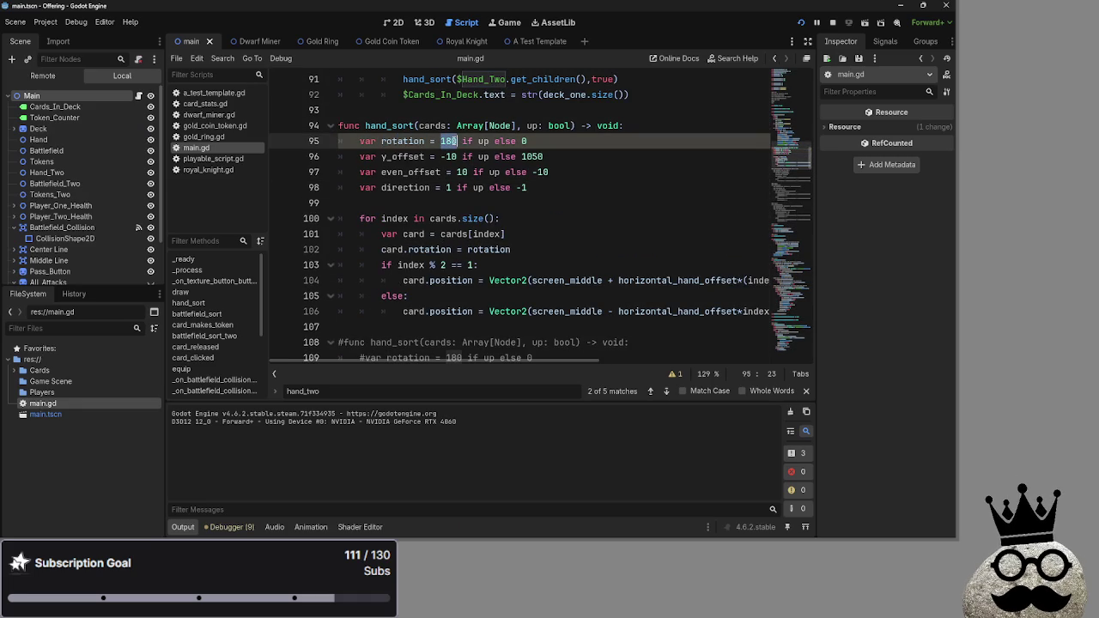
double_click(419, 141)
left_click(617, 144)
key("alt+Tab")
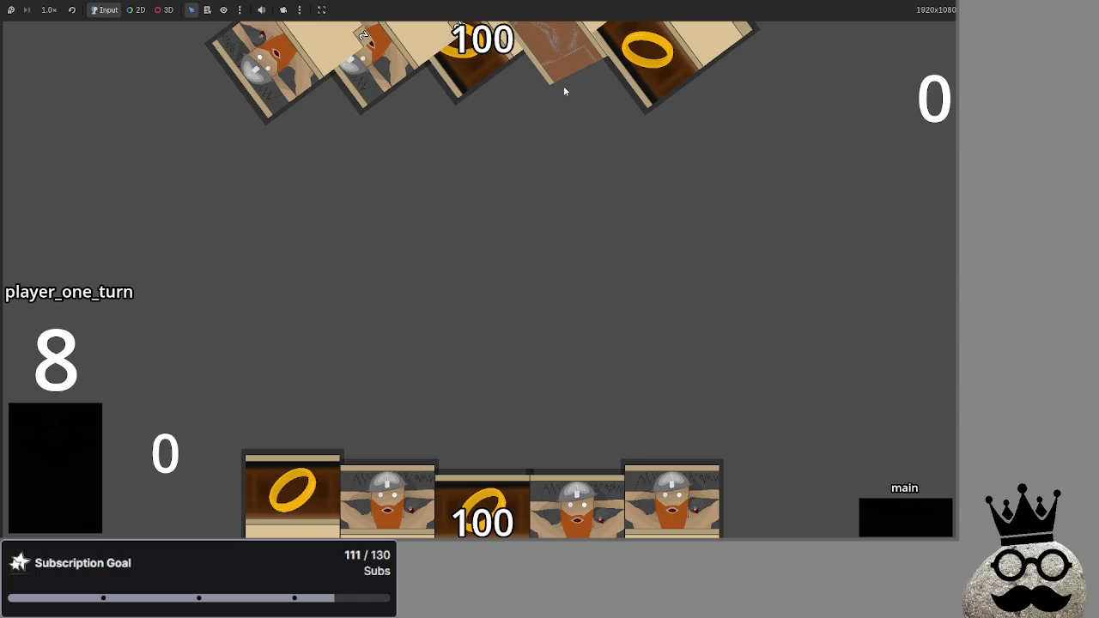
key("alt+Tab")
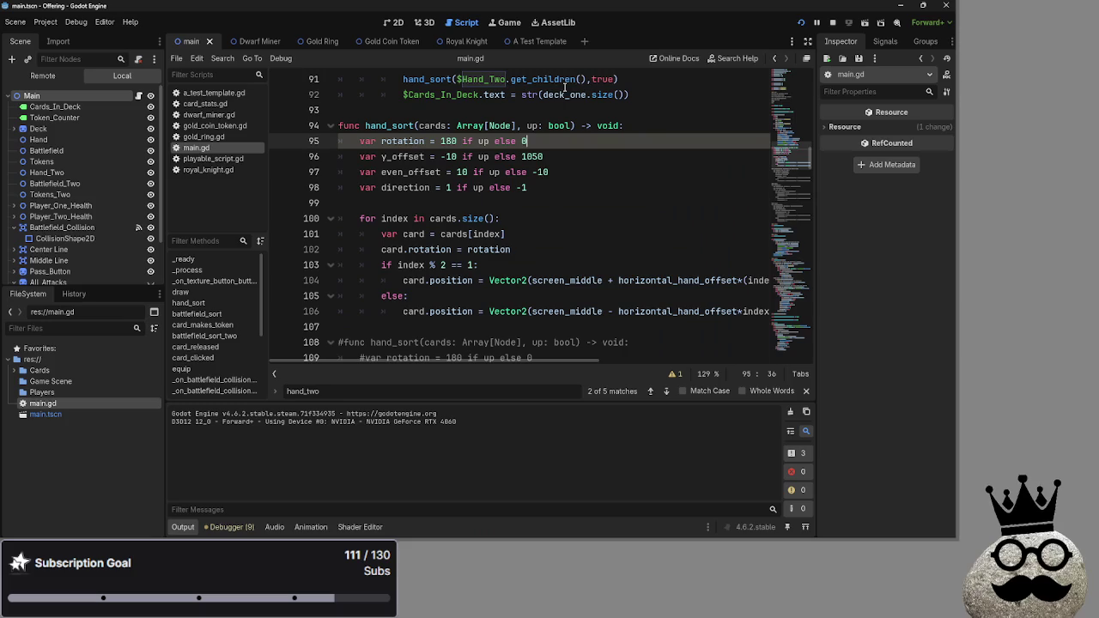
Change rotation to rotation_degrees on line 95 and rerun the game.
double_click(410, 141)
left_click(397, 141)
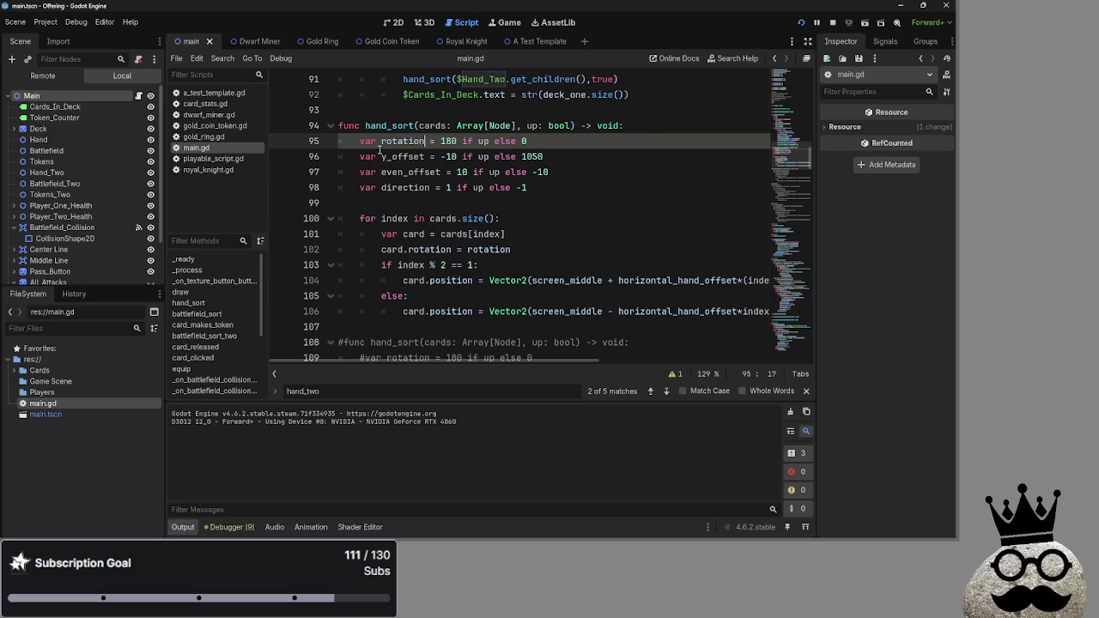
left_click(429, 146)
type("_degrees")
left_click(614, 139)
left_click(801, 22)
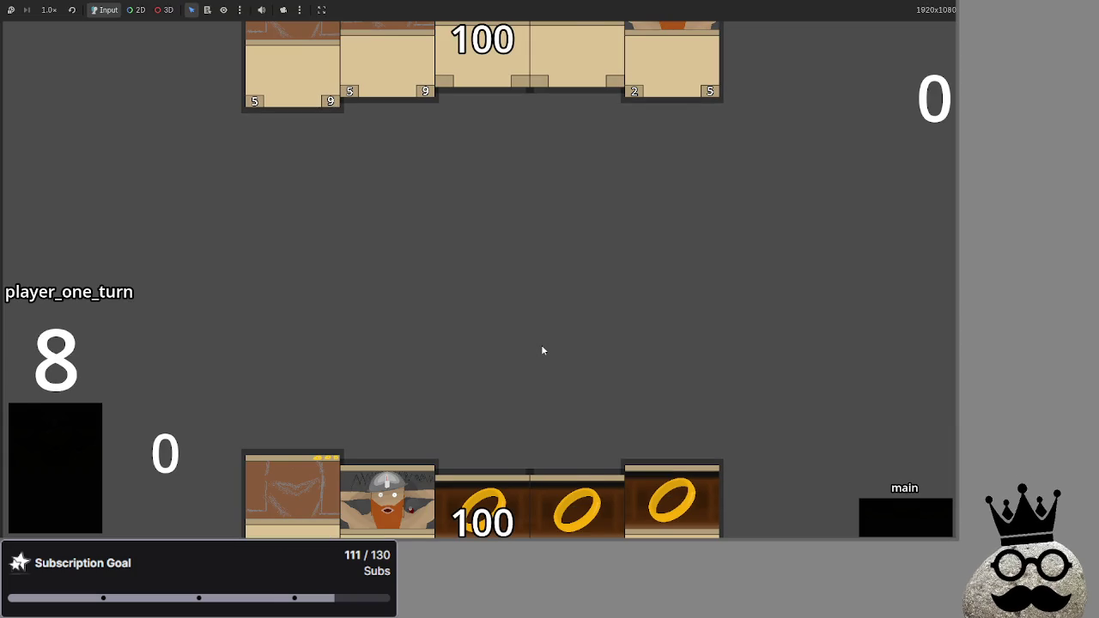
Stop the game, undo the _degrees change, rerun, and return to the script editor.
key("F8")
key("ctrl+z")
left_click(817, 22)
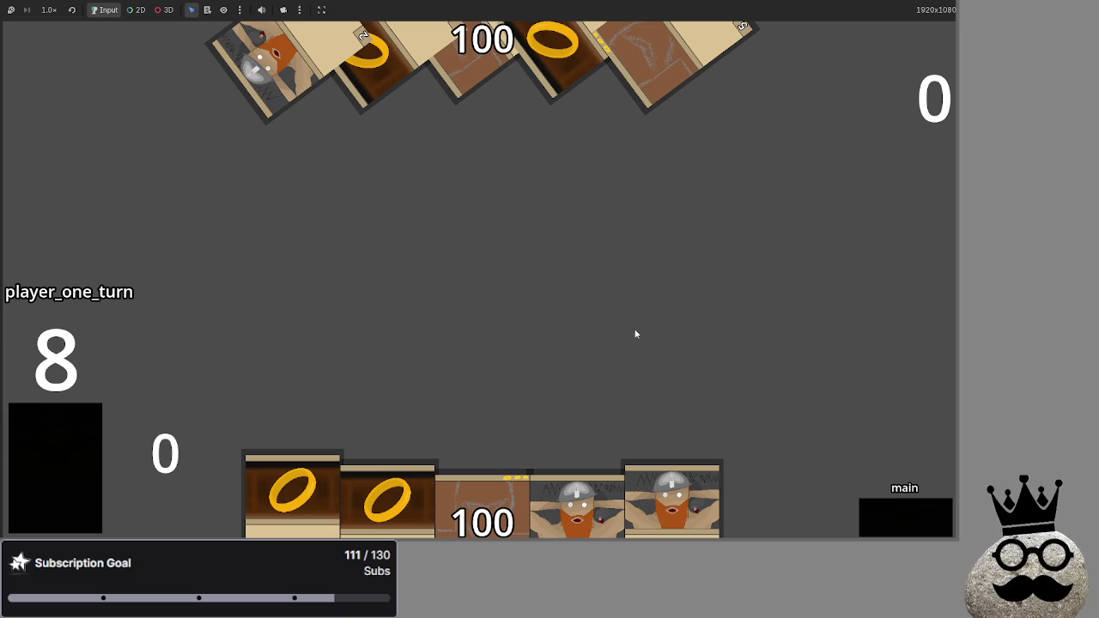
key("alt+Tab")
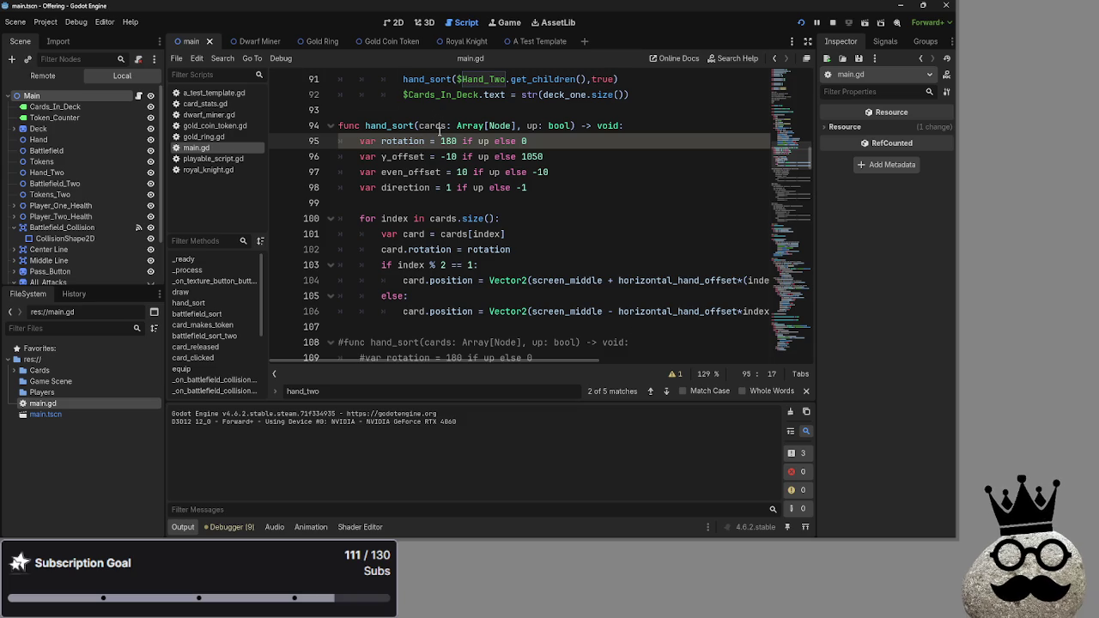
Change card.rotation on line 102 to card.rotation_degrees and run the game.
left_click(410, 140)
double_click(410, 140)
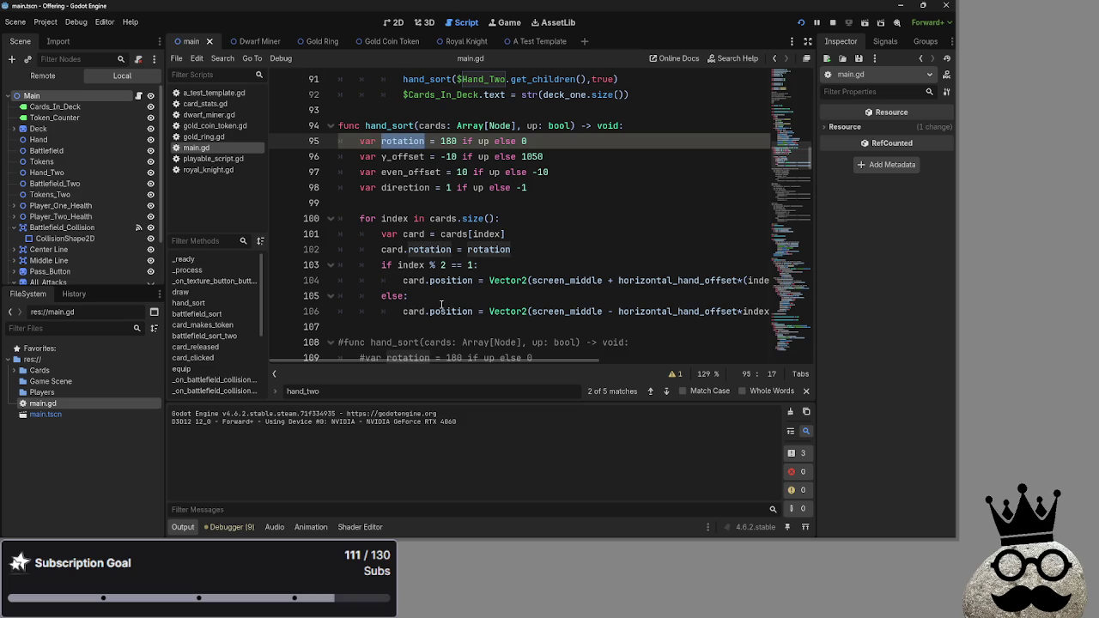
left_click(454, 249)
type("_s")
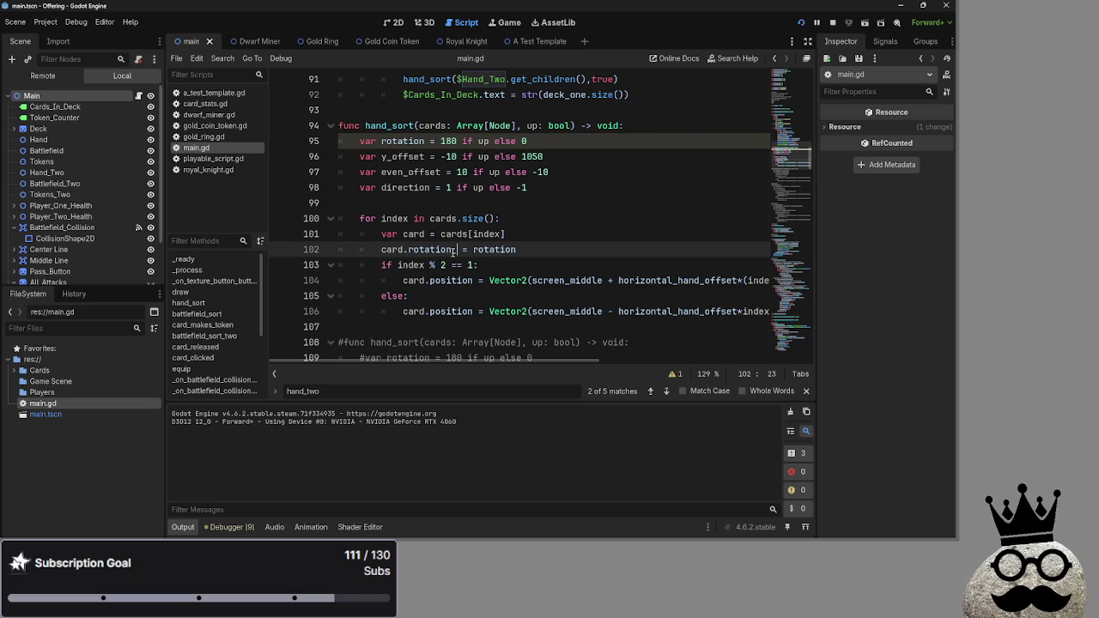
type("egrees")
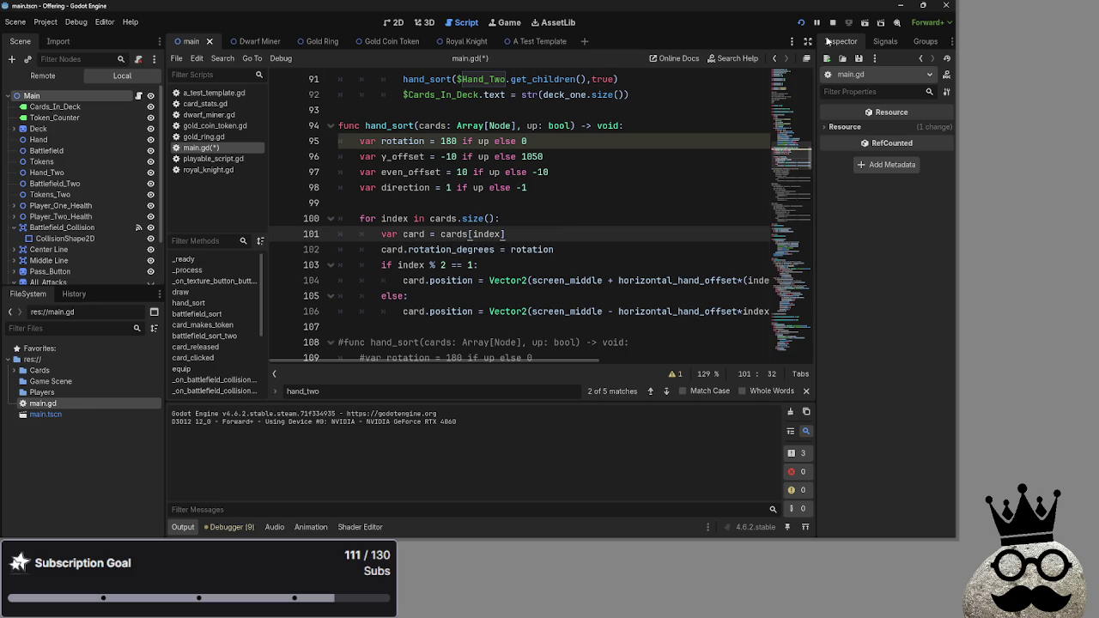
left_click(801, 23)
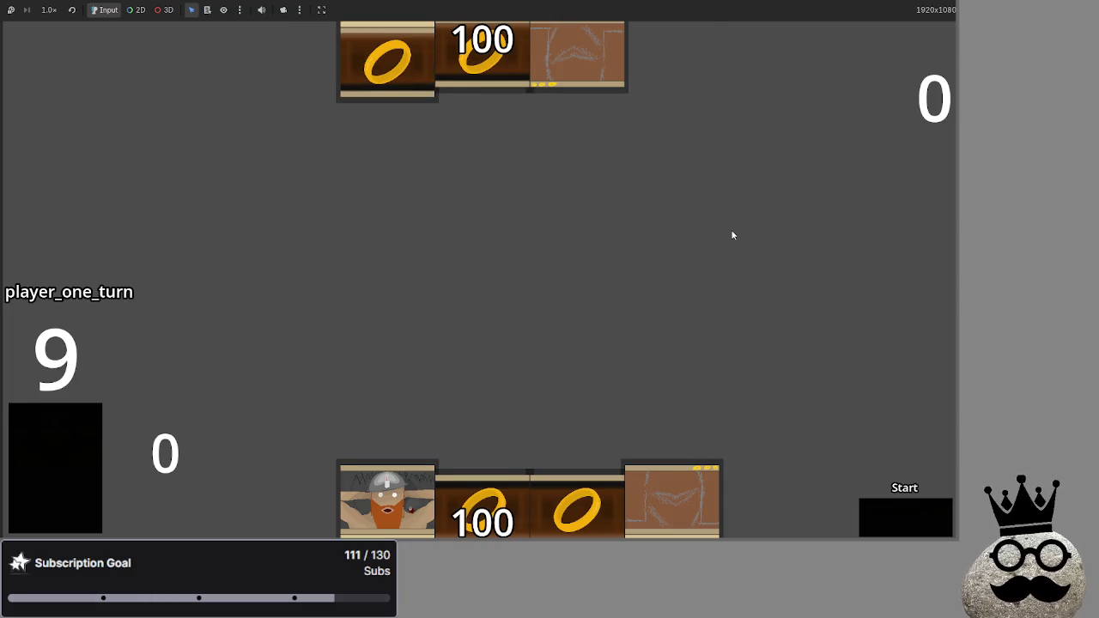
Compare the running game with the script, then return to empty line 99 in main.gd.
key("alt+Tab")
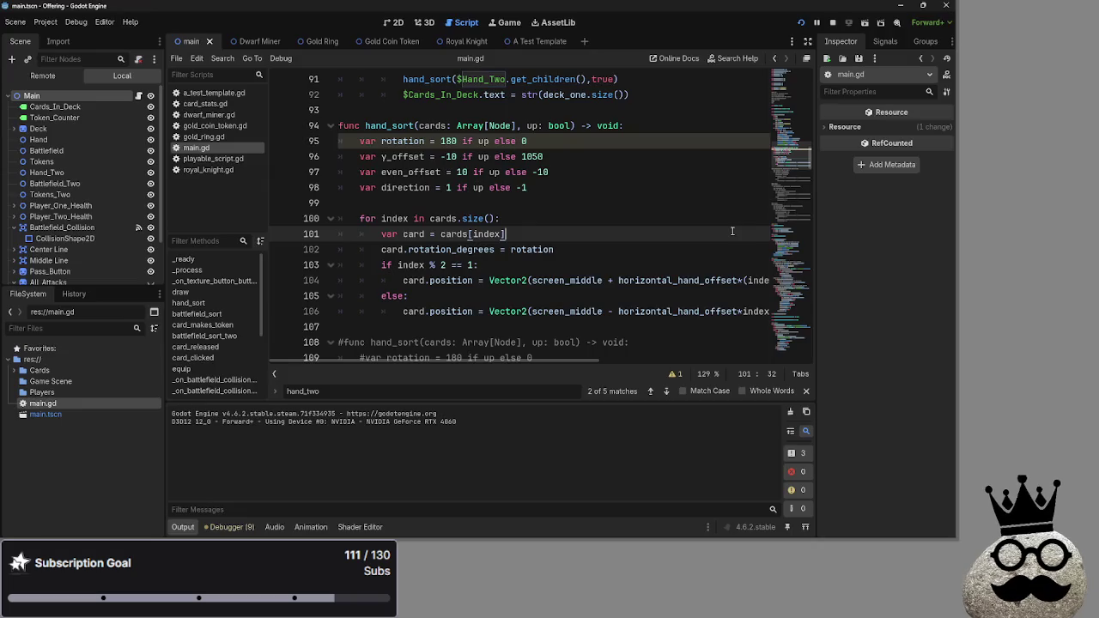
mouse_move(578, 363)
left_mouse_down()
mouse_move(790, 355)
mouse_move(444, 366)
left_mouse_up()
key("alt+Tab")
key("alt+Tab")
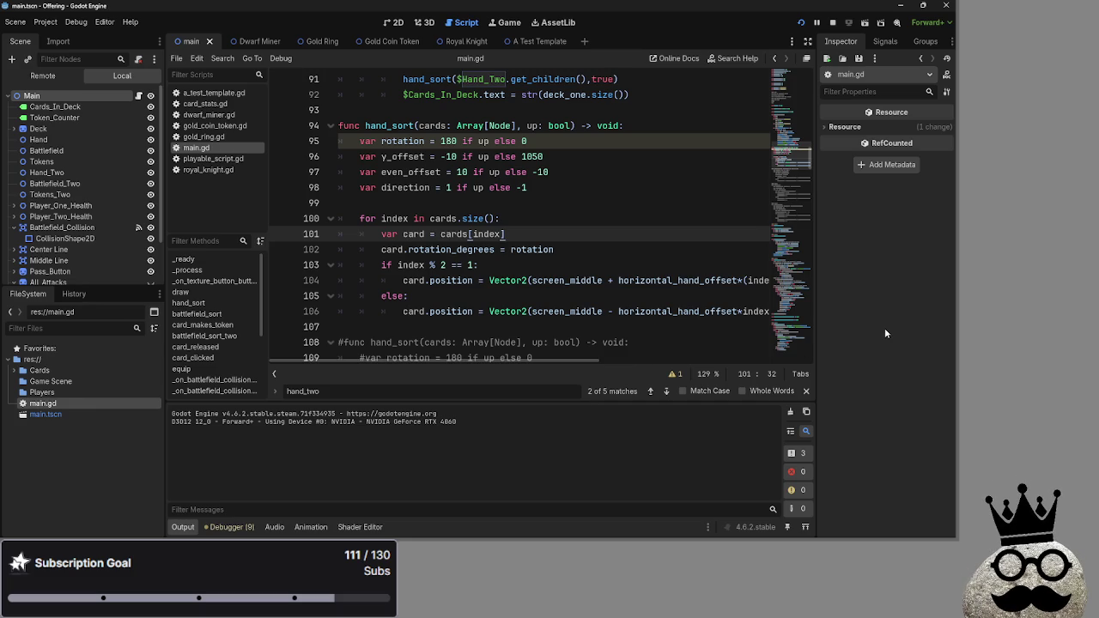
left_click(515, 188)
key("Down")
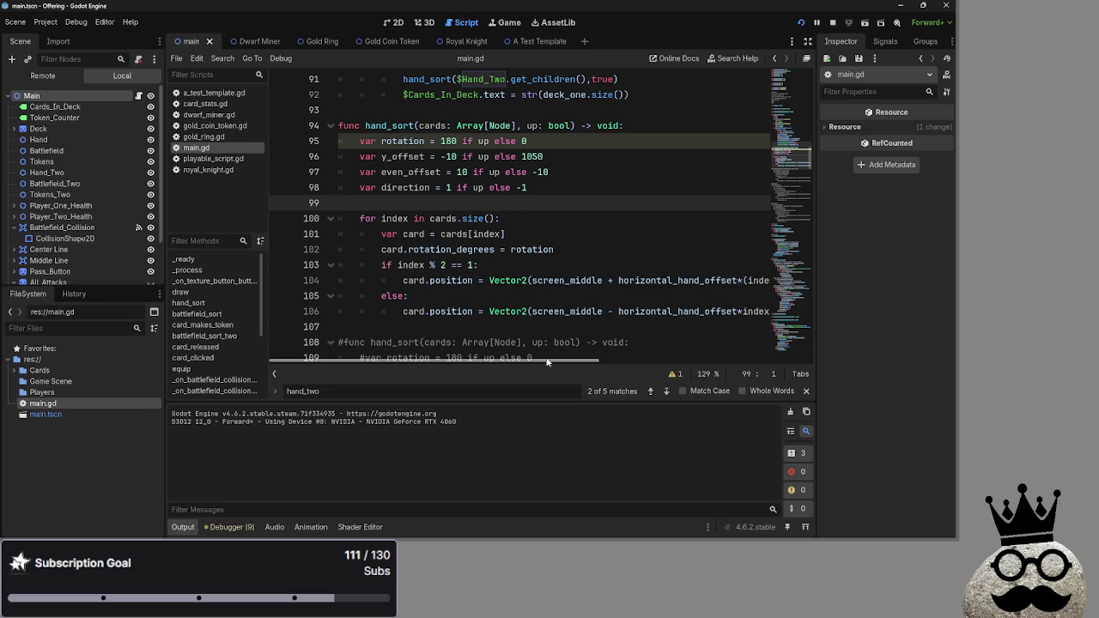
Edit the minus sign before the 1 in line 98's direction expression.
scroll(558, 335, "down", 7)
scroll(565, 330, "up", 7)
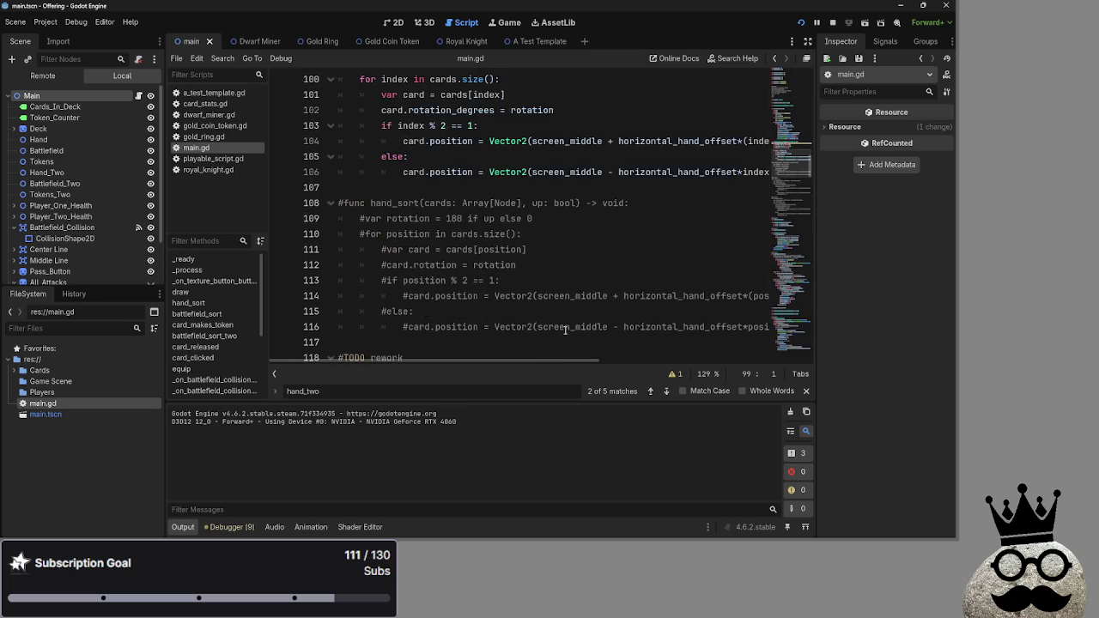
left_click(565, 326)
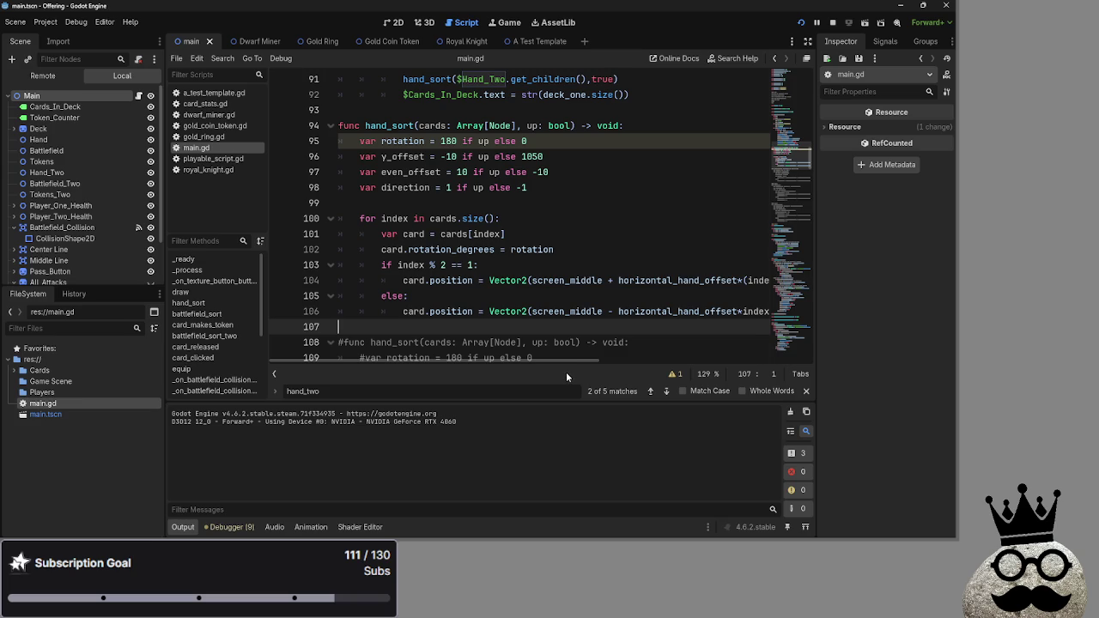
mouse_move(565, 360)
left_mouse_down()
mouse_move(611, 364)
mouse_move(543, 362)
mouse_move(783, 364)
left_mouse_up()
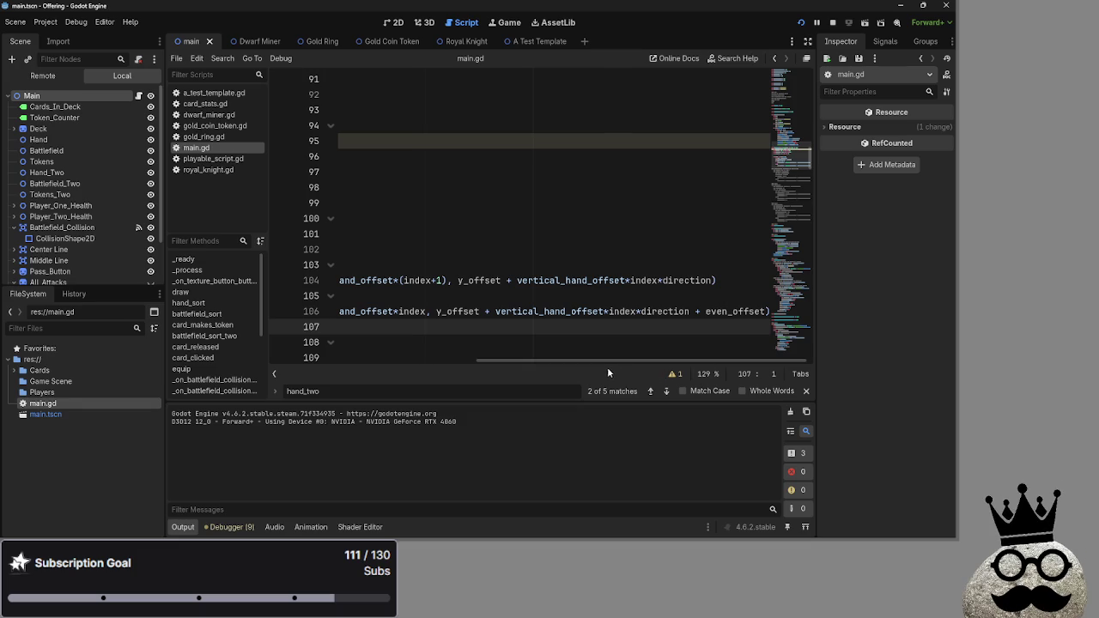
left_click_drag(608, 360, 292, 361)
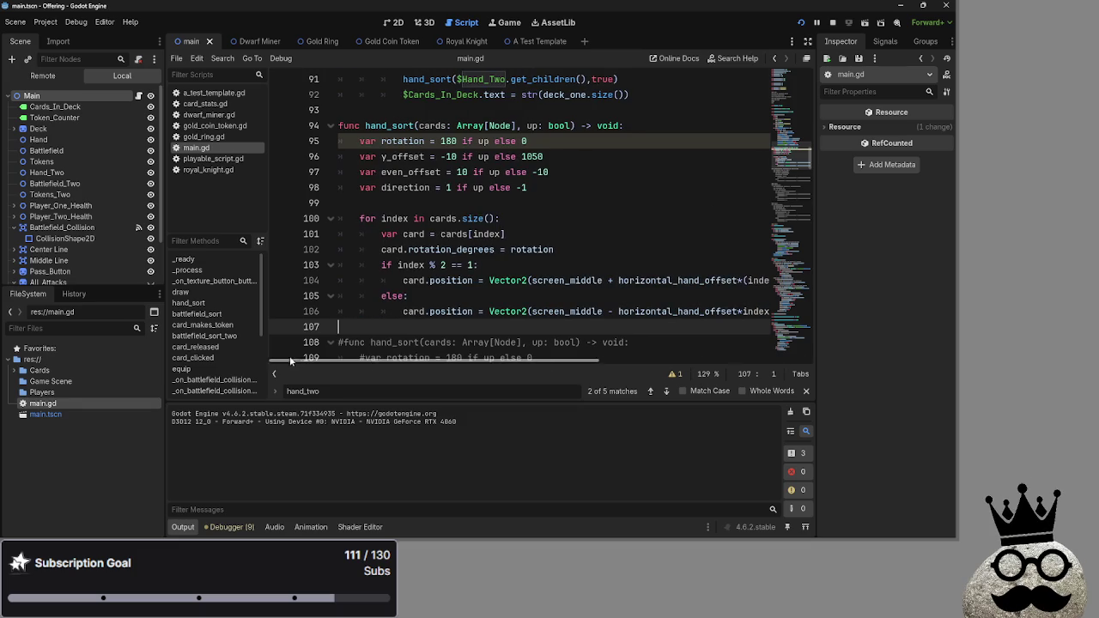
left_click(447, 187)
type("-")
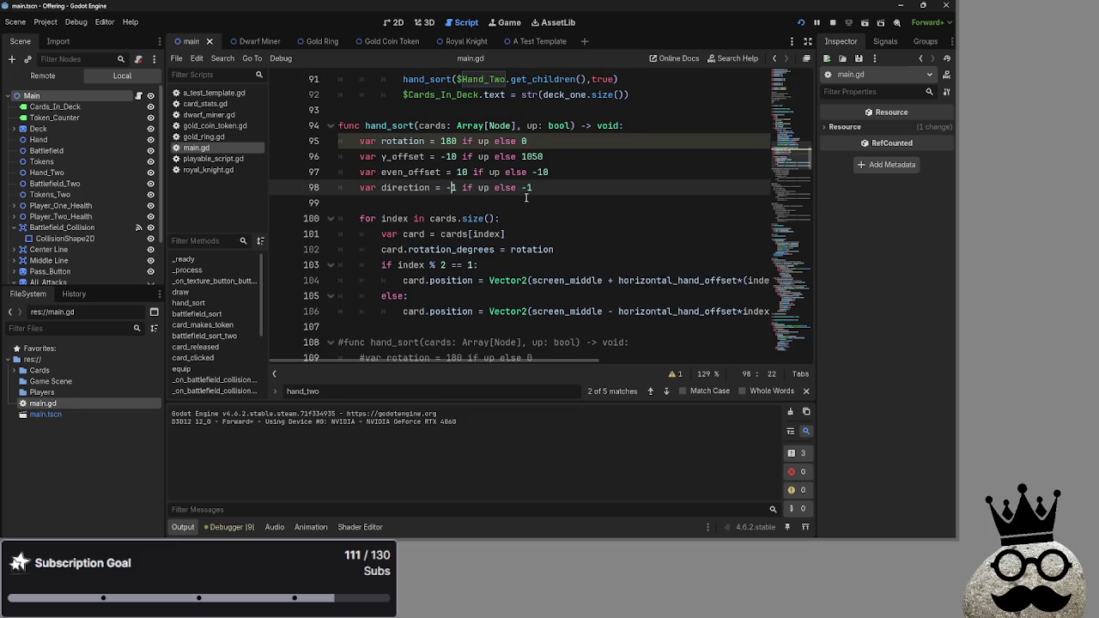
key("BackSpace")
Run the game, advance player one through attack, damage and main_two to end_turn, then stop it with F8.
key("F5")
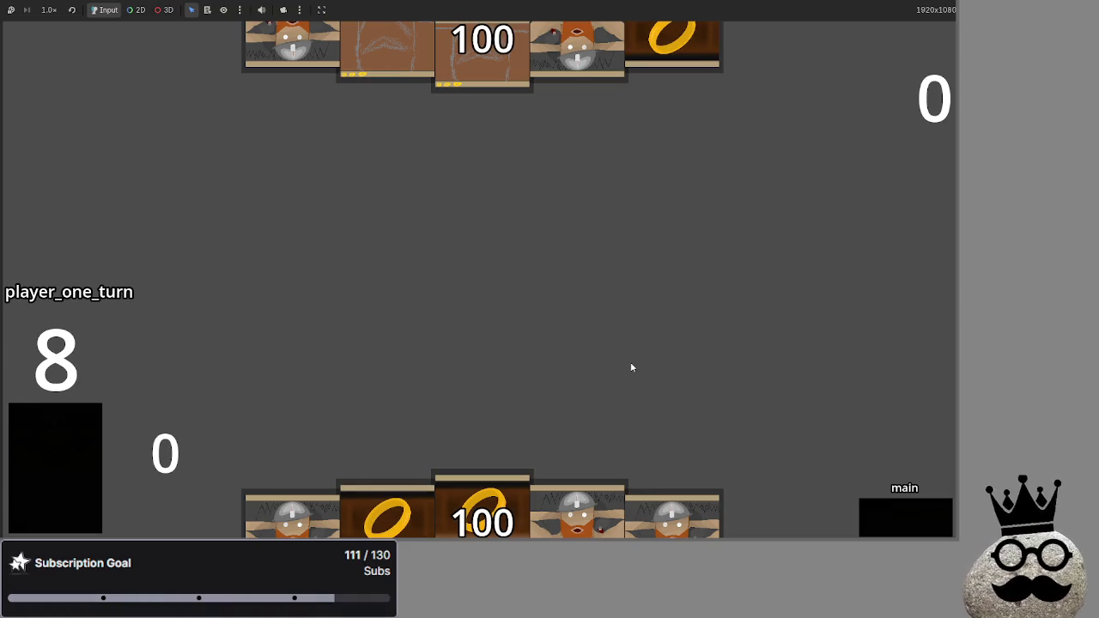
left_click(73, 485)
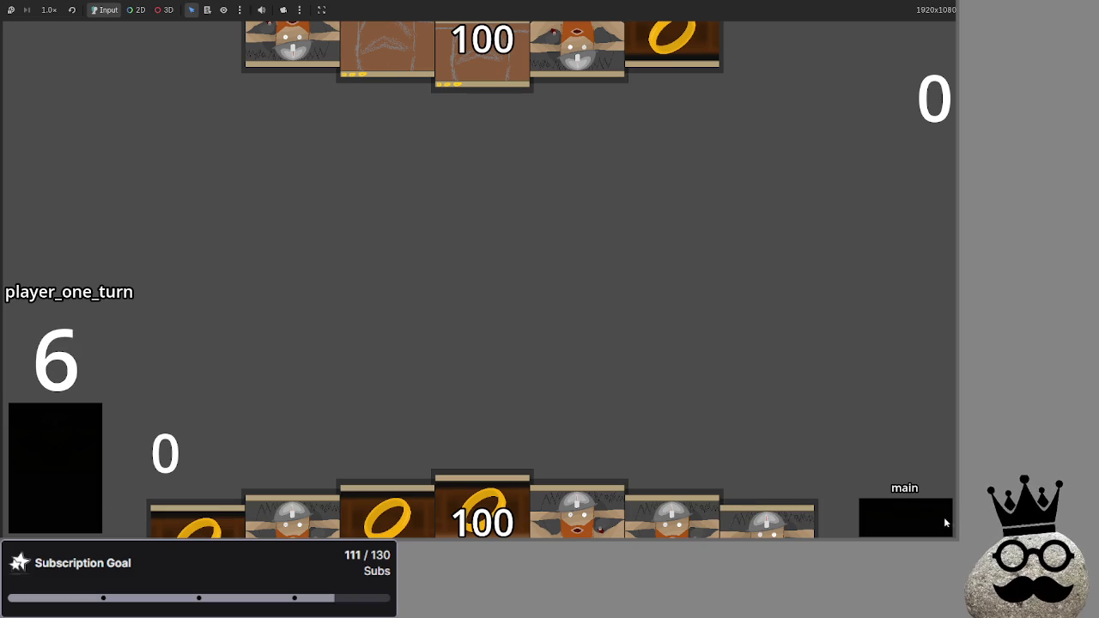
left_click(918, 519)
left_click(918, 518)
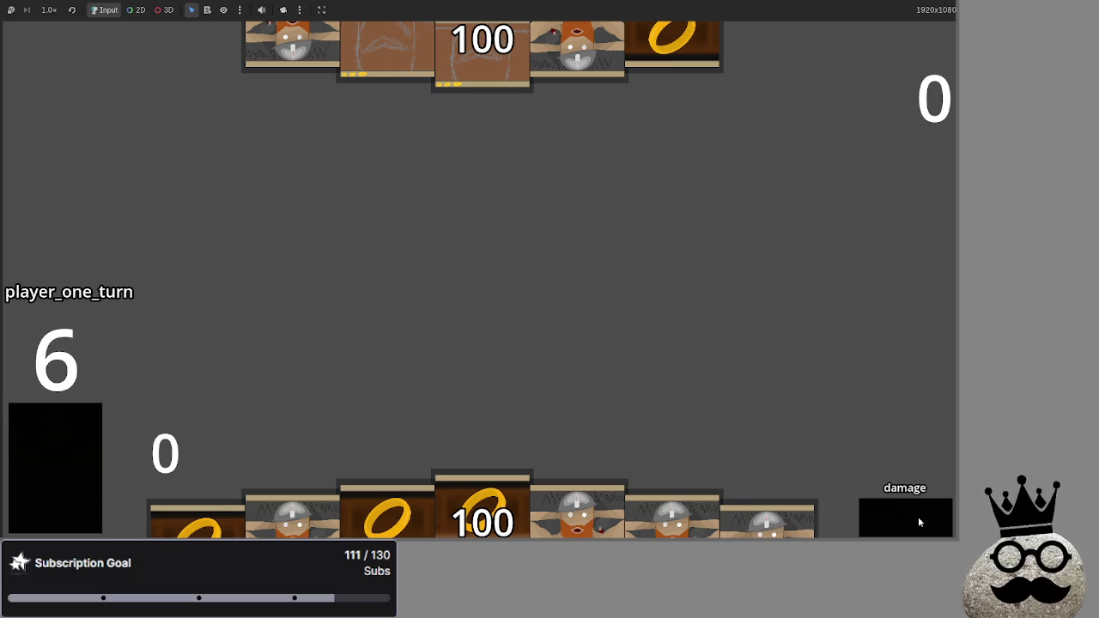
left_click(918, 519)
left_click(918, 516)
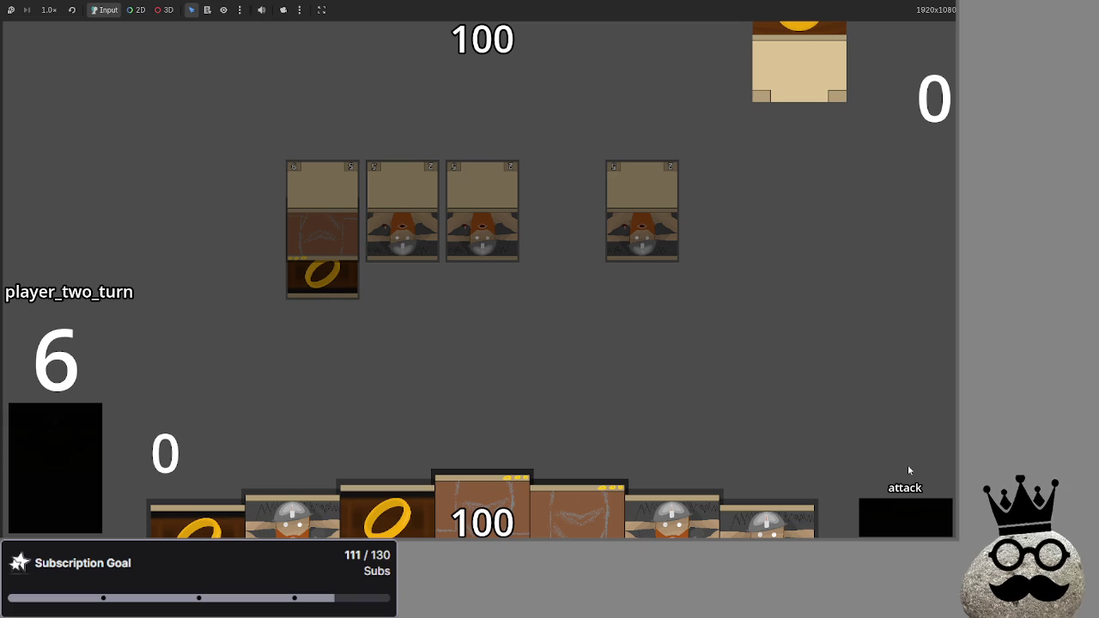
key("F8")
View the debugger's Errors list, then its Stack Trace.
scroll(500, 319, "down", 20)
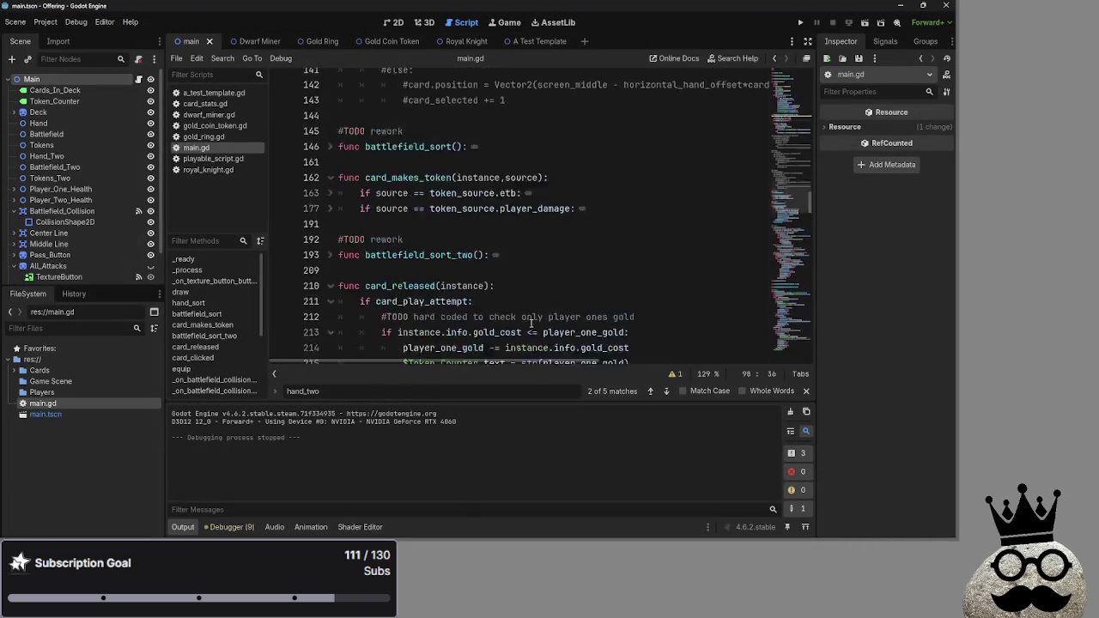
scroll(500, 318, "down", 14)
left_click(228, 526)
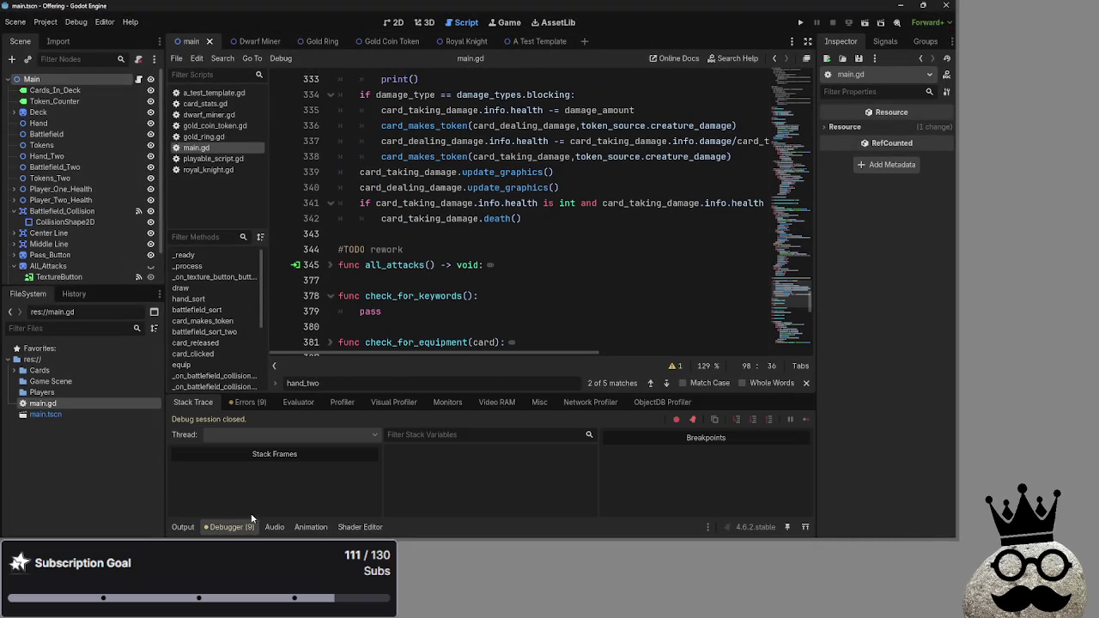
left_click(247, 402)
left_click(193, 402)
scroll(344, 257, "down", 7)
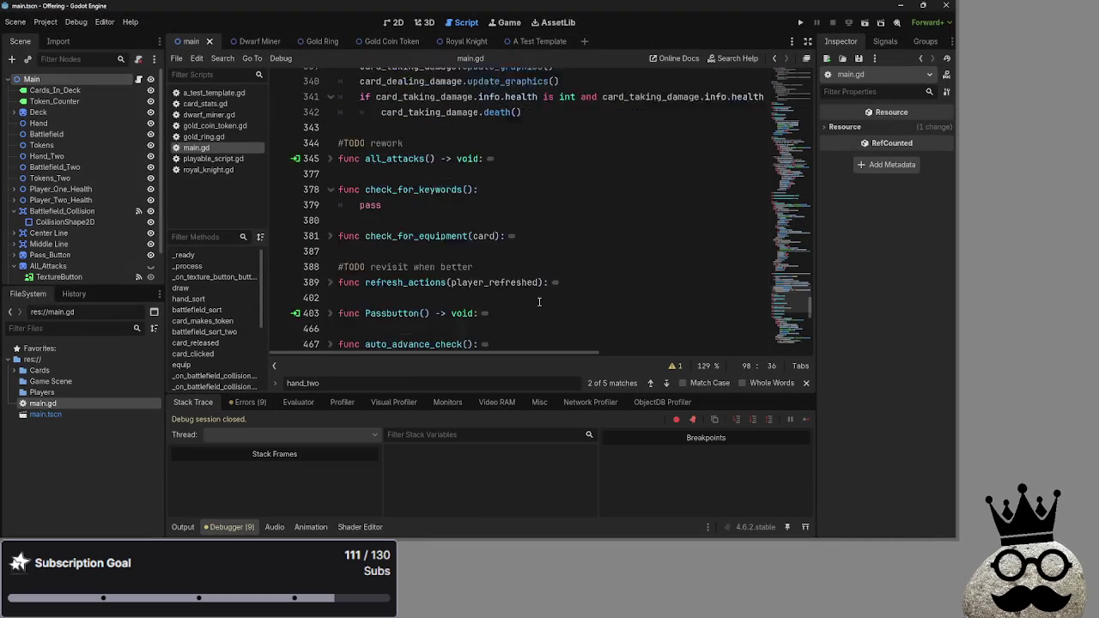
Browse card_stats.gd and royal_knight.gd, return to main.gd, close the find bar and scroll to hand_sort.
left_click(206, 103)
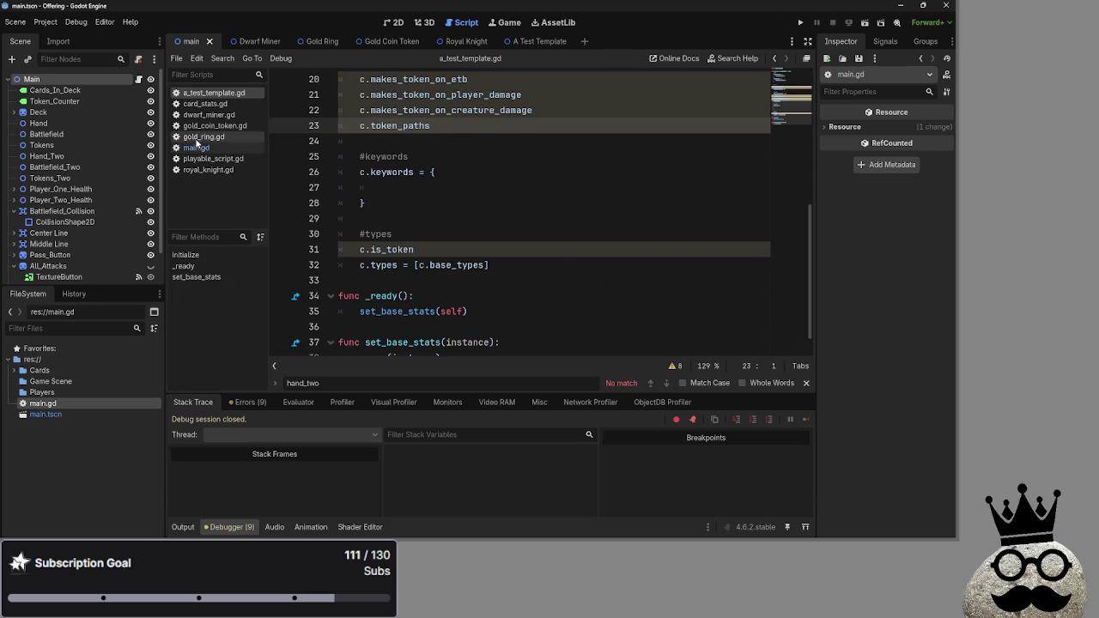
left_click(208, 169)
left_click(197, 148)
left_click(646, 257)
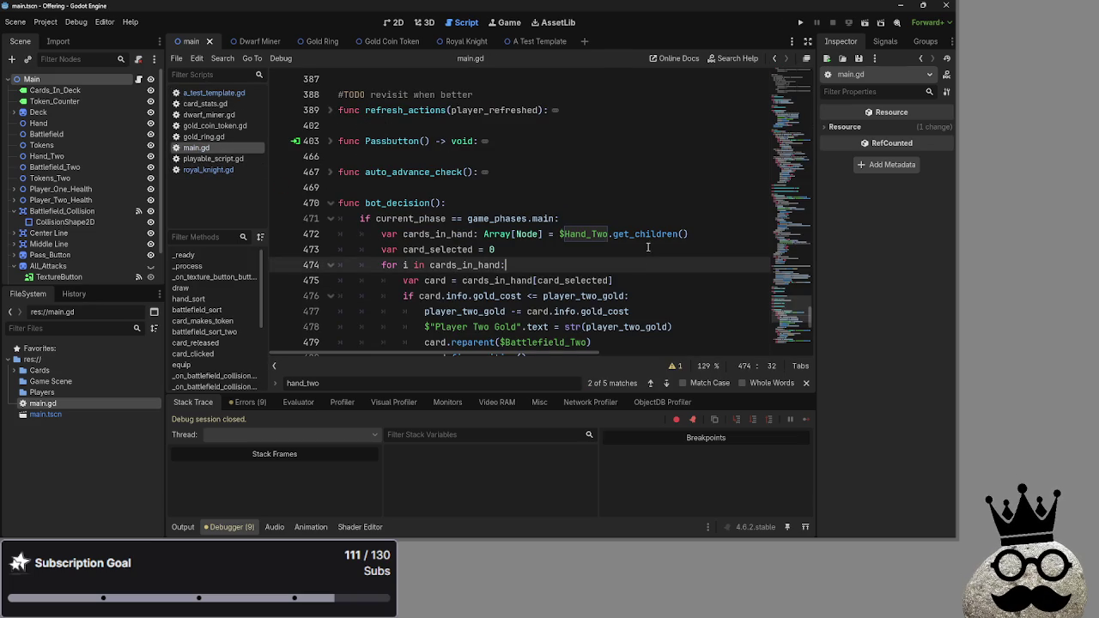
left_click(650, 236)
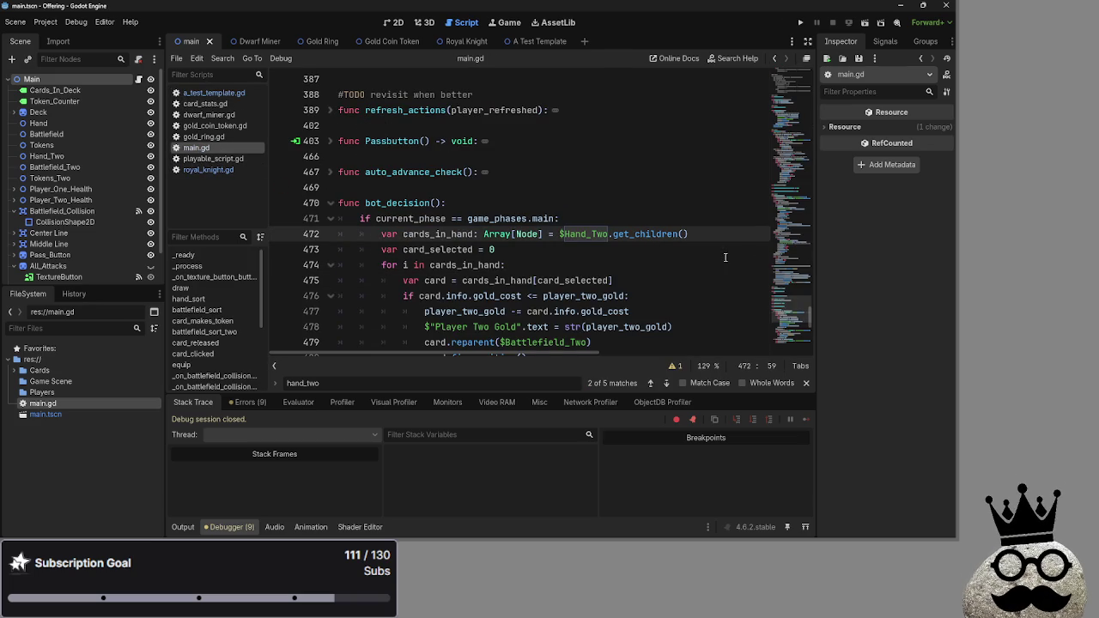
left_click(804, 386)
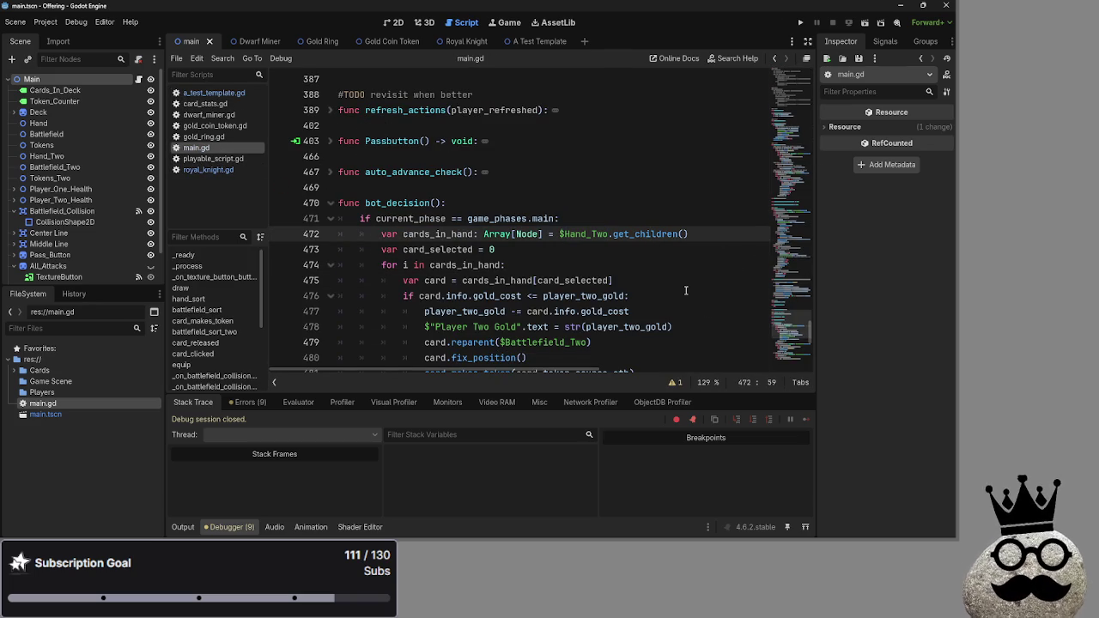
scroll(639, 269, "up", 5)
scroll(640, 269, "up", 10)
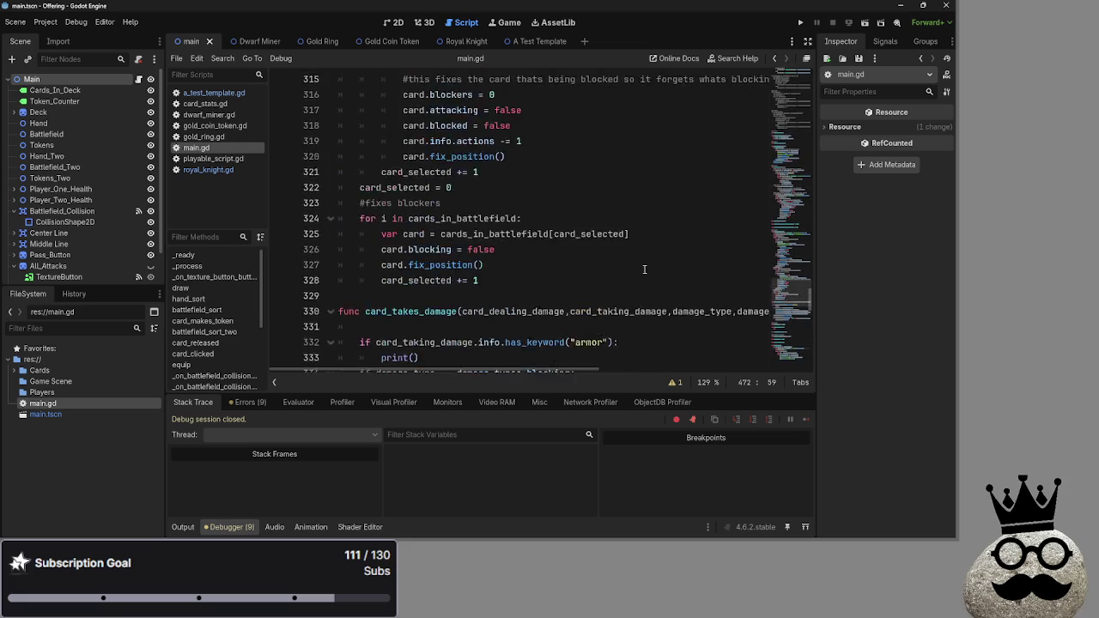
scroll(639, 262, "up", 20)
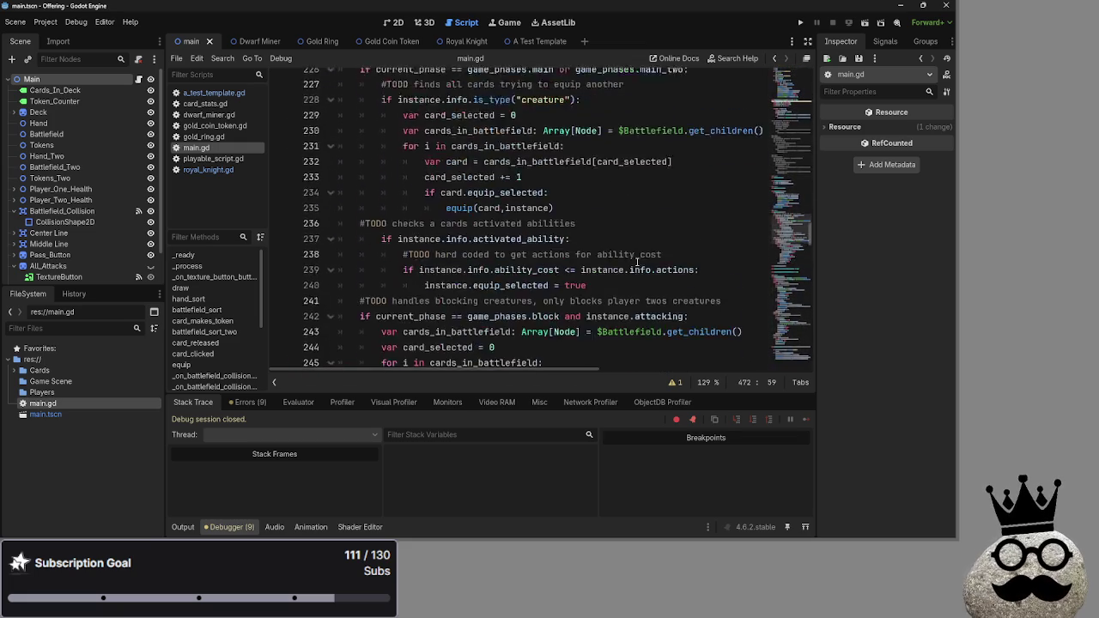
scroll(637, 262, "up", 17)
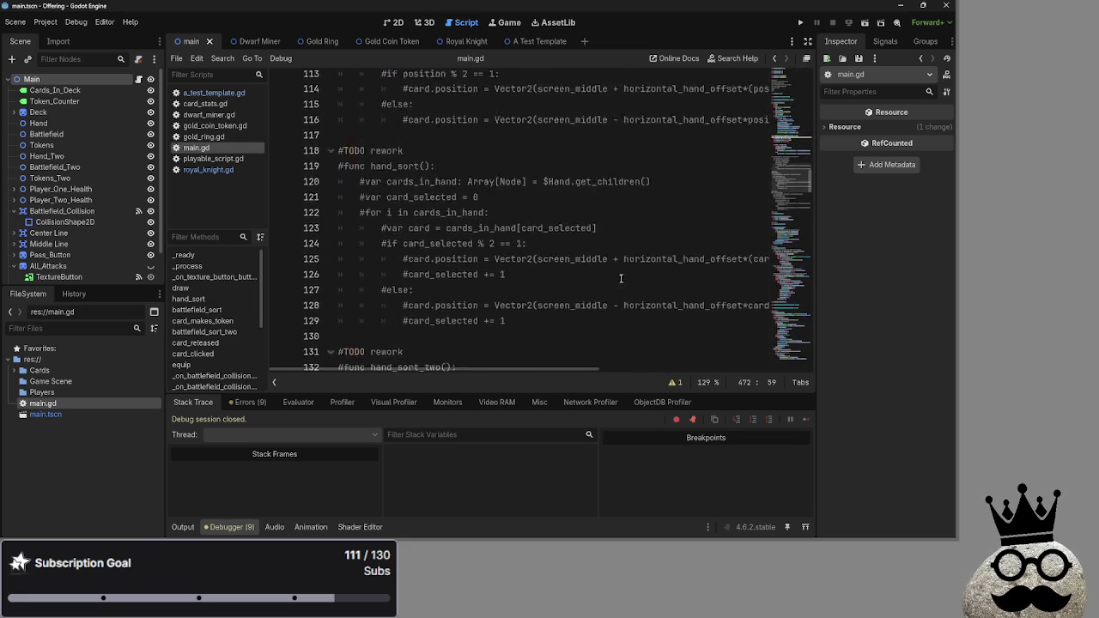
scroll(606, 288, "down", 2)
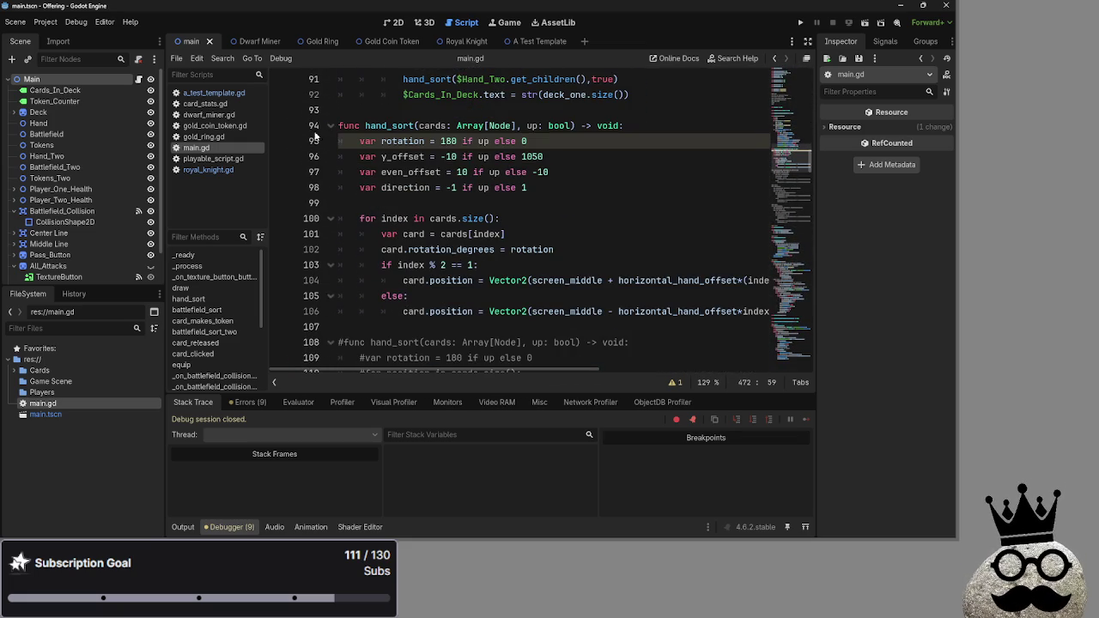
Delete the blank line after the direction line and scroll down to the old commented block.
left_click(439, 203)
key("BackSpace")
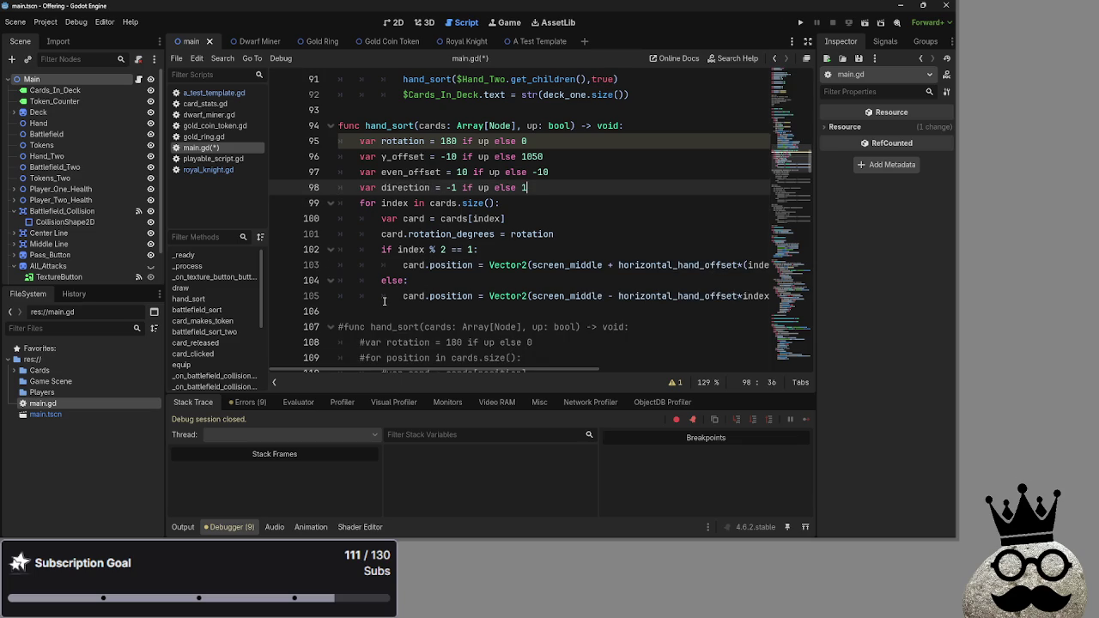
scroll(383, 300, "down", 7)
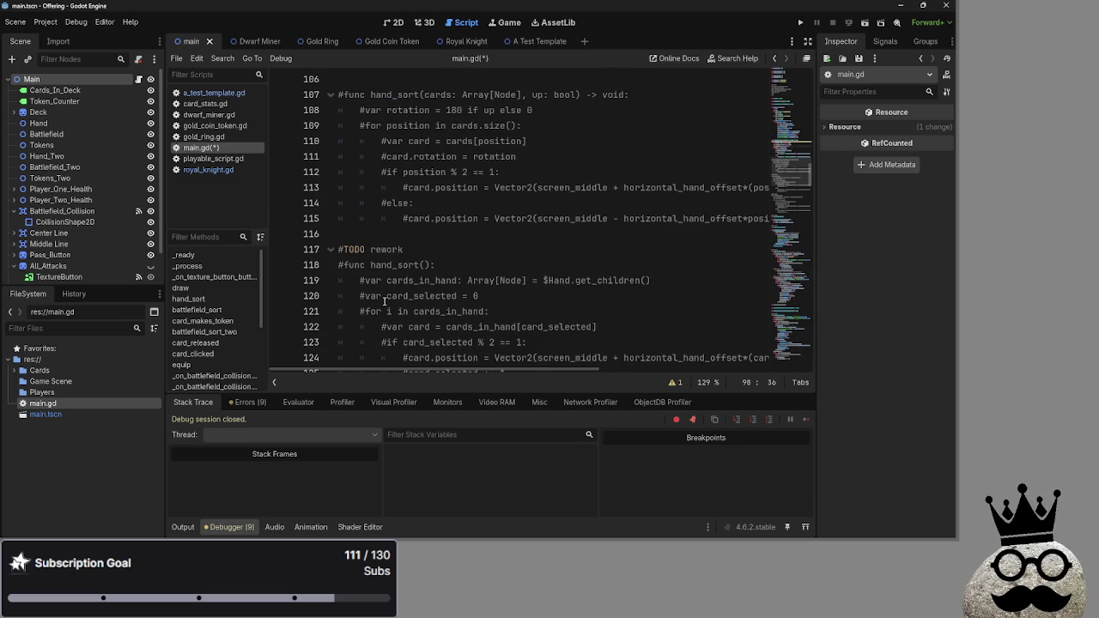
scroll(384, 300, "down", 3)
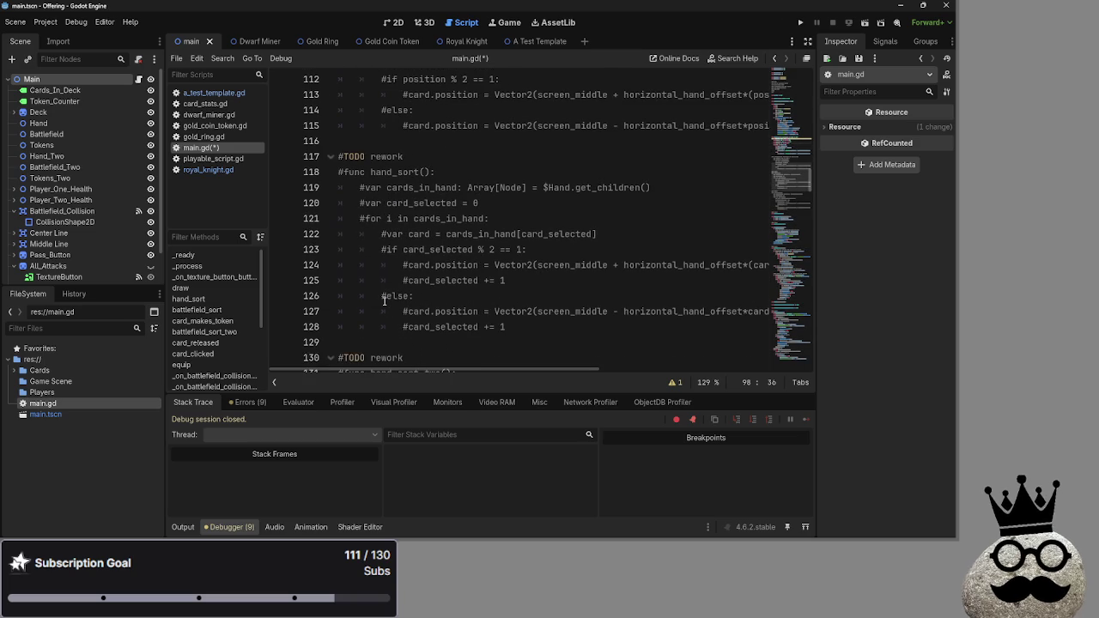
scroll(380, 298, "up", 7)
scroll(377, 297, "up", 4)
scroll(378, 297, "down", 12)
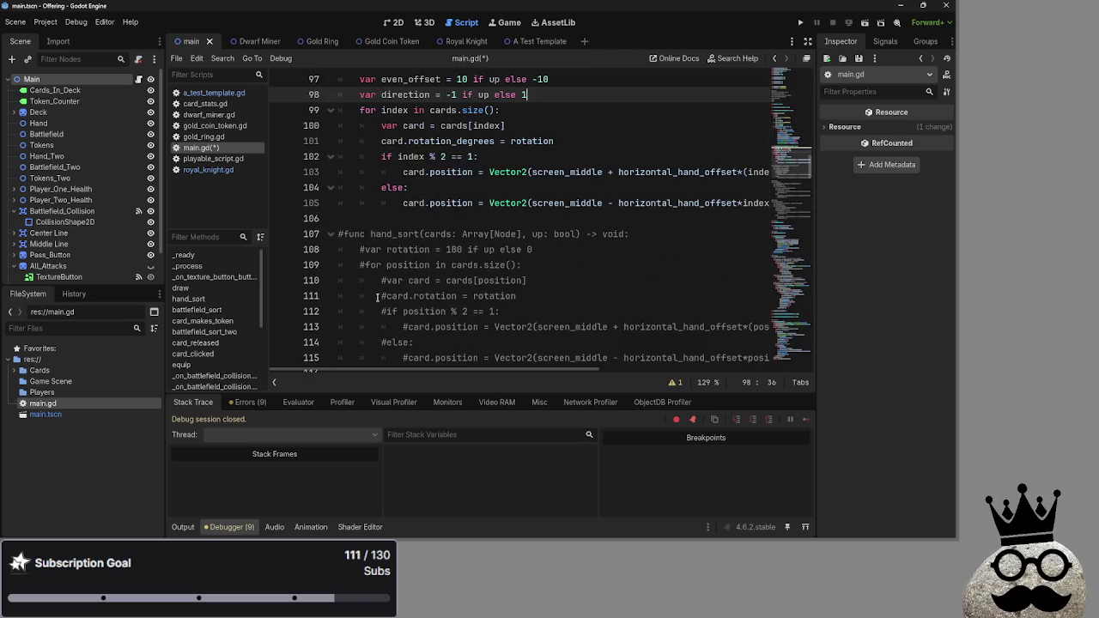
Remove the commented-out #func hand_sort block and the extra blank line before #TODO rework.
left_click_drag(507, 327, 518, 312)
scroll(518, 312, "down", 6)
scroll(518, 311, "down", 2)
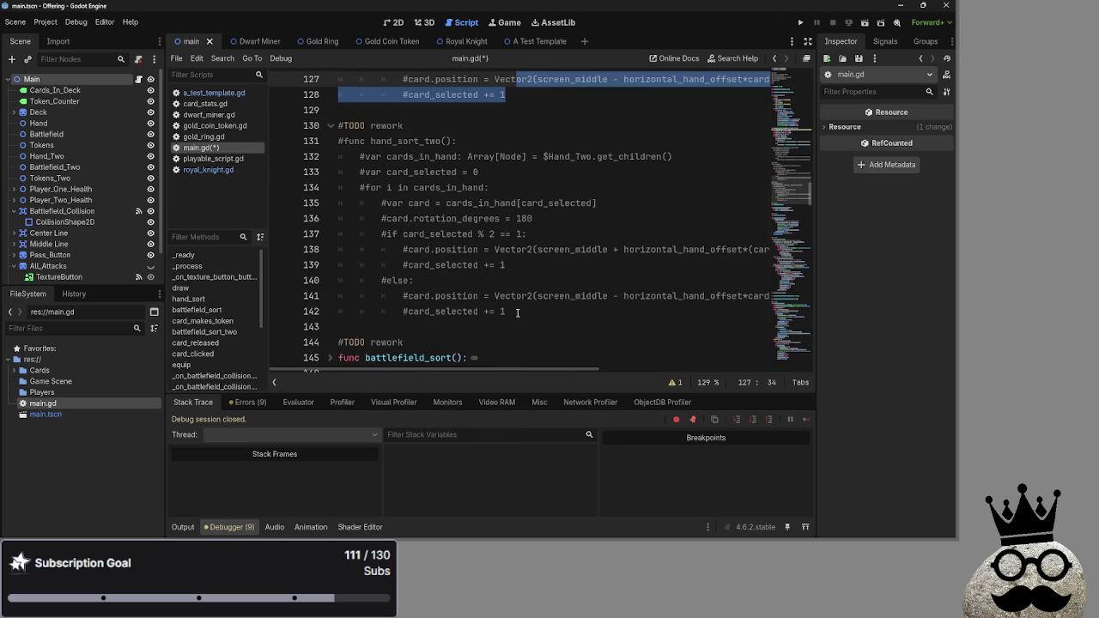
key("ctrl+z")
key("ctrl+z")
key("ctrl+z")
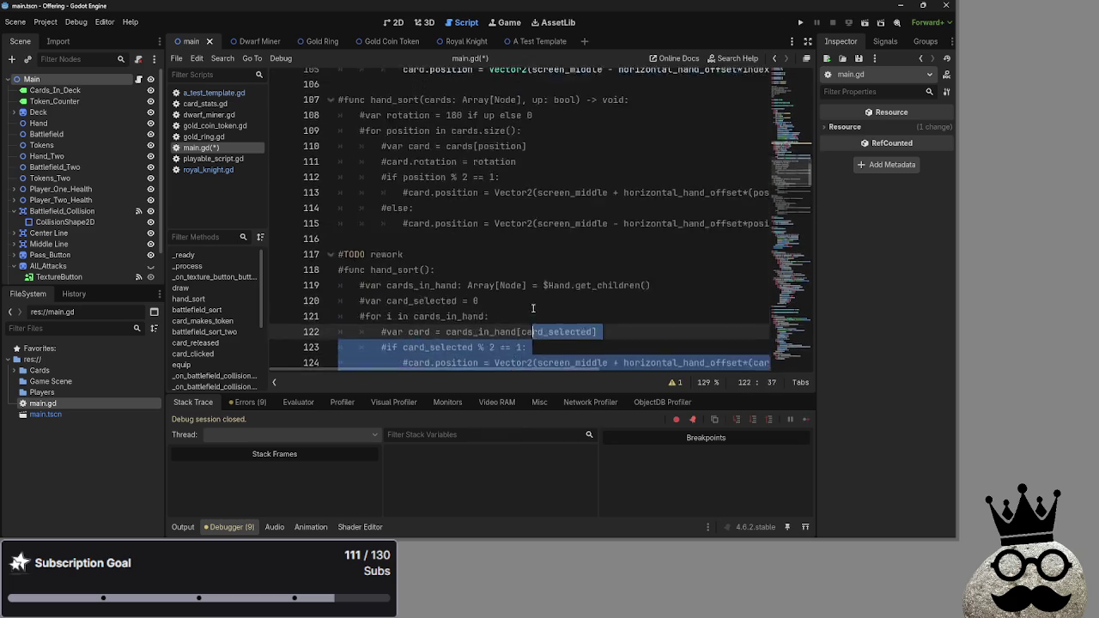
key("ctrl+z")
key("ctrl+z")
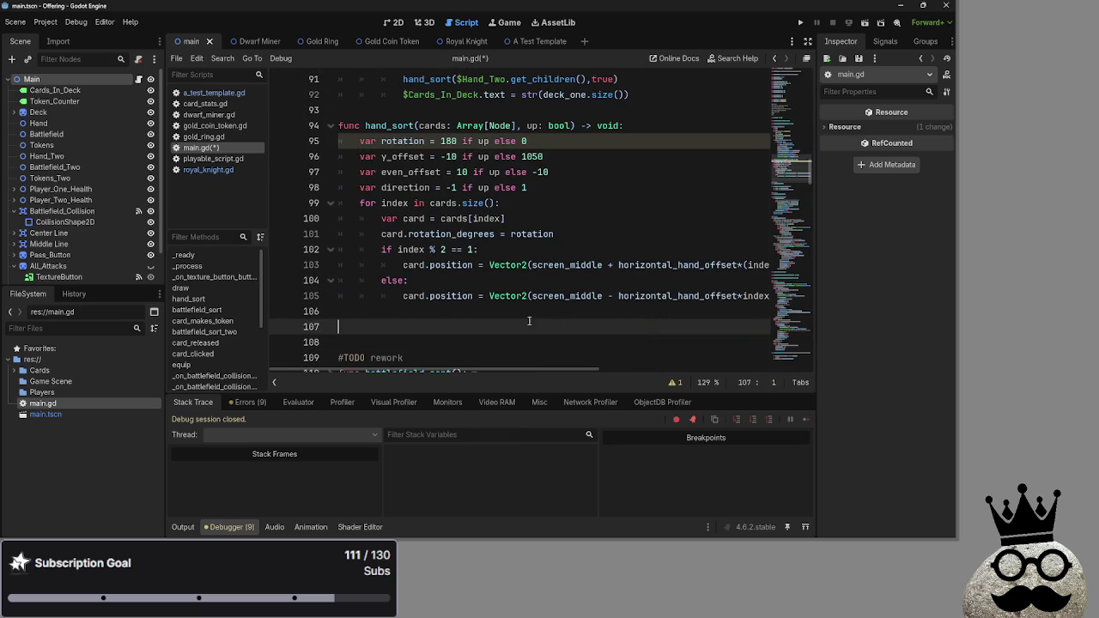
key("ctrl+z")
key("ctrl+z")
key("ctrl+z")
key("ctrl+y")
key("ctrl+y")
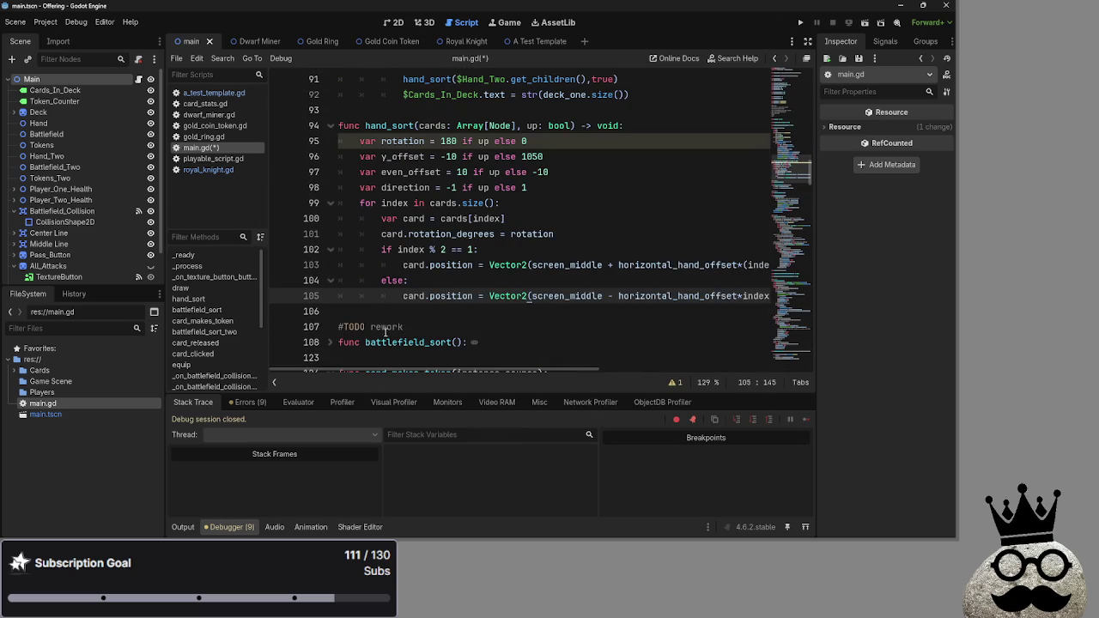
Delete 'hand and ' from the TODO entry on line 55, leaving '#fix battlefield sorting'.
scroll(420, 315, "up", 10)
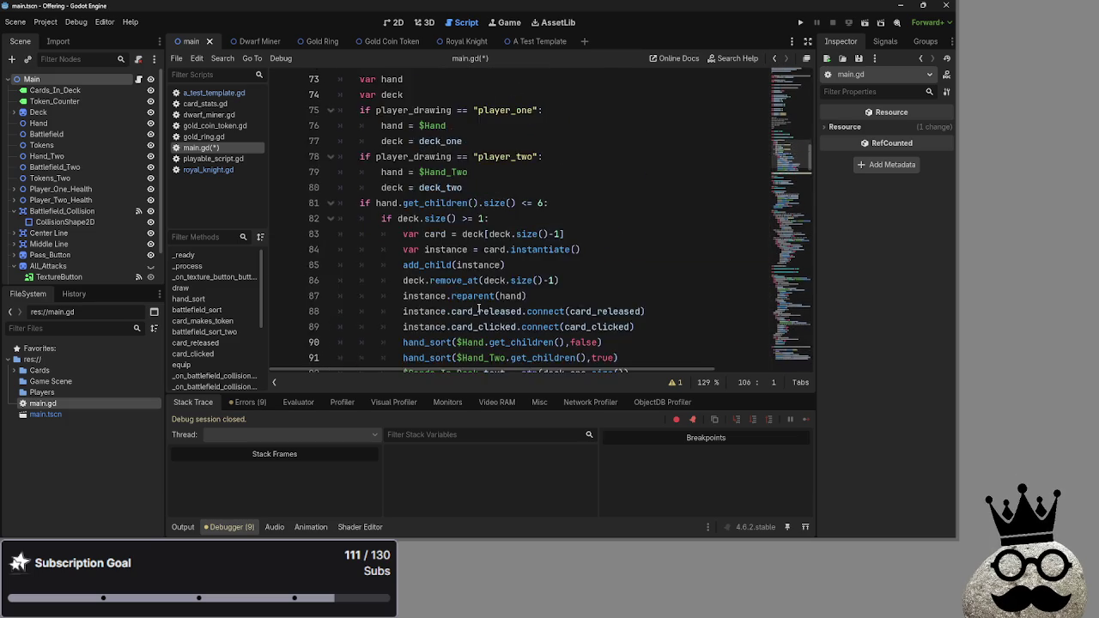
scroll(478, 308, "up", 5)
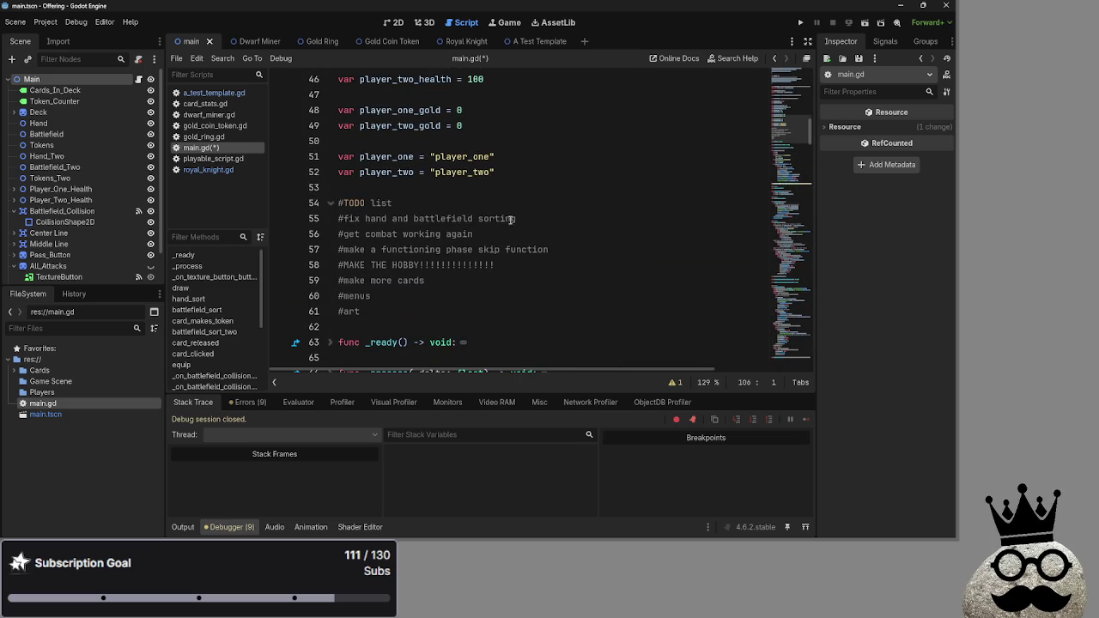
left_click_drag(414, 219, 365, 219)
key("BackSpace")
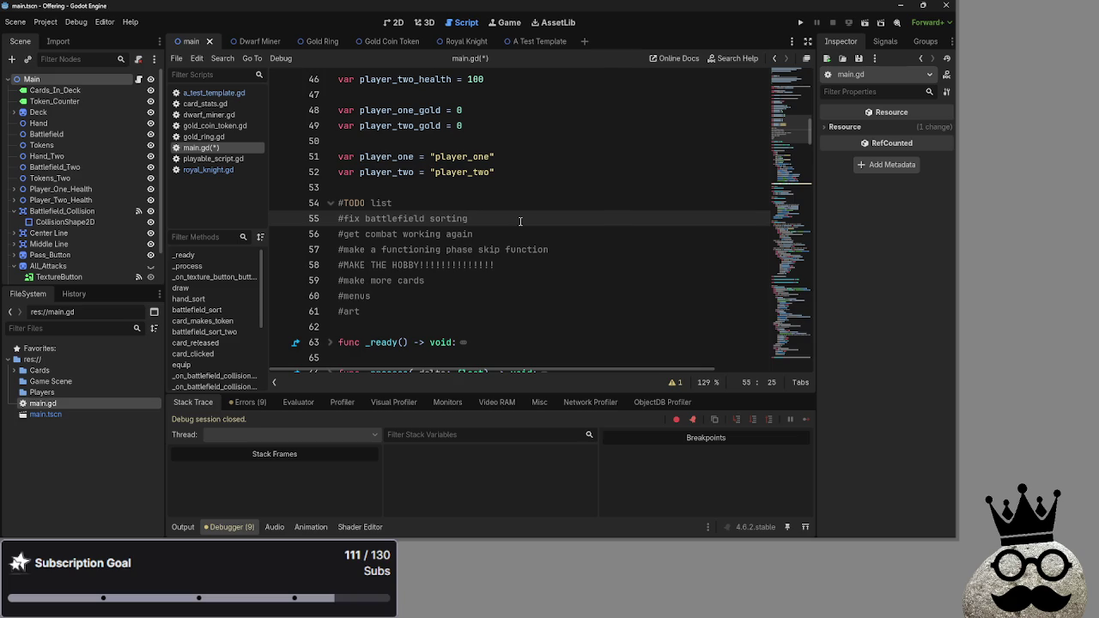
Fold the draw and card_makes_token functions in main.gd.
scroll(506, 223, "down", 10)
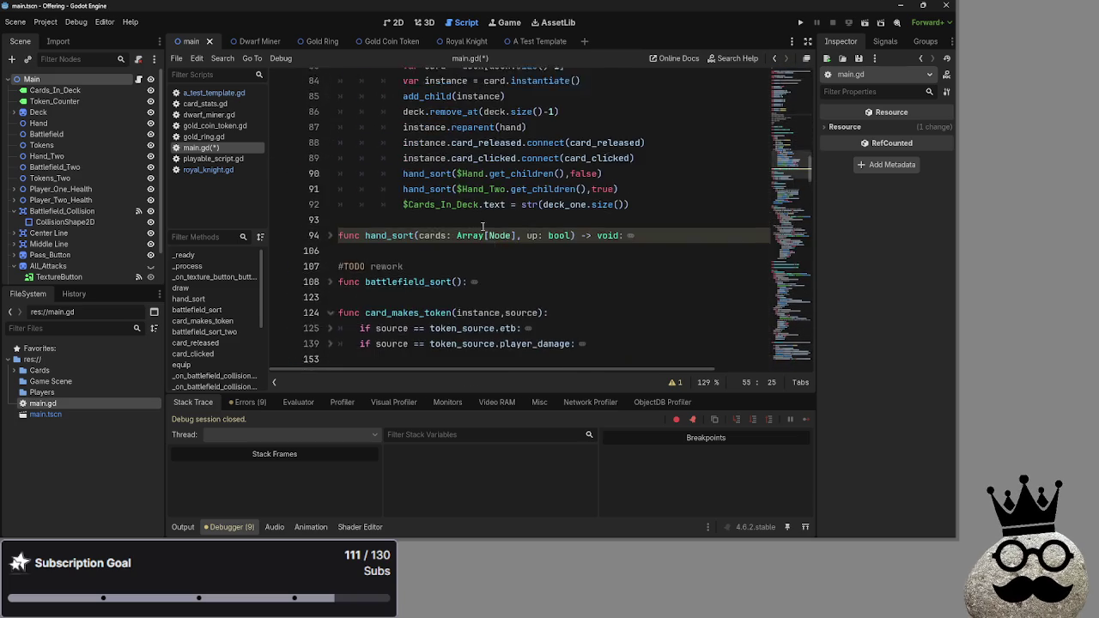
scroll(488, 227, "up", 5)
left_click(330, 110)
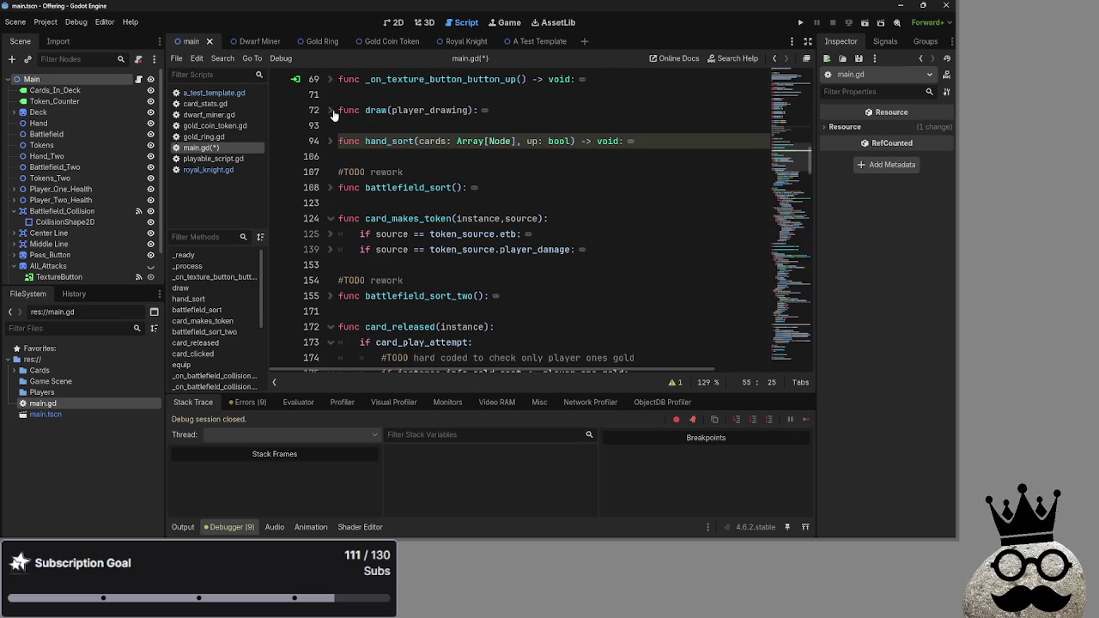
left_click(331, 219)
Fold the card_released, card_clicked and deal_combat_damage functions.
scroll(330, 217, "down", 3)
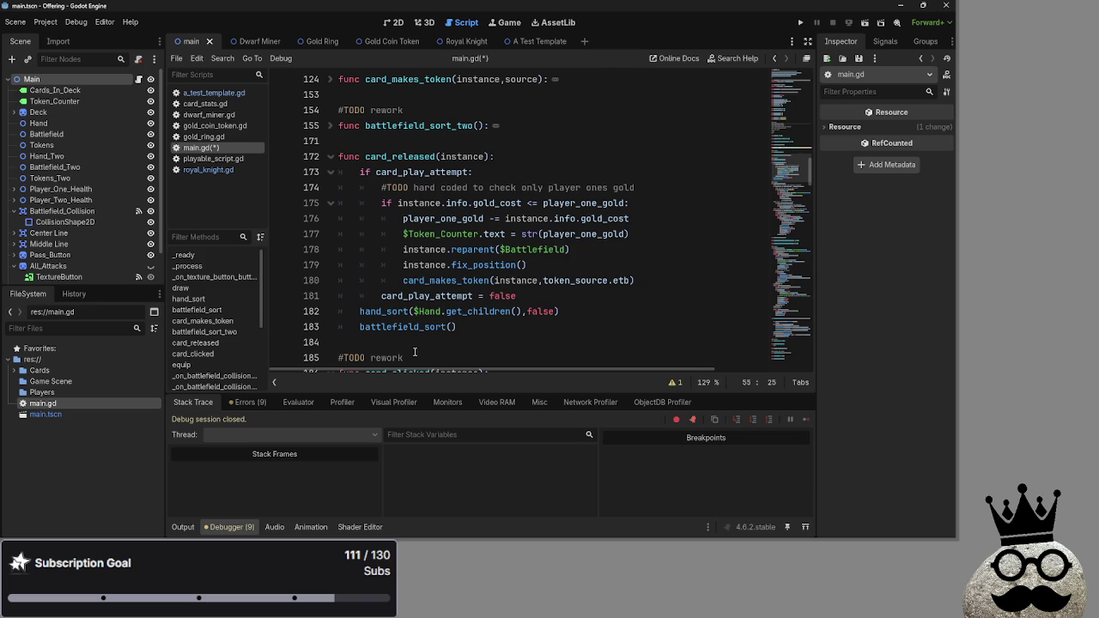
scroll(335, 163, "down", 1)
left_click(331, 110)
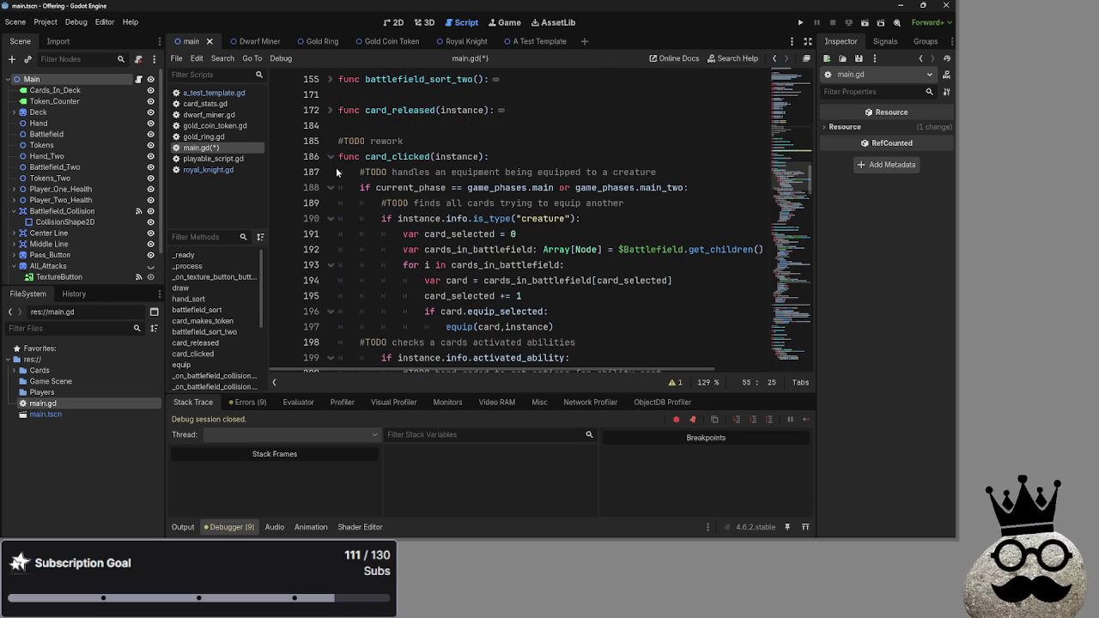
left_click(332, 157)
scroll(341, 287, "down", 2)
scroll(341, 287, "down", 7)
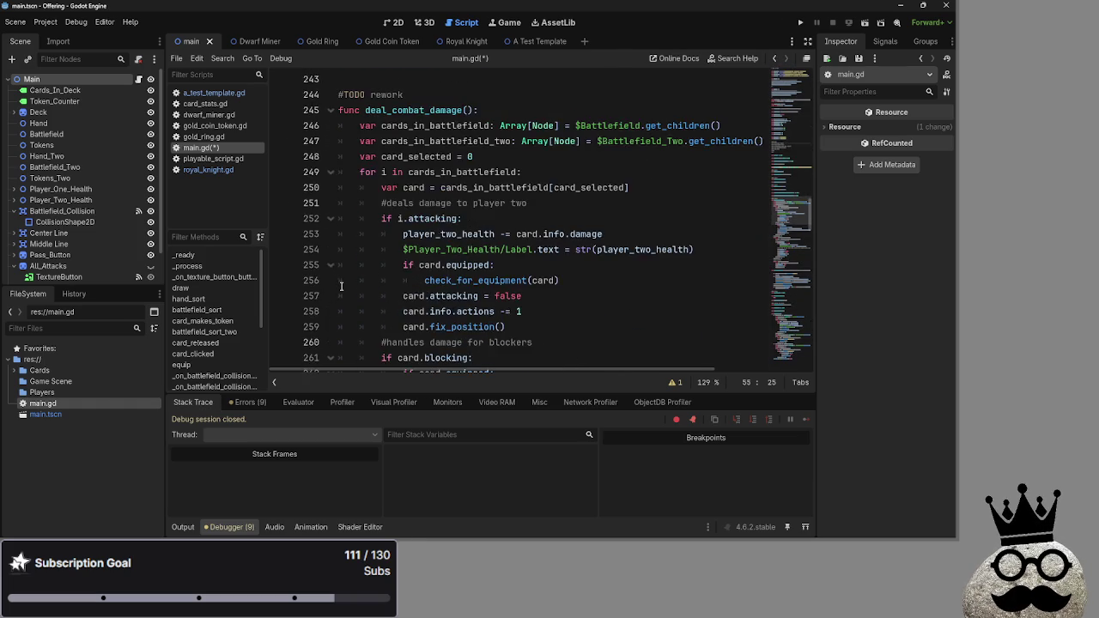
scroll(341, 287, "down", 7)
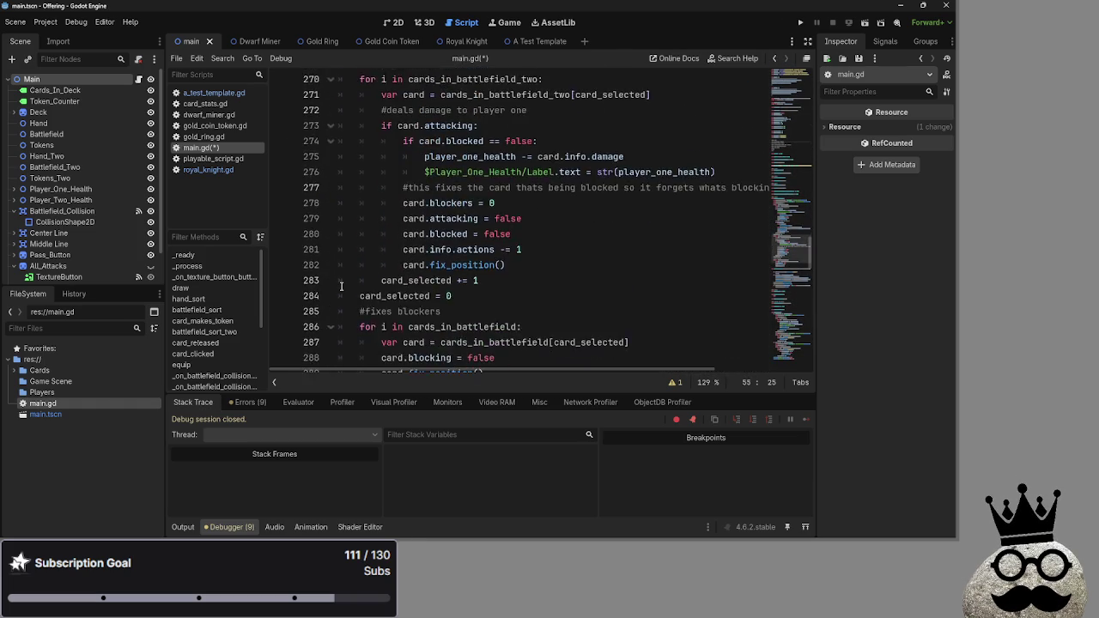
scroll(341, 287, "up", 6)
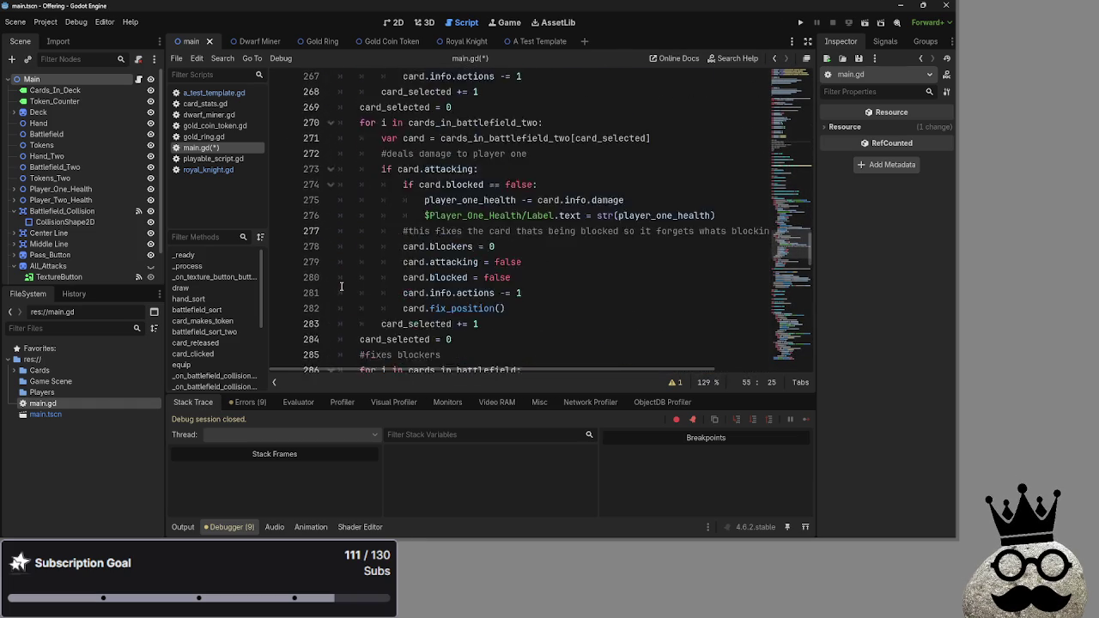
left_click(330, 203)
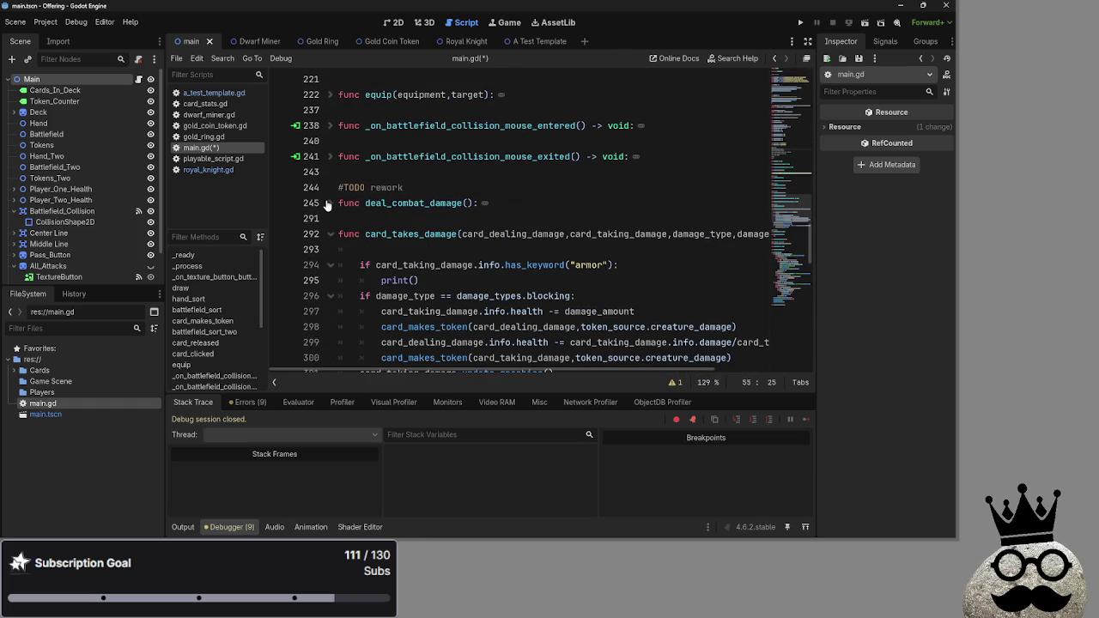
Place the caret on the empty line inside card_takes_damage.
scroll(509, 292, "down", 1)
left_click(426, 202)
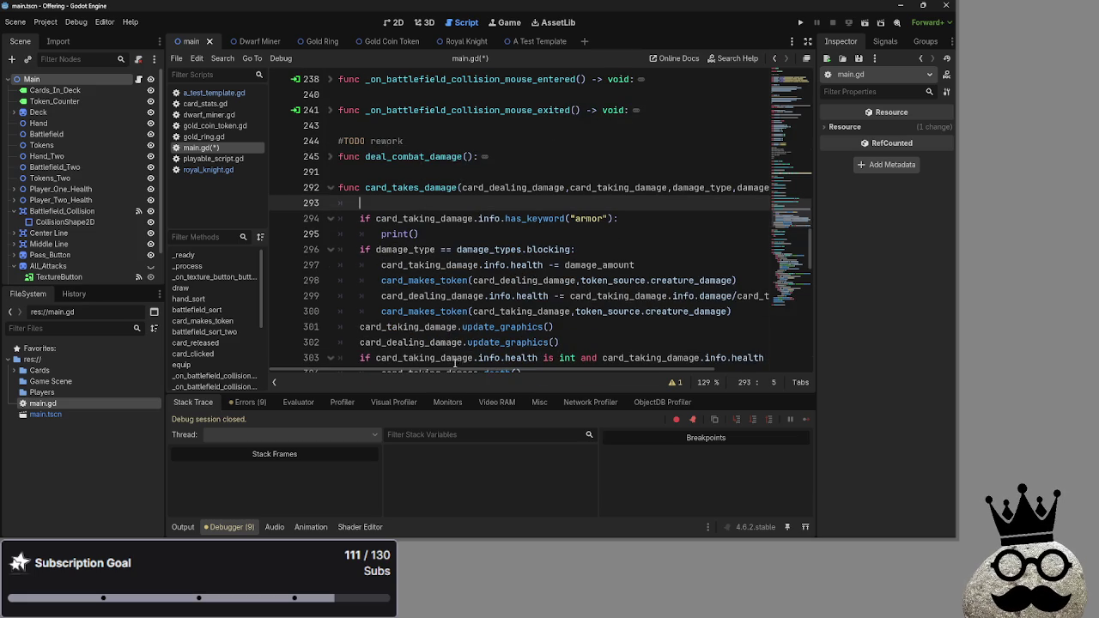
mouse_move(452, 372)
left_mouse_down()
mouse_move(541, 375)
mouse_move(368, 360)
left_mouse_up()
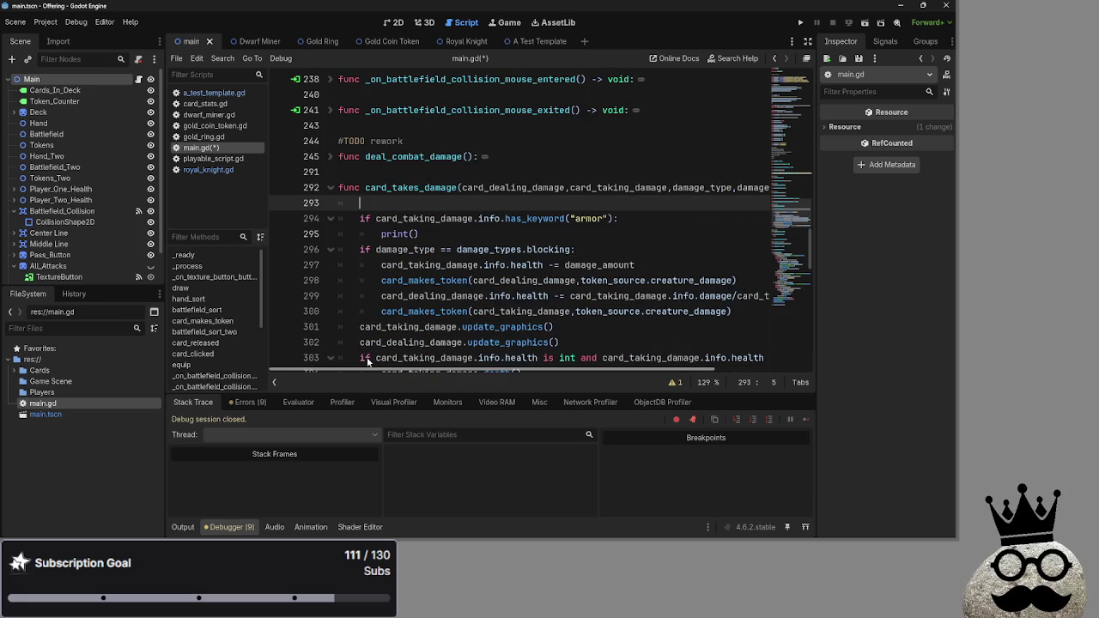
scroll(374, 344, "down", 1)
scroll(393, 312, "up", 1)
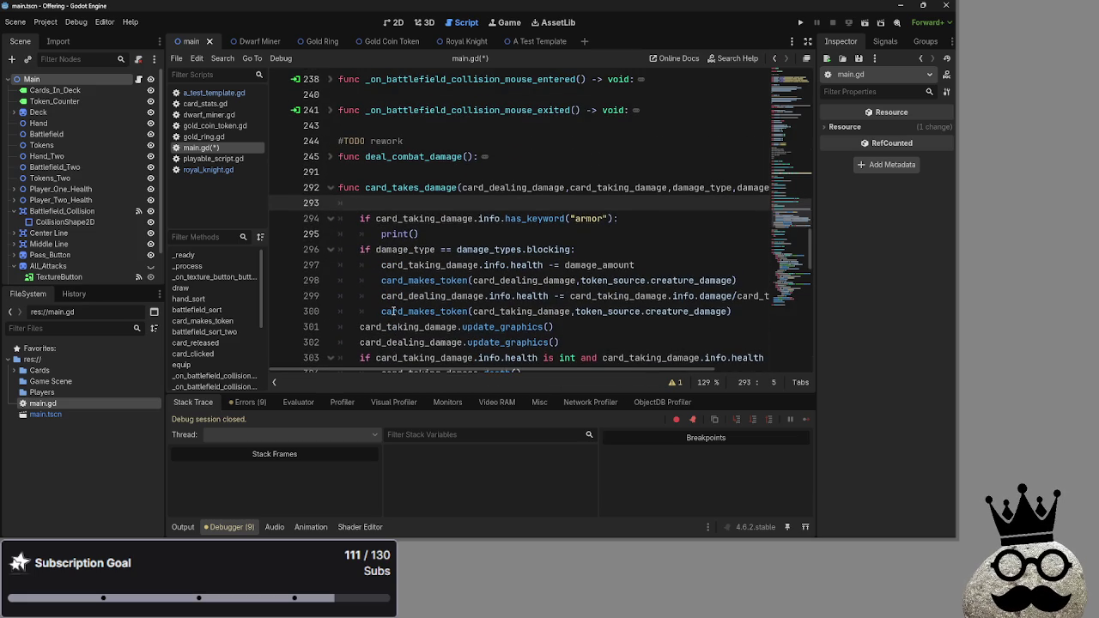
Put the caret inside the armor check's print() on line 295, then open dwarf_miner.gd.
left_click(371, 219)
left_click(490, 231)
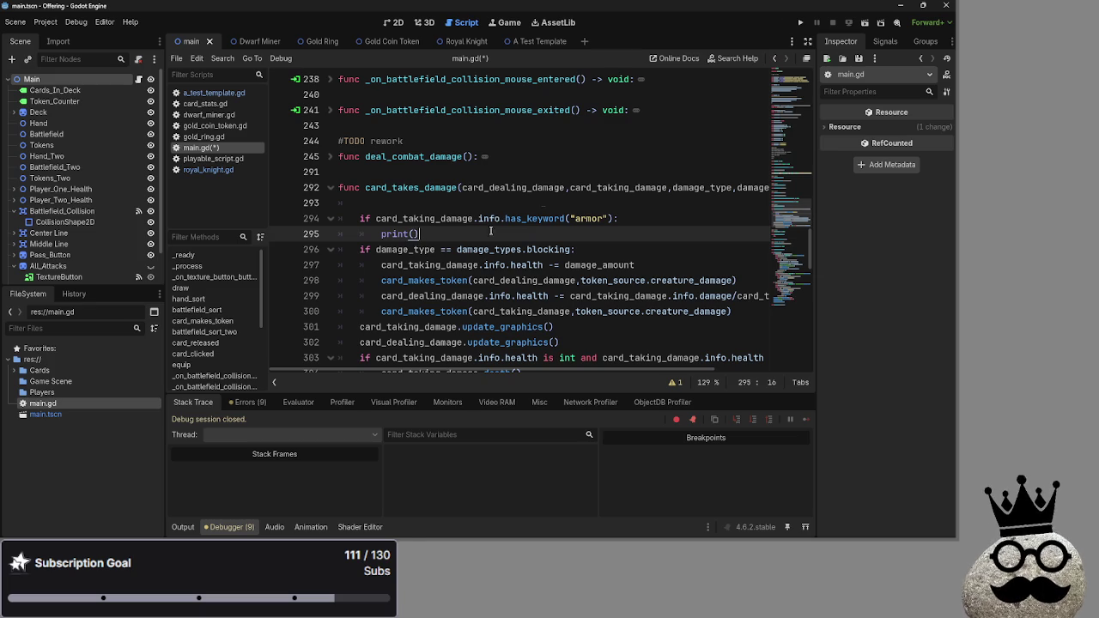
scroll(601, 352, "right", 3)
scroll(758, 348, "left", 3)
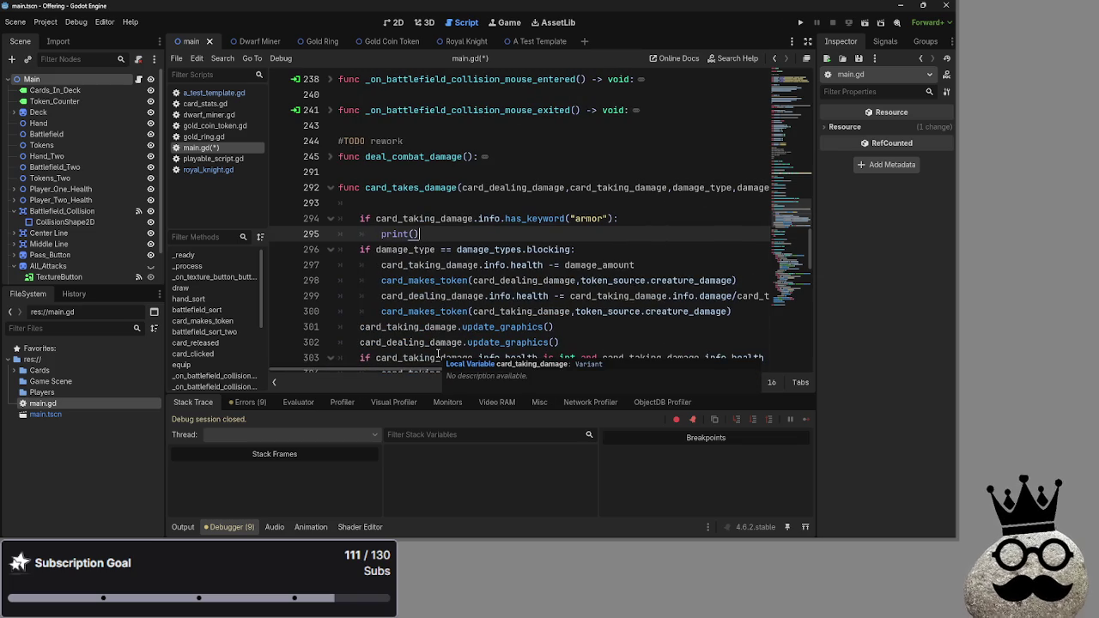
left_click(198, 114)
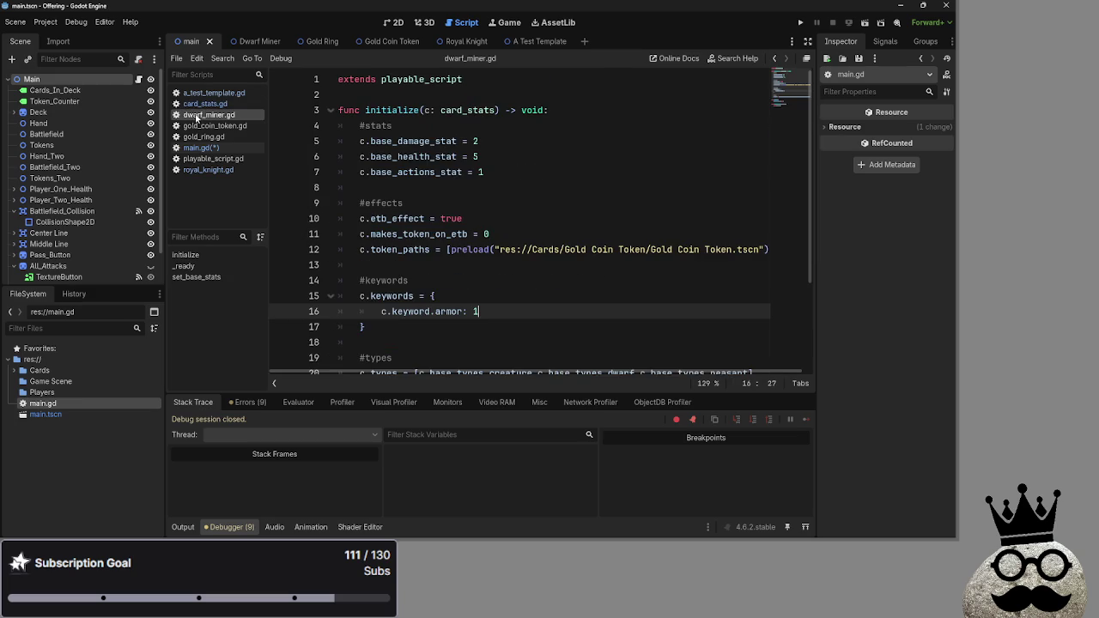
Run the card game, play three dwarf cards onto the board, then stop it.
left_click(798, 24)
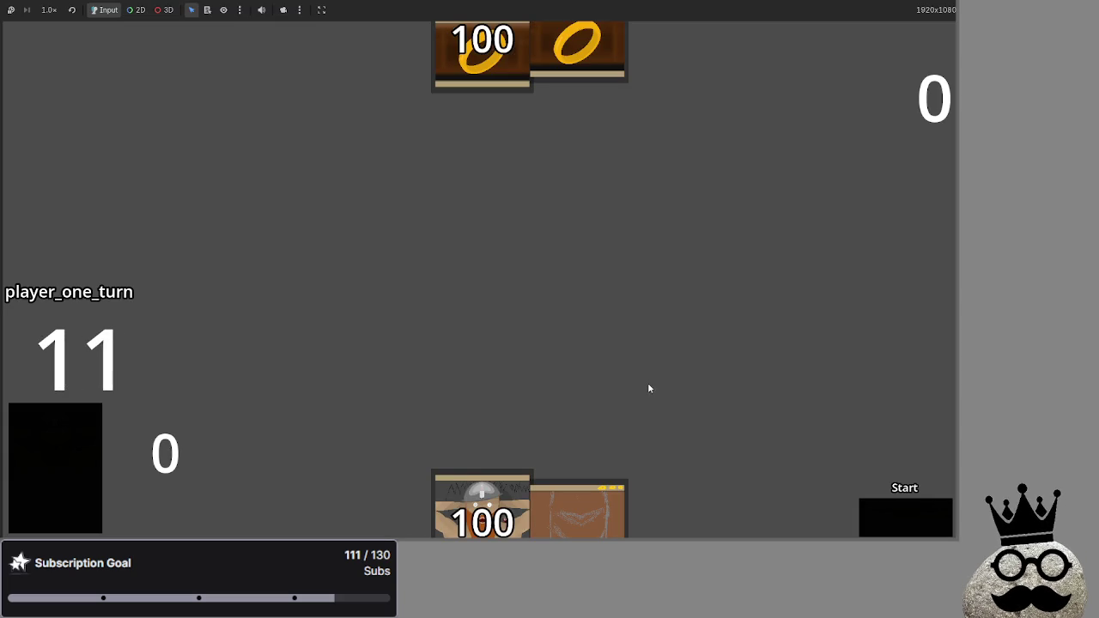
left_click_drag(482, 498, 491, 344)
left_click_drag(403, 503, 562, 352)
left_click_drag(576, 508, 609, 311)
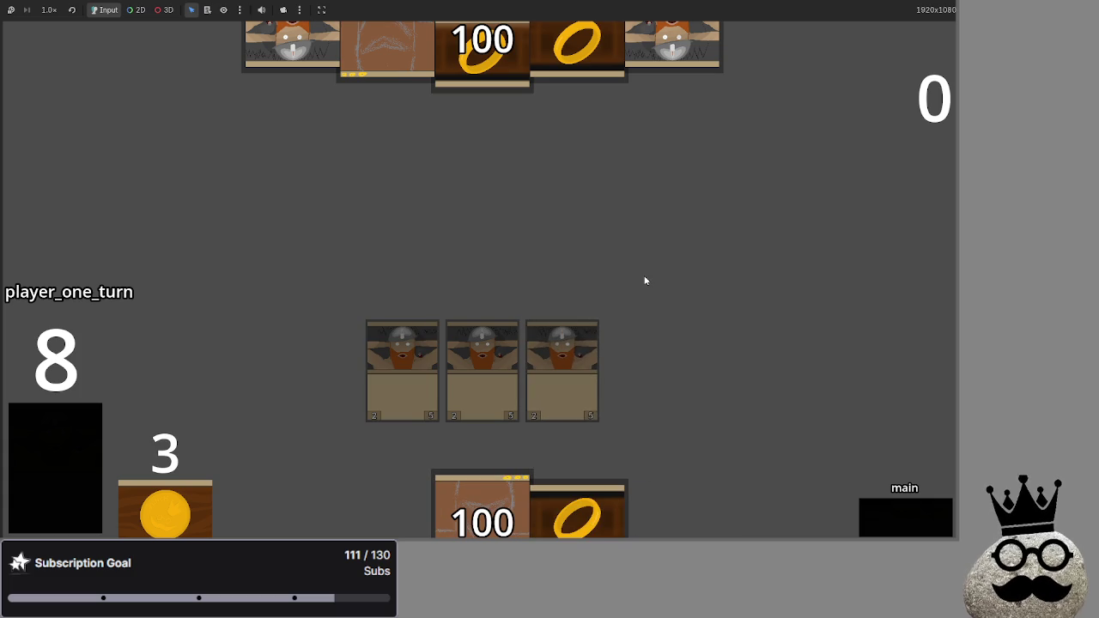
key("F8")
left_click(833, 23)
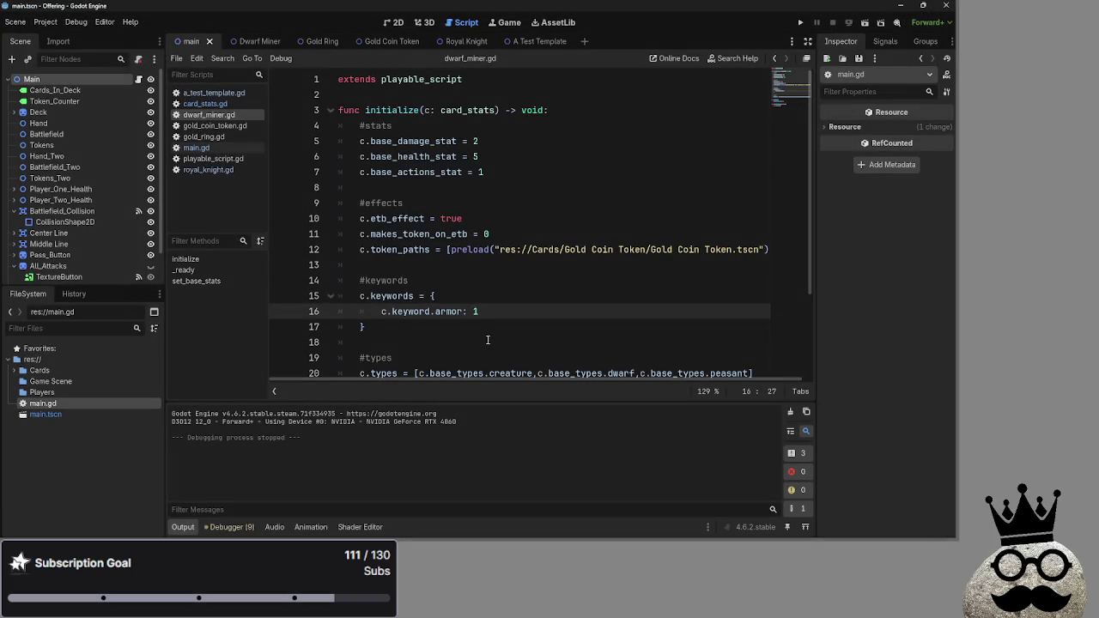
Add a breakpoint at line 10 and inspect dwarf_miner.gd's keywords block with armor 1.
left_click(279, 218)
left_click_drag(516, 312, 290, 289)
left_click_drag(526, 314, 304, 292)
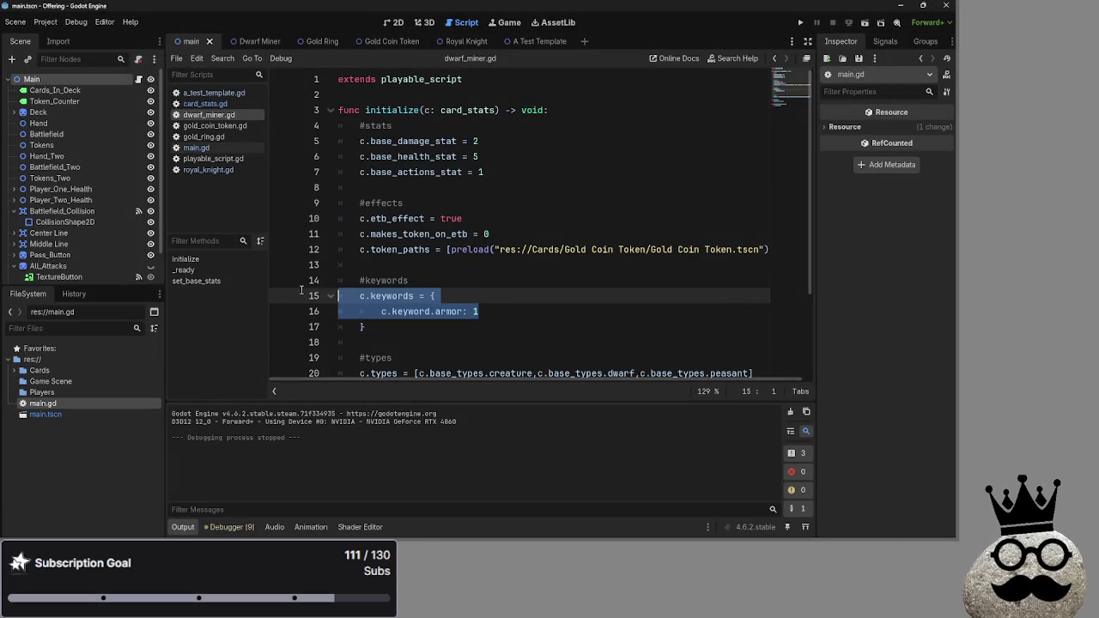
left_click(476, 311)
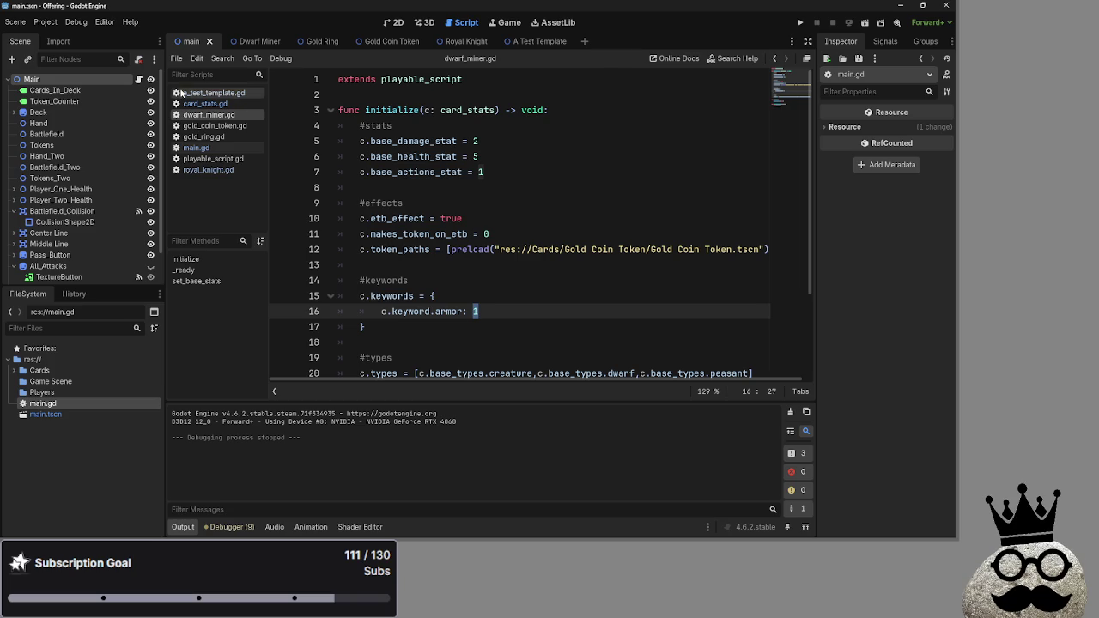
Look through gold_ring.gd and playable_script.gd, then return to main.gd.
left_click(204, 136)
scroll(537, 295, "down", 1)
left_click(516, 283)
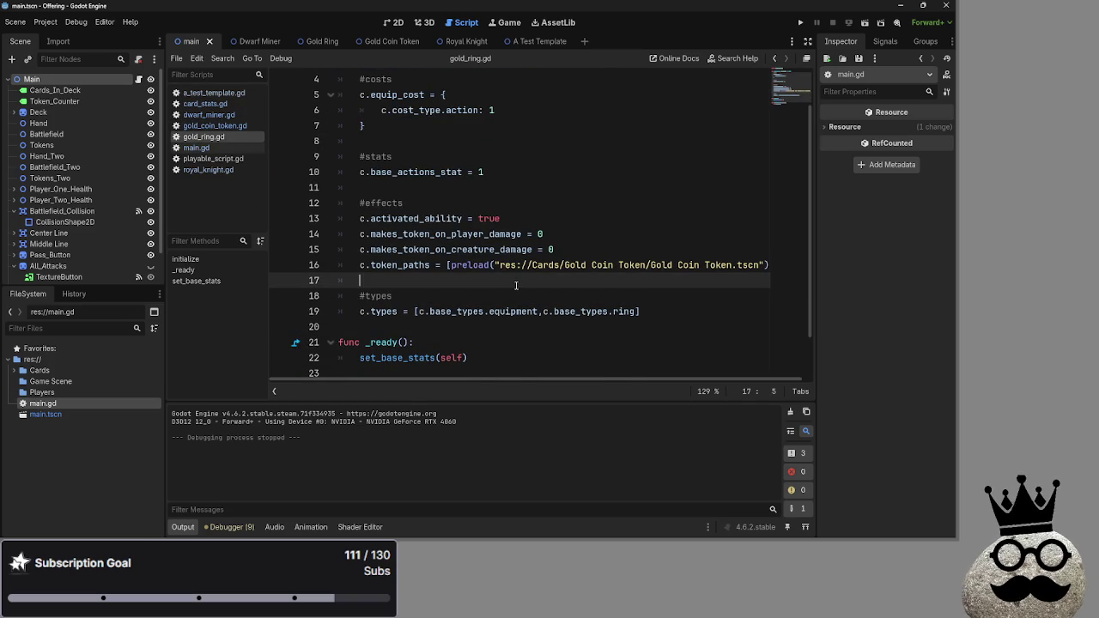
left_click(213, 158)
left_click(196, 148)
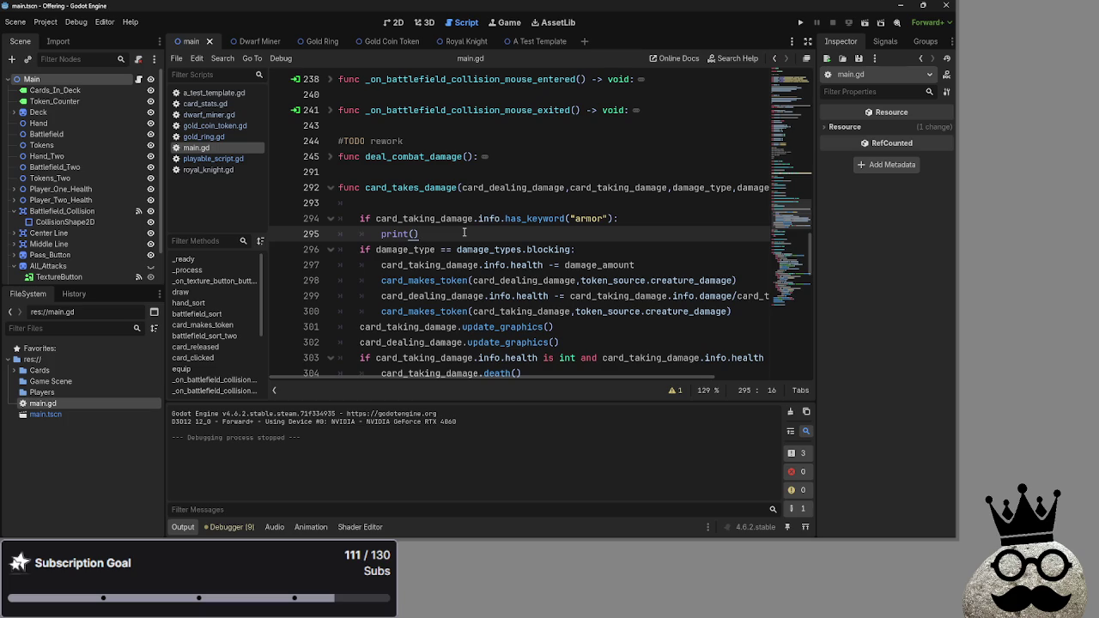
Inspect the has_keyword call and its print() on line 295 in card_takes_damage.
mouse_move(627, 376)
left_mouse_down()
mouse_move(712, 378)
mouse_move(517, 378)
left_mouse_up()
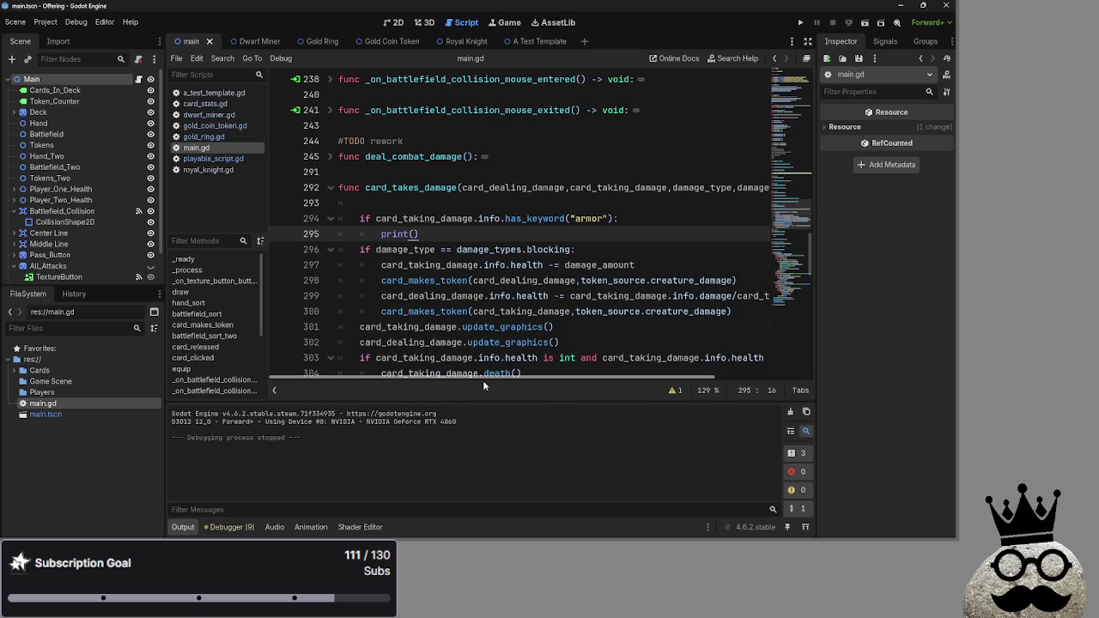
double_click(532, 219)
left_click(548, 229)
key("Up")
key("Down")
left_click_drag(421, 234, 378, 236)
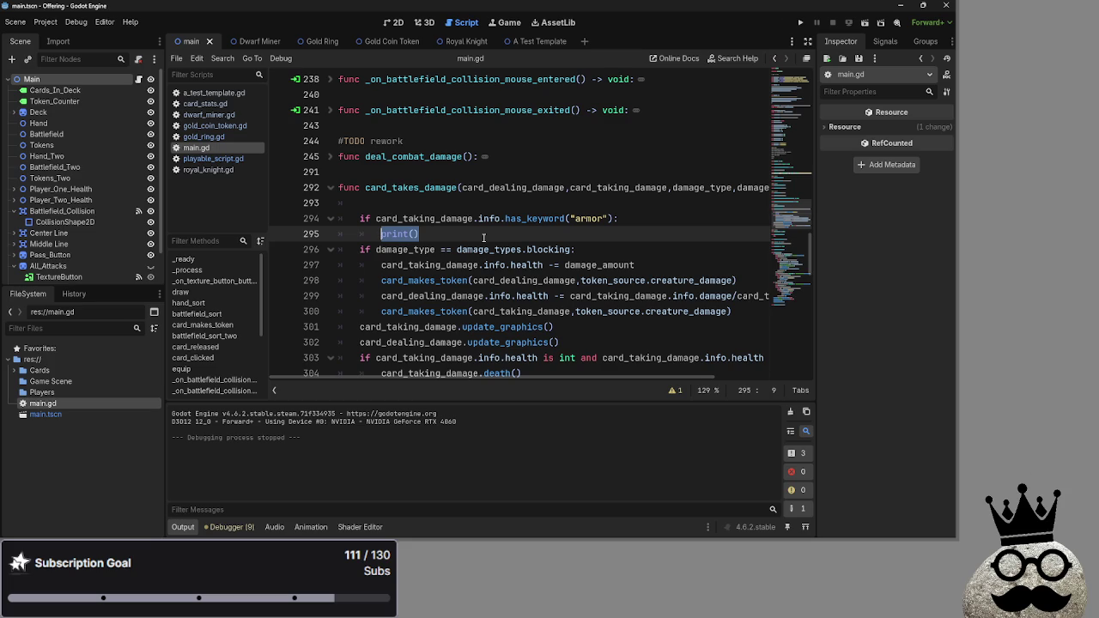
Review the has_keyword function and its return line in card_stats.gd, then return to main.gd.
left_click(207, 103)
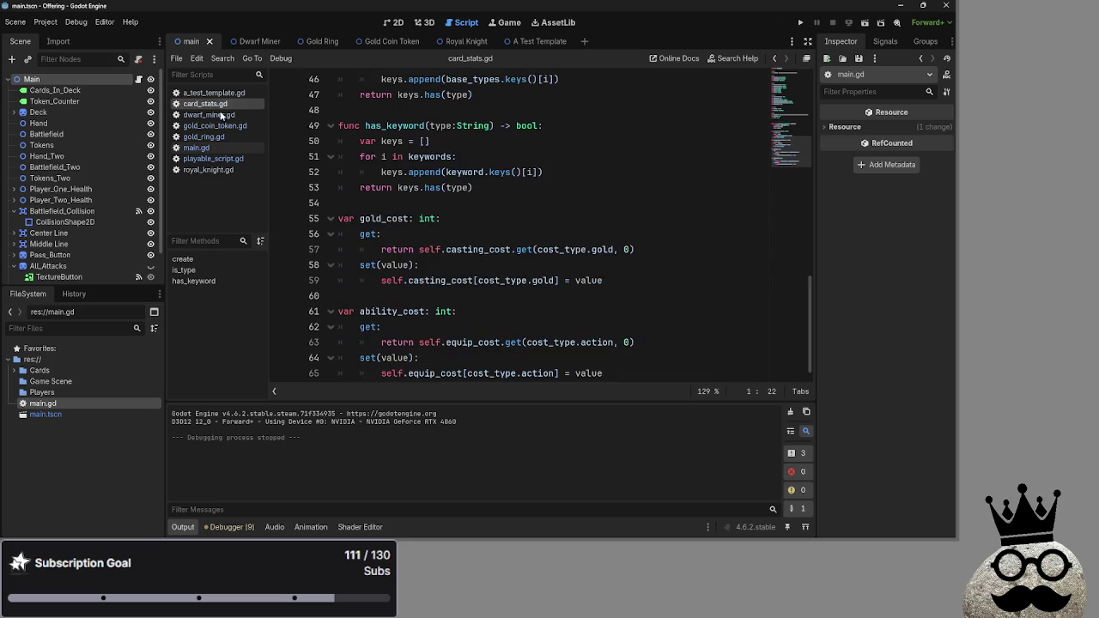
scroll(421, 250, "up", 3)
double_click(420, 250)
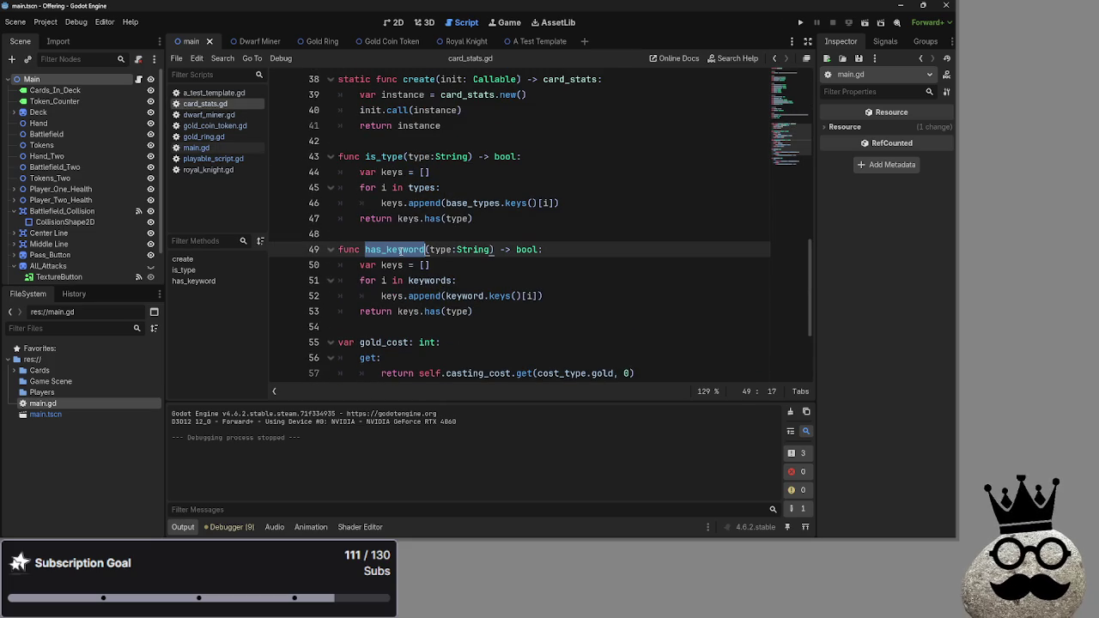
left_click(491, 312)
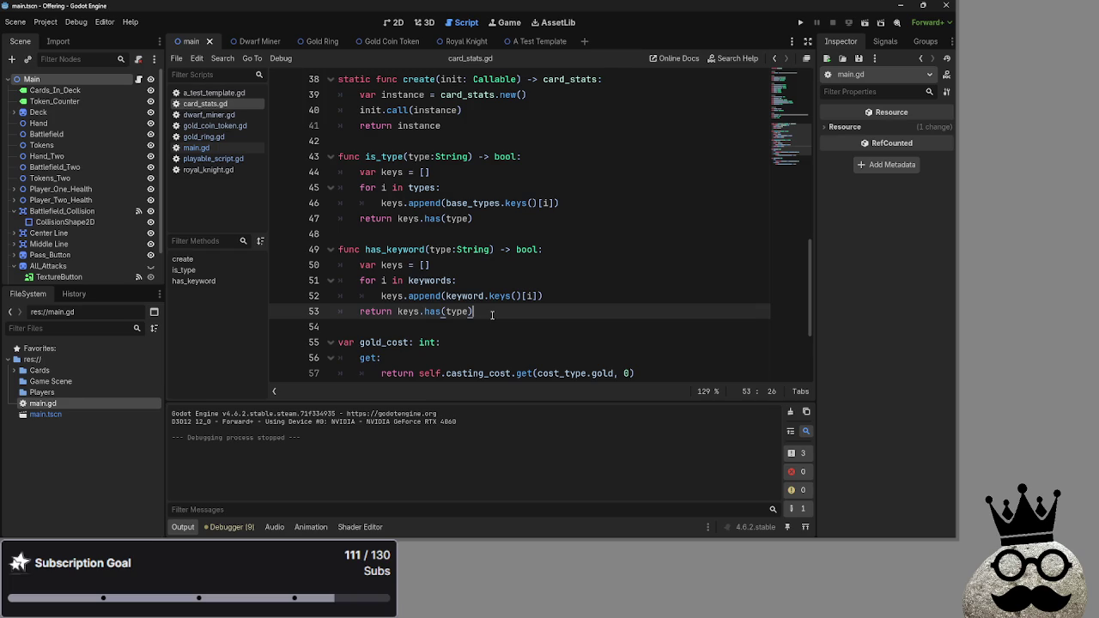
left_click(206, 159)
left_click(203, 149)
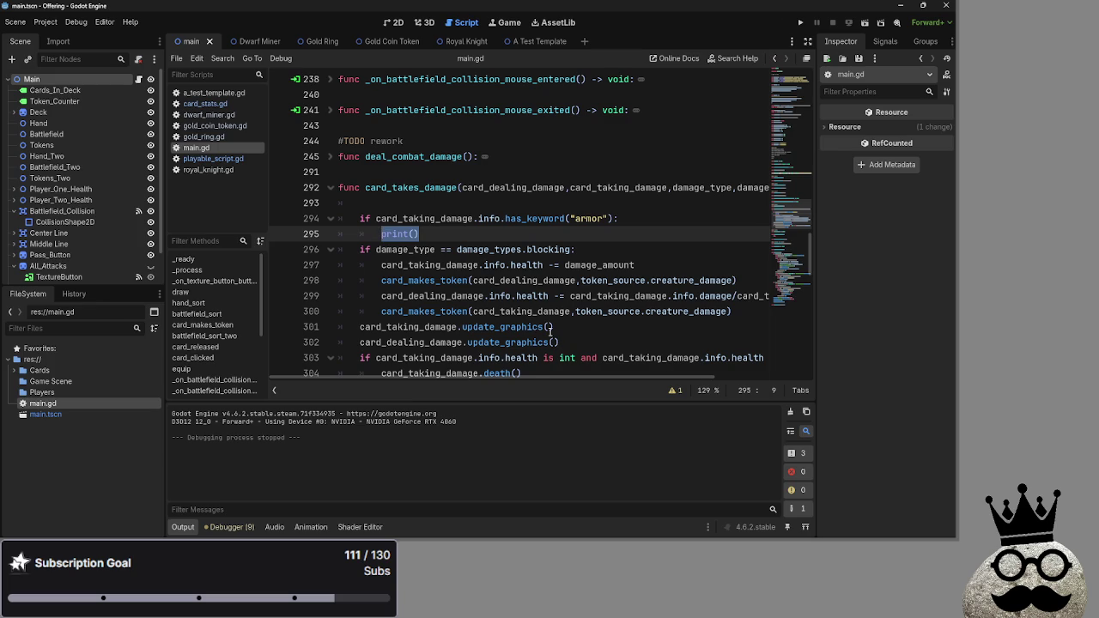
Select the has_keyword call in the line 294 armor check and look it up in card_stats.gd.
scroll(491, 342, "up", 1)
key("Up")
key("Up")
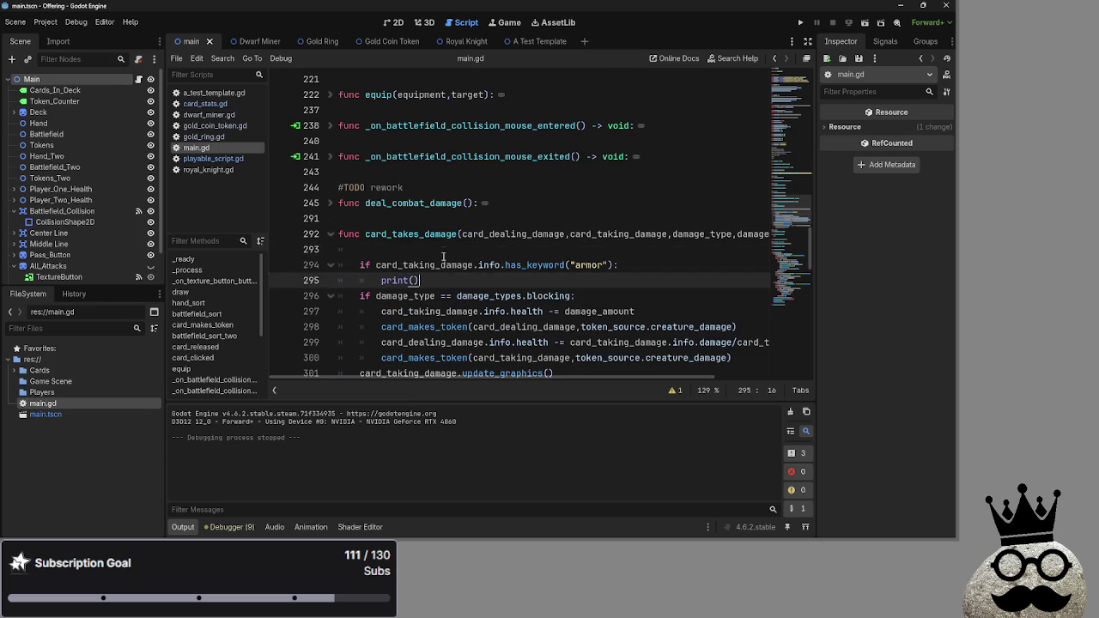
left_click(419, 216)
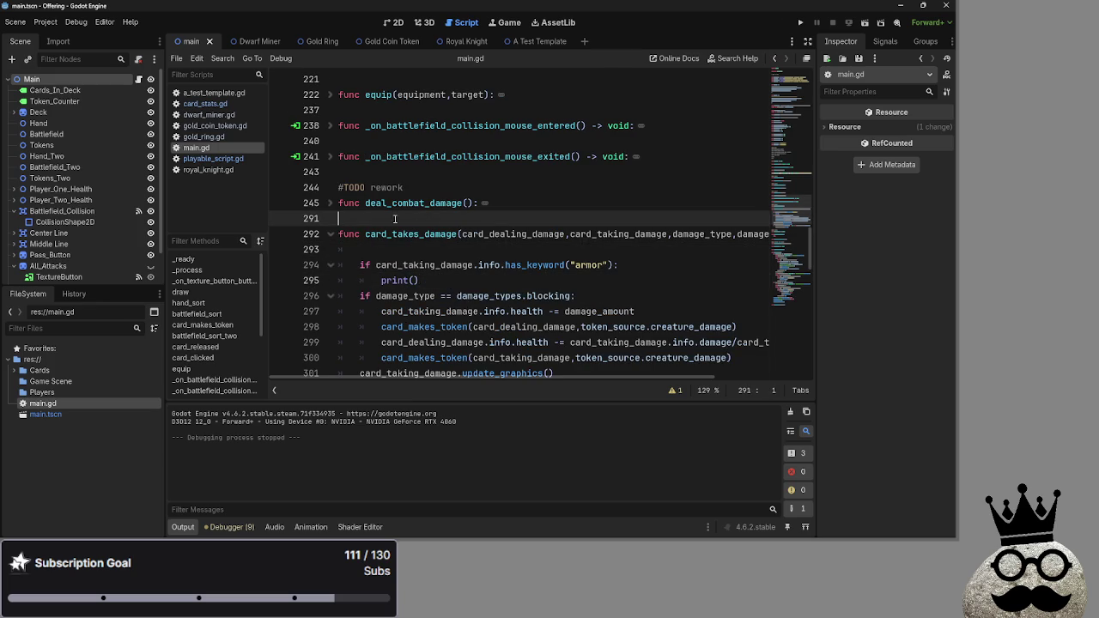
left_click(449, 254)
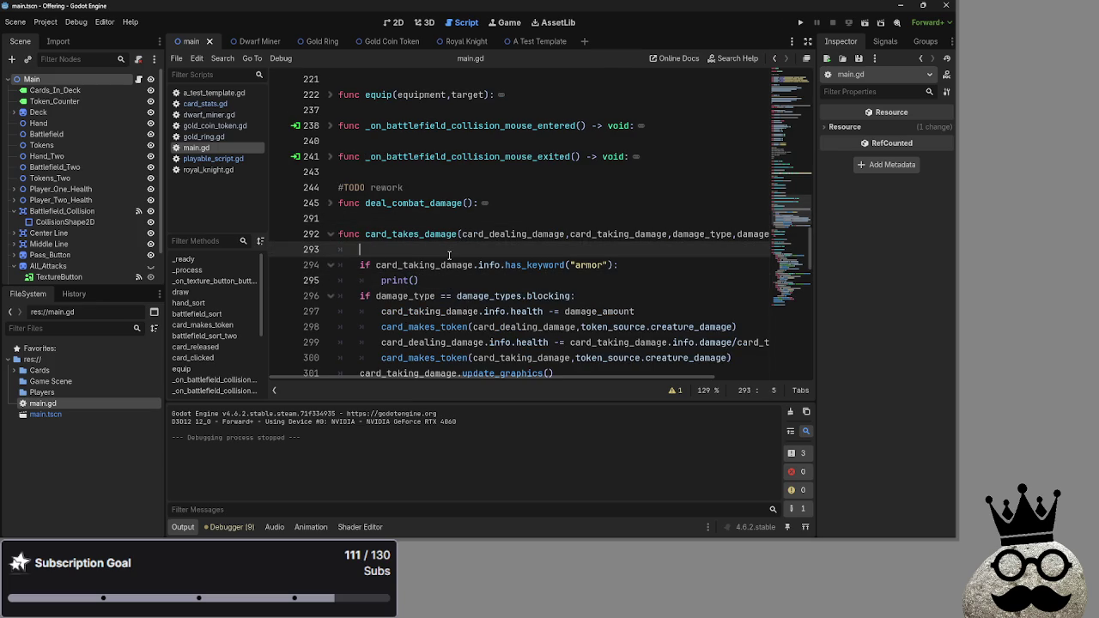
left_click(405, 264)
left_click(489, 265)
double_click(534, 264)
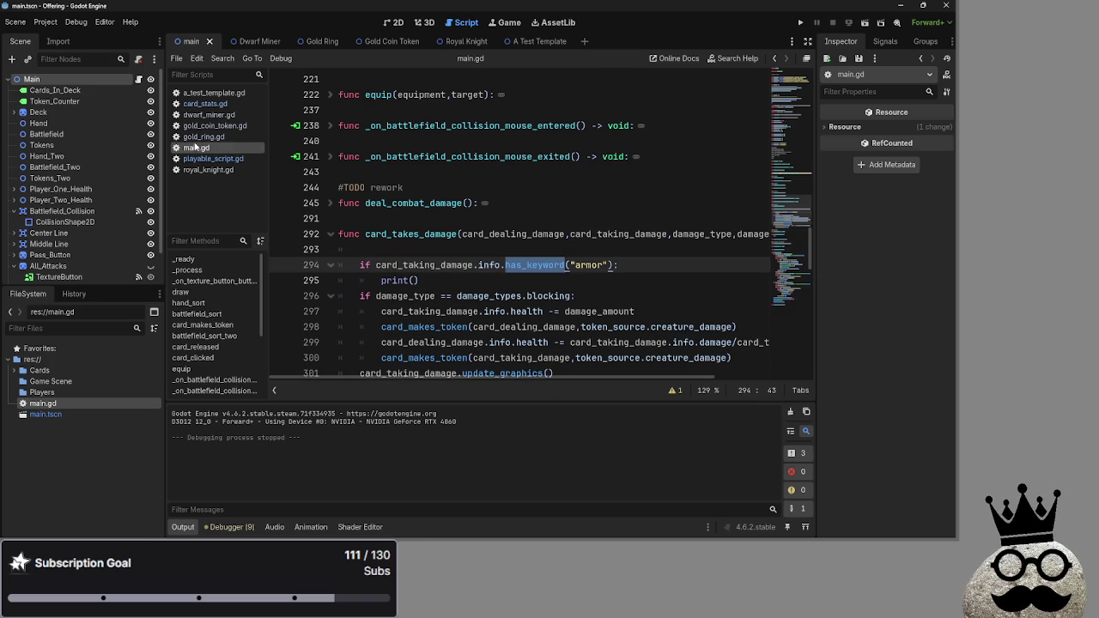
left_click(204, 103)
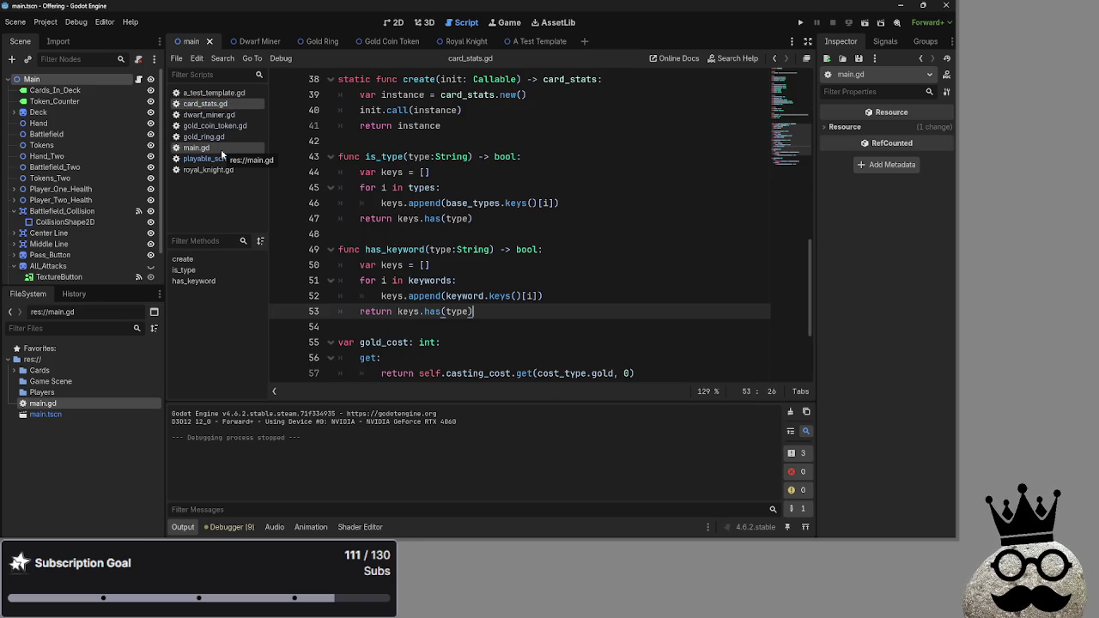
Compare the is_type function with has_keyword's loop and return lines in card_stats.gd.
left_click_drag(477, 218, 302, 152)
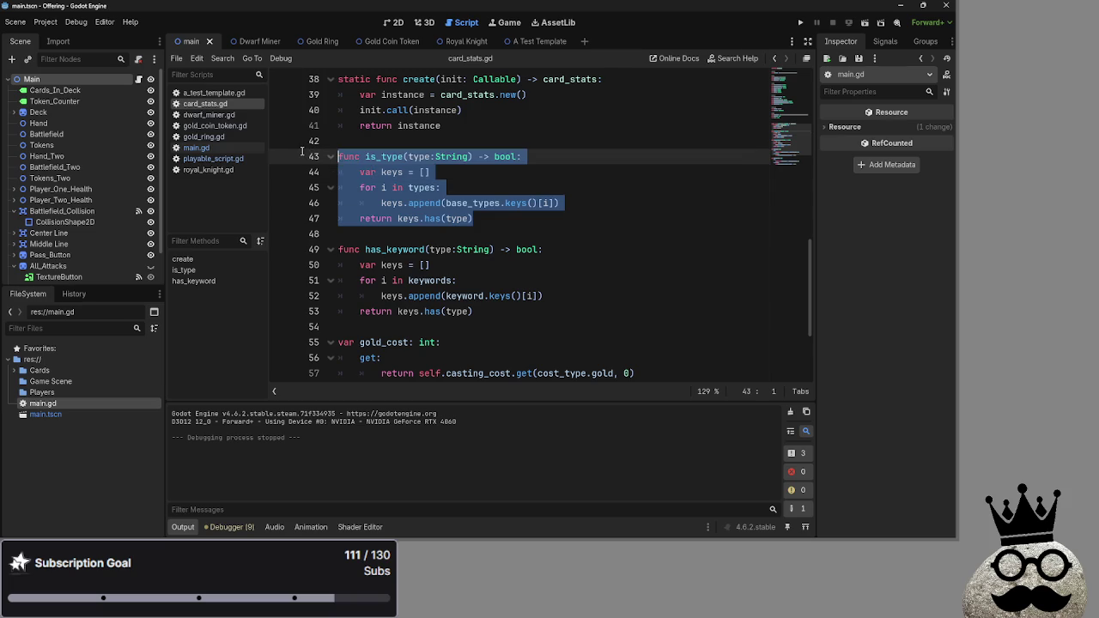
left_click(508, 216)
left_click_drag(490, 314, 306, 262)
left_click(505, 306)
left_click_drag(505, 305, 348, 269)
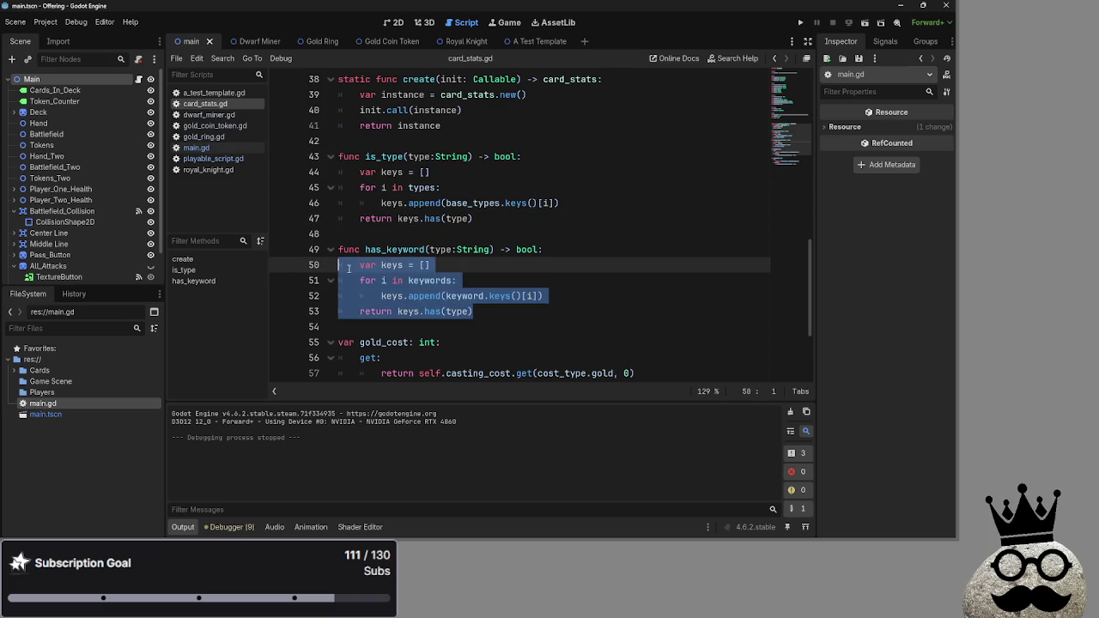
left_click_drag(510, 310, 331, 274)
left_click(508, 311)
mouse_move(473, 310)
left_mouse_down()
mouse_move(338, 280)
mouse_move(348, 269)
left_mouse_up()
left_click(541, 314)
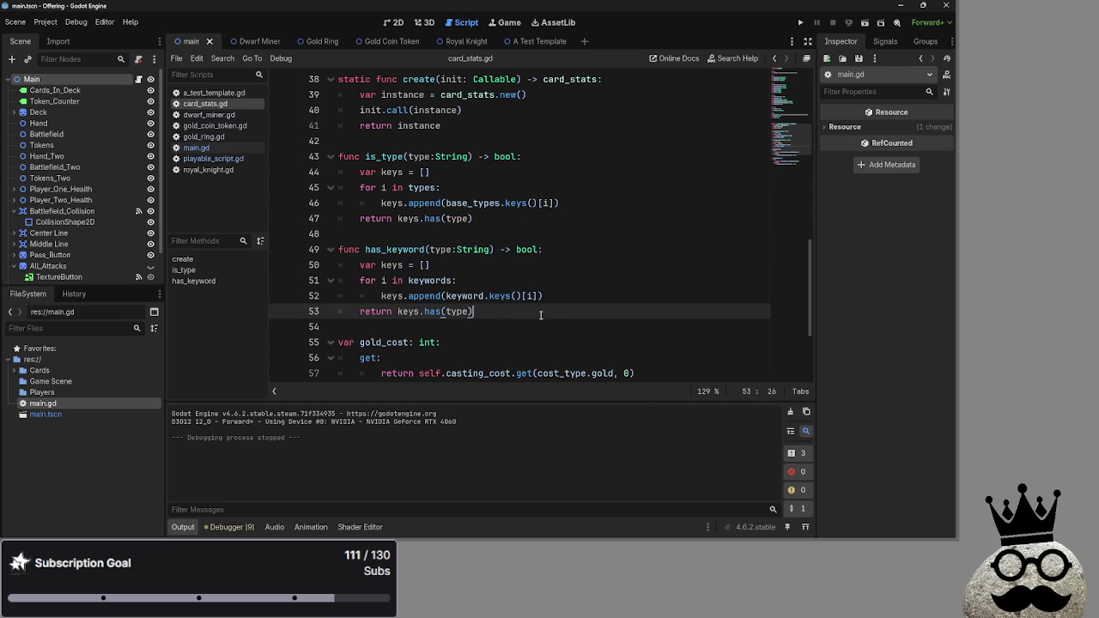
Check the print() line under the armor check in main.gd.
left_click(204, 148)
left_click(518, 281)
mouse_move(430, 280)
left_mouse_down()
mouse_move(361, 280)
mouse_move(383, 280)
left_mouse_up()
left_click(444, 281)
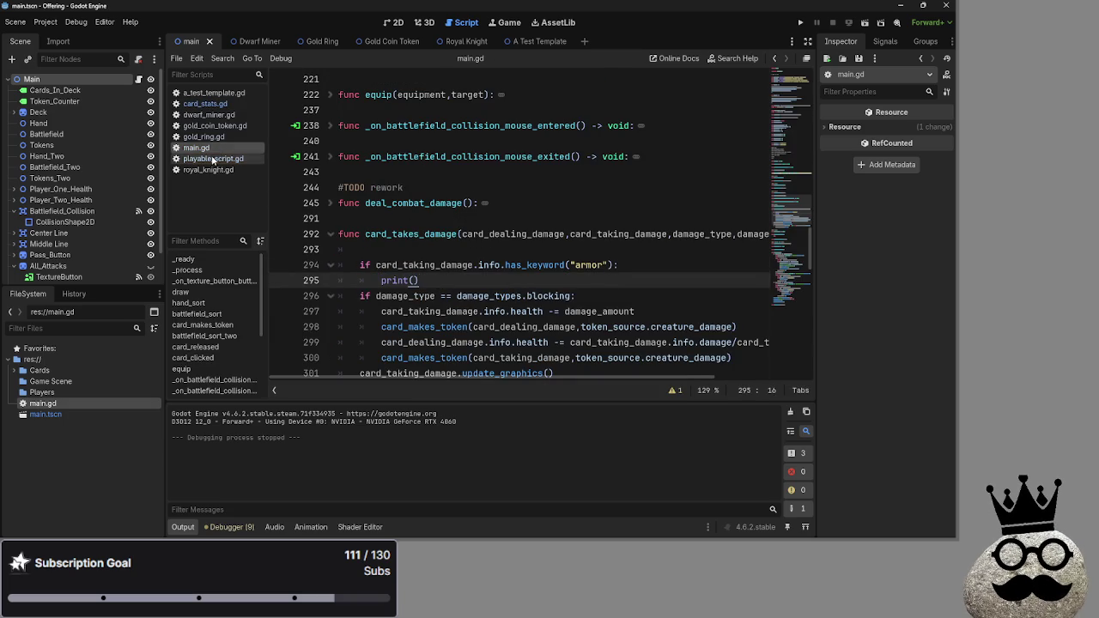
Study has_keyword's line 52 append statement, for loop and keys declaration in card_stats.gd.
left_click(204, 104)
double_click(392, 295)
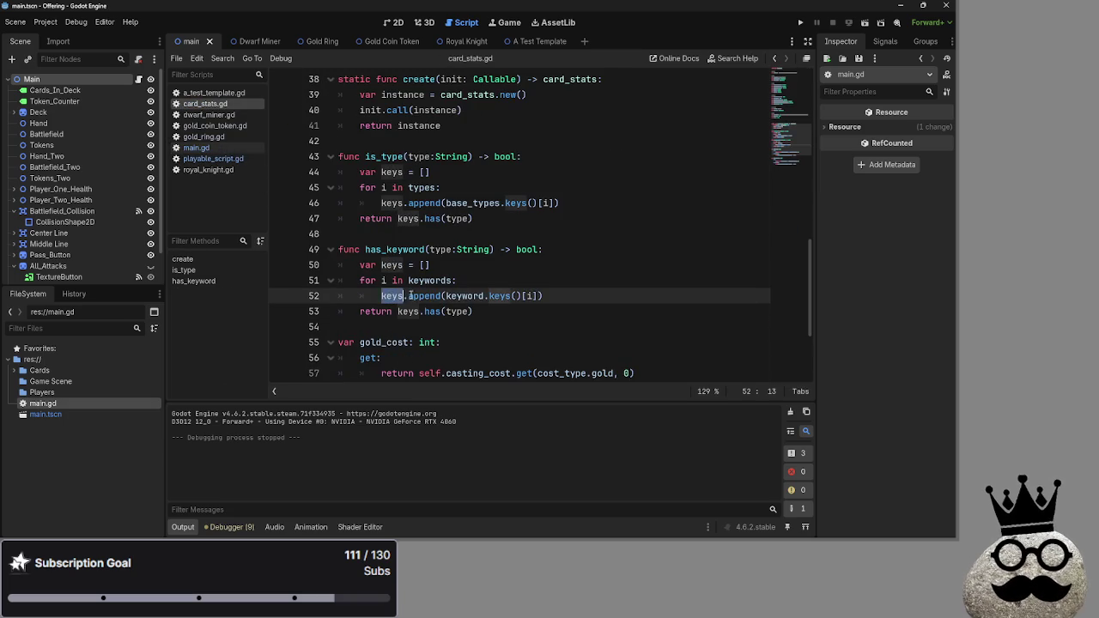
left_click(408, 295)
double_click(428, 297)
double_click(400, 299)
double_click(429, 299)
double_click(378, 301)
double_click(428, 297)
double_click(393, 297)
double_click(428, 297)
double_click(464, 297)
double_click(500, 297)
double_click(531, 296)
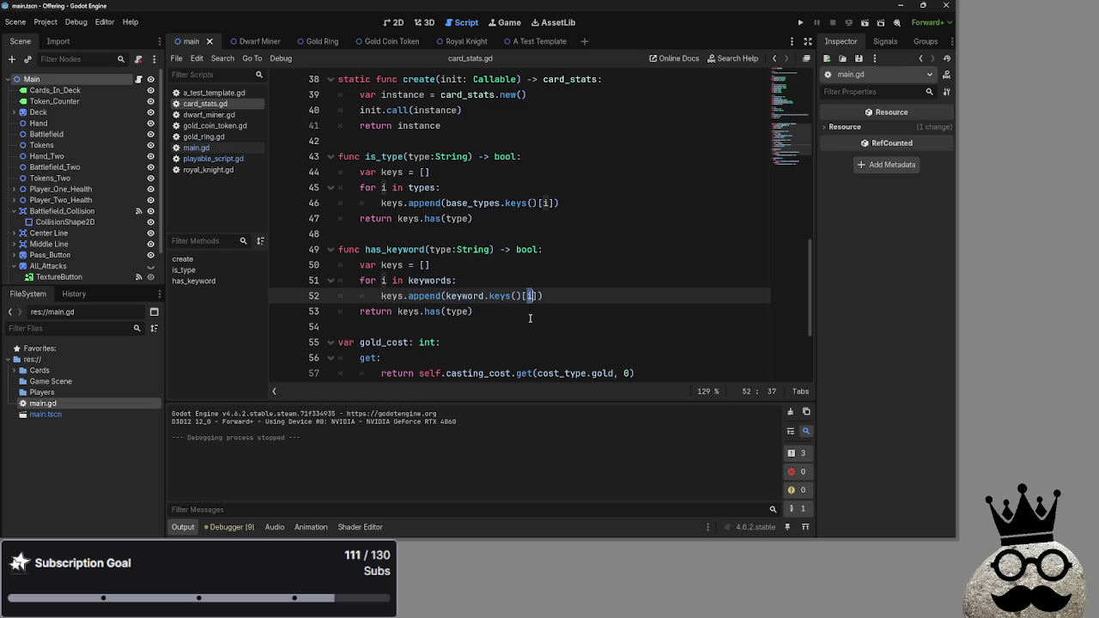
left_click_drag(567, 296, 359, 296)
left_click(579, 294)
left_click(525, 281)
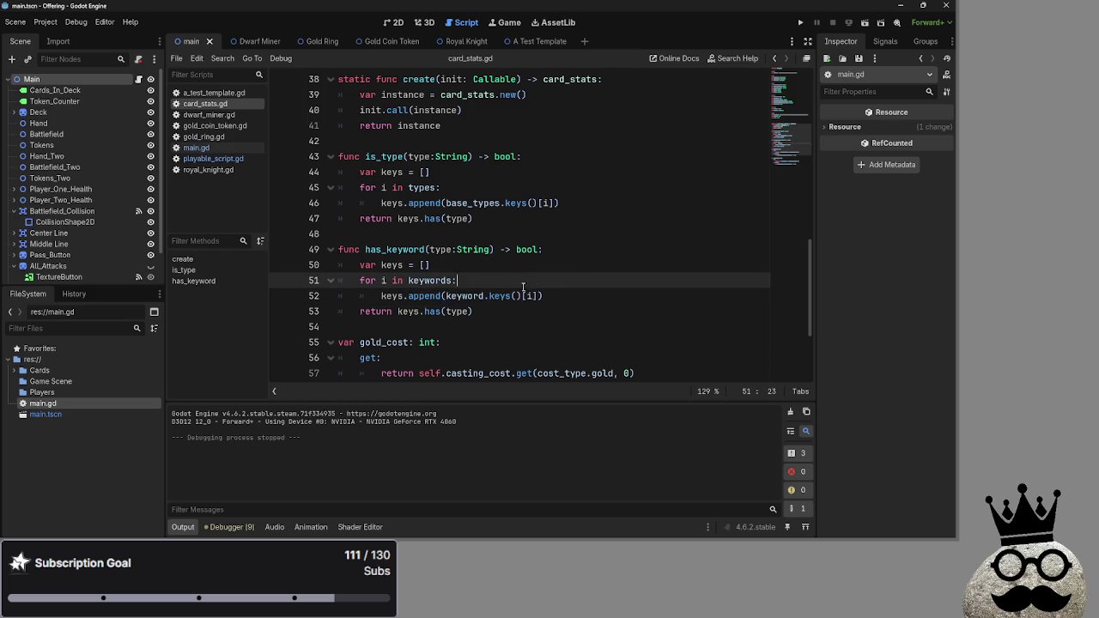
left_click(454, 270)
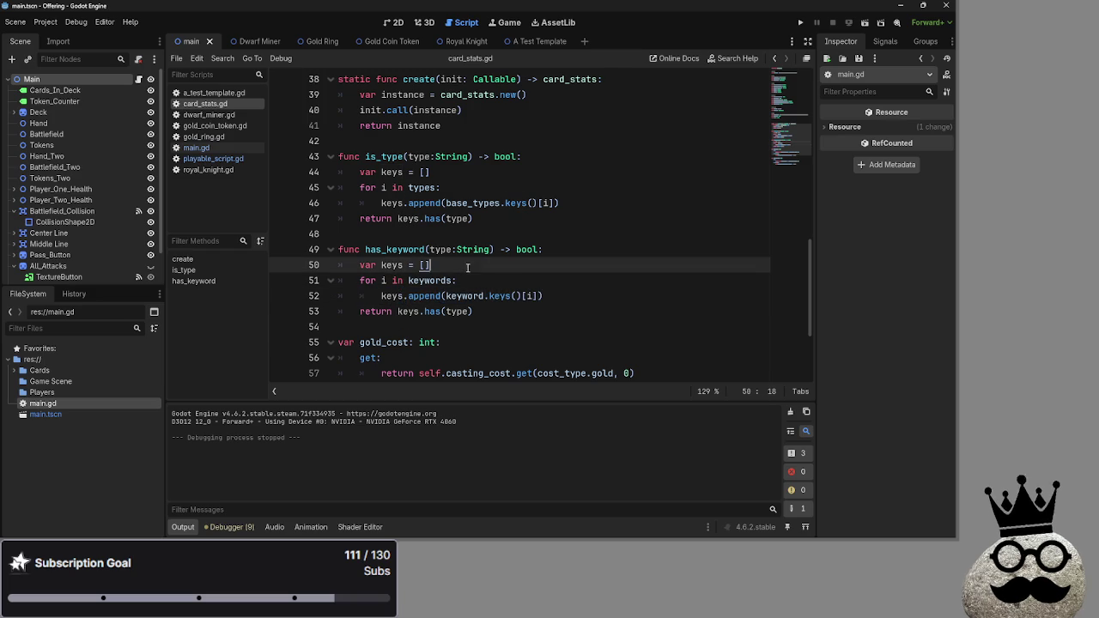
Place the caret right after "armor" in main.gd's has_keyword check on line 294.
left_click(202, 147)
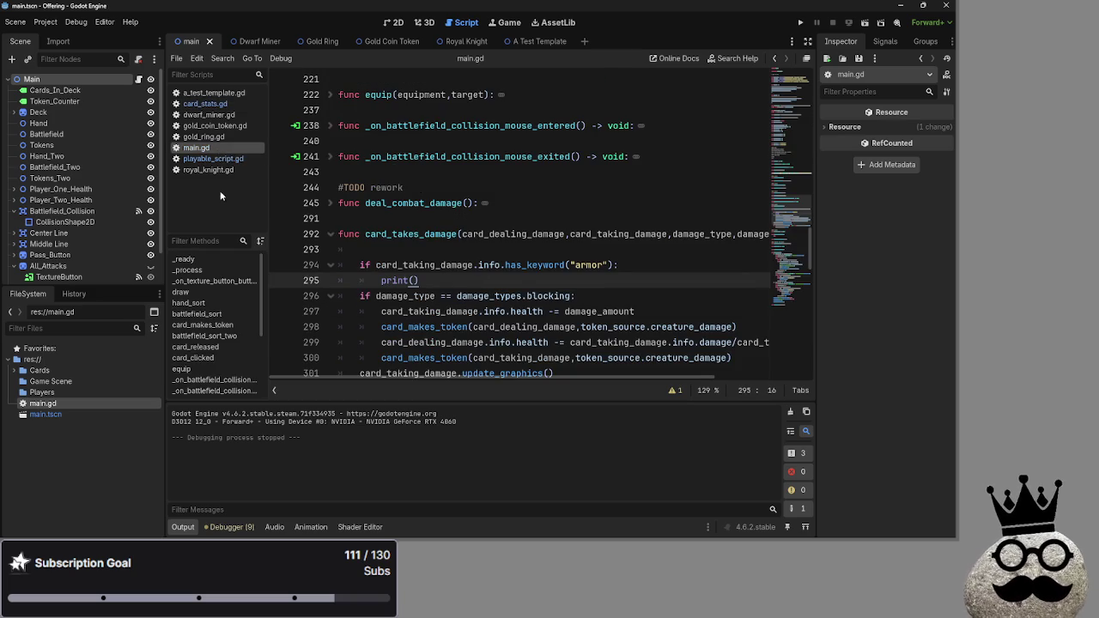
double_click(501, 266)
left_click(611, 266)
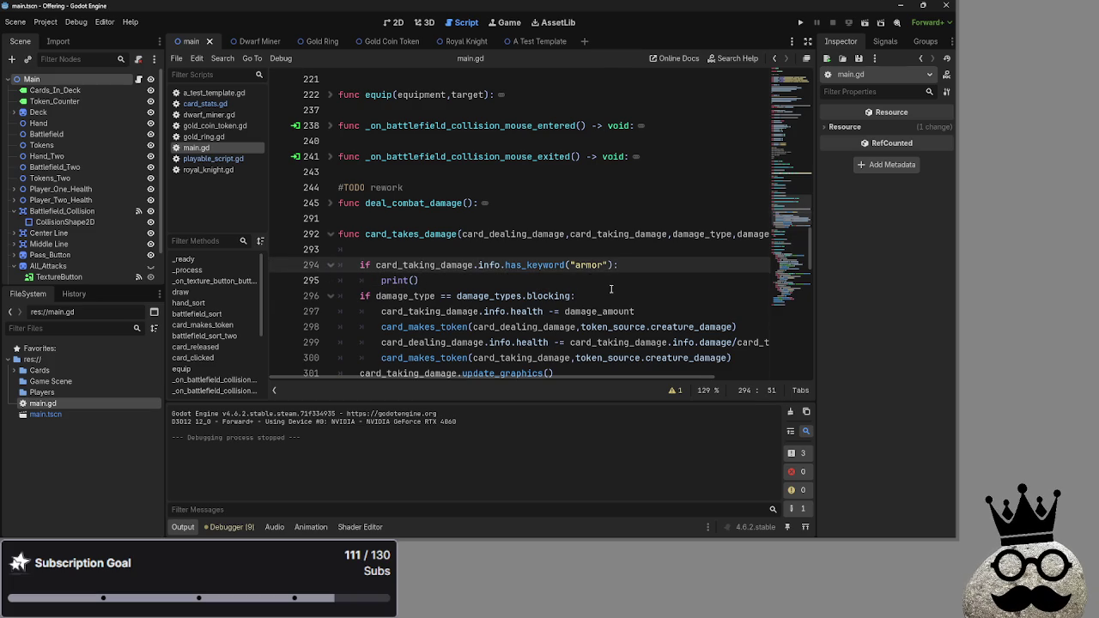
Add a ',tier' argument to the armor has_keyword check, then delete it after the undeclared-identifier error.
type(",tier")
key("Escape")
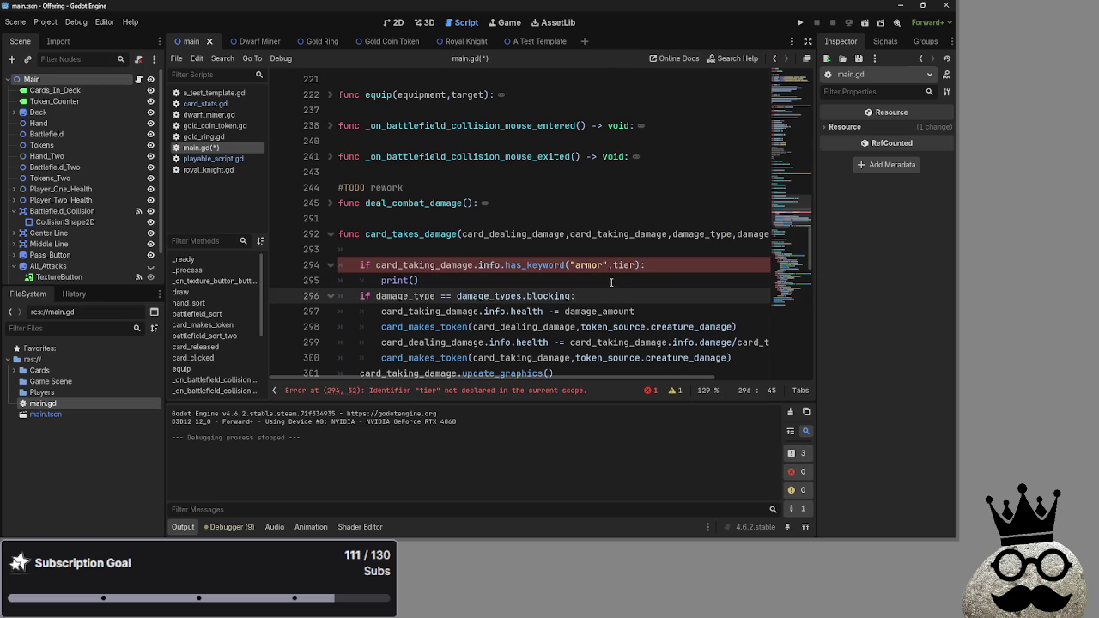
left_click(611, 282)
left_click(528, 390)
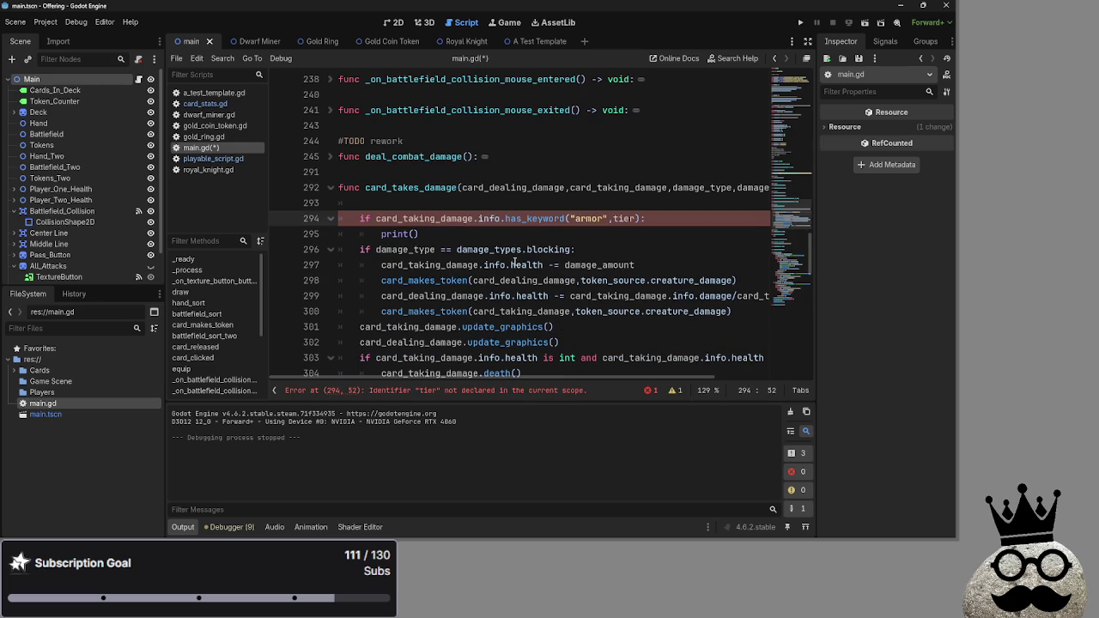
double_click(634, 221)
key("BackSpace")
key("BackSpace")
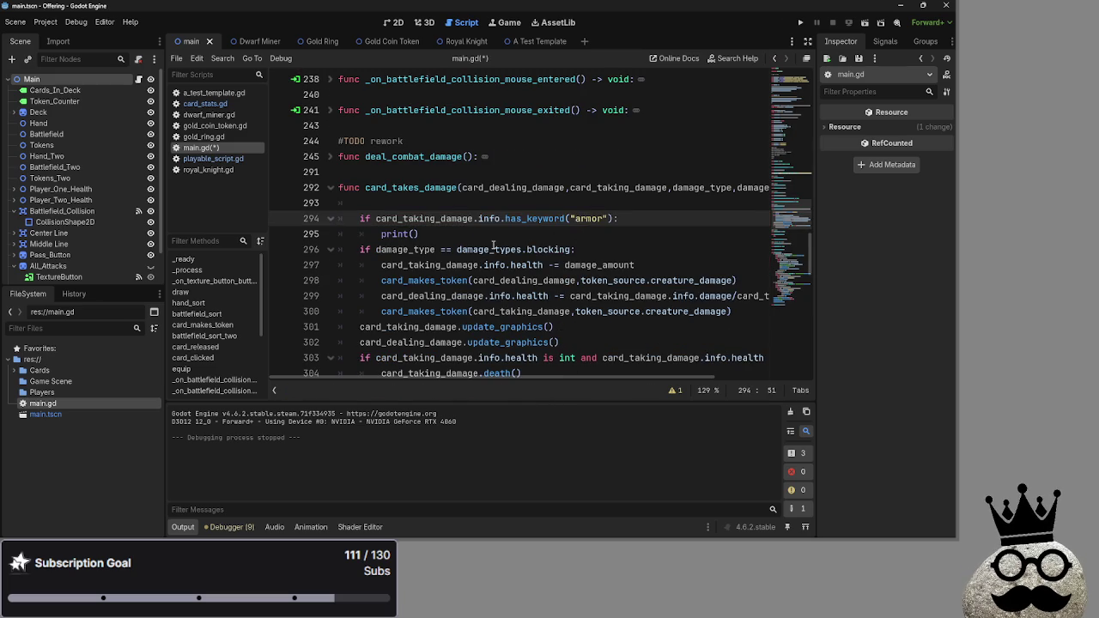
Select has_keyword's type:String parameter in card_stats.gd, then save the scripts with Ctrl+S.
left_click(205, 103)
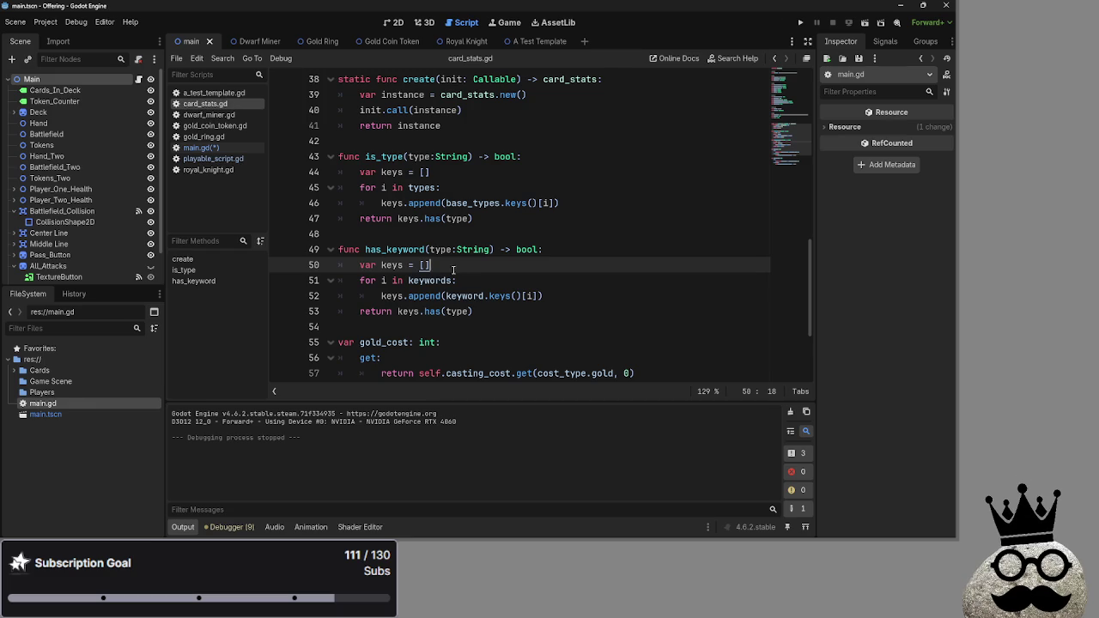
left_click(200, 148)
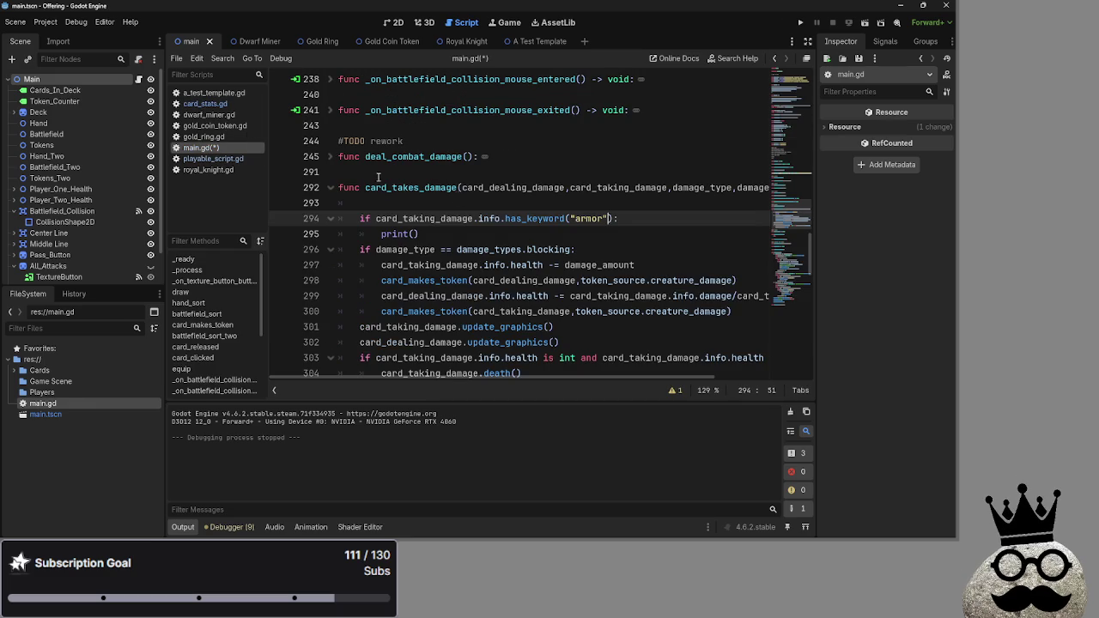
left_click(221, 105)
left_click_drag(492, 249, 429, 249)
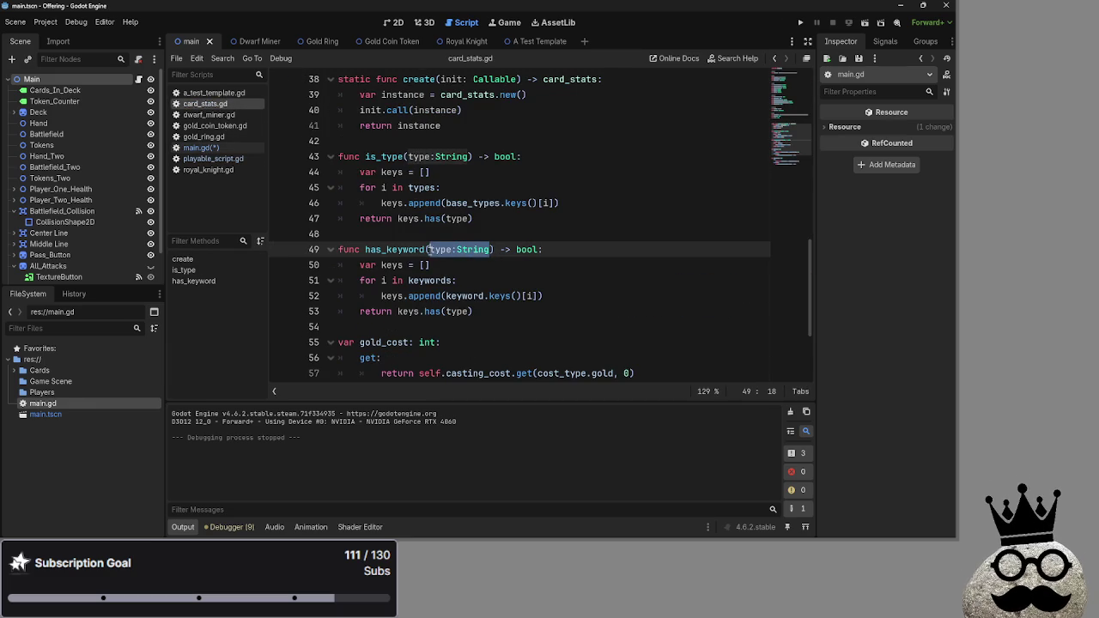
left_click(226, 149)
key("ctrl+s")
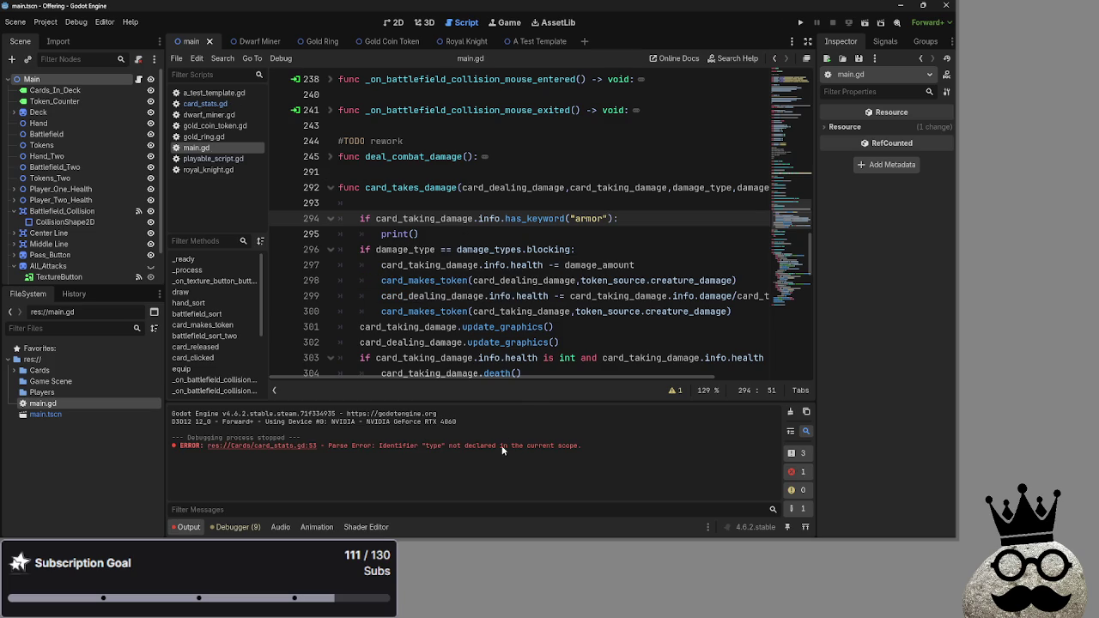
Recheck has_keyword's signature and return line in card_stats.gd, then return to main.gd.
left_click(211, 114)
left_click(215, 104)
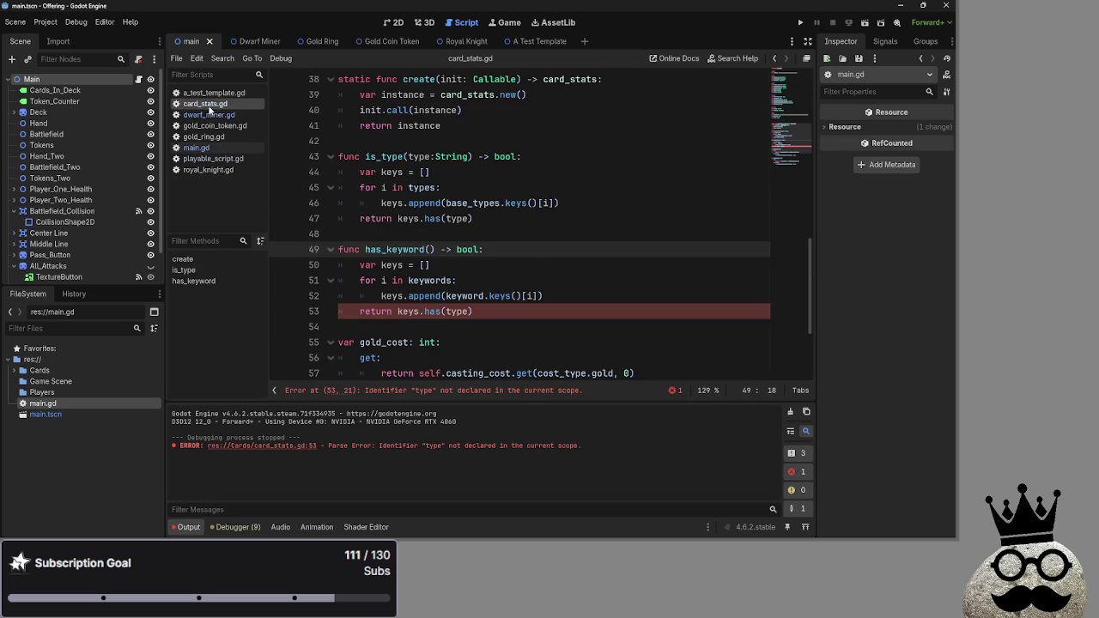
left_click(566, 249)
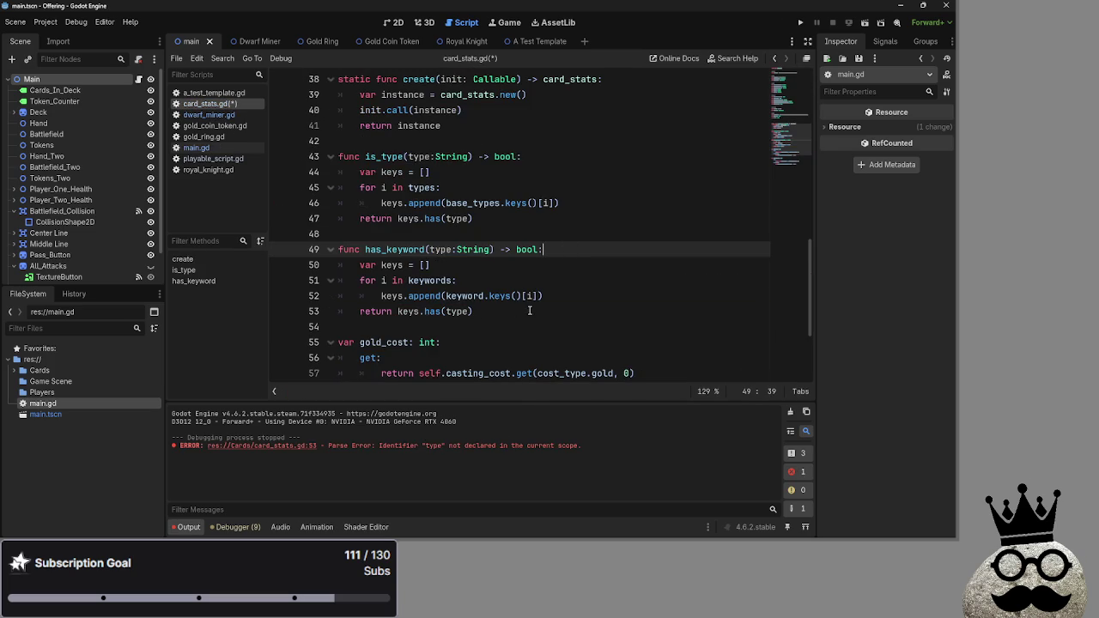
left_click(489, 314)
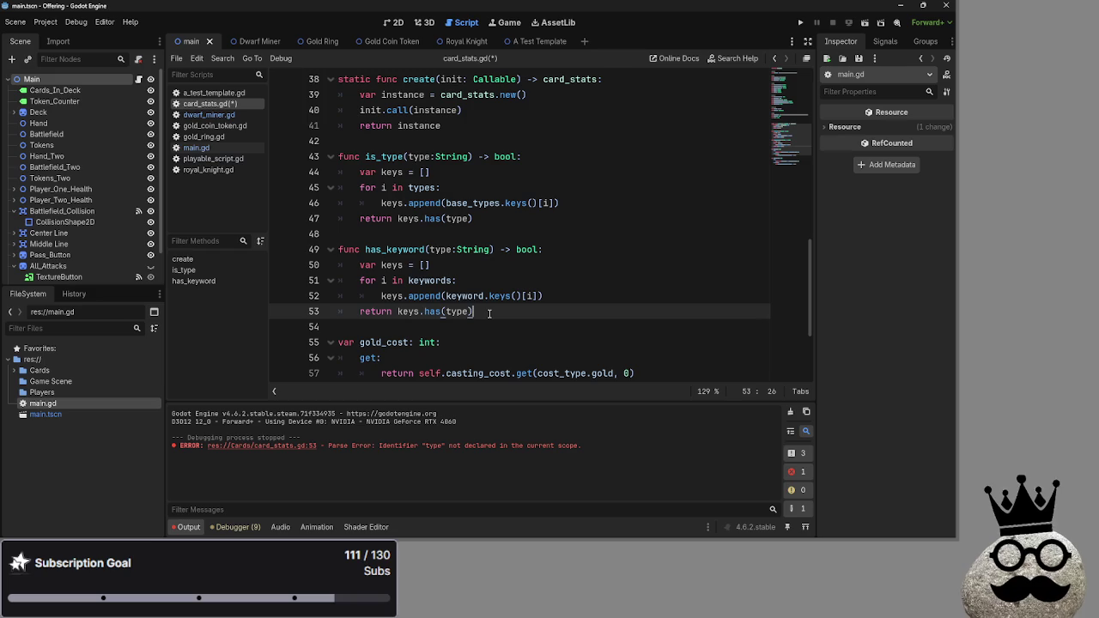
left_click(210, 115)
left_click(213, 151)
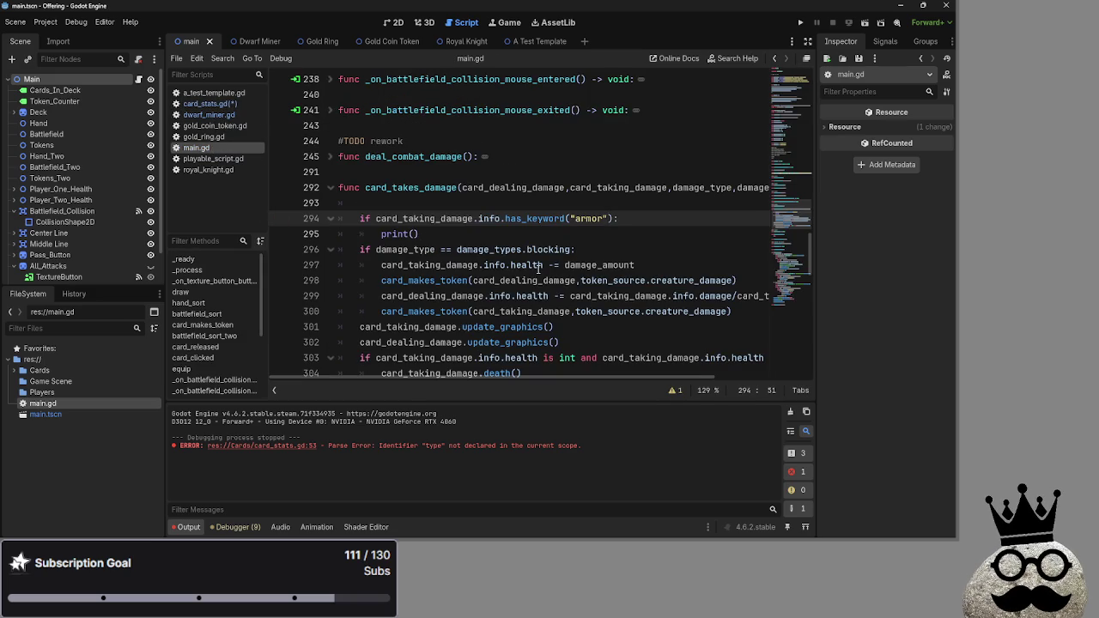
Inspect the damage_amount subtraction on line 297 and the print() call on line 295.
scroll(539, 270, "down", 1)
left_click(650, 220)
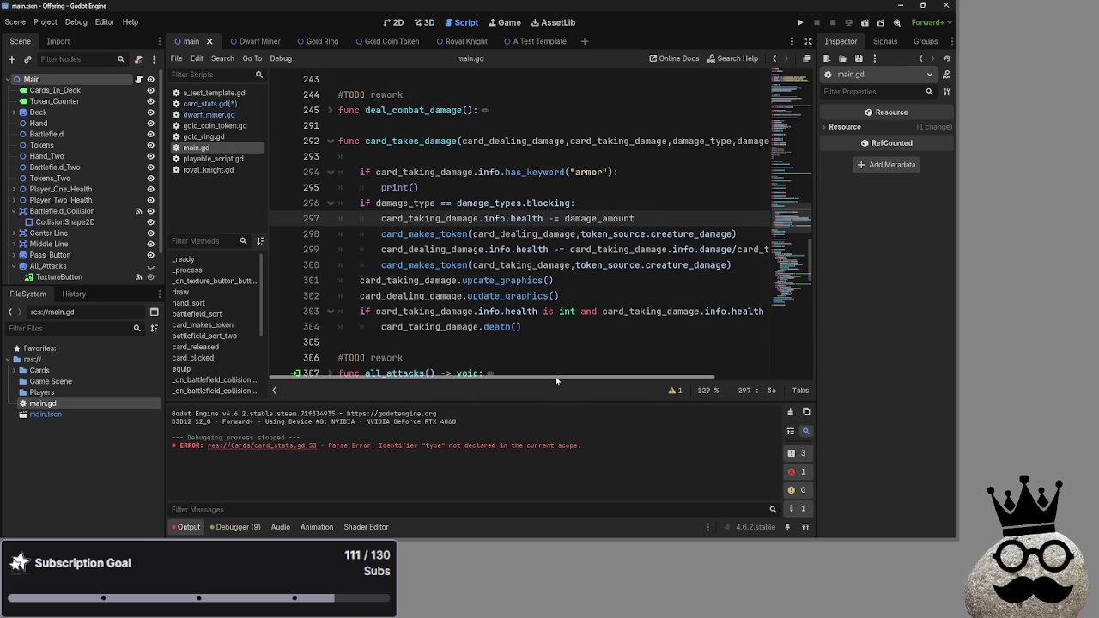
double_click(592, 171)
double_click(598, 219)
double_click(619, 221)
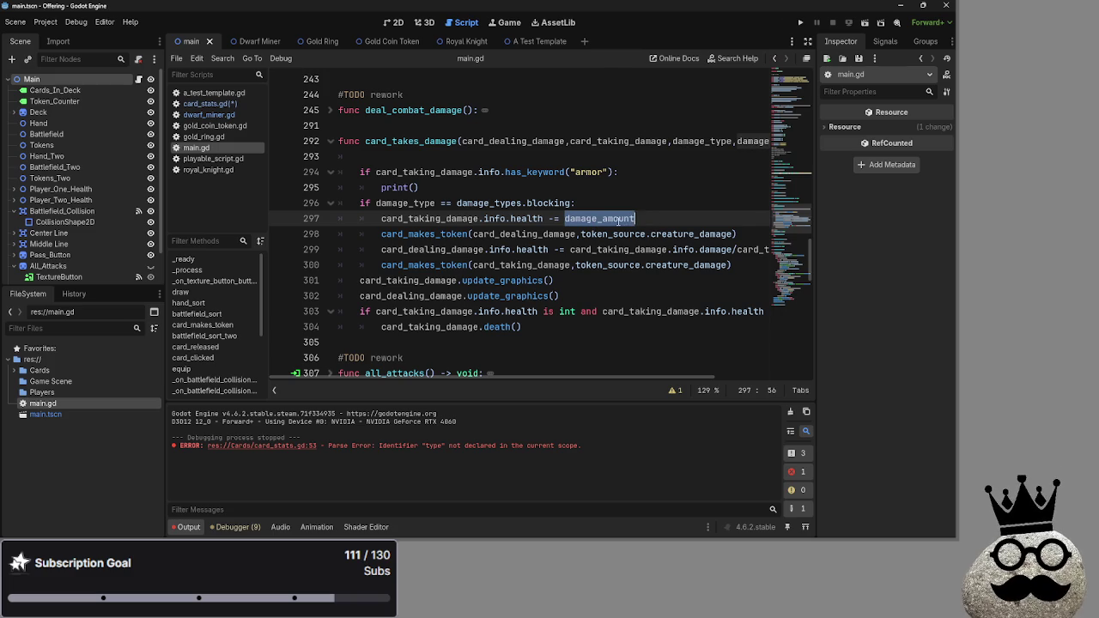
left_click(642, 218)
left_click(658, 223)
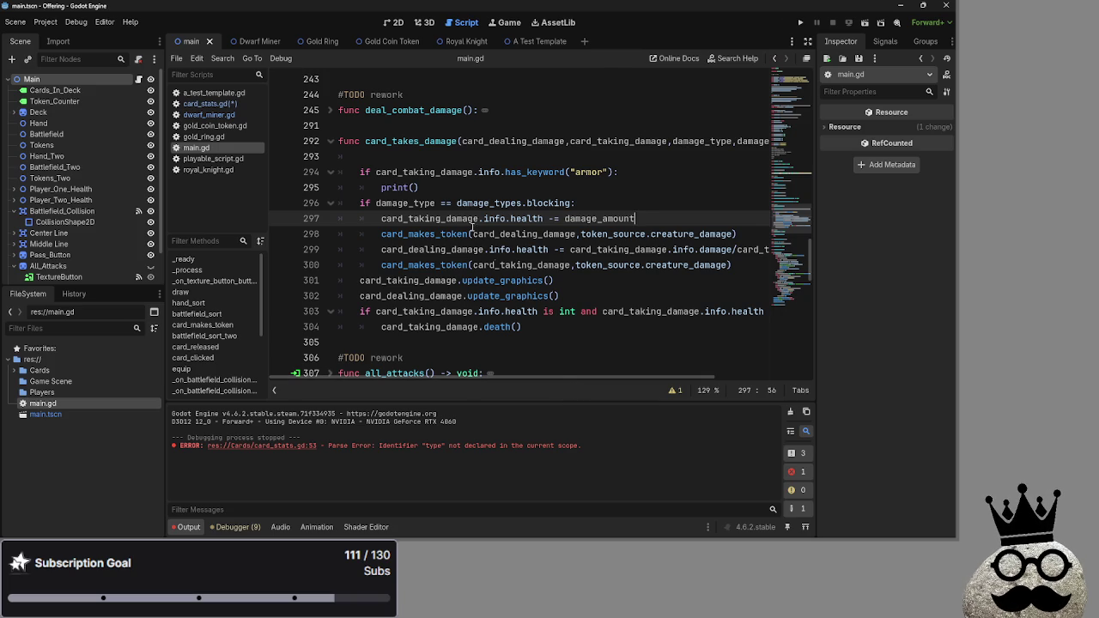
left_click(442, 175)
left_click(443, 189)
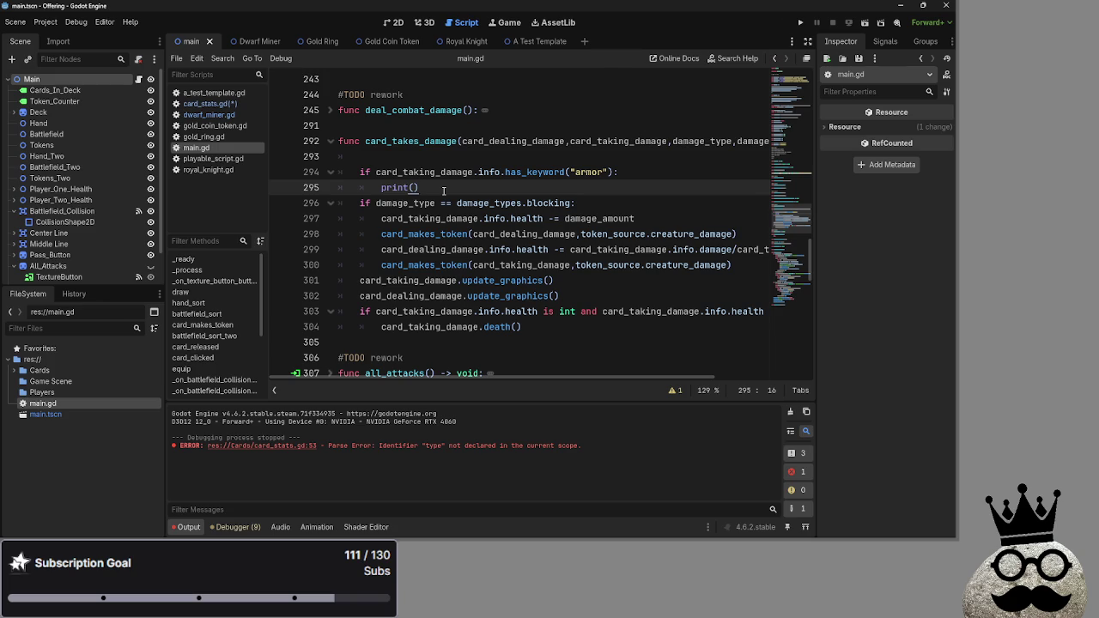
left_click_drag(443, 189, 373, 189)
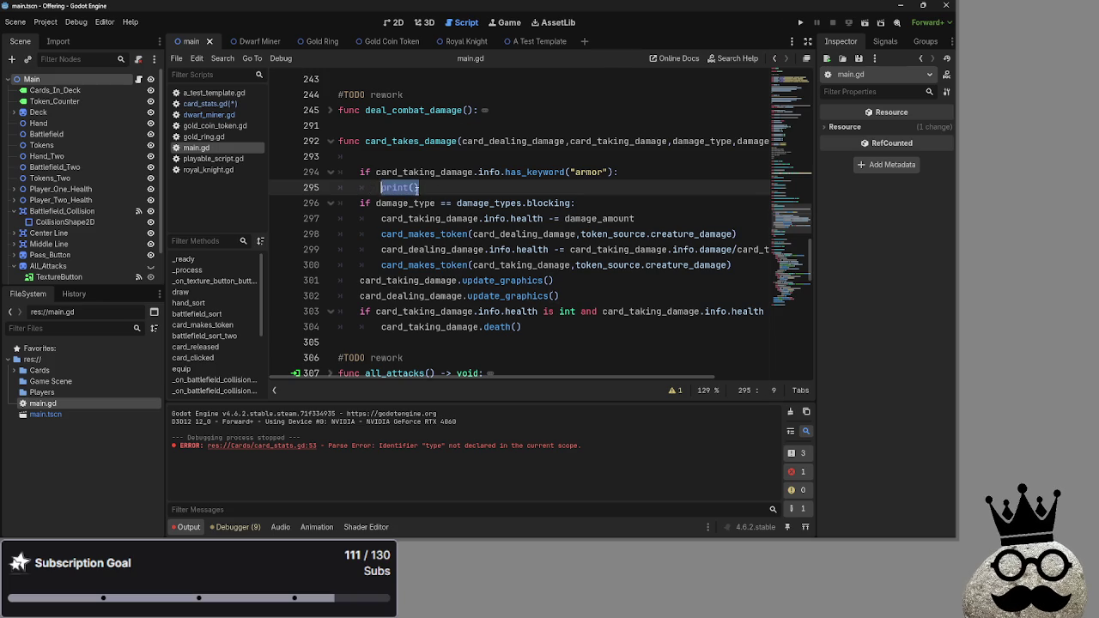
left_click(464, 191)
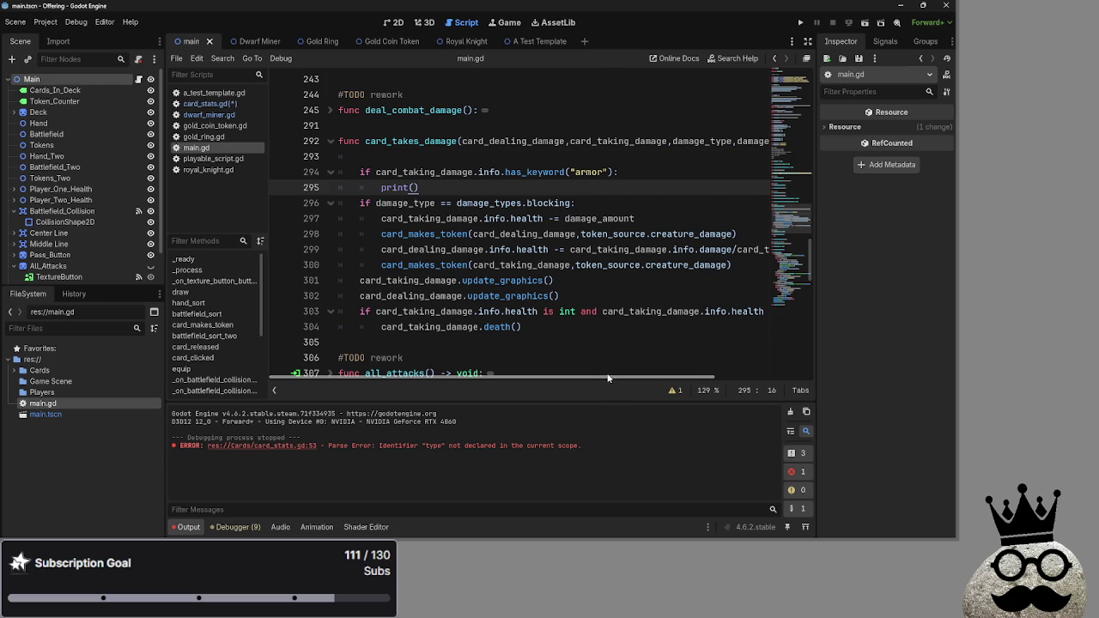
Compare the card_dealing_damage and card_taking_damage occurrences on lines 297 and 299.
double_click(697, 142)
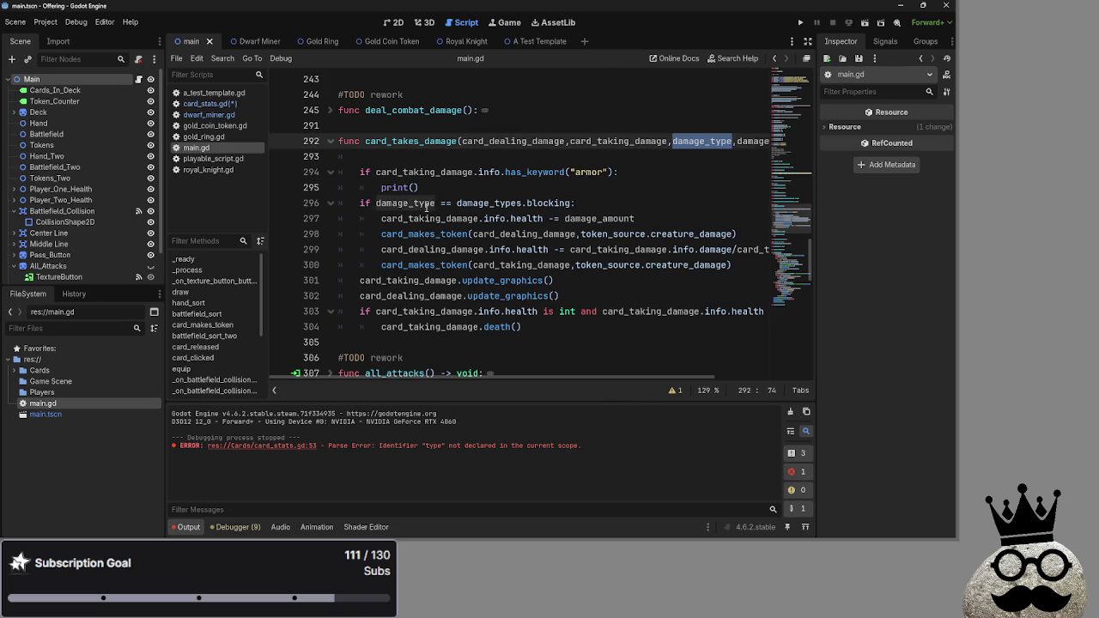
left_click(521, 203)
double_click(489, 203)
double_click(548, 202)
double_click(445, 249)
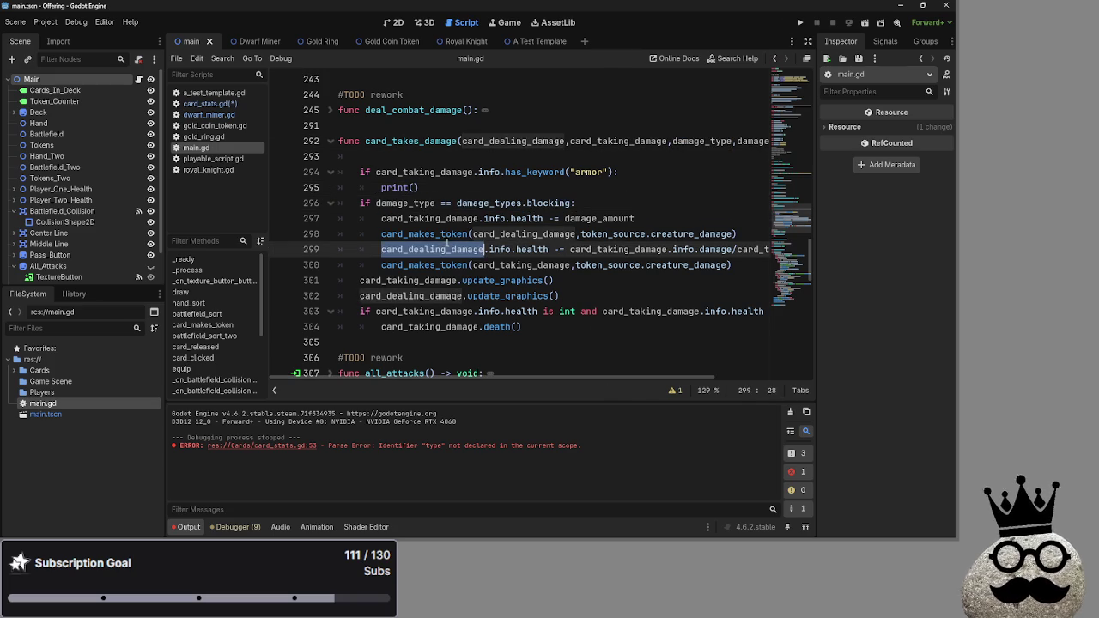
double_click(446, 218)
double_click(425, 264)
double_click(434, 249)
double_click(433, 218)
double_click(433, 249)
double_click(438, 218)
double_click(433, 249)
double_click(442, 218)
double_click(434, 249)
Check card_taking_damage and card_dealing_damage on lines 301–302, then switch to playable_script.gd.
left_click(561, 281)
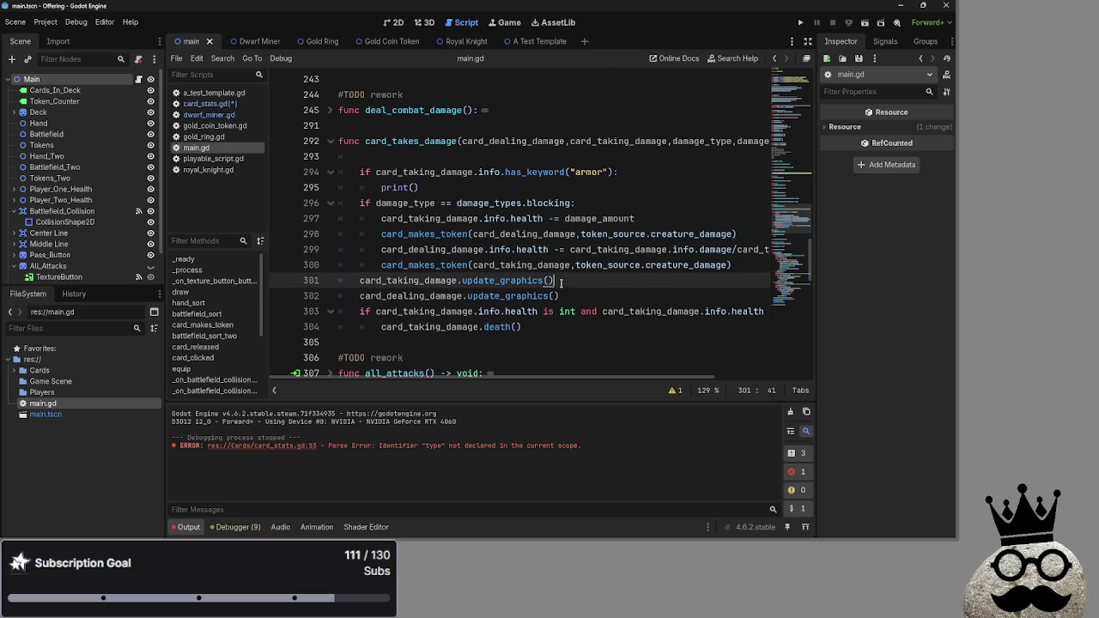
double_click(419, 281)
double_click(417, 295)
double_click(419, 281)
left_click(415, 296)
double_click(416, 296)
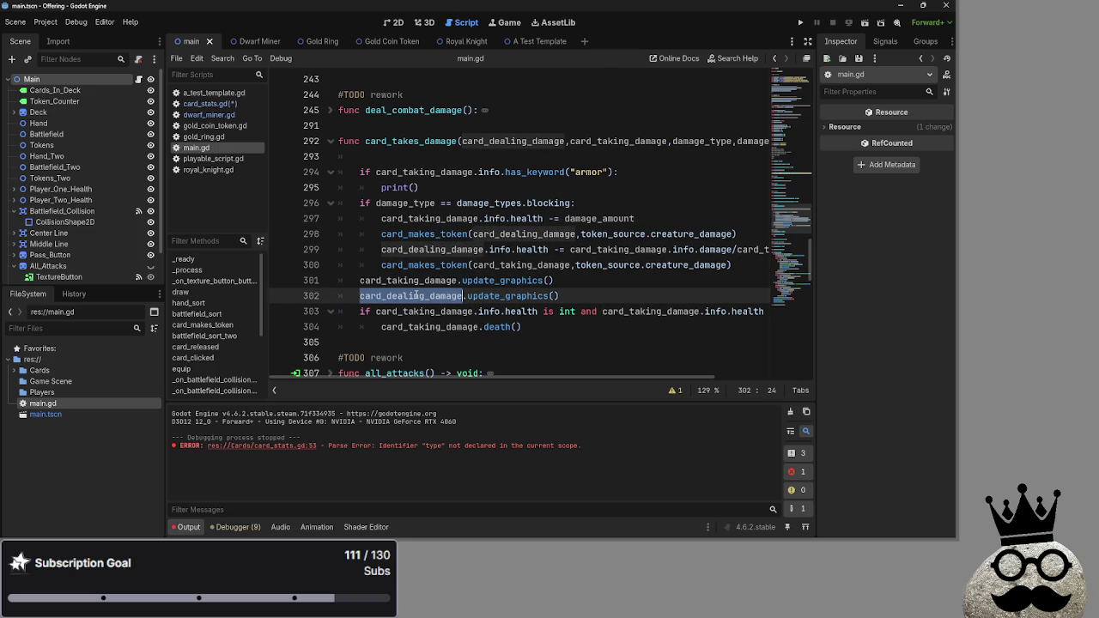
left_click(230, 159)
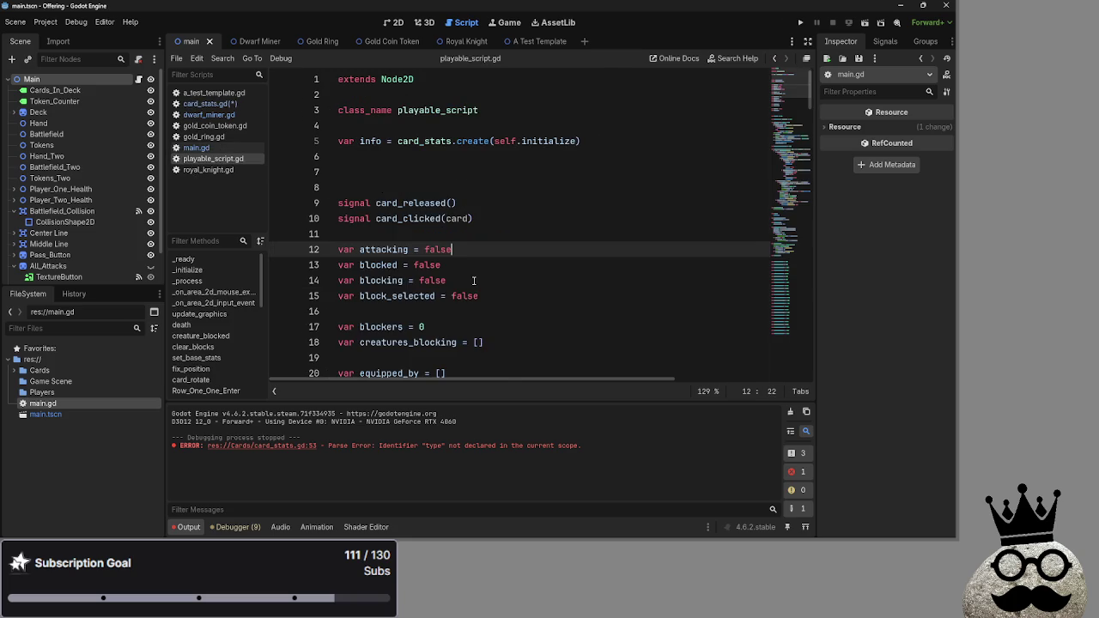
Review the _process body in lines 42–53, including the Area2D position line 46.
scroll(473, 281, "down", 10)
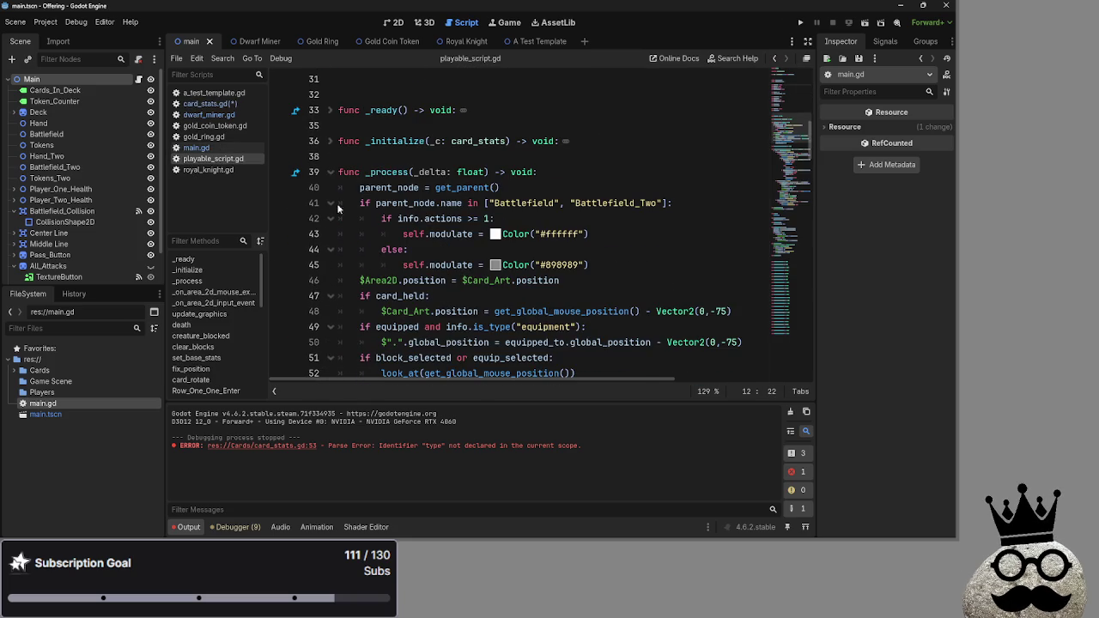
scroll(337, 201, "down", 3)
scroll(337, 202, "up", 1)
mouse_move(502, 342)
left_mouse_down()
mouse_move(481, 344)
mouse_move(308, 151)
left_mouse_up()
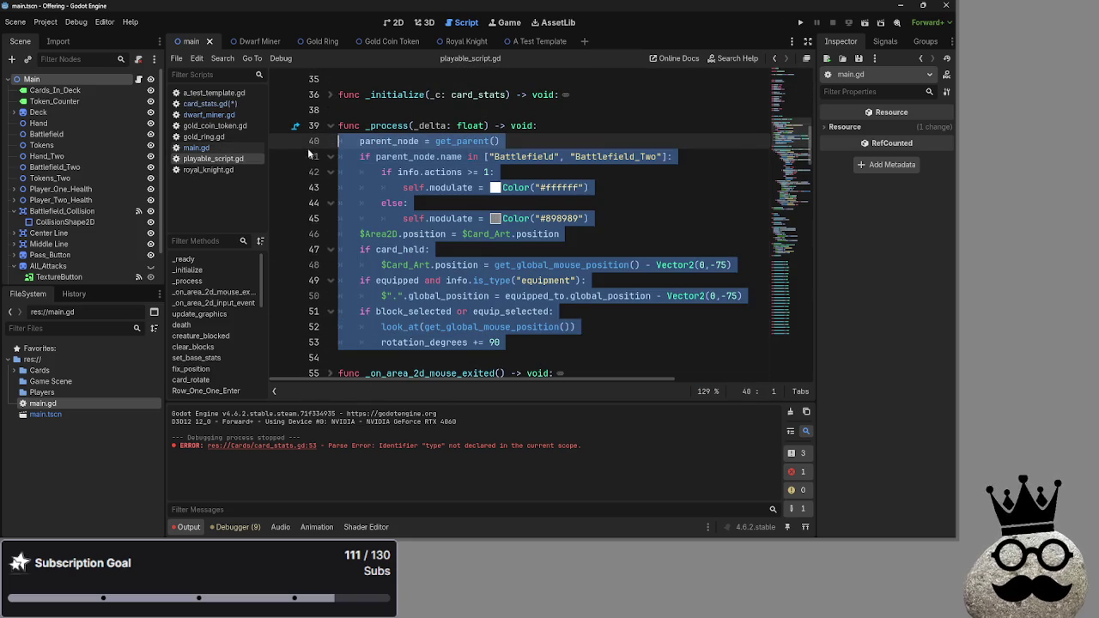
mouse_move(539, 327)
left_mouse_down()
mouse_move(403, 197)
mouse_move(337, 172)
left_mouse_up()
mouse_move(605, 340)
left_mouse_down()
mouse_move(335, 296)
mouse_move(326, 254)
left_mouse_up()
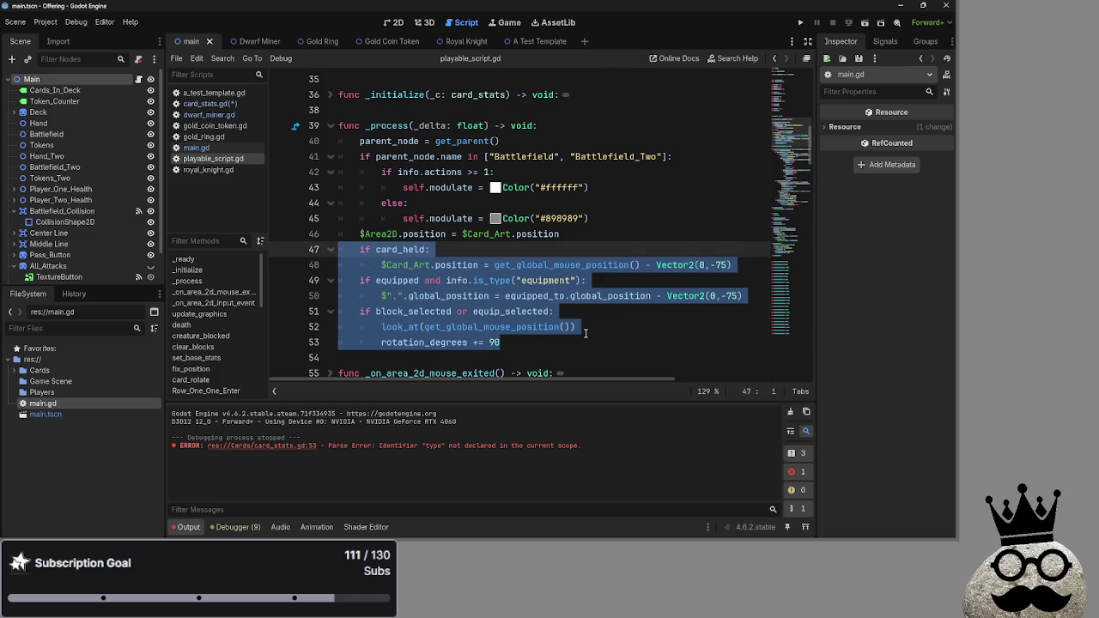
left_click_drag(575, 229, 359, 234)
left_click(618, 237)
left_click_drag(562, 234, 360, 235)
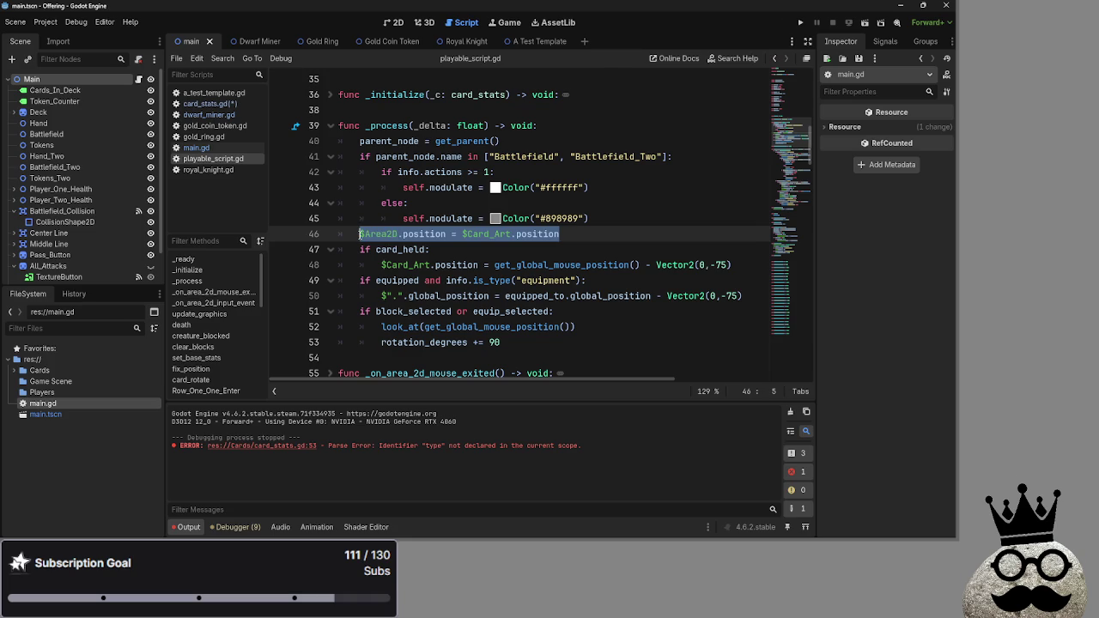
left_click(630, 232)
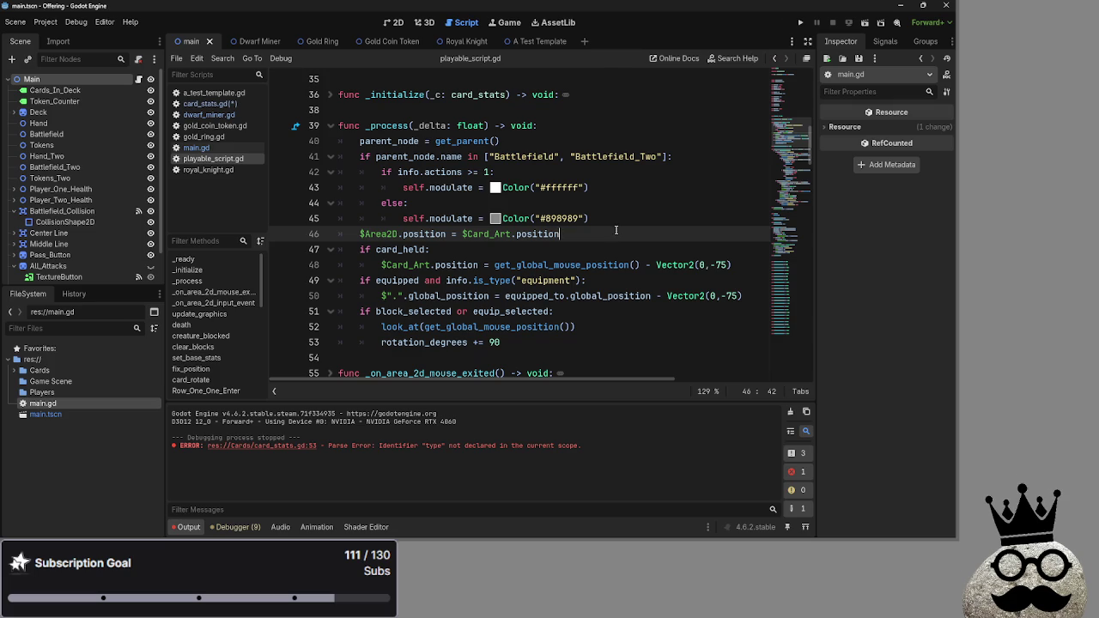
Look over the colour modulate block on lines 40–45, then go back to main.gd.
left_click_drag(616, 230, 333, 156)
left_click(601, 187)
left_click_drag(589, 219, 360, 156)
left_click(333, 136, "shift")
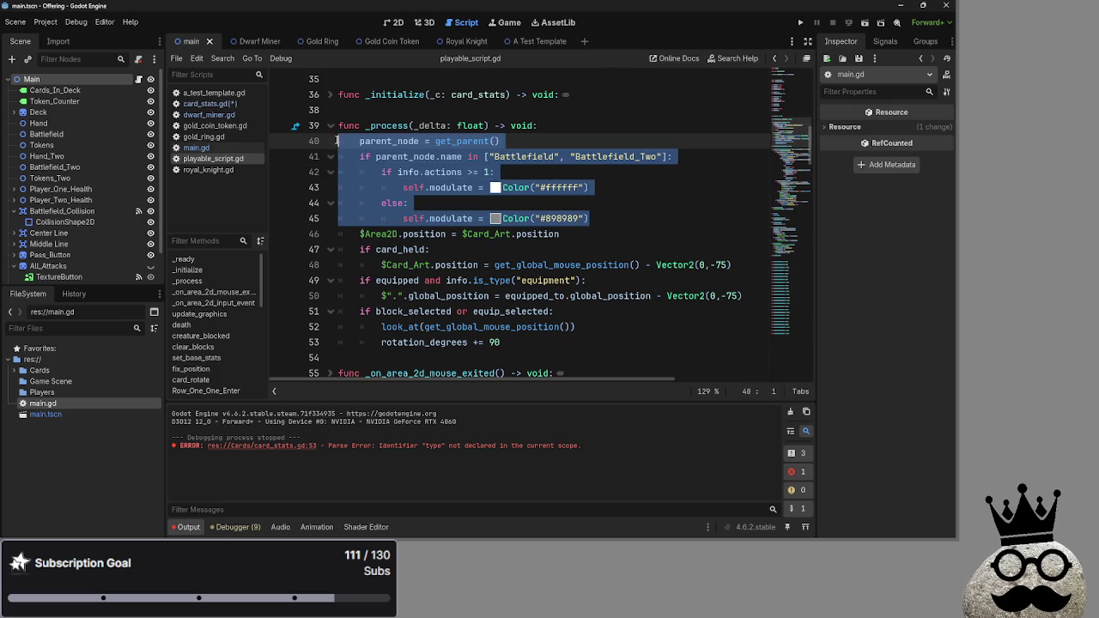
left_click(687, 213)
left_click_drag(686, 213, 333, 136)
left_click(686, 213)
left_click(186, 149)
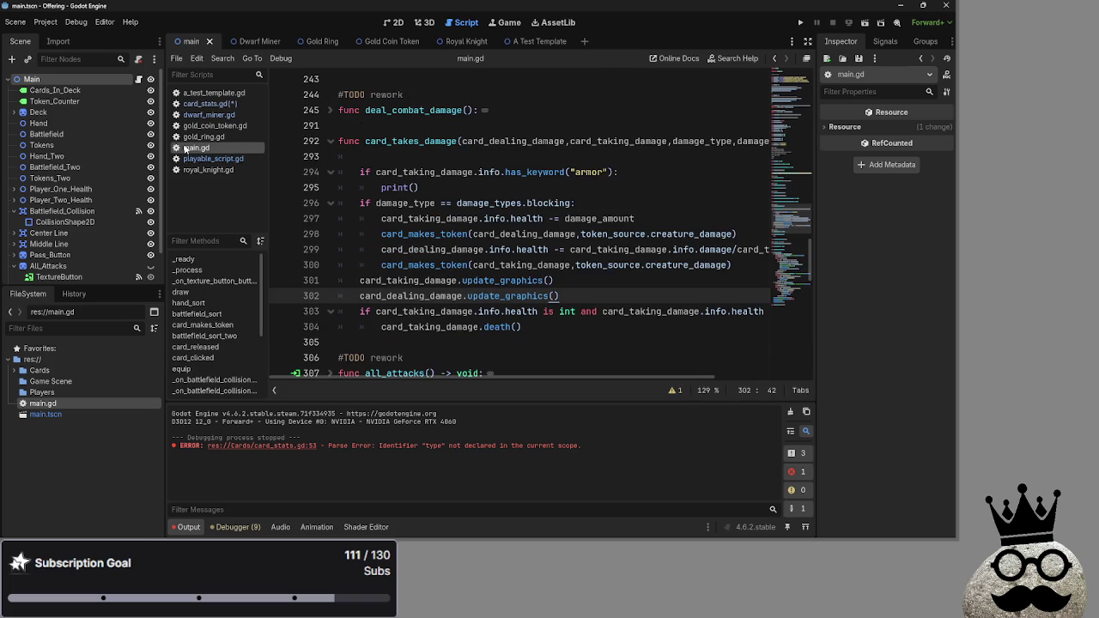
Examine the has_keyword armor check on line 294 and the print() beneath it.
scroll(598, 332, "up", 2)
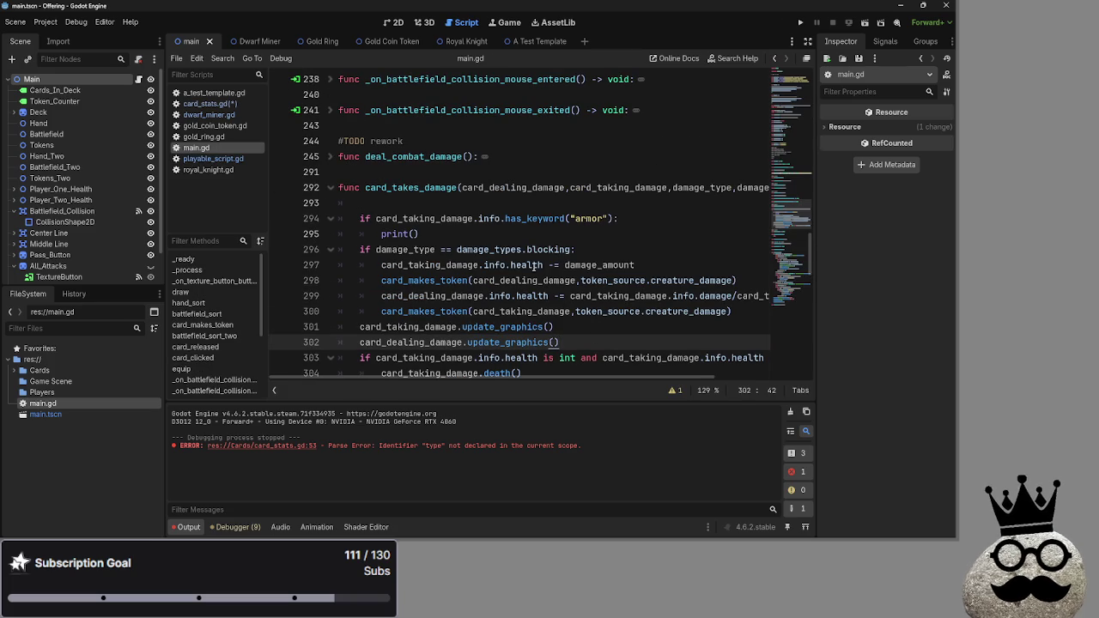
left_click(445, 209)
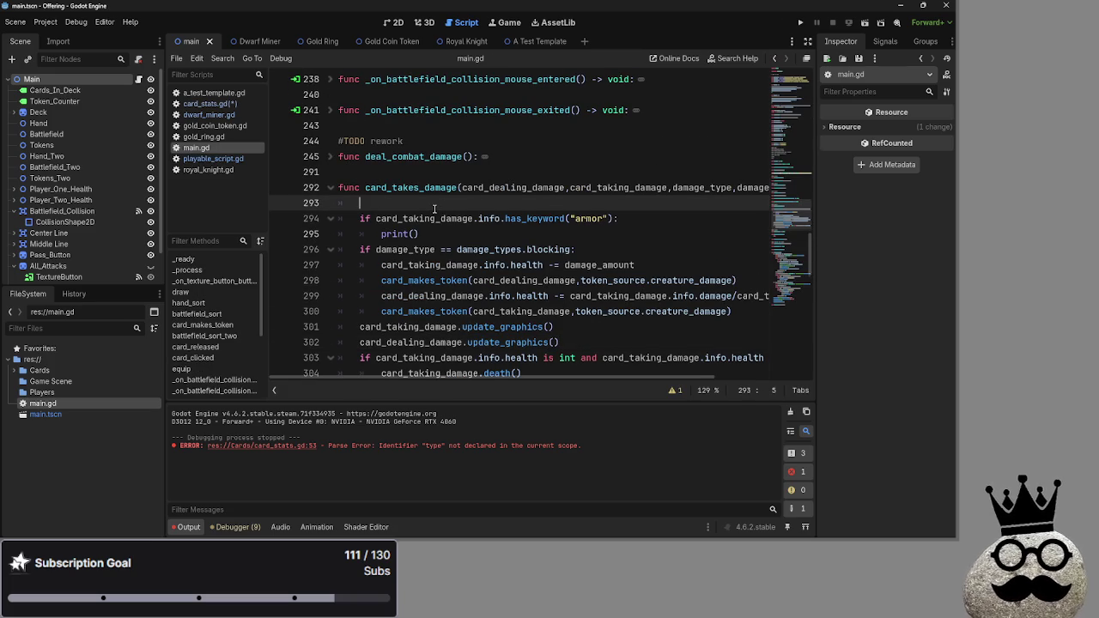
scroll(434, 209, "down", 1)
left_click(471, 184)
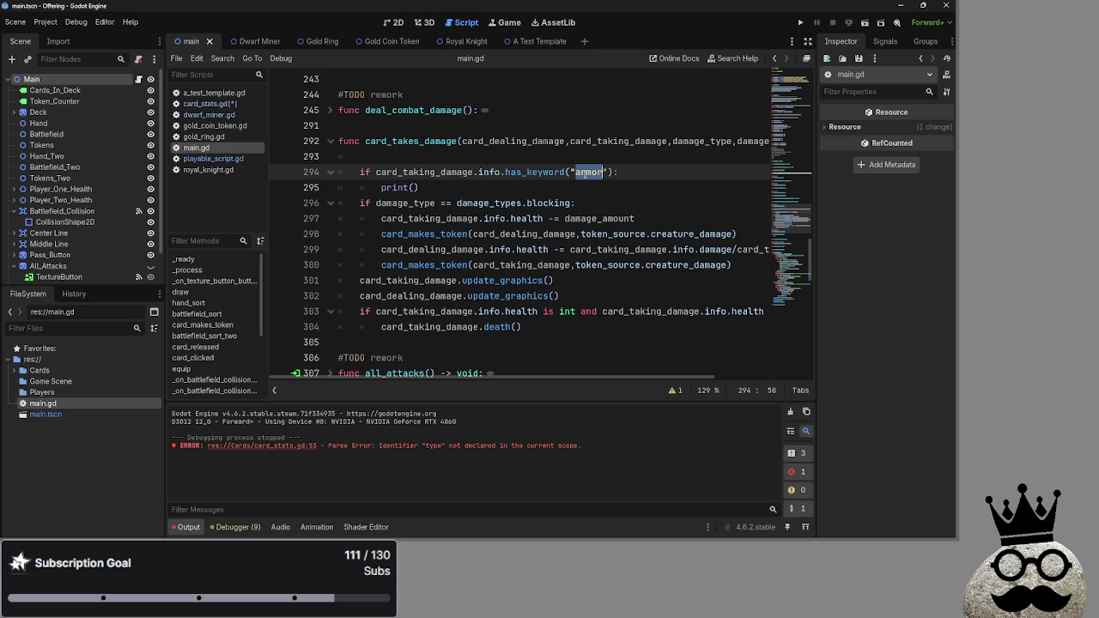
key("Up")
key("Right")
key("Right")
key("Right")
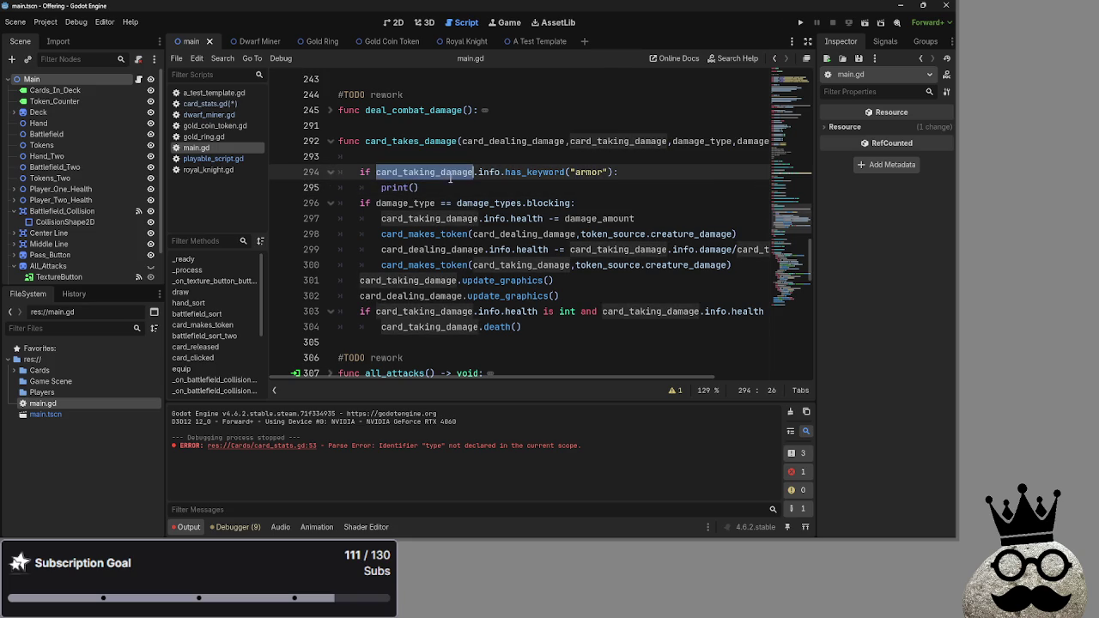
key("Down")
key("Up")
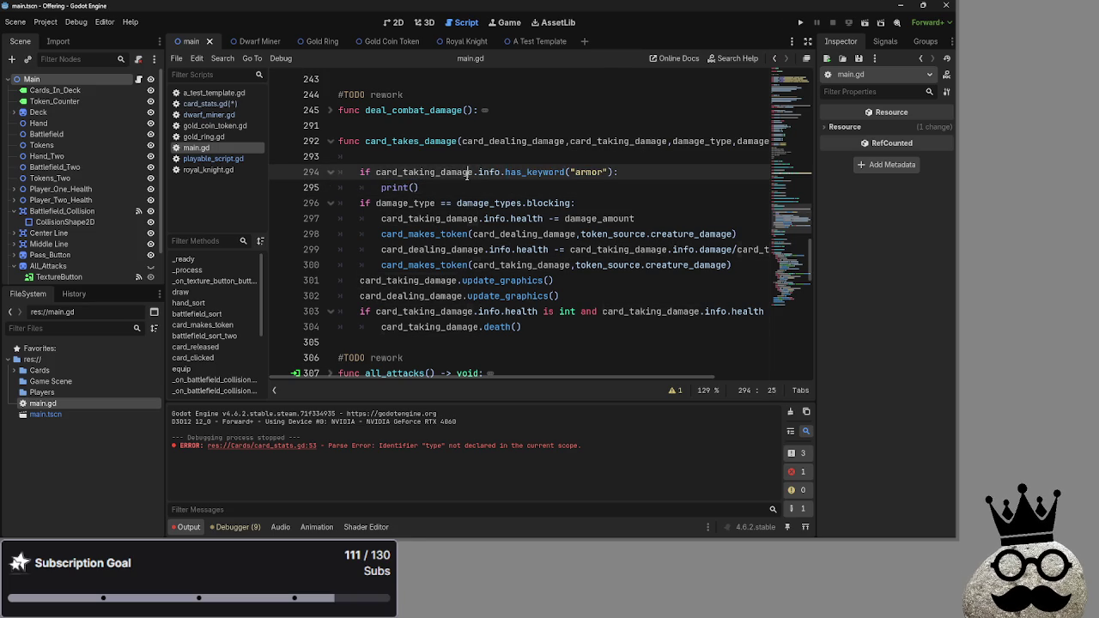
double_click(577, 171)
key("Down")
key("Up")
key("ctrl+Left")
key("ctrl+Left")
key("ctrl+shift+Right")
double_click(444, 175)
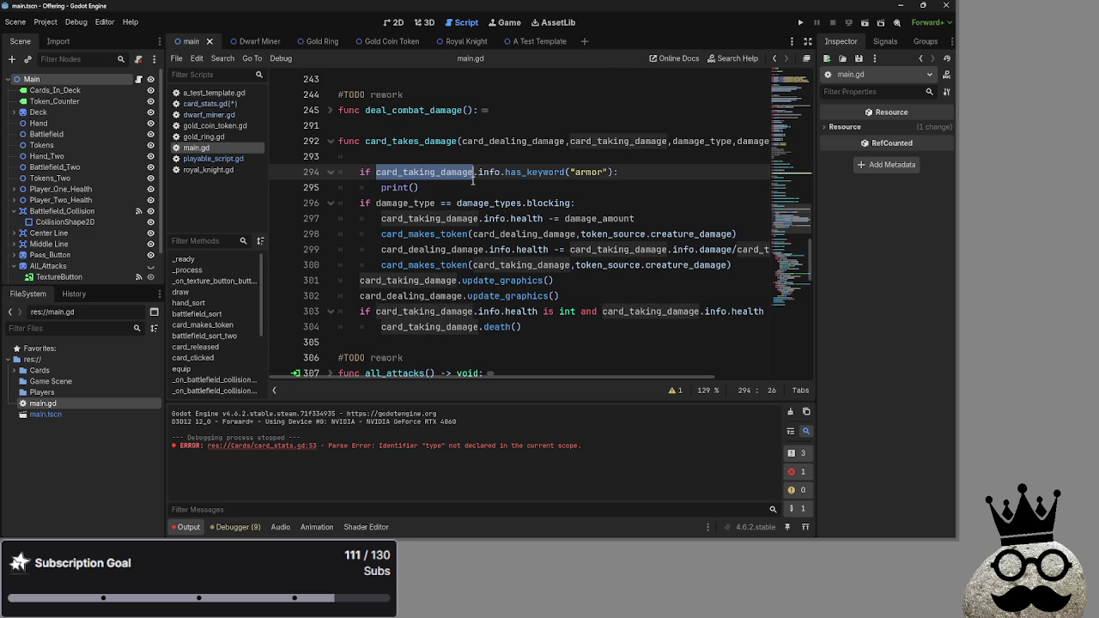
Recheck card_taking_damage and the armor argument on line 294 and print on line 295.
key("Down")
key("Down")
key("Up")
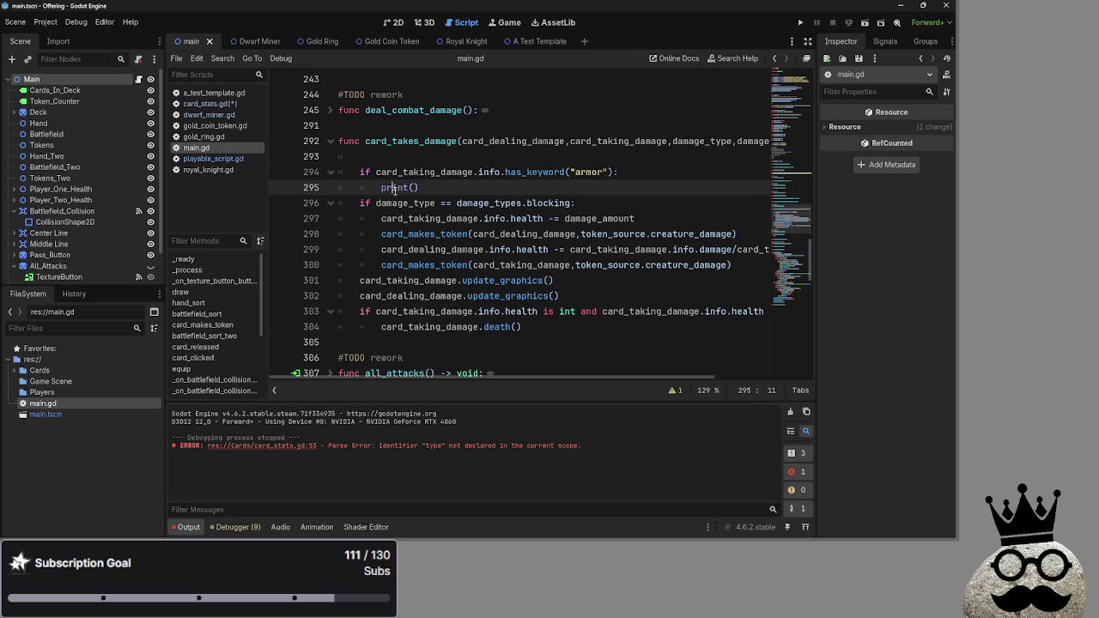
left_click(528, 172)
double_click(436, 175)
left_click(462, 188)
left_click(533, 172)
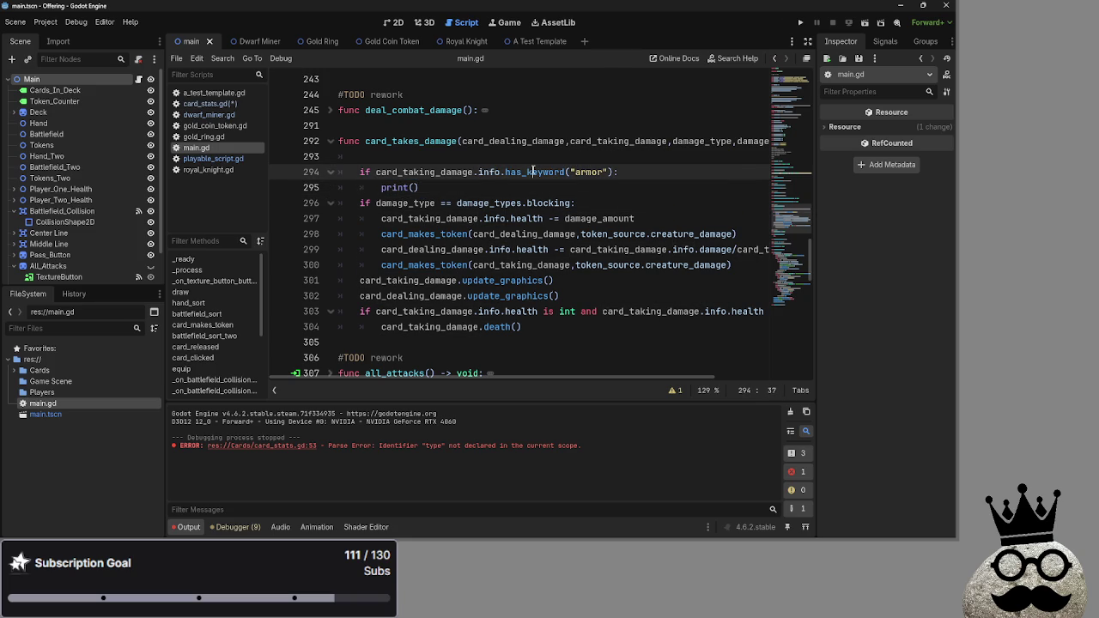
double_click(590, 171)
left_click(533, 172)
left_click(511, 188)
double_click(420, 172)
left_click(402, 189)
double_click(391, 185)
left_click(387, 187)
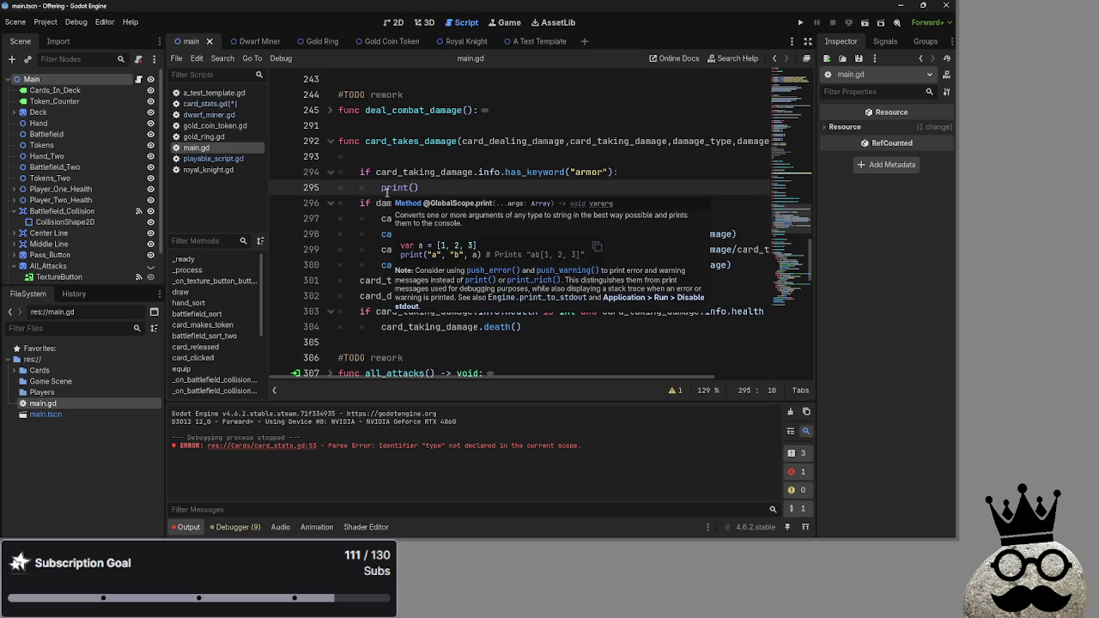
left_click(475, 188)
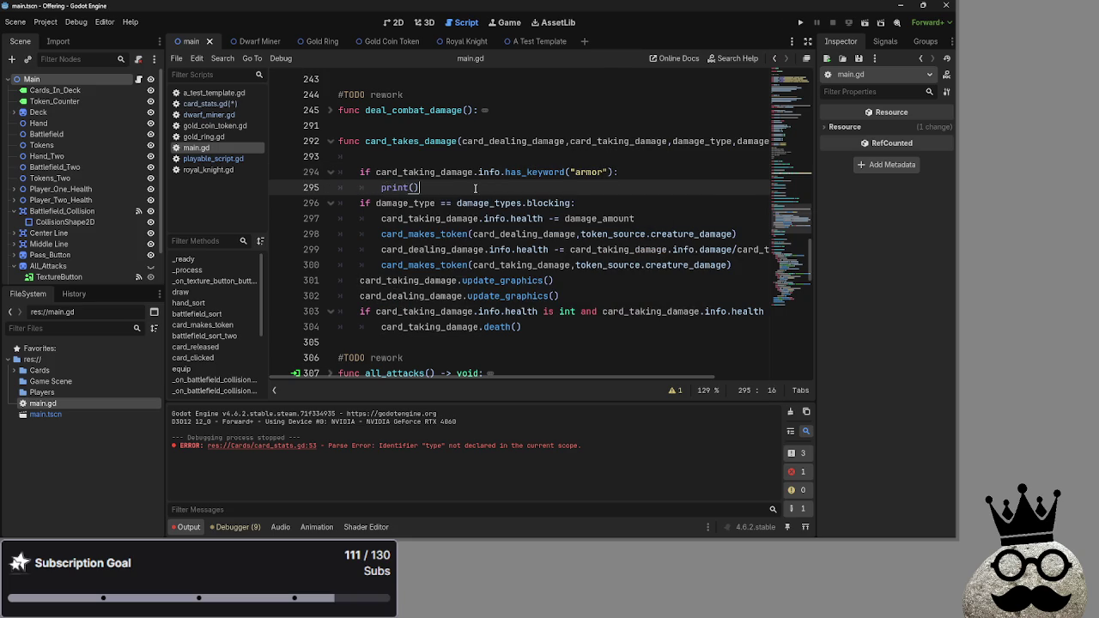
Try typing 'ar' inside the empty print() parentheses, then remove it.
mouse_move(496, 379)
left_mouse_down()
mouse_move(607, 386)
mouse_move(462, 384)
left_mouse_up()
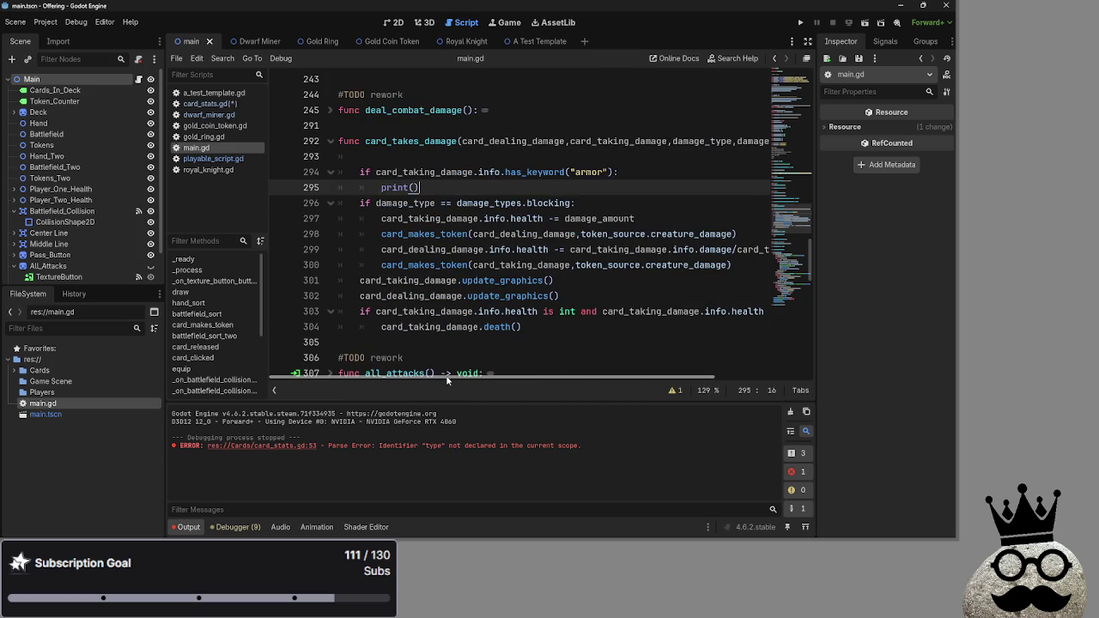
mouse_move(493, 381)
left_mouse_down()
mouse_move(547, 378)
mouse_move(508, 383)
left_mouse_up()
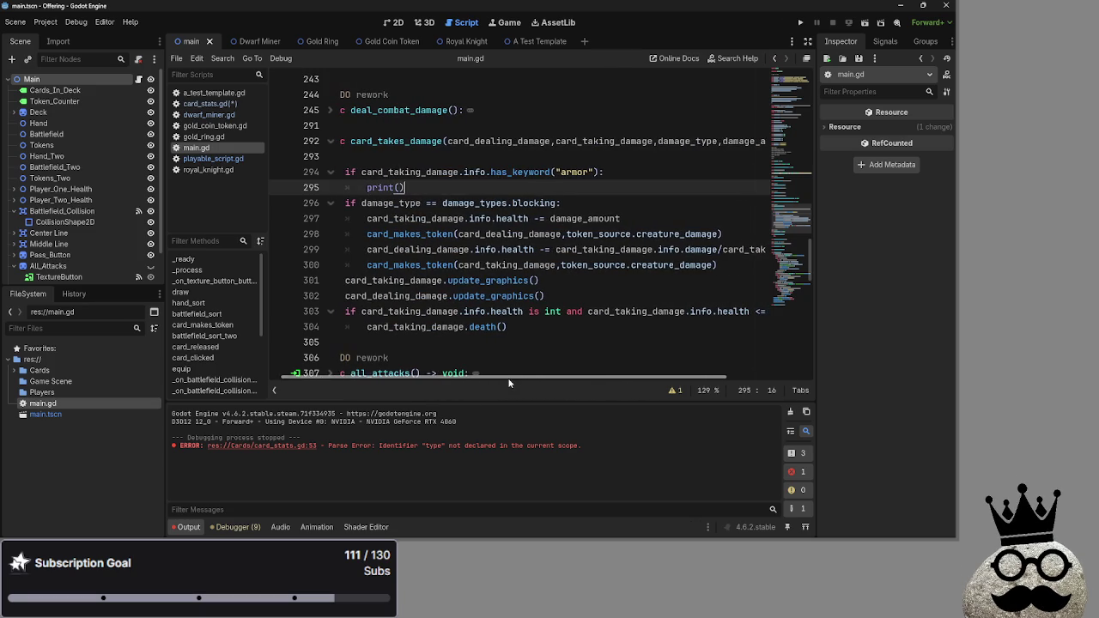
double_click(574, 172)
left_click(399, 187)
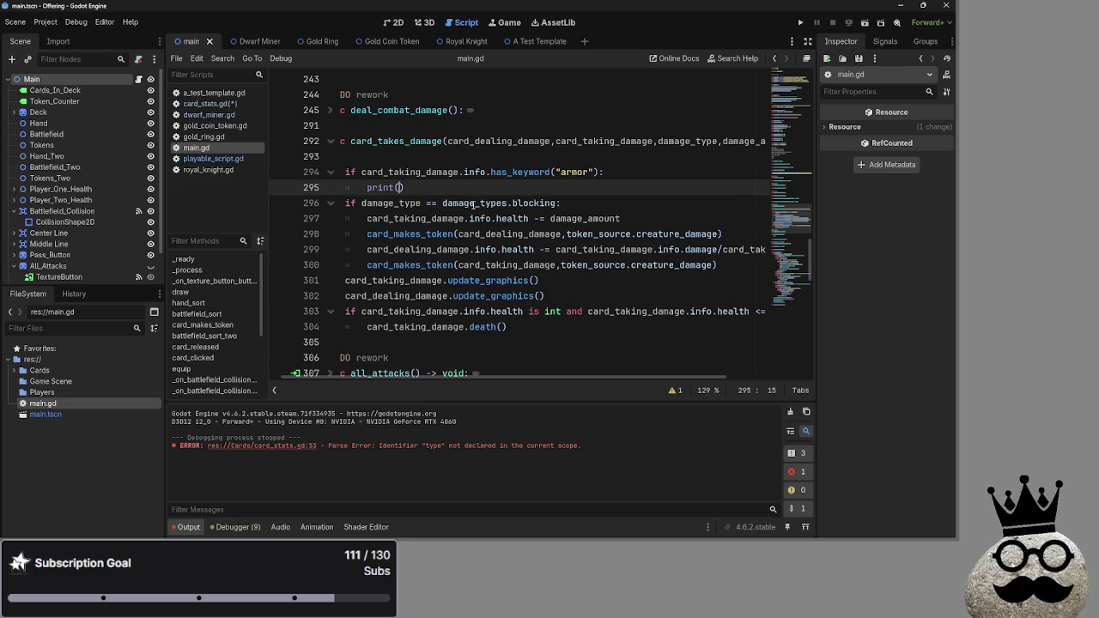
type("ar")
key("BackSpace")
key("BackSpace")
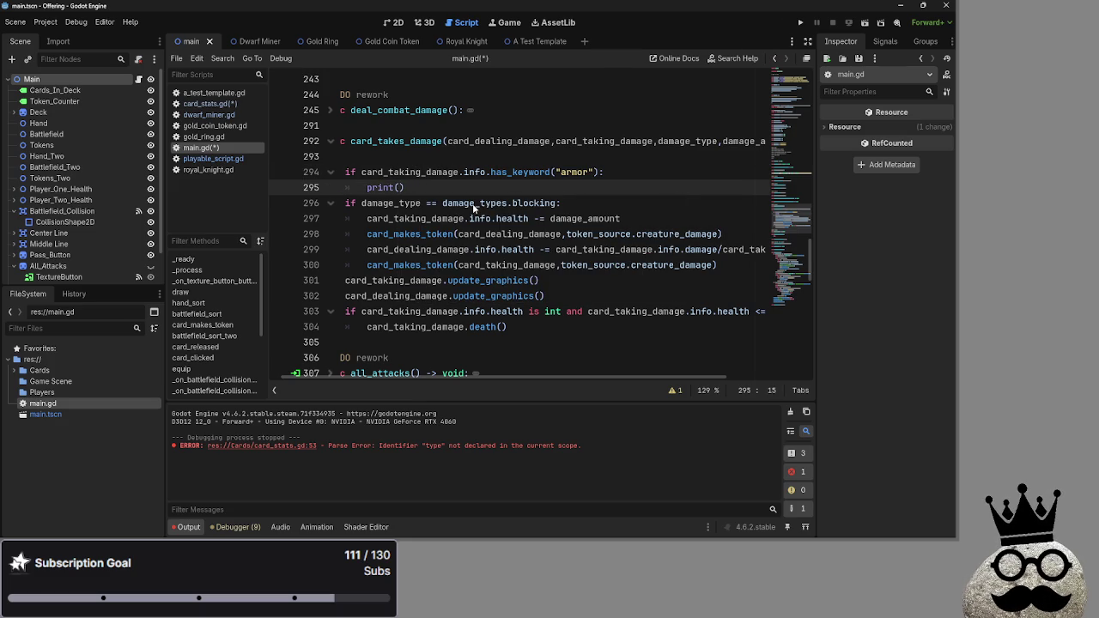
Switch through the script list to card_stats.gd.
left_click(206, 161)
left_click(206, 103)
left_click(201, 148)
left_click(206, 103)
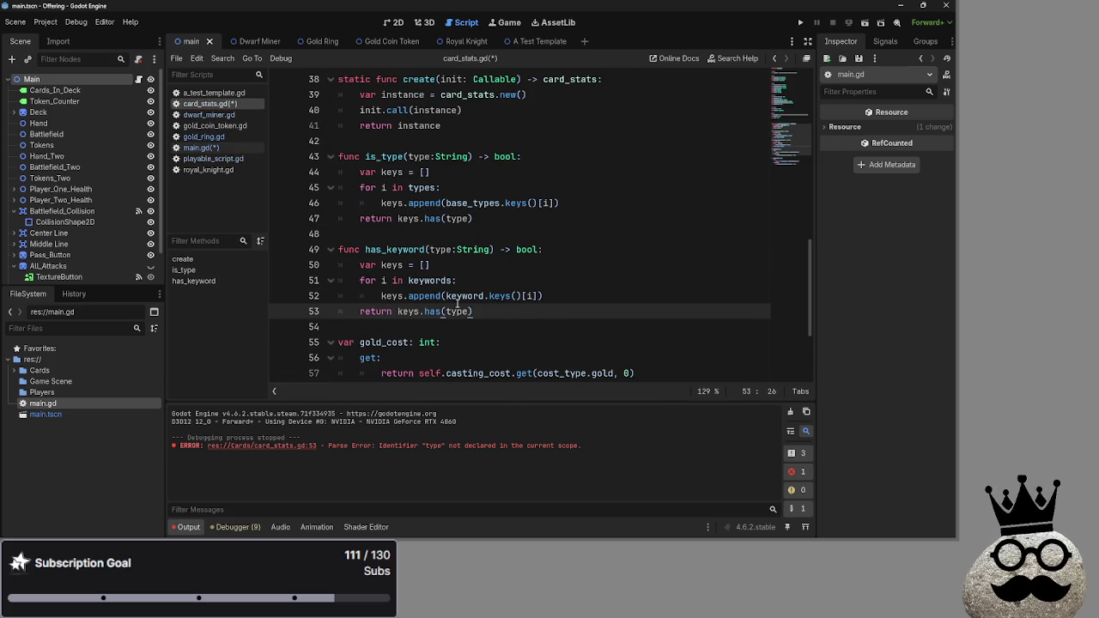
mouse_move(475, 311)
left_mouse_down()
mouse_move(361, 280)
mouse_move(361, 264)
left_mouse_up()
left_click(475, 311)
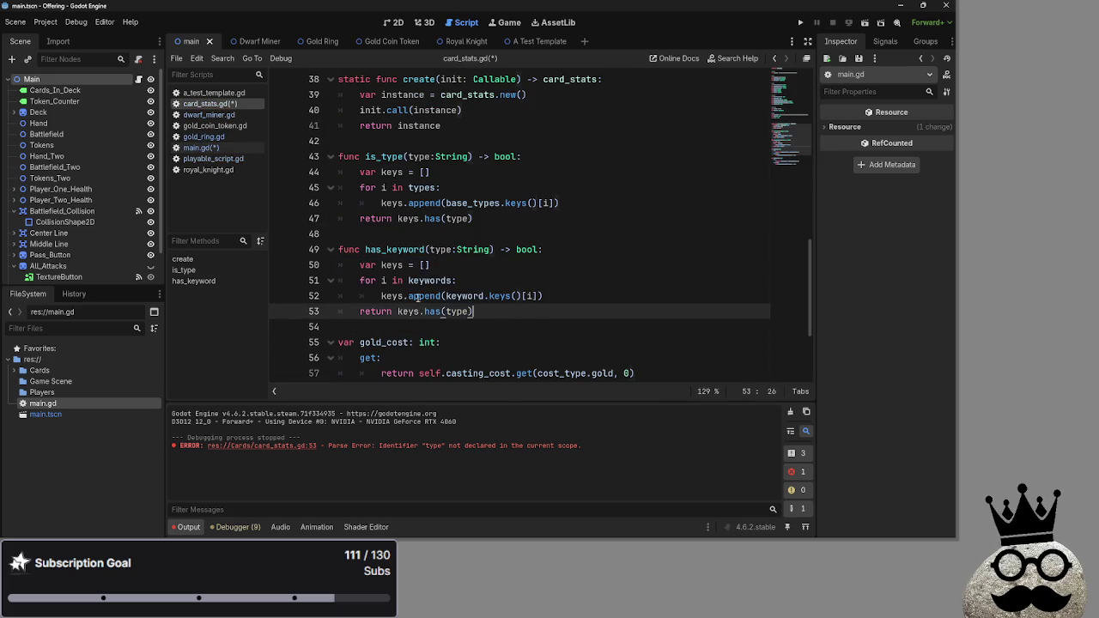
left_click_drag(456, 311, 360, 265)
left_click(475, 311)
left_click_drag(474, 311, 361, 264)
left_click(511, 326)
left_click_drag(507, 312, 299, 258)
left_click_drag(503, 314, 327, 264)
left_click(526, 311)
left_click_drag(526, 311, 327, 264)
left_click(477, 311)
left_click_drag(477, 311, 338, 264)
left_click(613, 293)
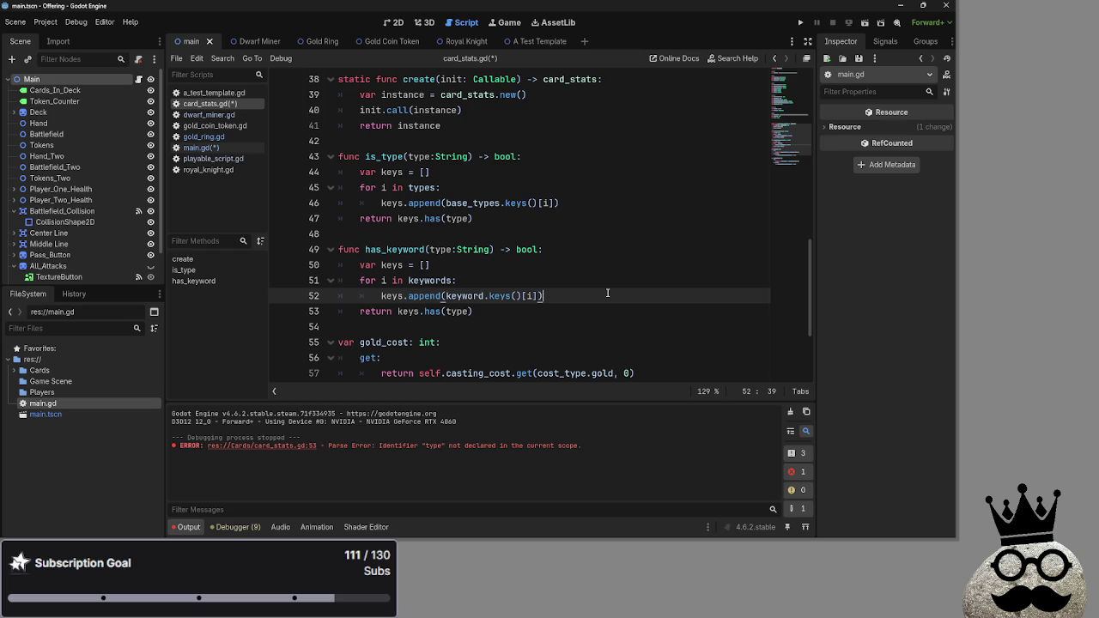
left_click(463, 250)
left_click(464, 262)
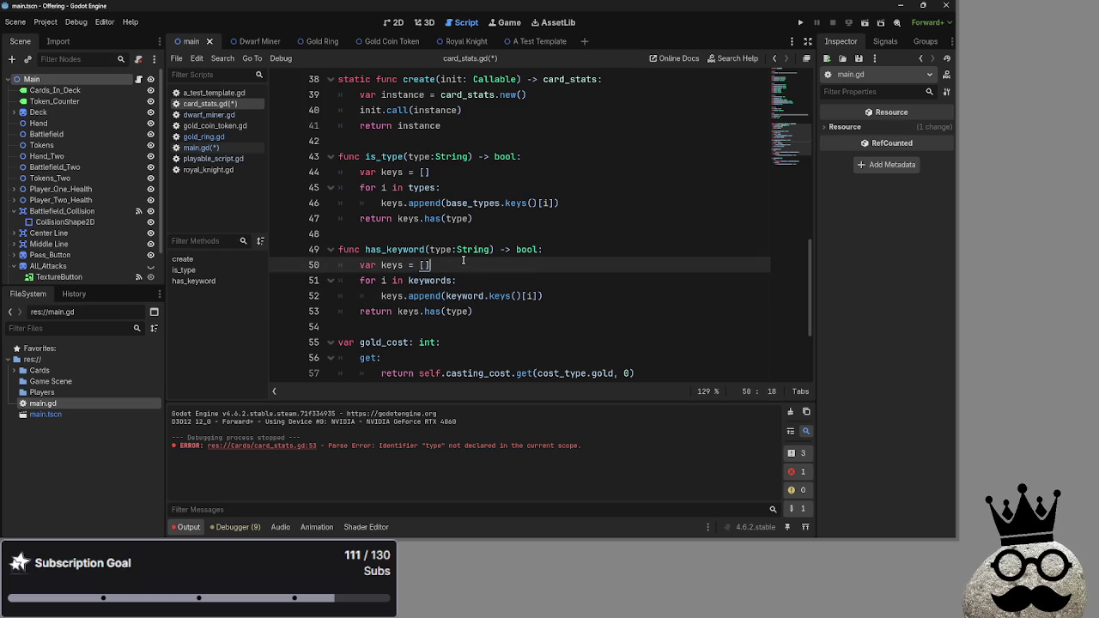
left_click(579, 294)
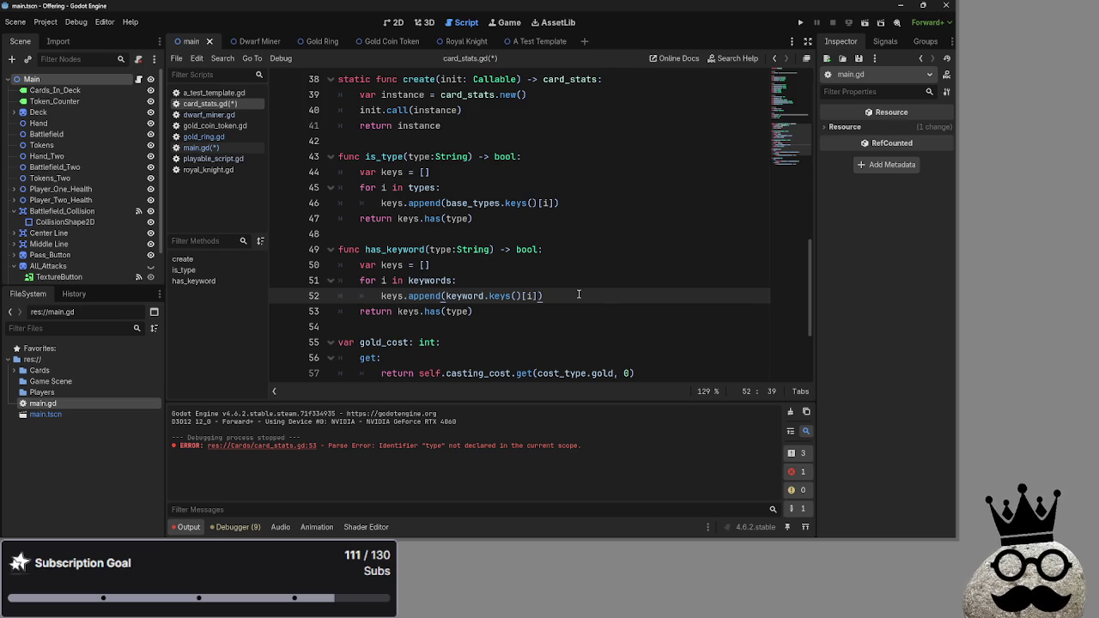
key("alt+Tab")
key("alt+Tab")
key("alt+Tab")
key("Escape")
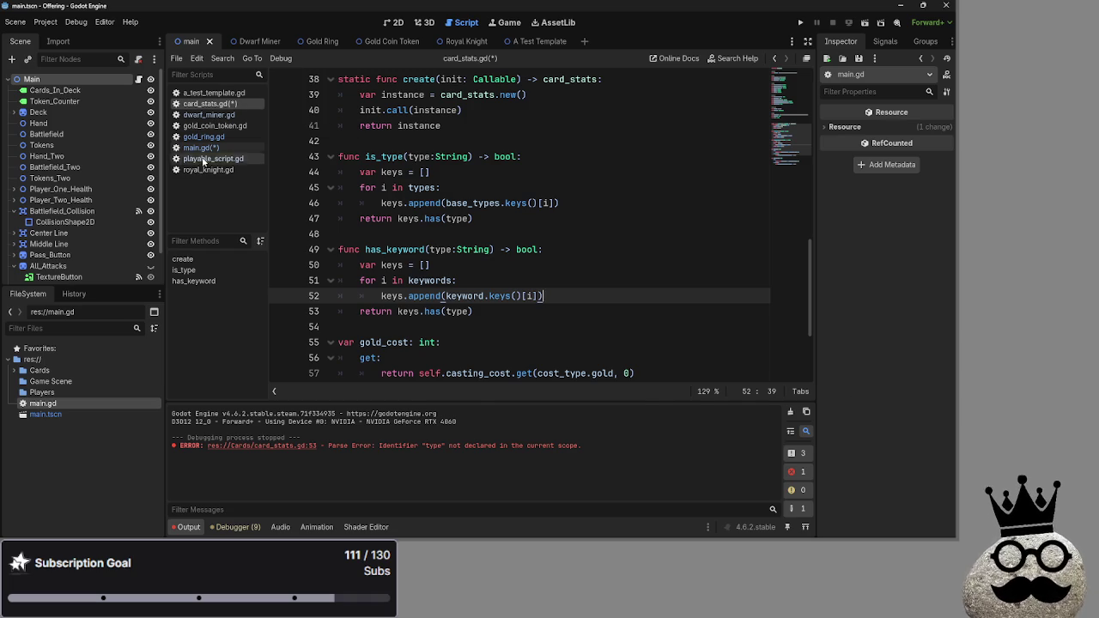
Check the armor keyword lines in dwarf_miner.gd, glance at gold_ring.gd, and return to main.gd.
left_click(211, 115)
left_click_drag(479, 311, 338, 282)
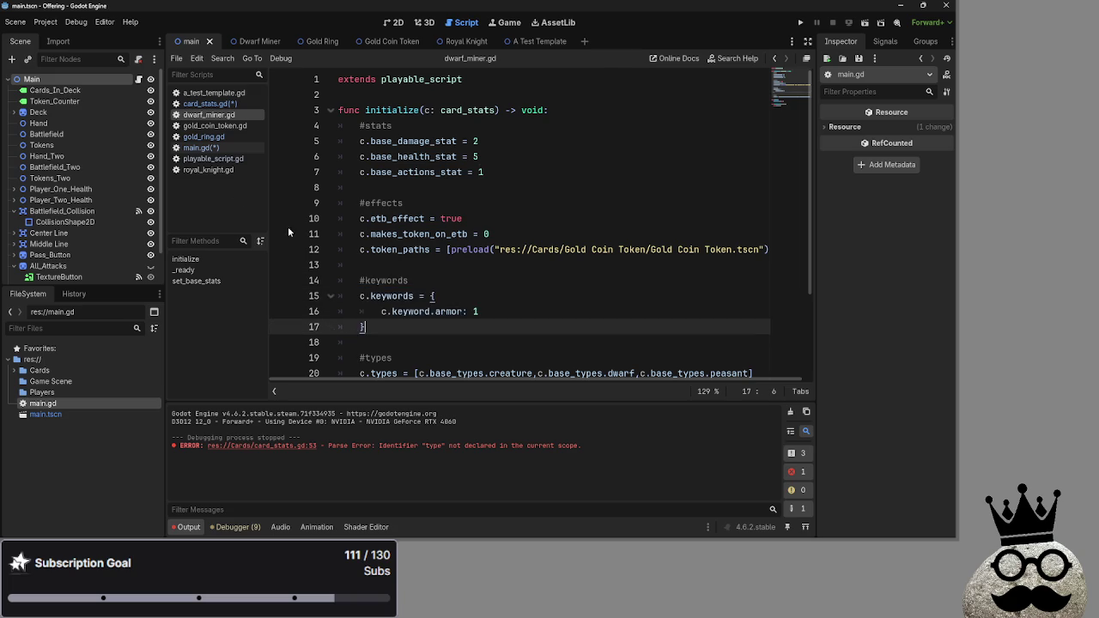
left_click(190, 137)
left_click(194, 148)
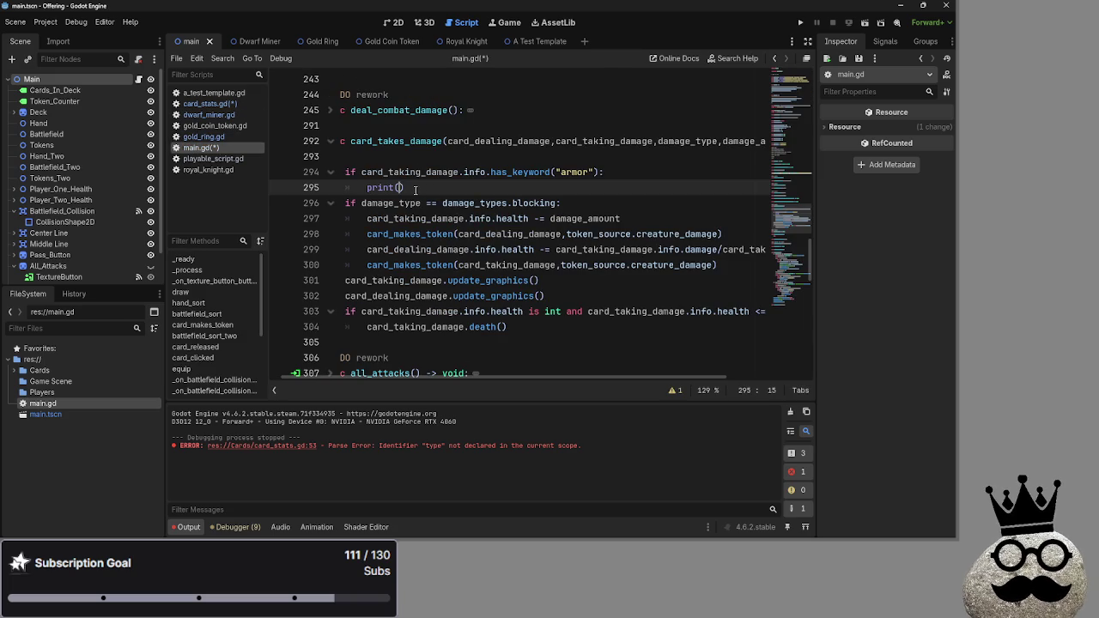
Revisit the has_keyword body in card_stats.gd lines 50–53 before going back to main.gd.
type("card")
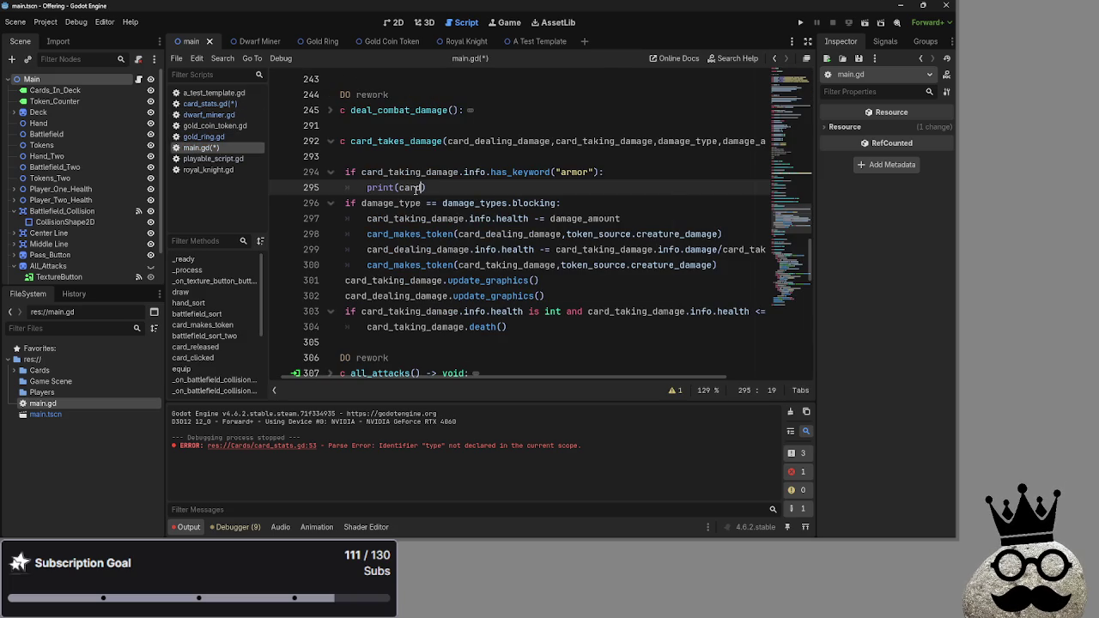
key("BackSpace")
key("BackSpace")
key("BackSpace")
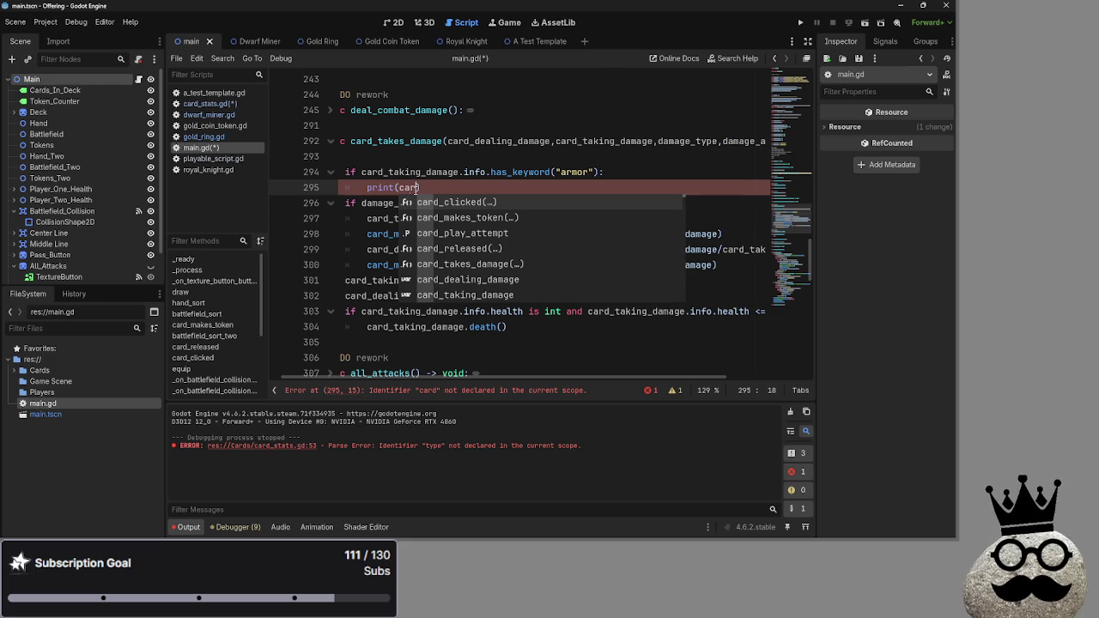
double_click(574, 172)
left_click(207, 104)
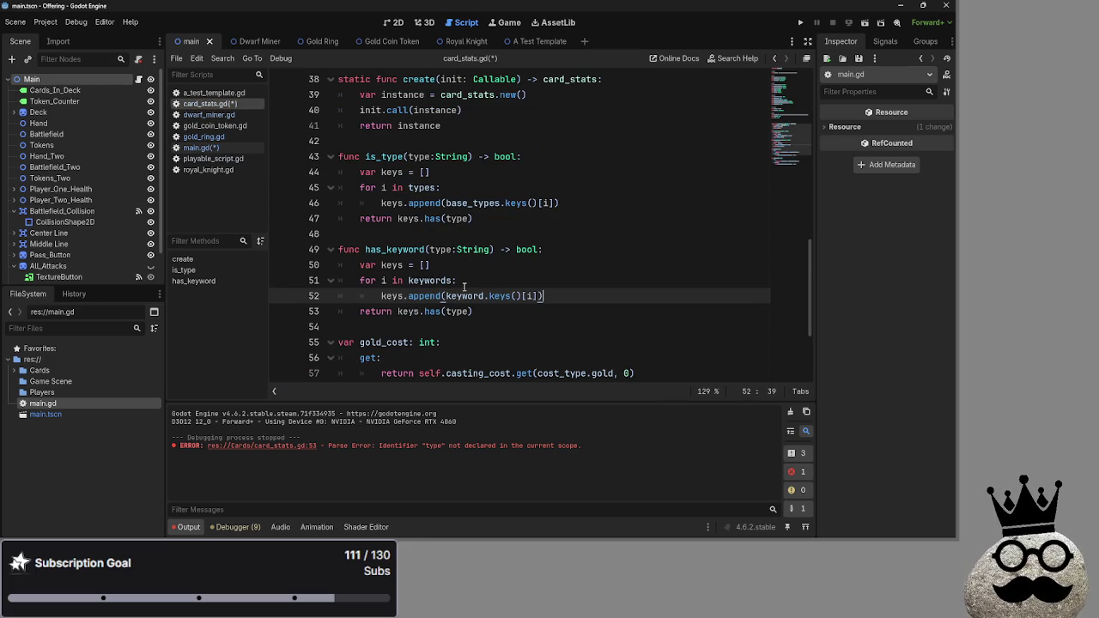
double_click(393, 249)
left_click(474, 311)
left_click(359, 267, "shift")
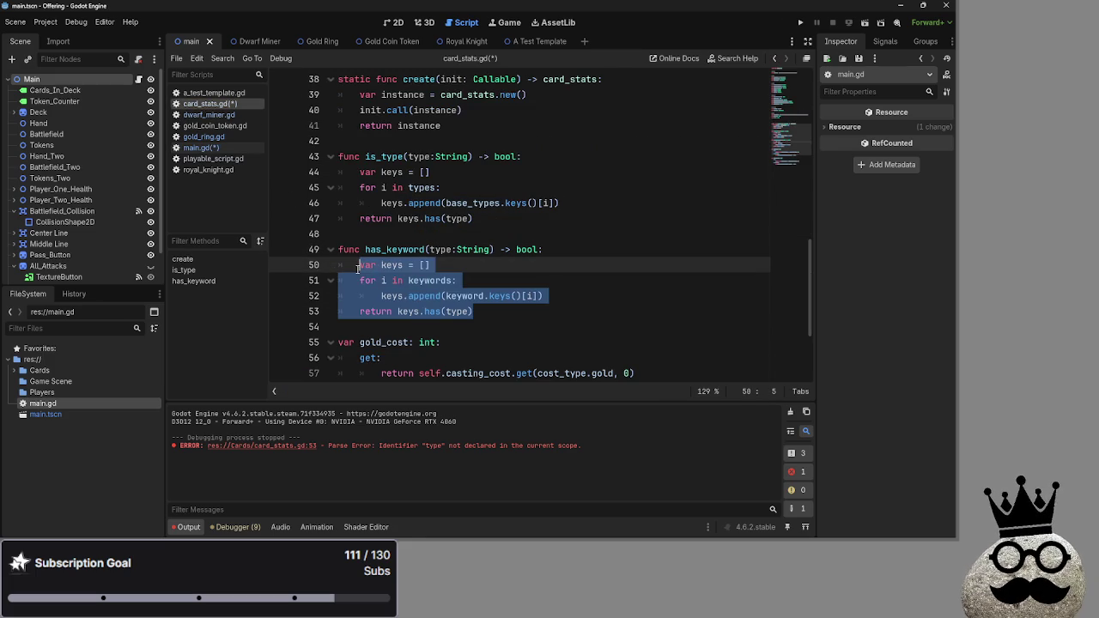
left_click_drag(497, 306, 358, 266)
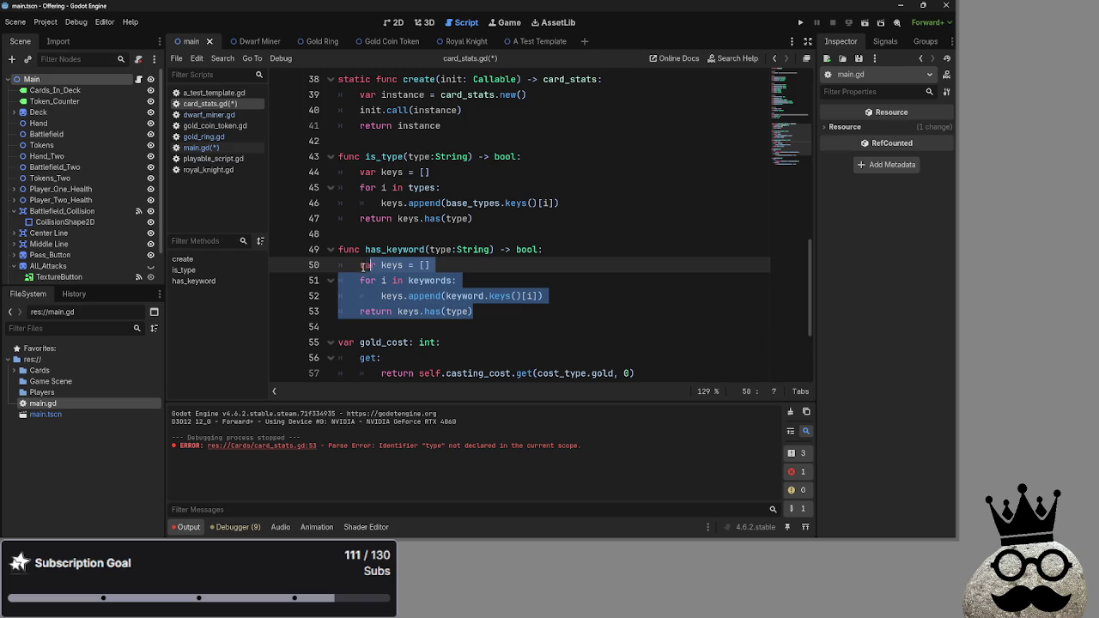
left_click(522, 307)
left_click(200, 148)
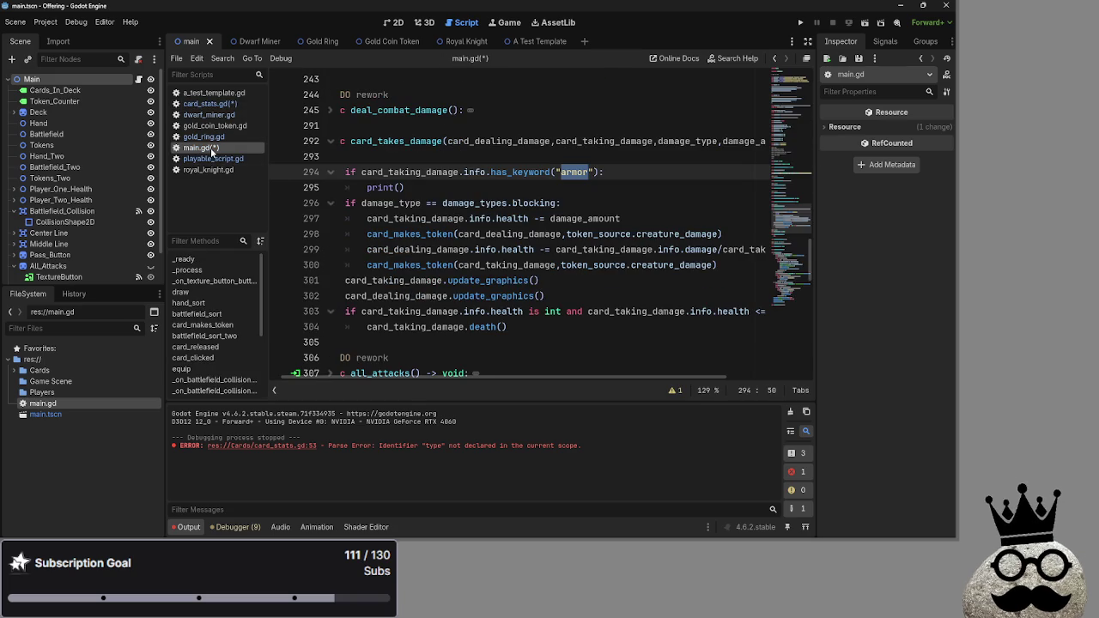
Write print("armor") on line 295 inside the armor check.
key("Return")
type("print()")
key("shift+Home")
key("shift+Home")
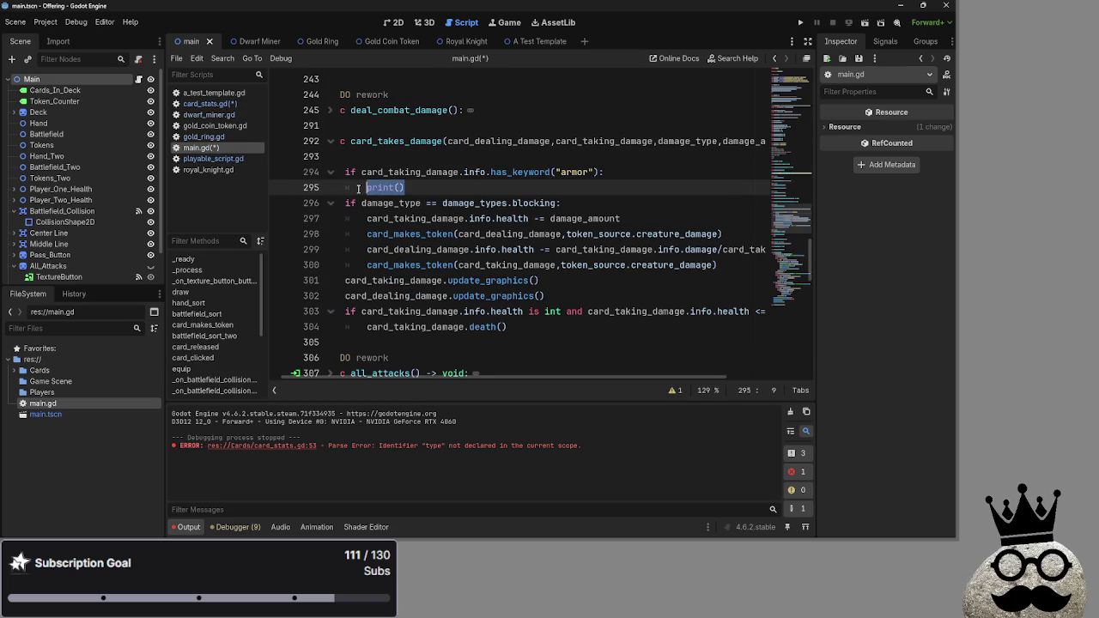
key("End")
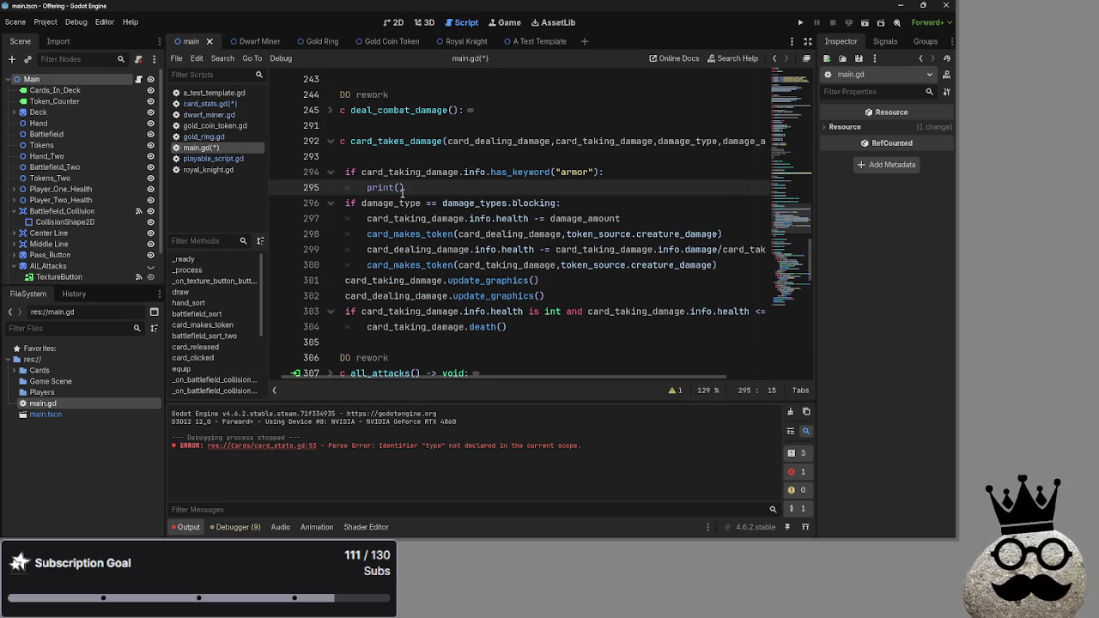
type("\"arm")
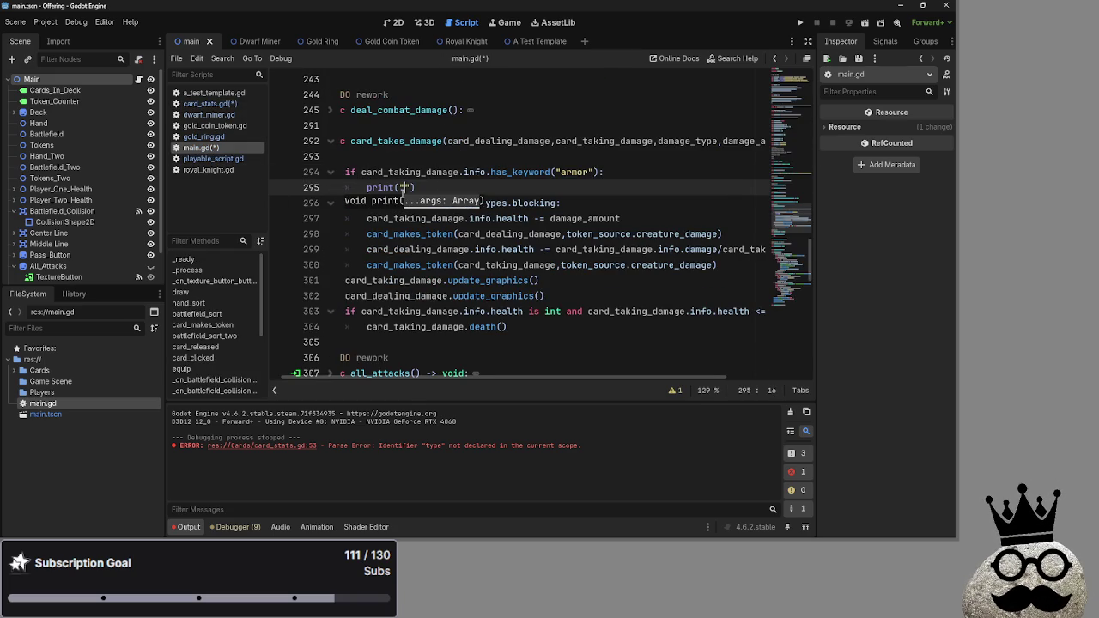
type("or")
left_click(479, 187)
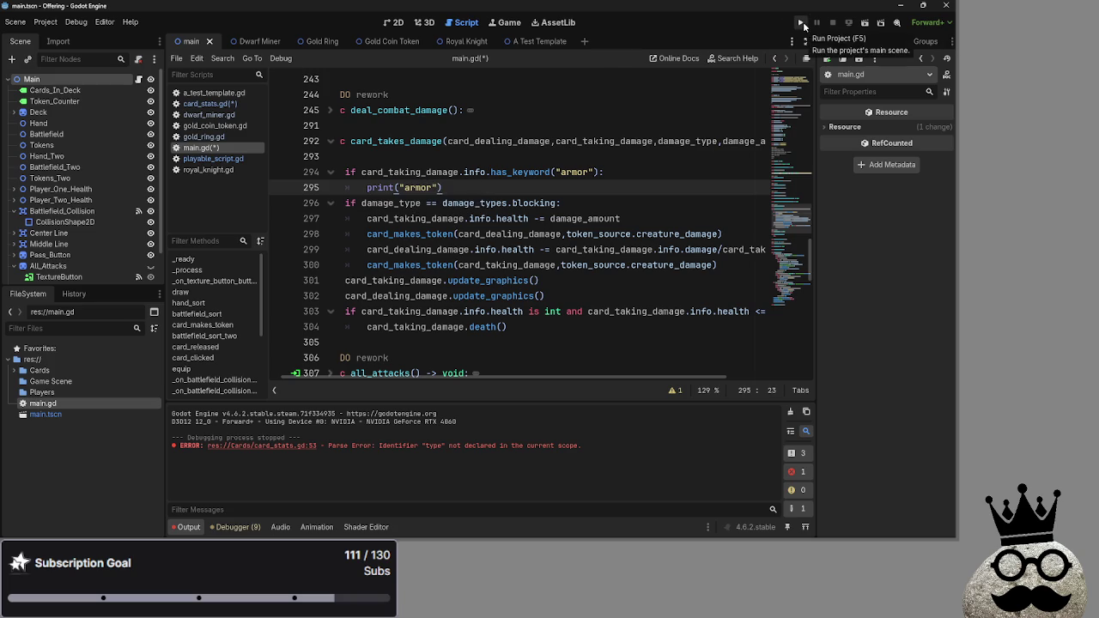
Run the project, play two dwarf cards, and advance through attack and block phases to resolve damage.
left_click(801, 22)
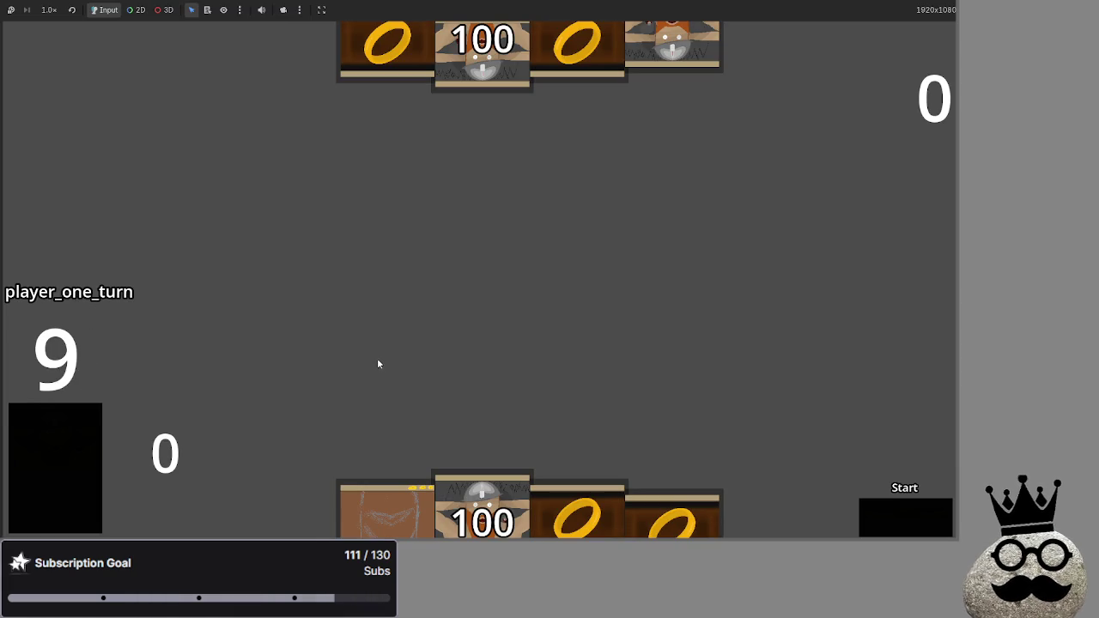
left_click(477, 481)
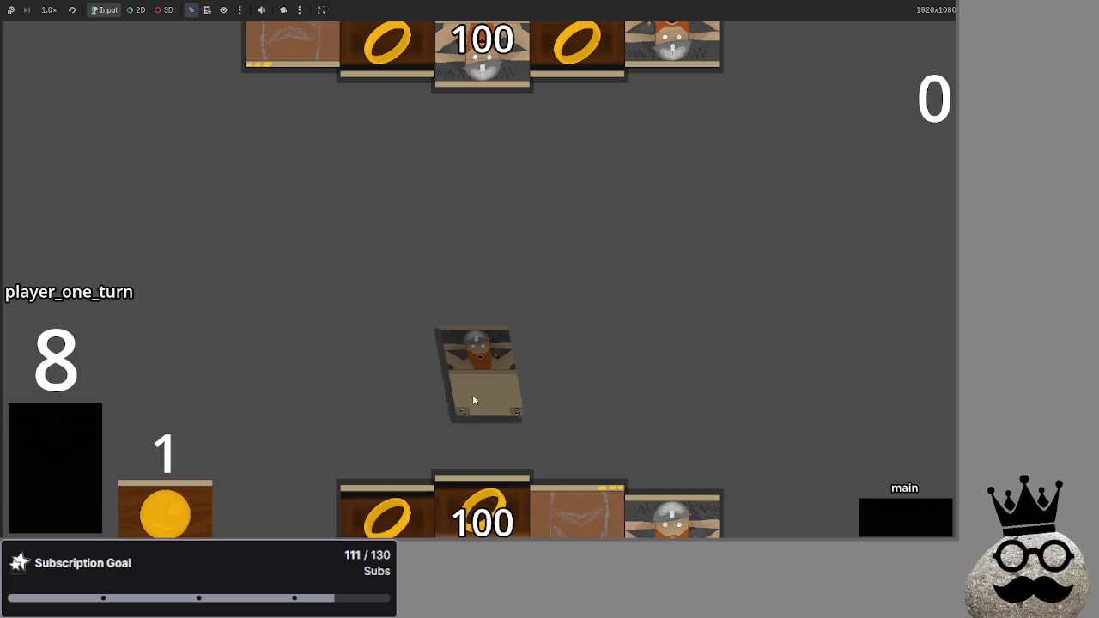
left_click(644, 485)
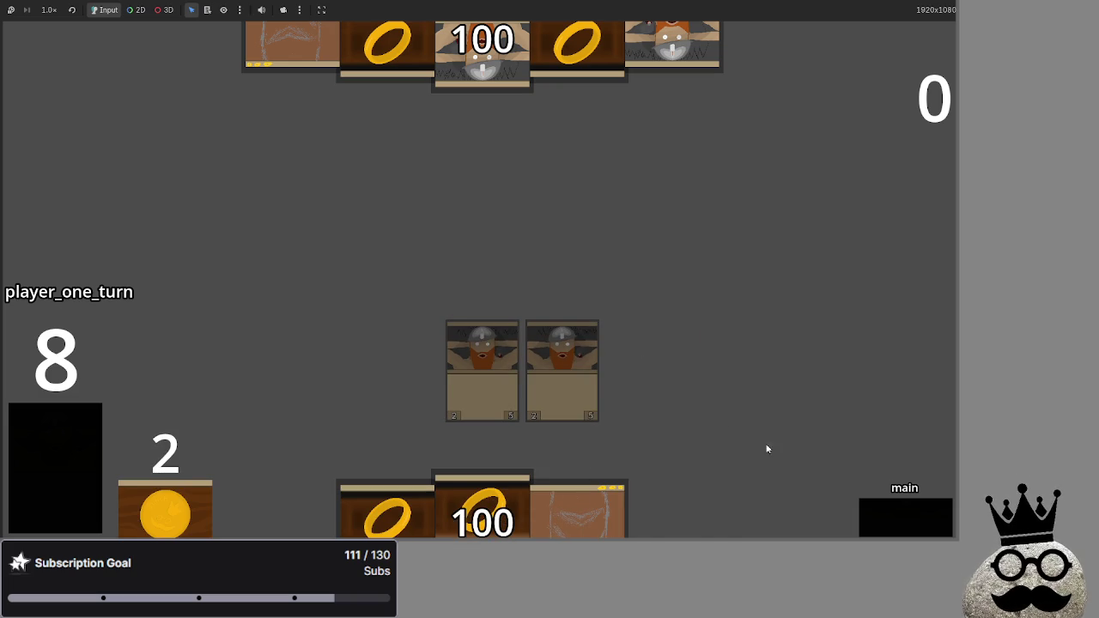
left_click(924, 514)
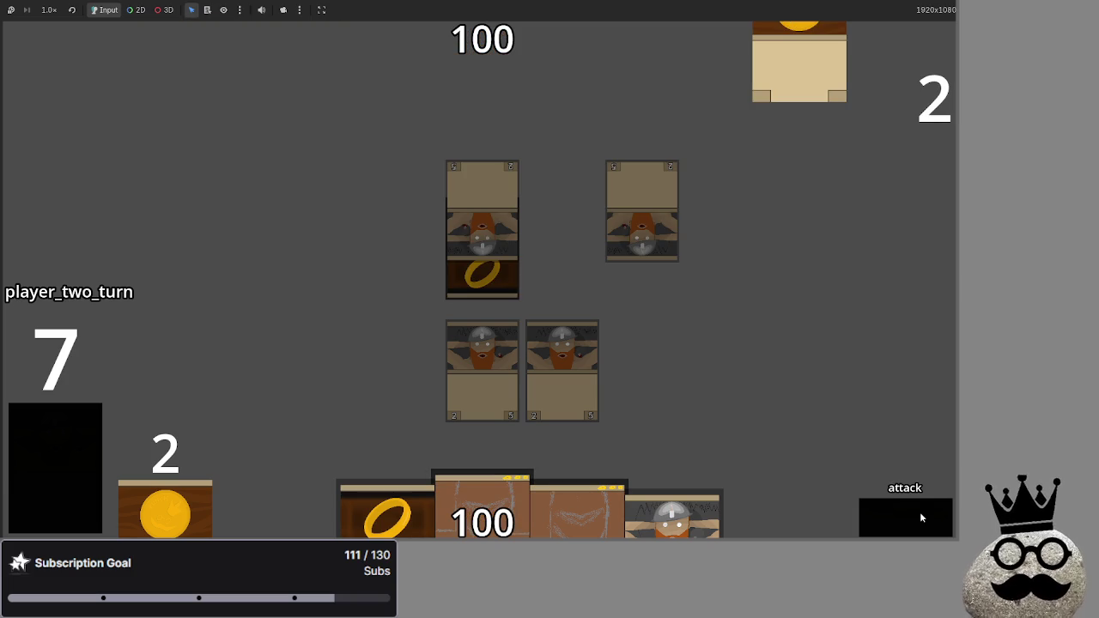
left_click(920, 512)
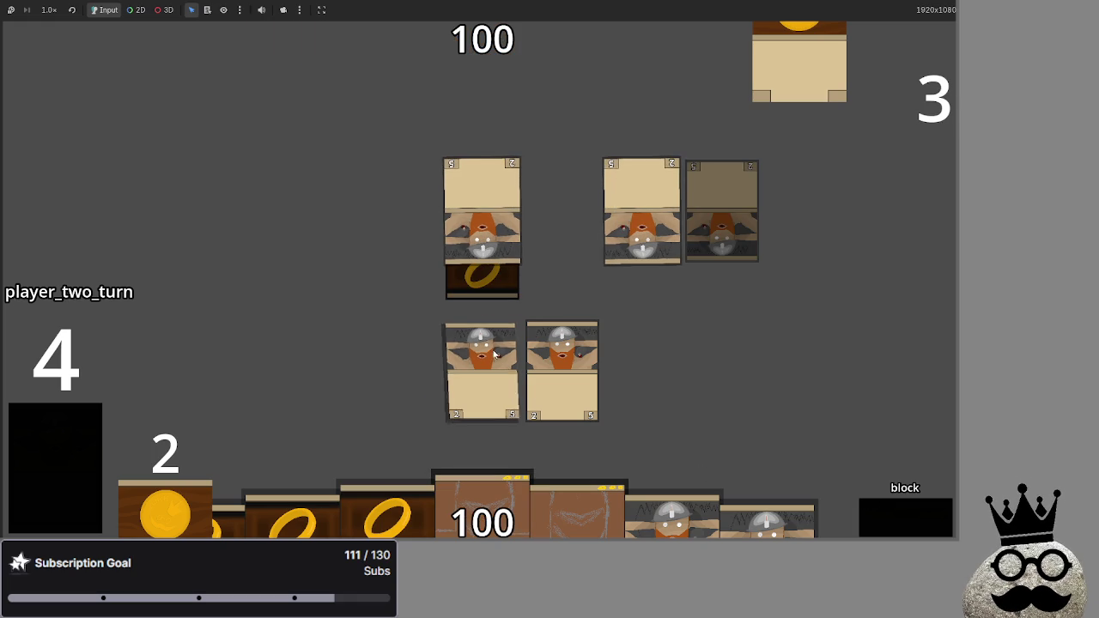
left_click(898, 522)
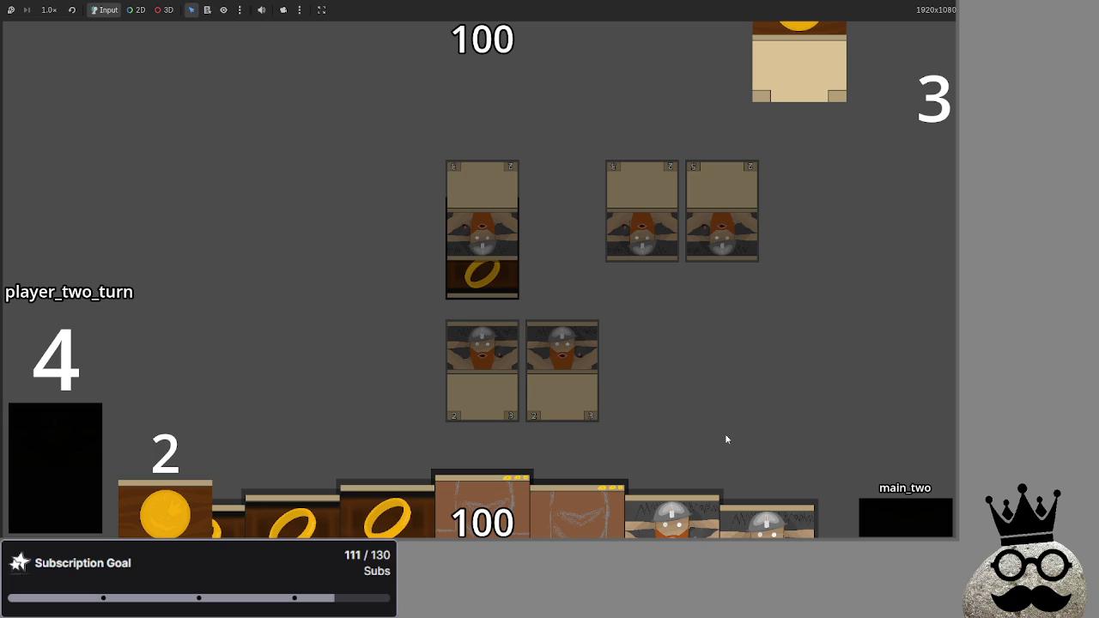
key("alt+Tab")
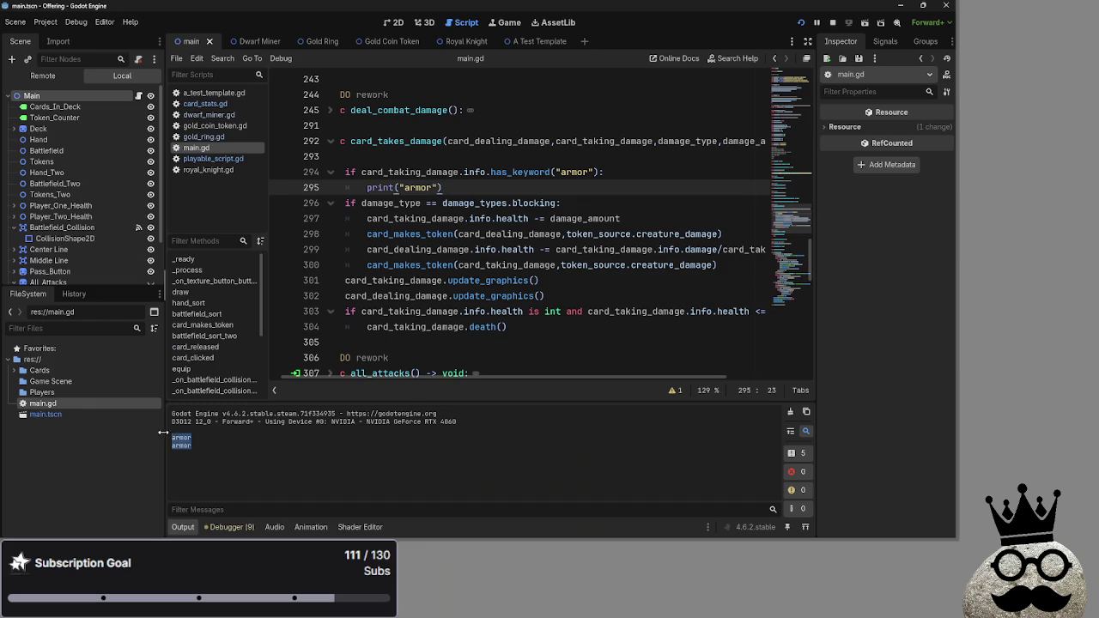
Flip between the running game and the editor, then open card_stats.gd at has_keyword.
key("alt+Tab")
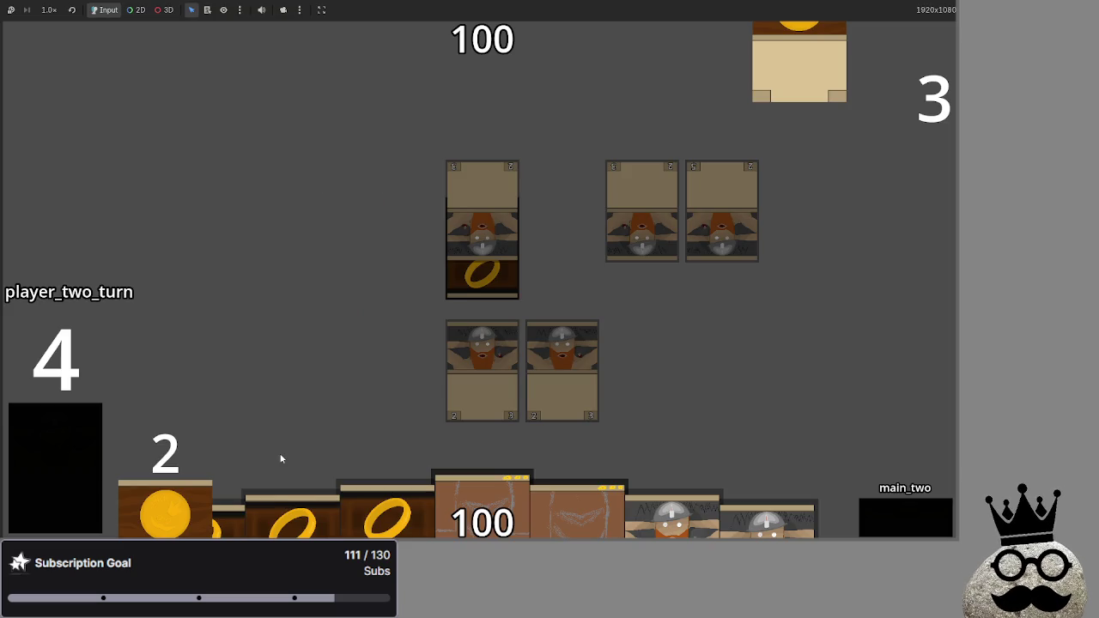
key("alt+Tab")
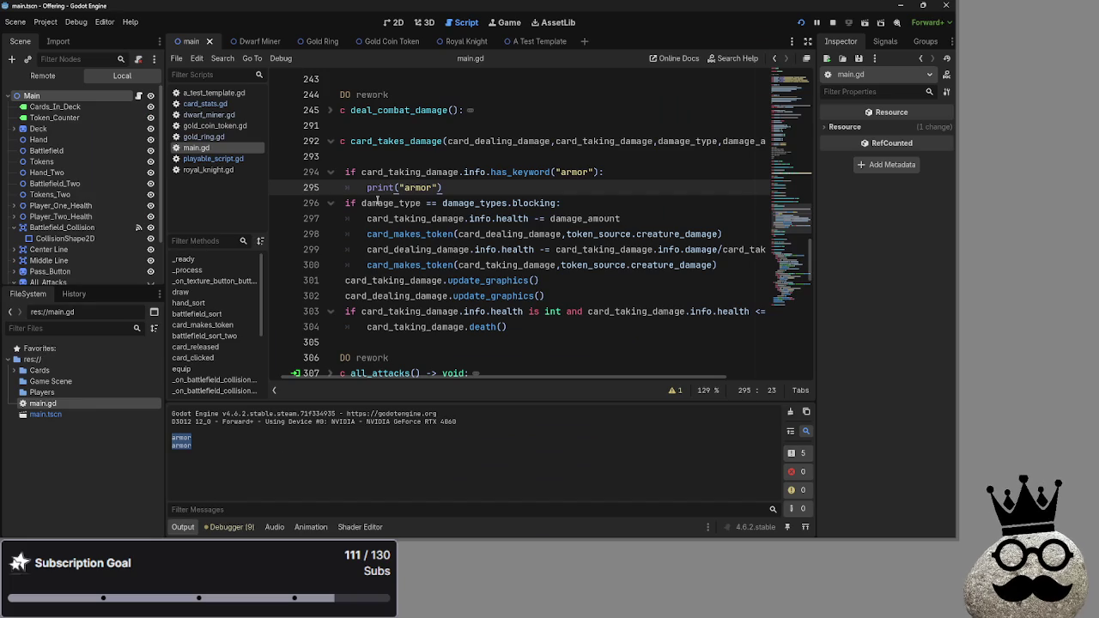
key("alt+Tab")
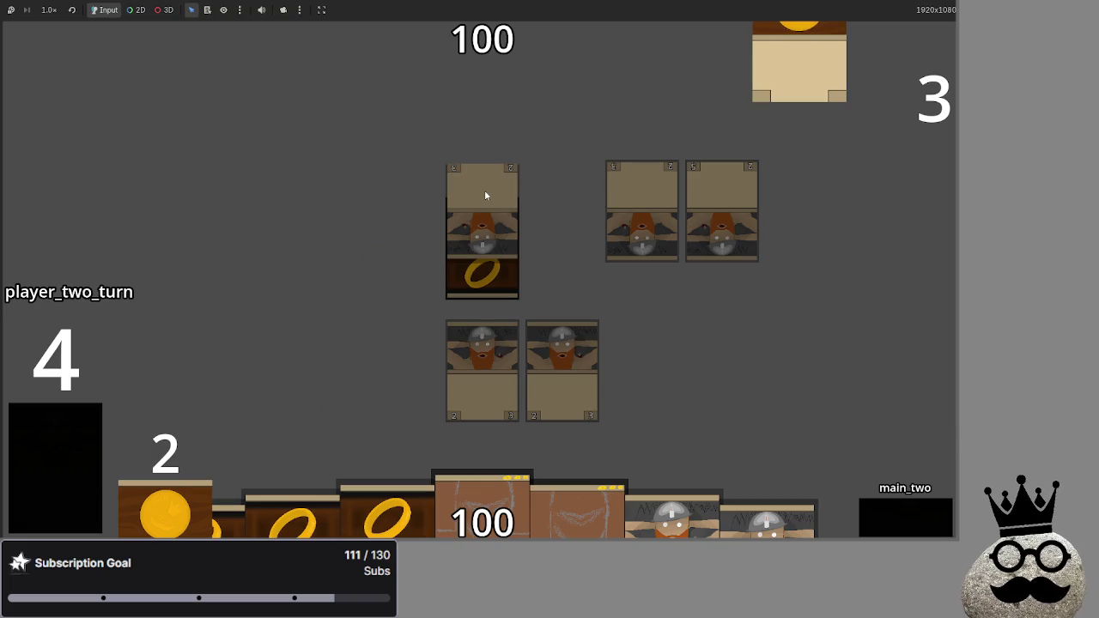
key("alt+Tab")
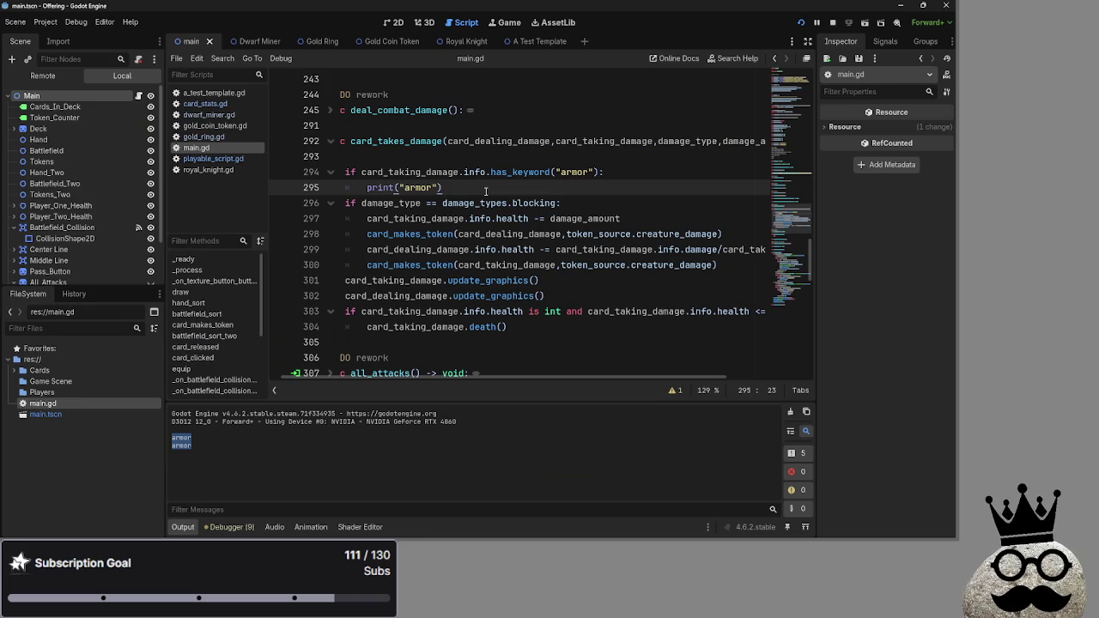
left_click(205, 104)
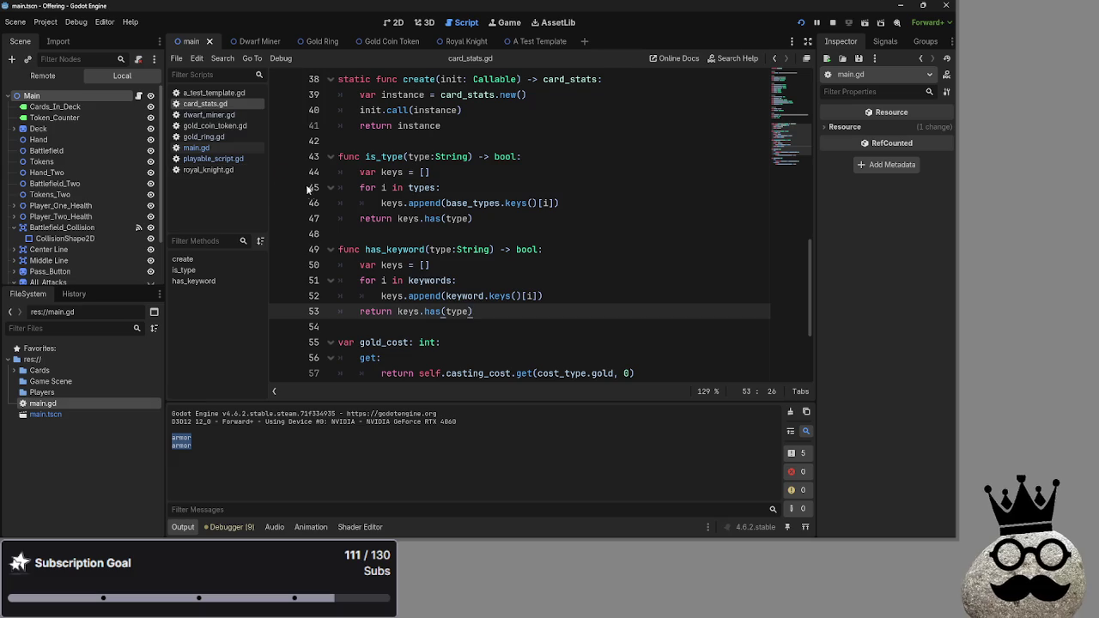
Confirm dwarf_miner.gd's armor keyword value is 1, then reopen main.gd.
left_click(206, 114)
left_click(340, 282, "shift")
double_click(477, 310)
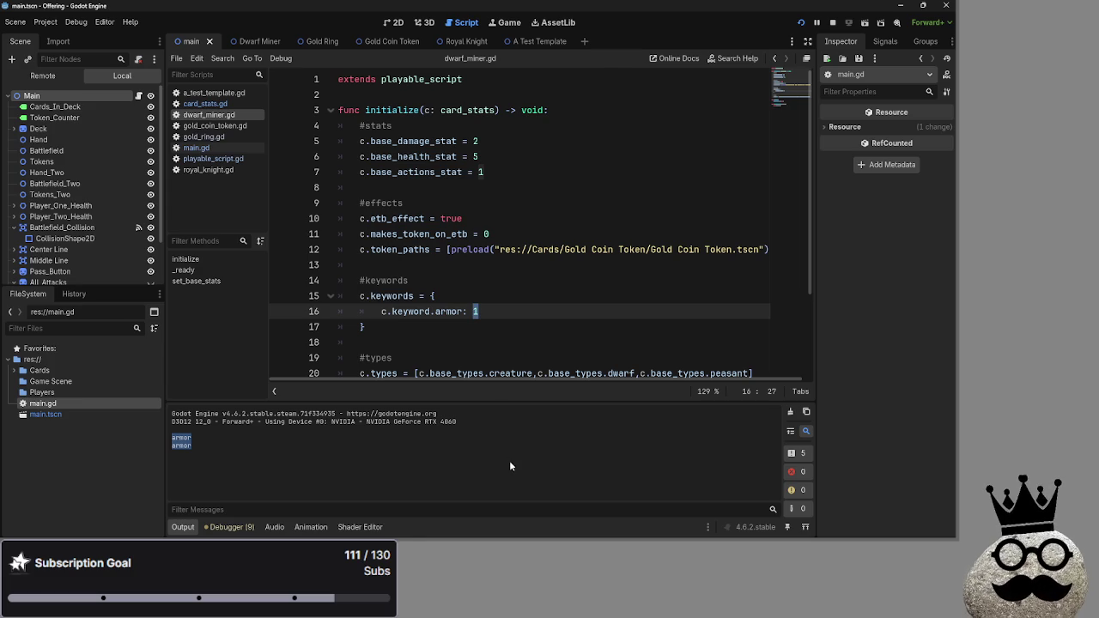
left_click(492, 325)
left_click(219, 422)
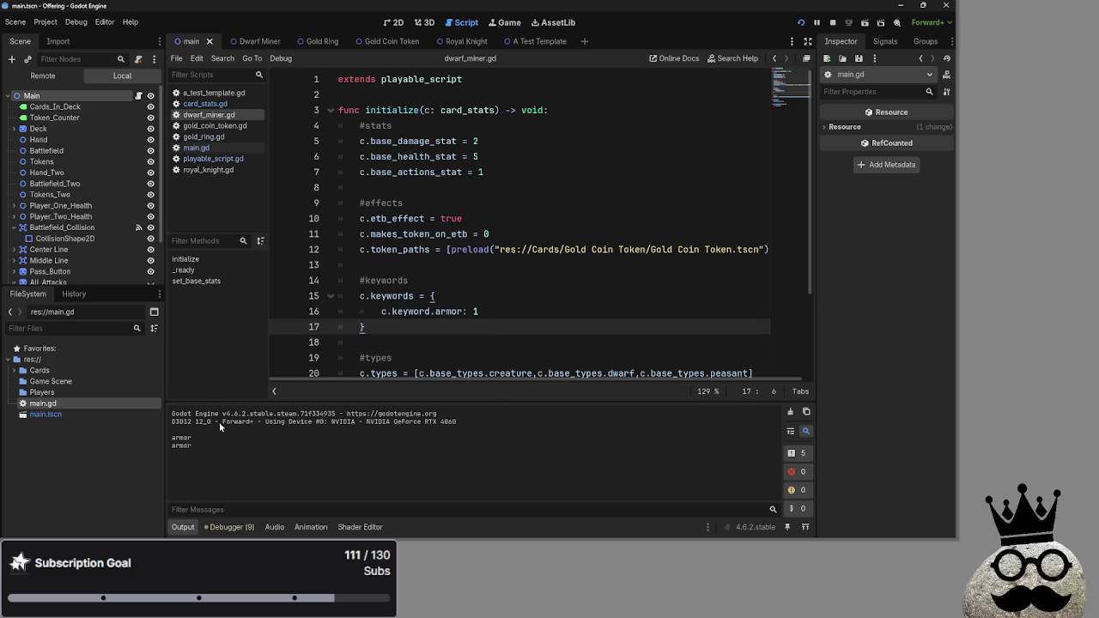
left_click(214, 148)
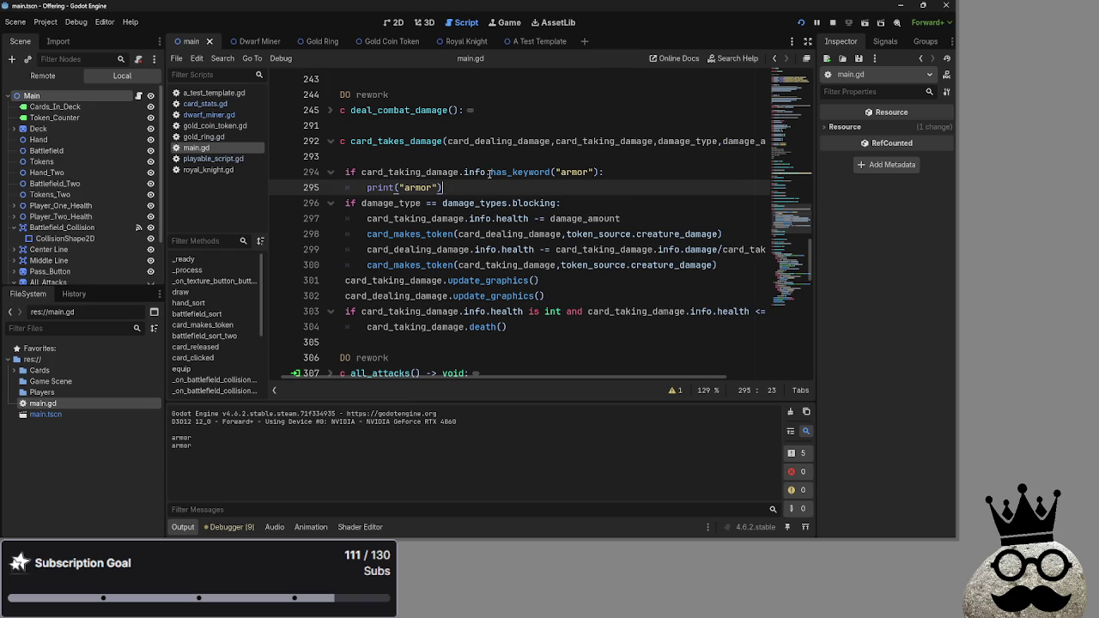
Replace the armor string in the print on line 295 with card_taking_damage.info.keywords[c.keyword.armor].
left_click(594, 174)
double_click(595, 173)
left_click(595, 173)
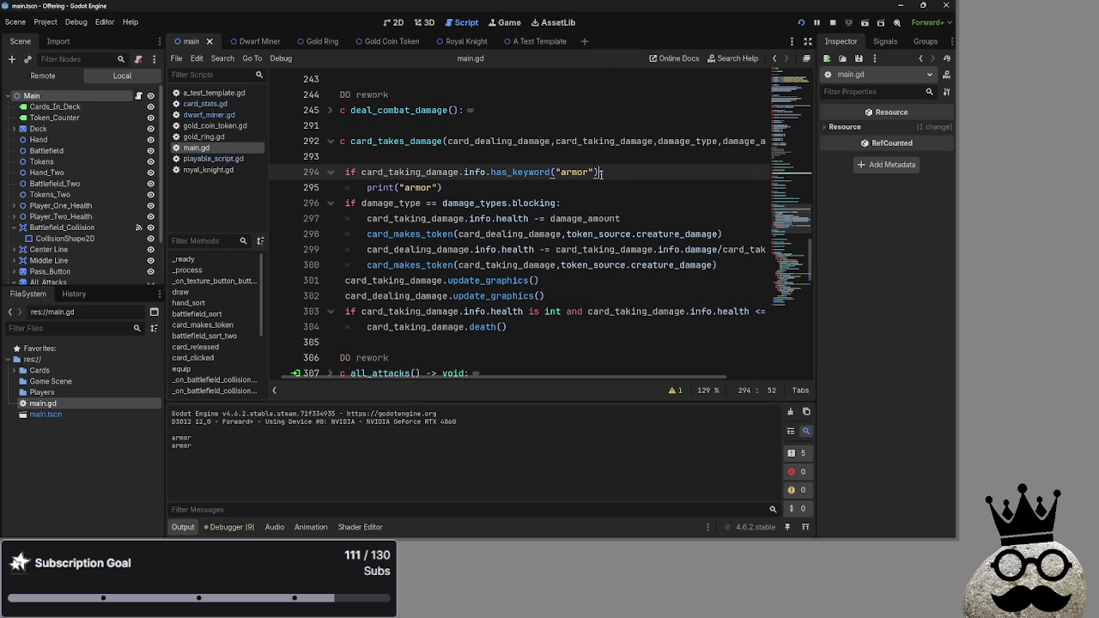
mouse_move(598, 173)
left_mouse_down()
mouse_move(470, 172)
mouse_move(399, 189)
left_mouse_up()
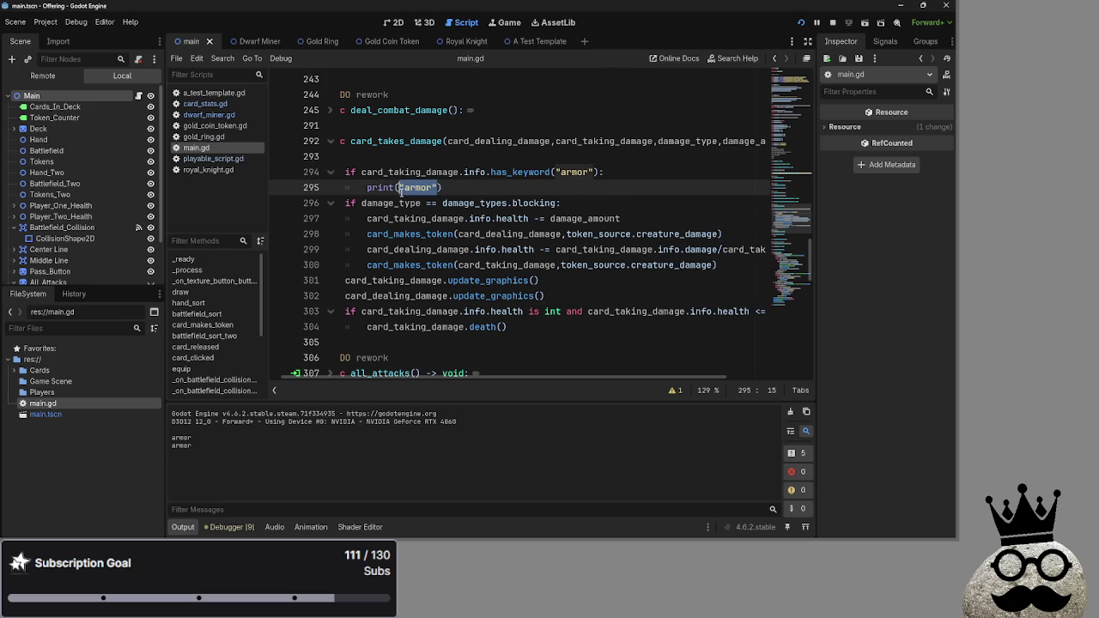
type("card_tak")
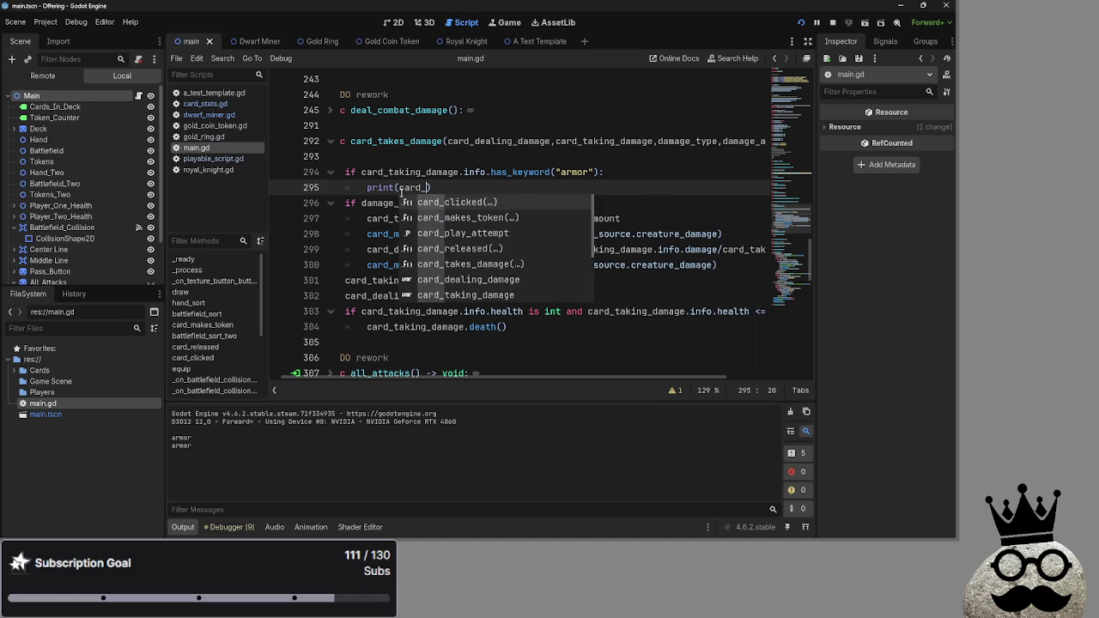
type("in")
key("Return")
type(".")
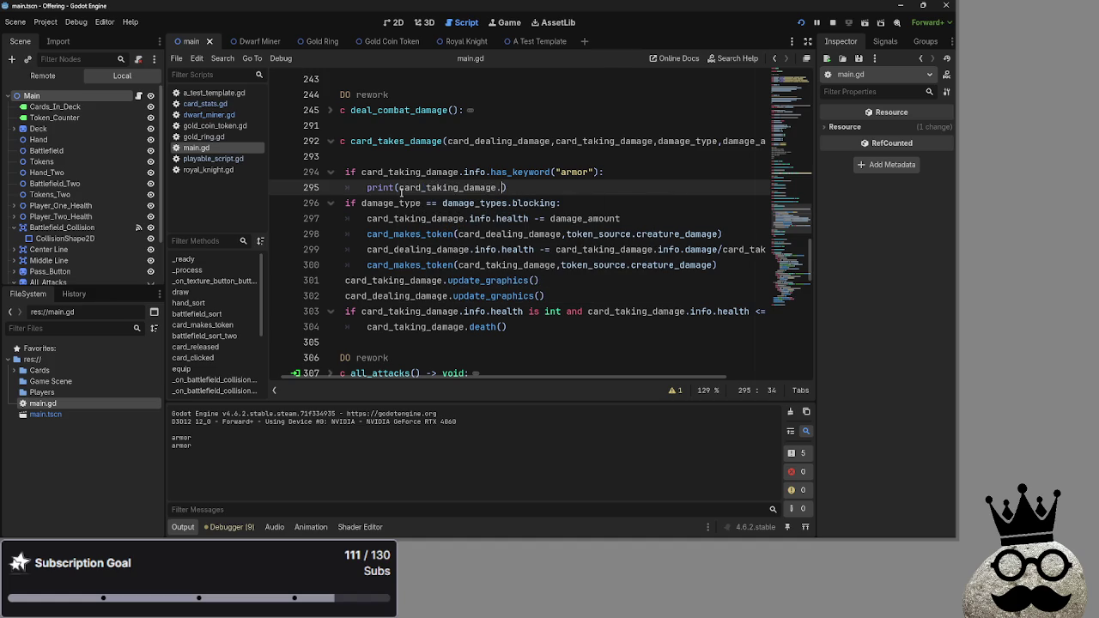
type("info.c.keyword")
type("s")
type(".")
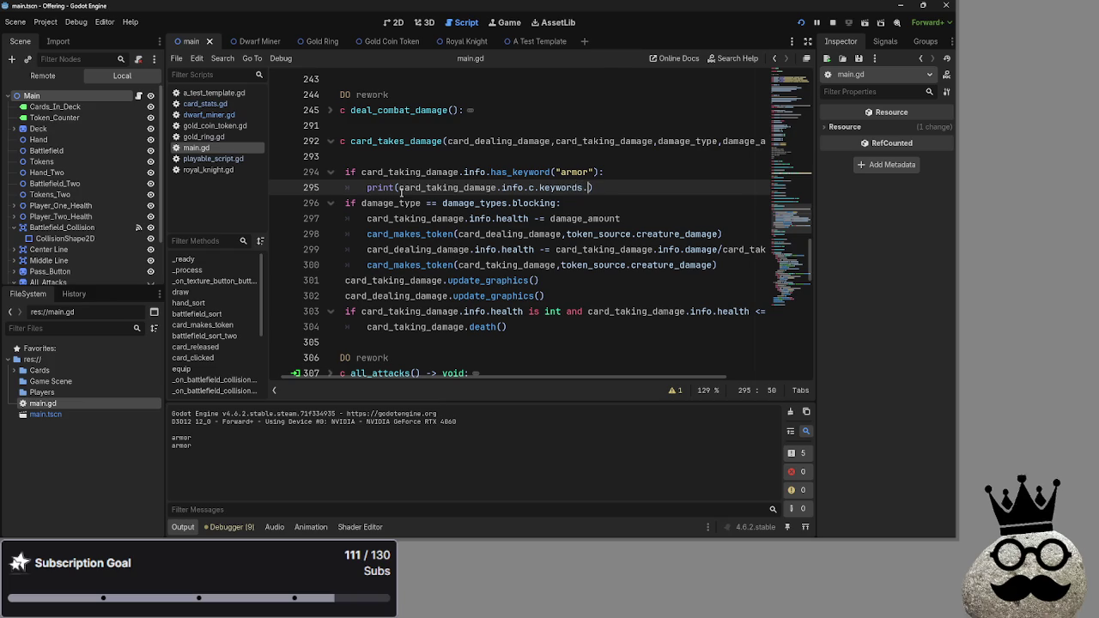
key("BackSpace")
type("[")
type("c.keyword")
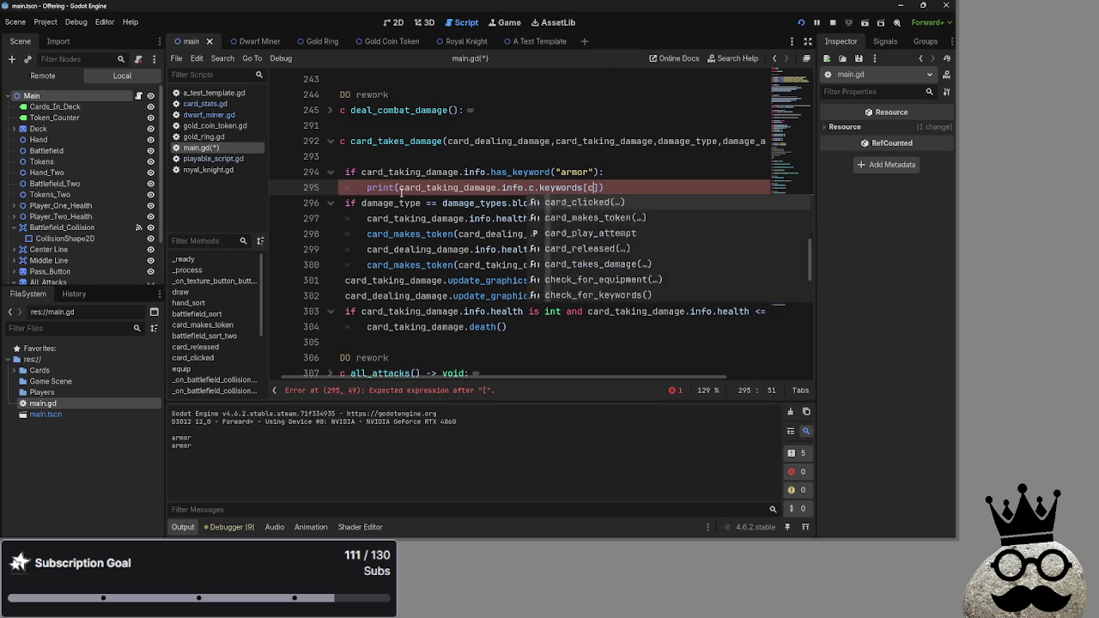
type(".armor")
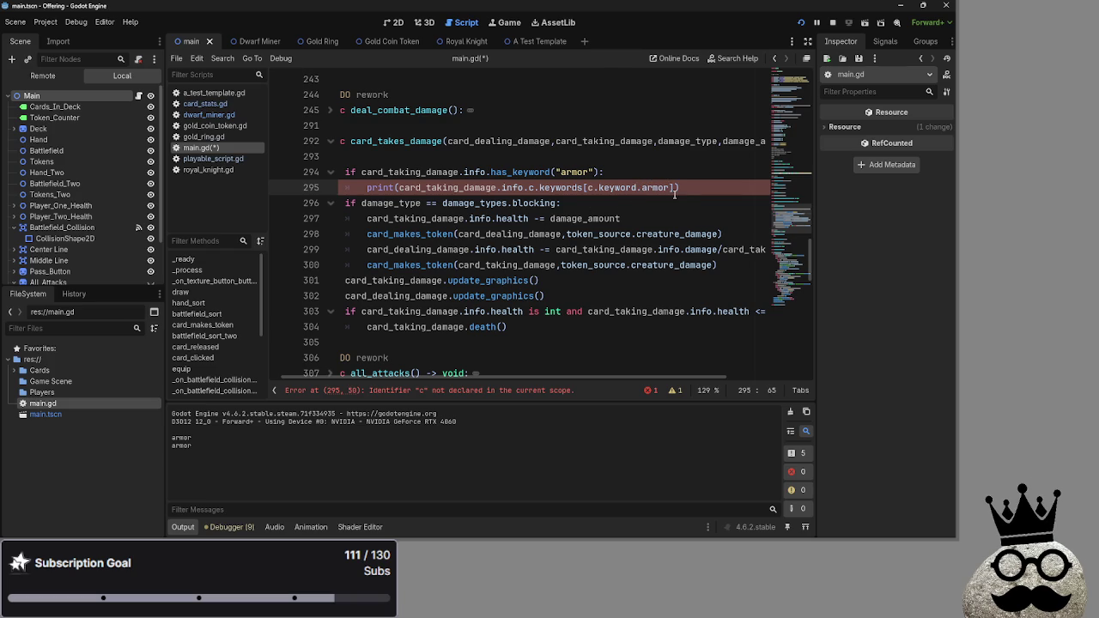
Remove the stray .c after info, fix the bracket typo, and inspect the undeclared 'c' error.
left_click_drag(582, 194, 707, 195)
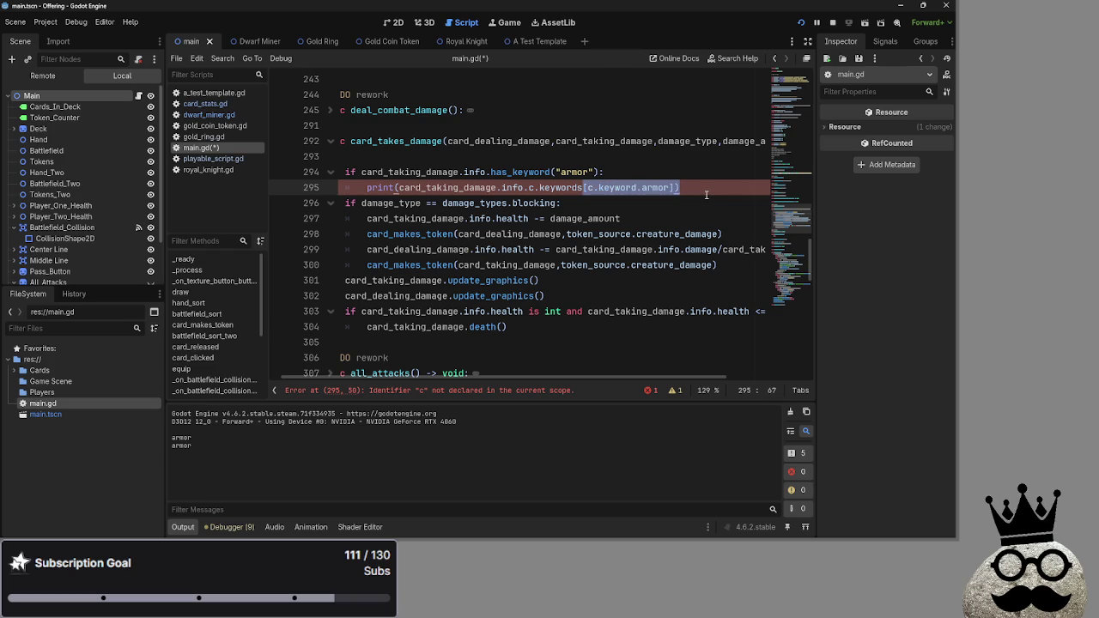
left_click(707, 195)
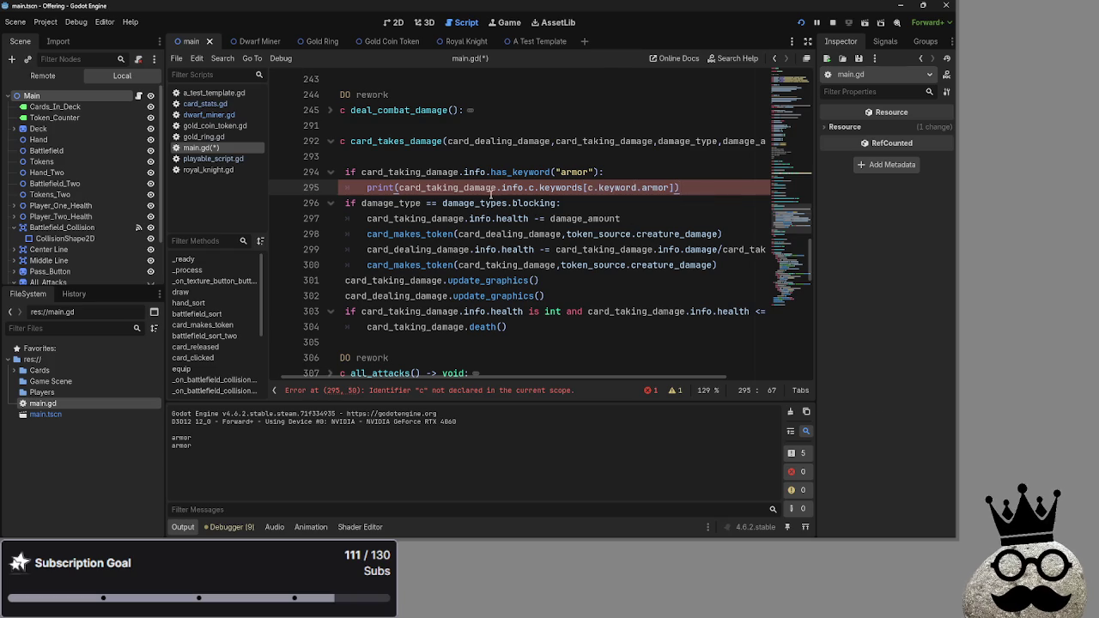
left_click(532, 187)
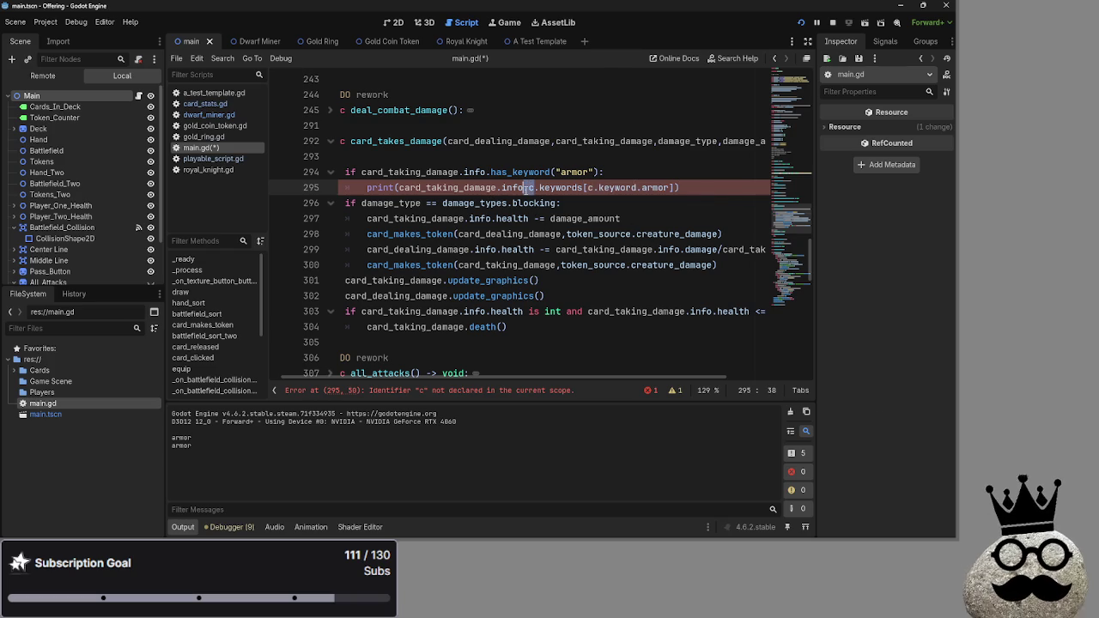
left_click(679, 195)
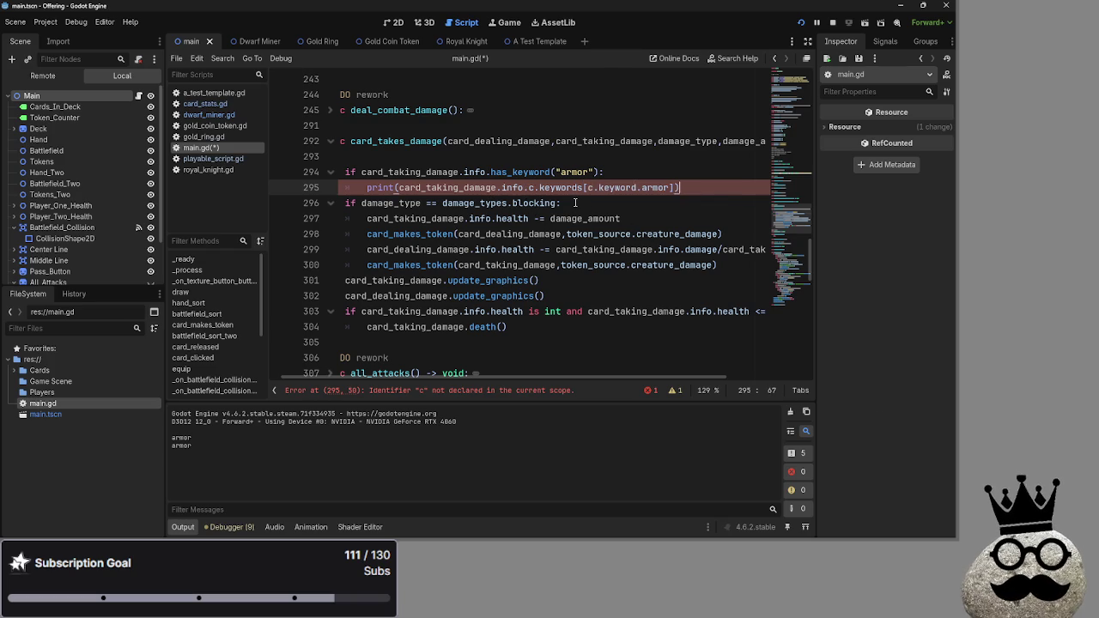
left_click(533, 188)
key("BackSpace")
key("BackSpace")
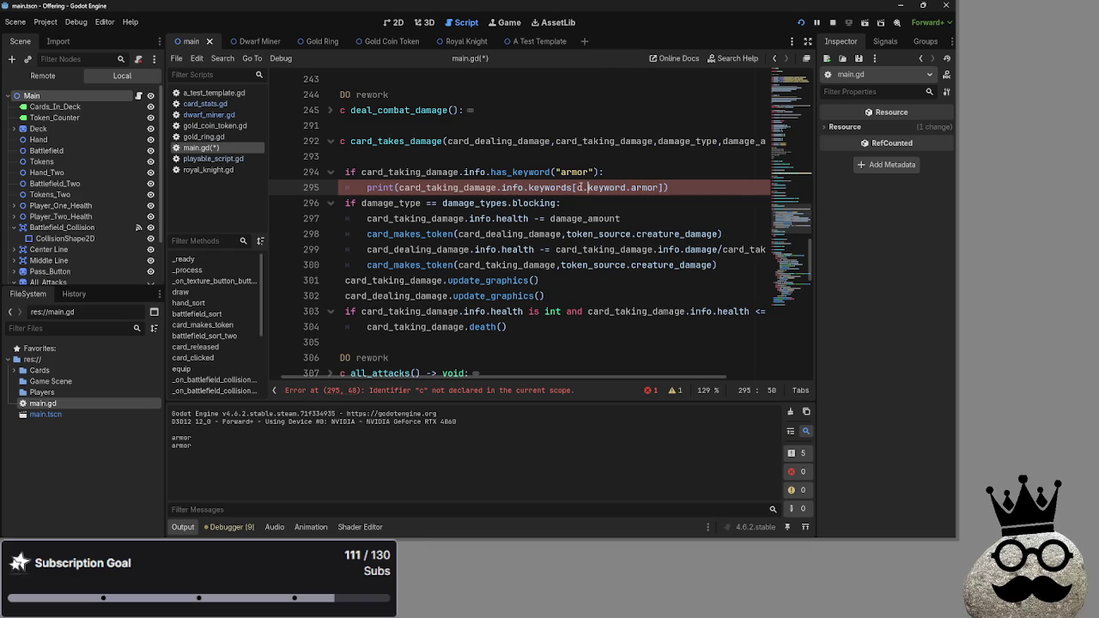
type("\"")
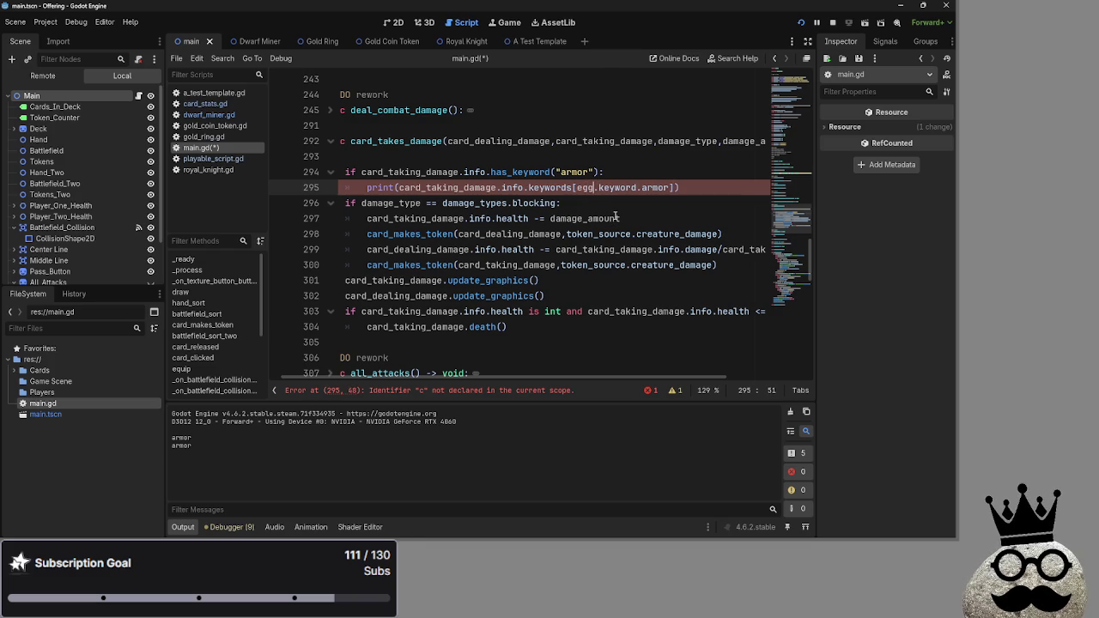
left_click(697, 191)
double_click(584, 188)
type("c")
left_click(651, 170)
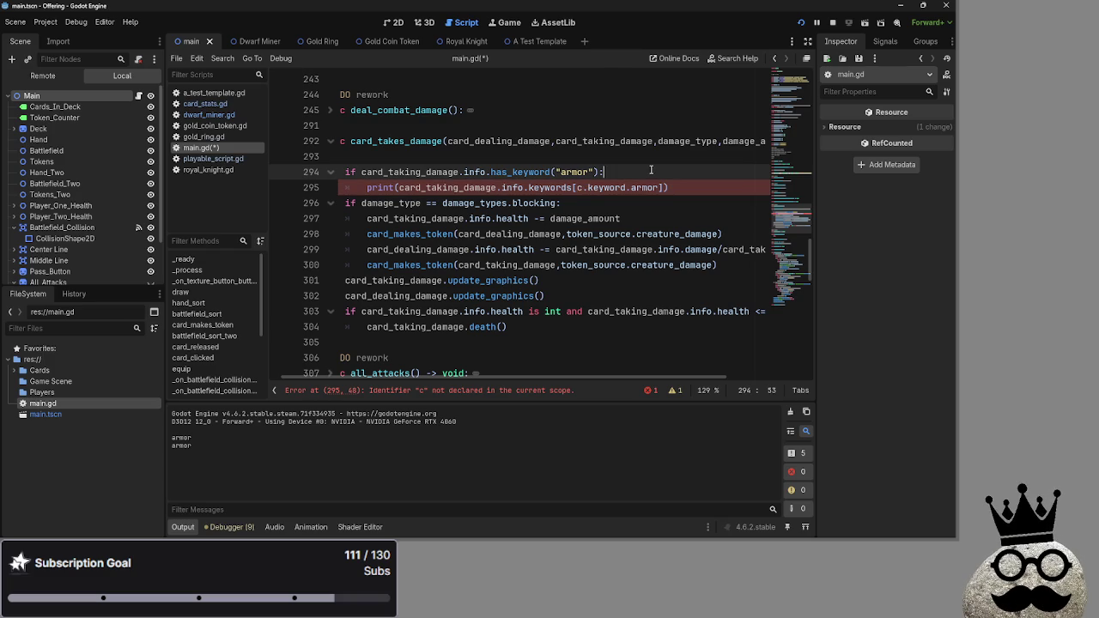
left_click(460, 392)
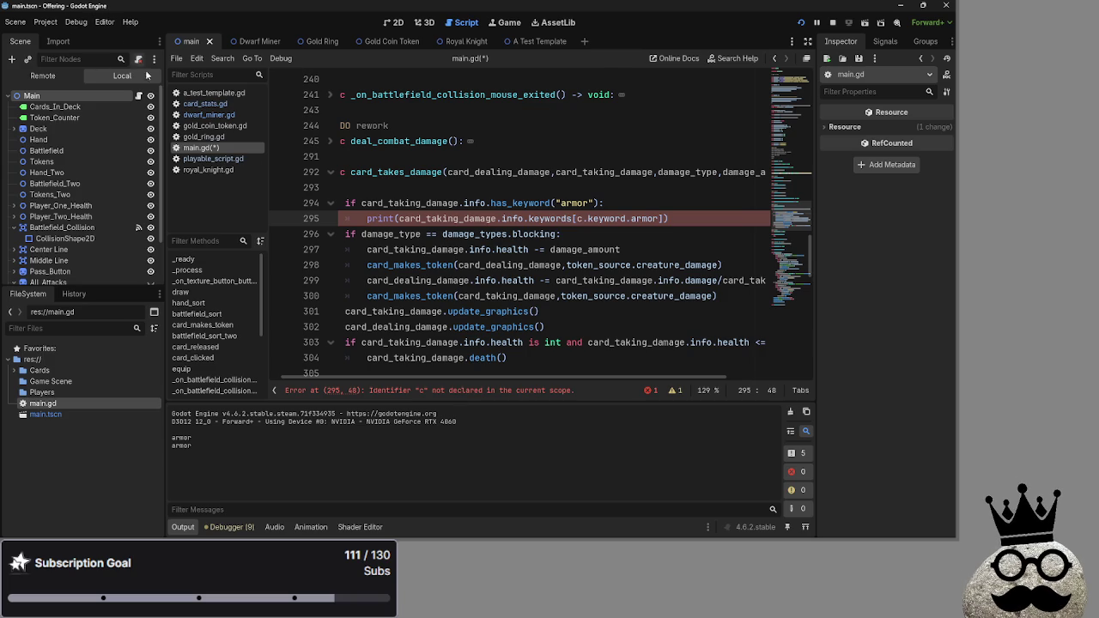
Review card_stats.gd's has_keyword function and gold_coin_token.gd, then return to main.gd's error line.
left_click(205, 103)
scroll(469, 255, "up", 3)
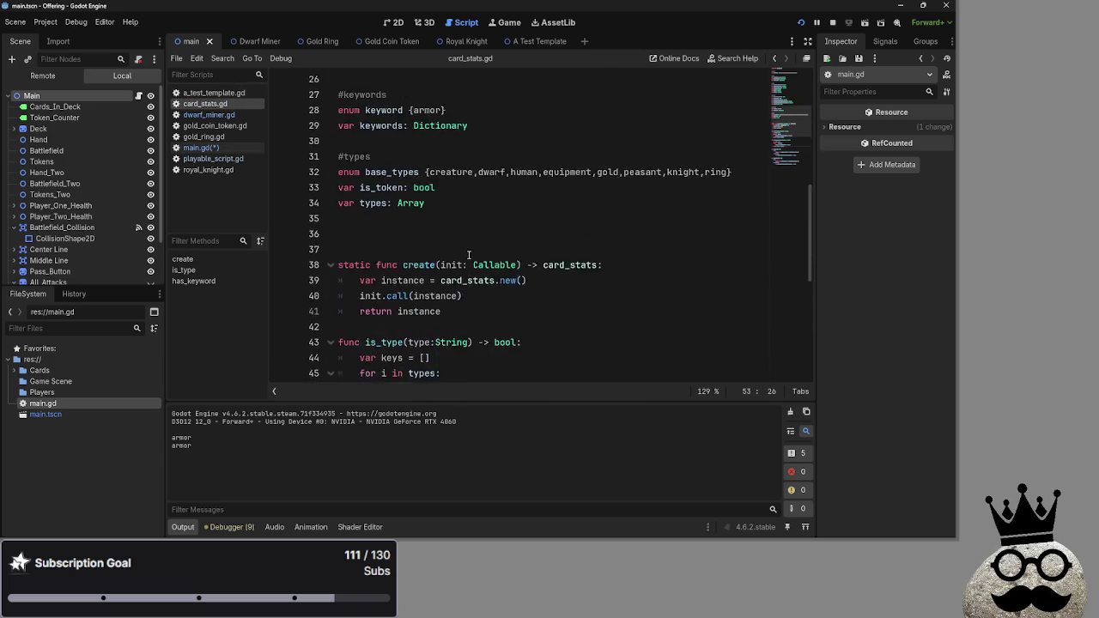
scroll(469, 255, "up", 5)
scroll(469, 255, "up", 1)
scroll(469, 255, "down", 8)
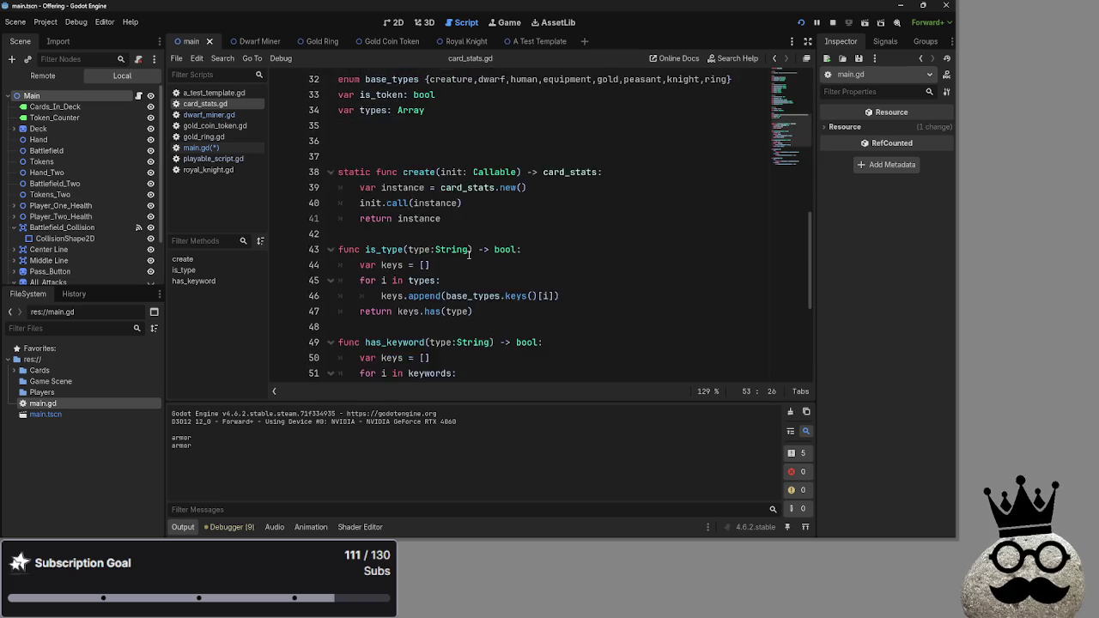
scroll(469, 255, "down", 2)
left_click_drag(509, 318, 344, 249)
left_click(503, 312)
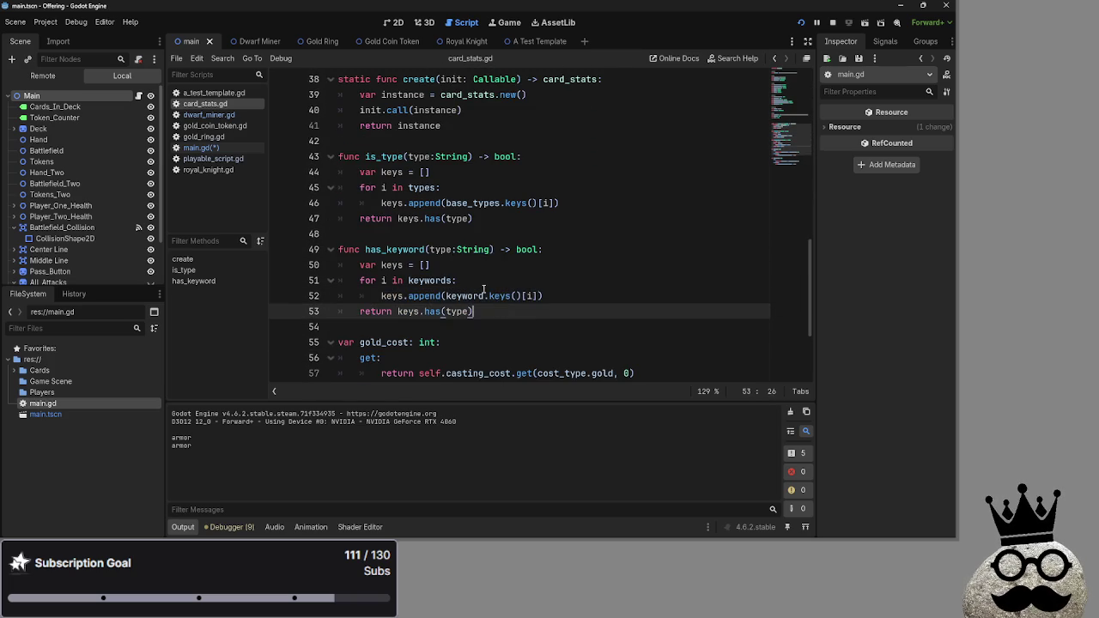
left_click(202, 127)
left_click(206, 148)
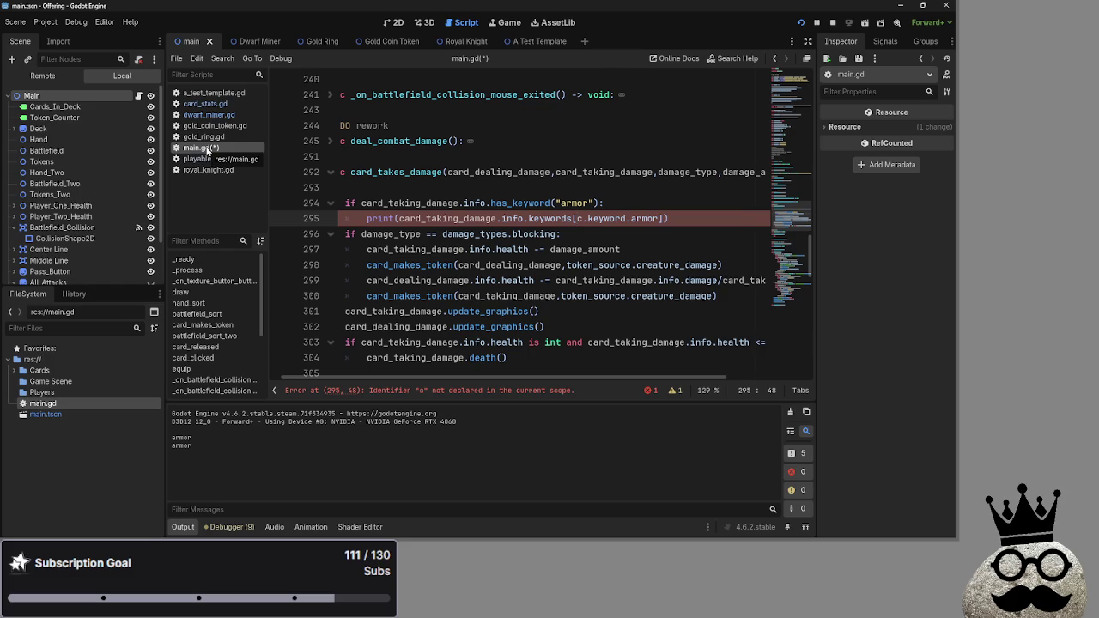
Inspect the keyword enum and keywords Dictionary declarations in card_stats.gd, then go back to line 295.
left_click(208, 114)
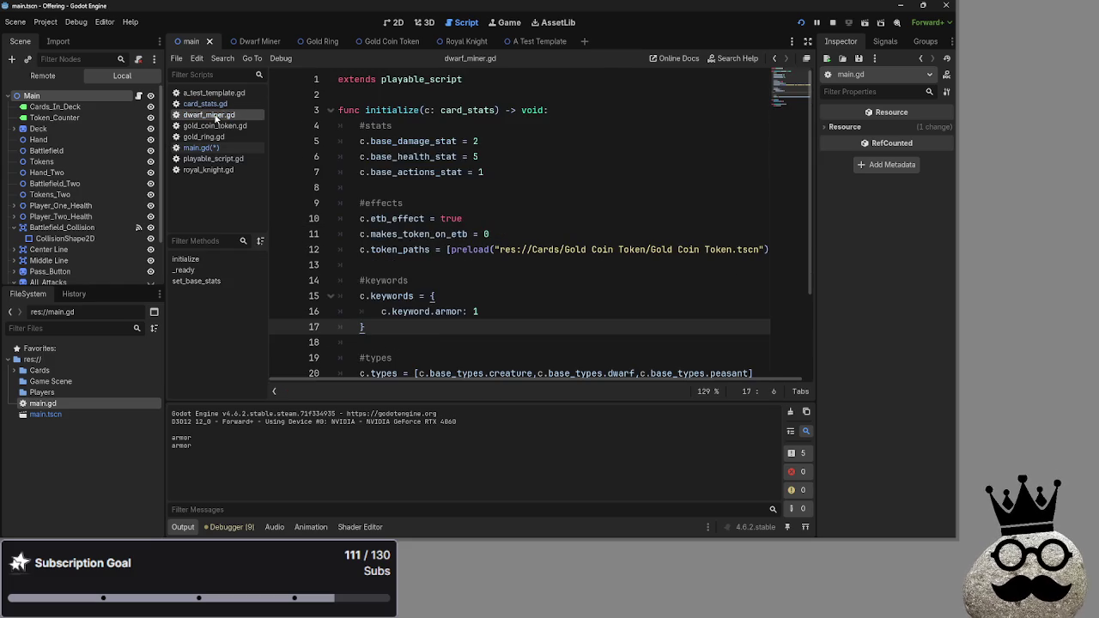
left_click(213, 93)
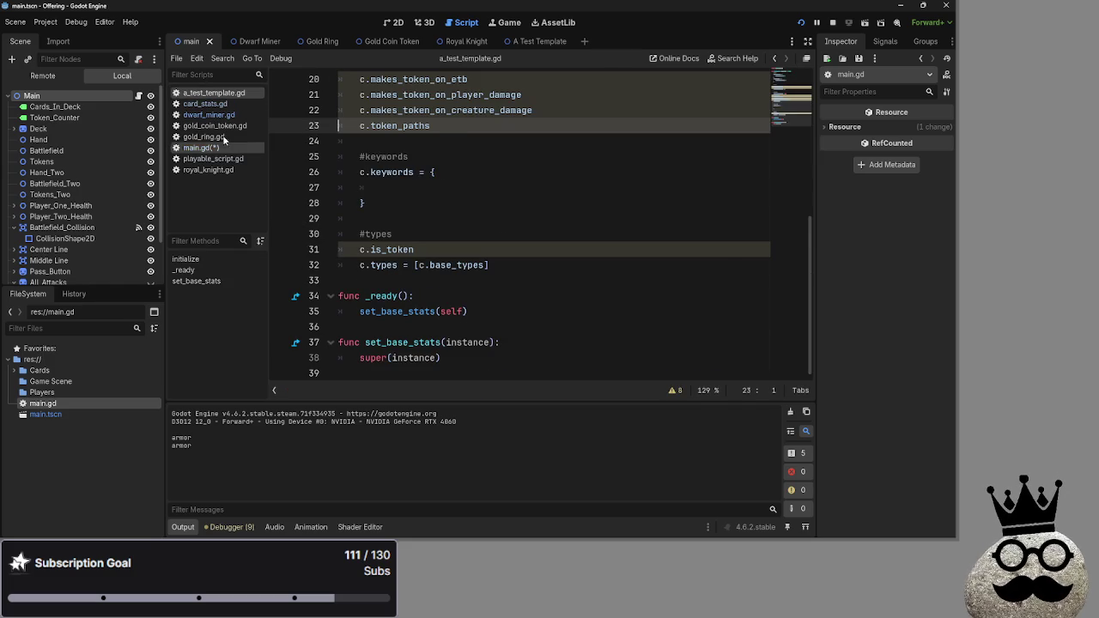
left_click(215, 103)
left_click(209, 115)
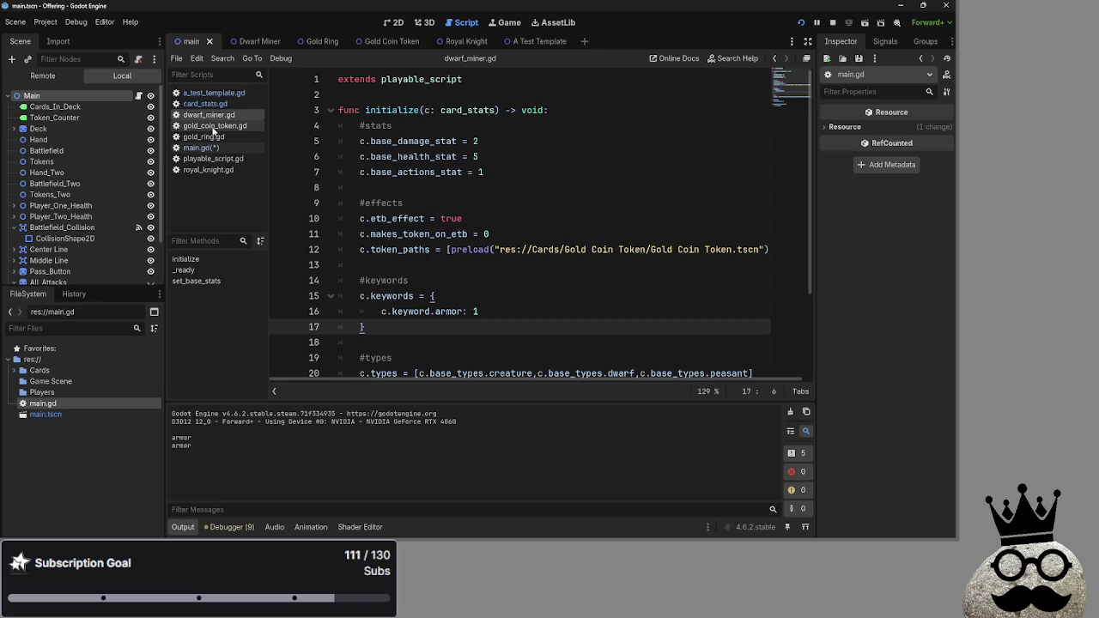
left_click(217, 106)
scroll(495, 273, "down", 3)
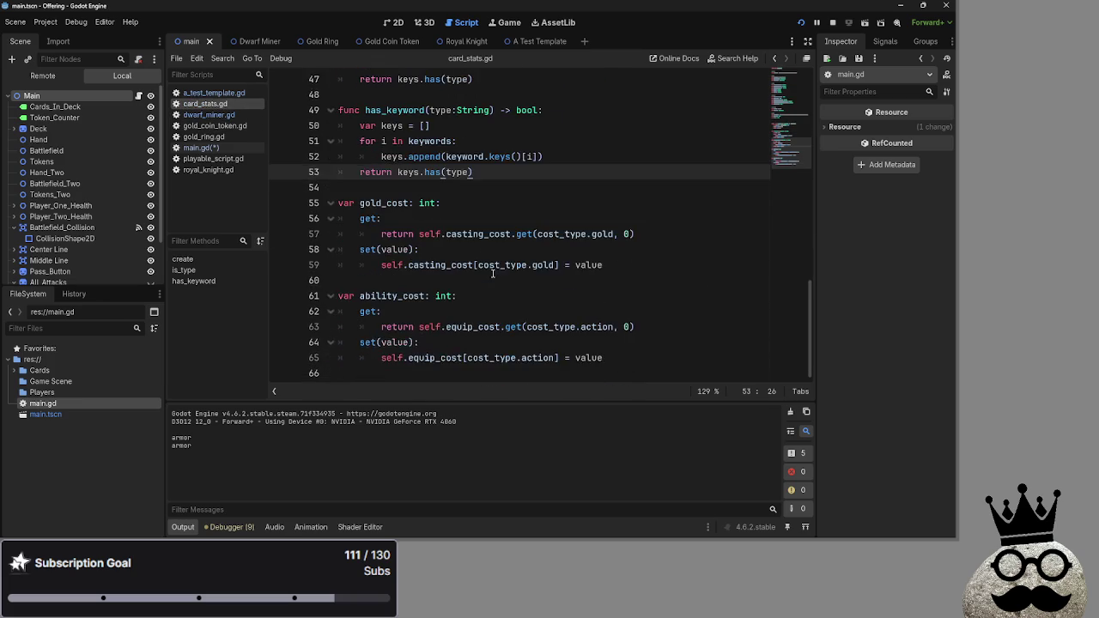
scroll(494, 273, "up", 7)
left_click_drag(426, 202, 339, 202)
left_click(455, 206)
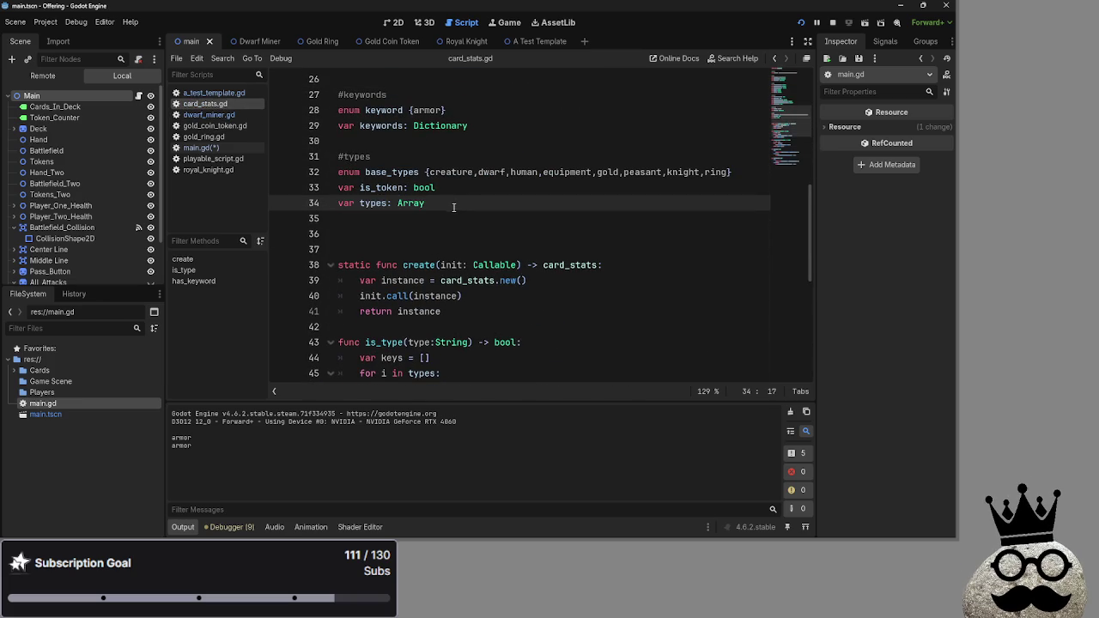
mouse_move(521, 126)
left_mouse_down()
mouse_move(446, 110)
mouse_move(338, 125)
left_mouse_up()
left_click(480, 125)
left_click(338, 139)
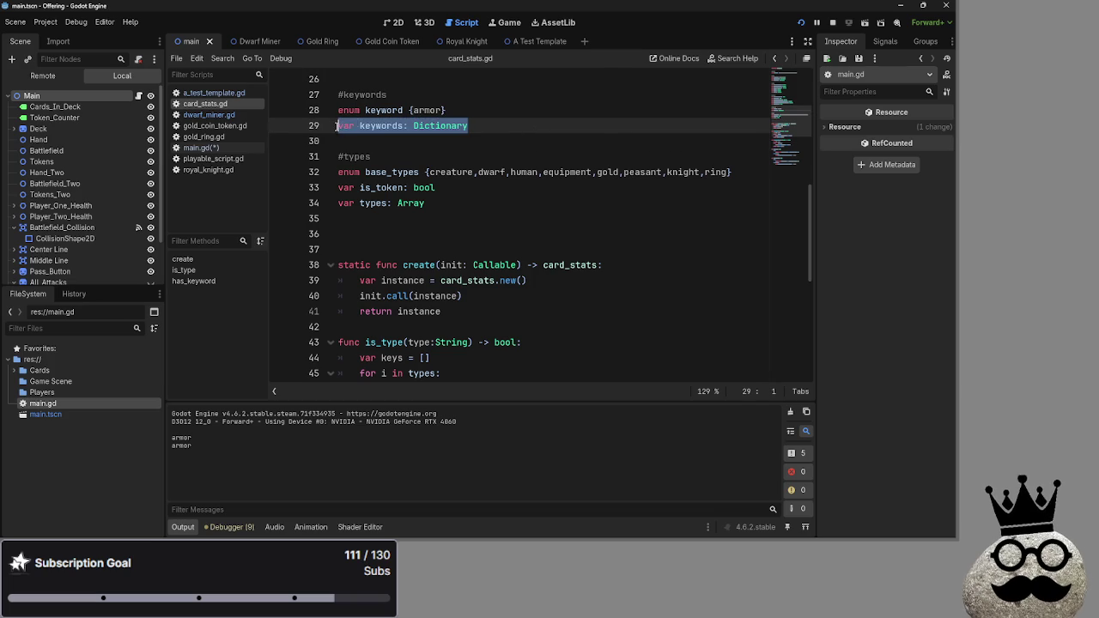
left_click(477, 136)
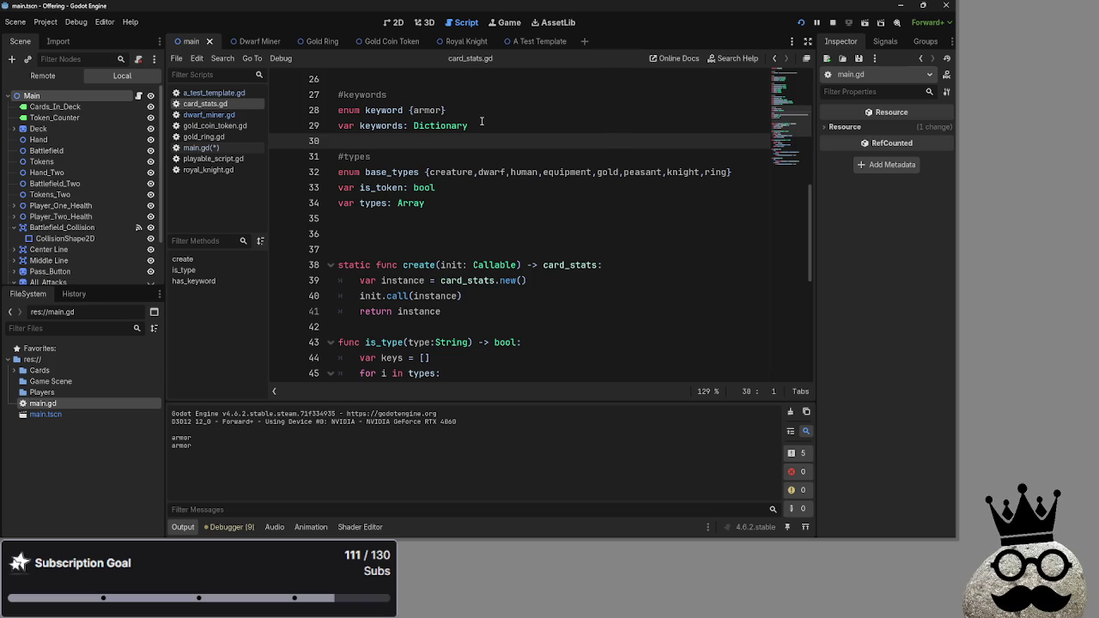
scroll(482, 121, "up", 8)
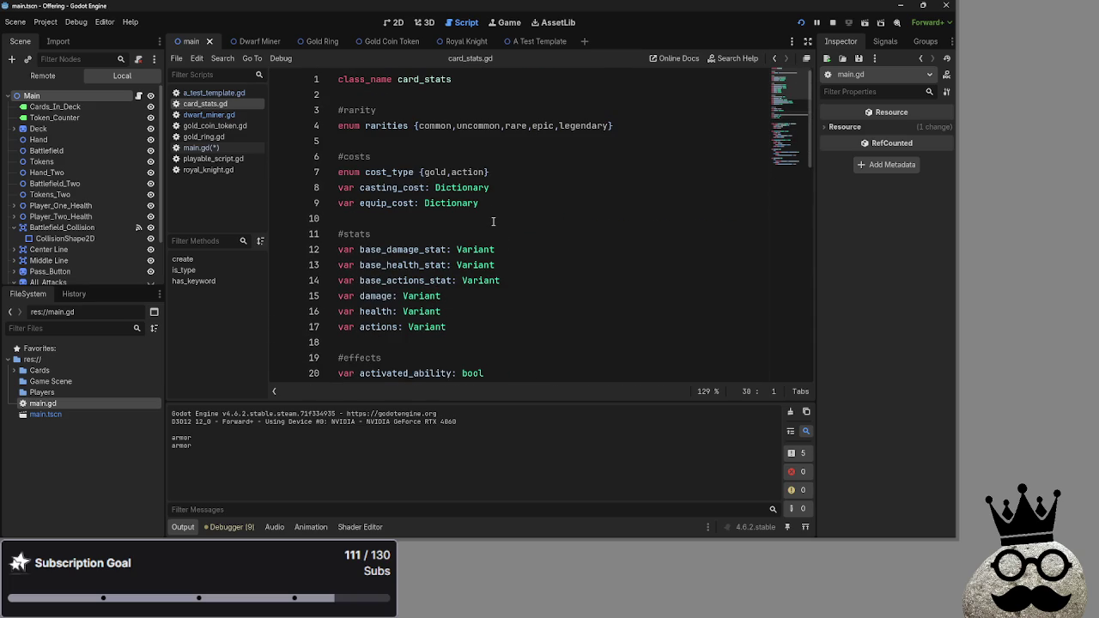
key("alt+Left")
key("alt+Left")
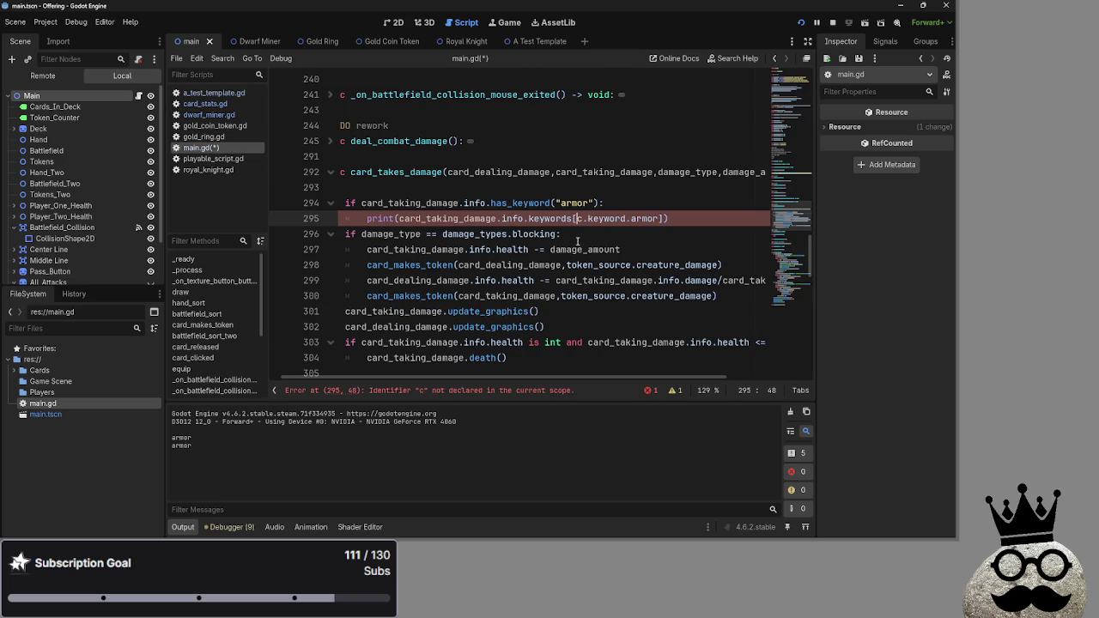
Complete c to card_taking_damage on line 295 via autocomplete and run the project.
left_click(583, 218)
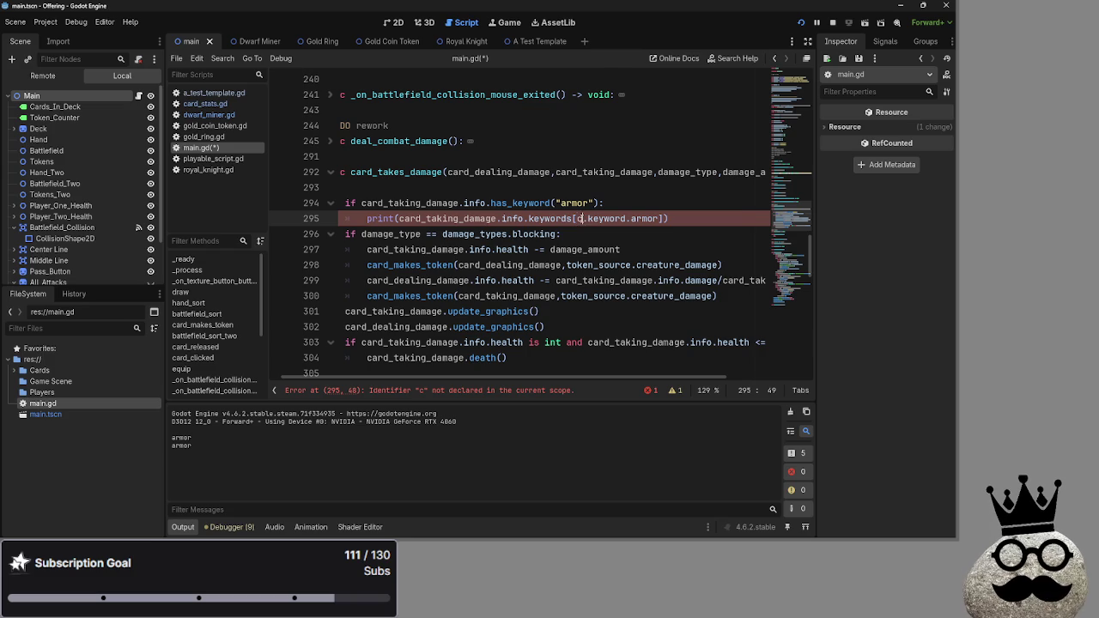
scroll(583, 218, "up", 6)
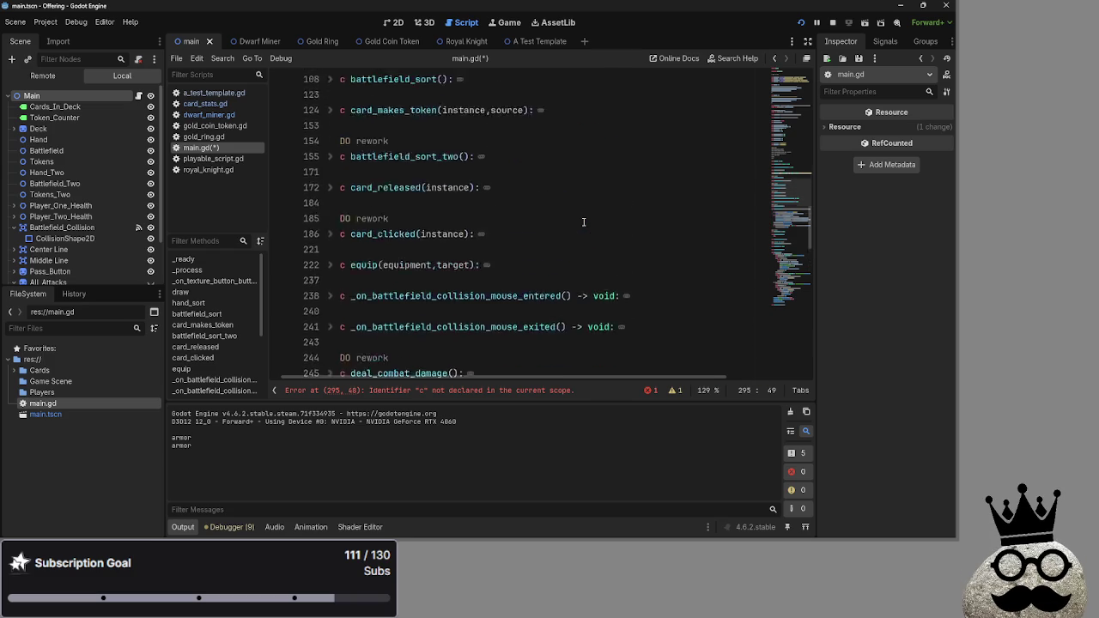
scroll(456, 375, "up", 10)
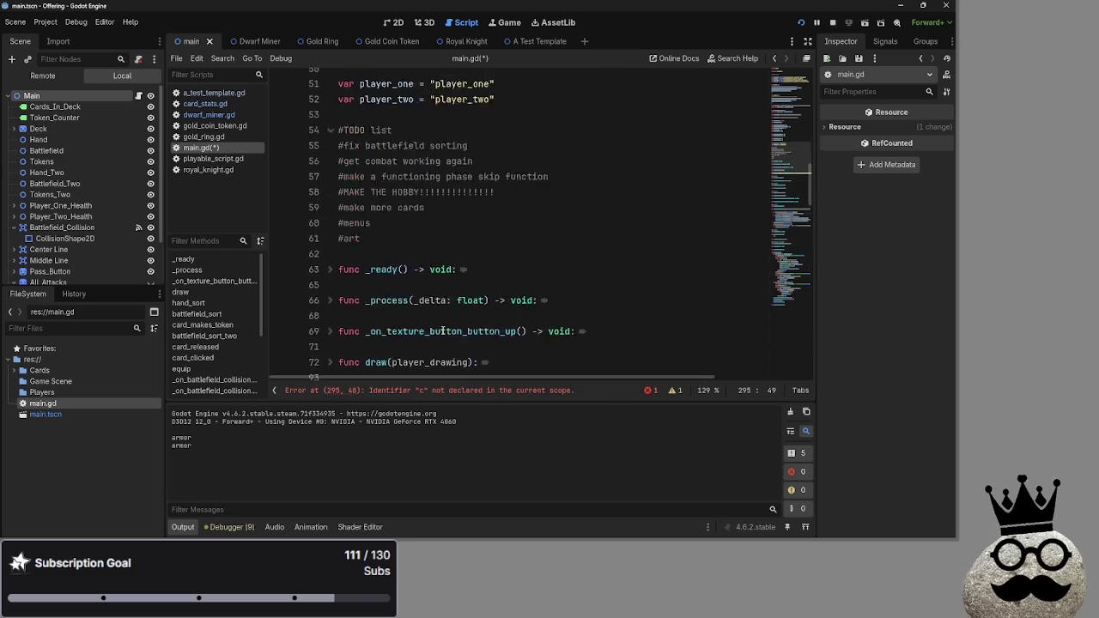
scroll(444, 333, "down", 15)
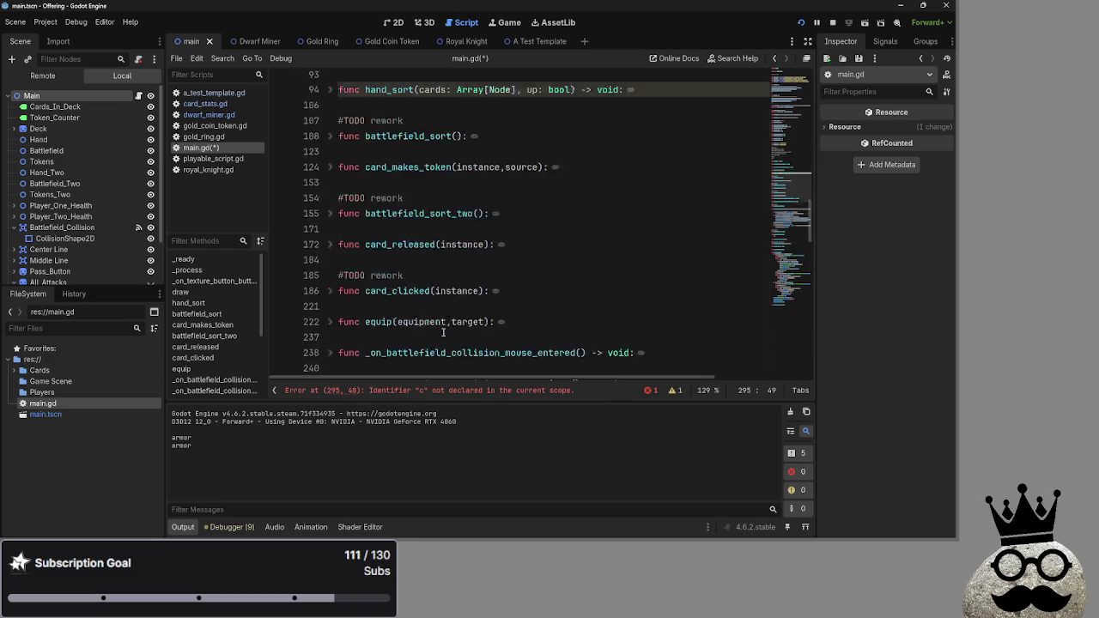
scroll(443, 333, "up", 2)
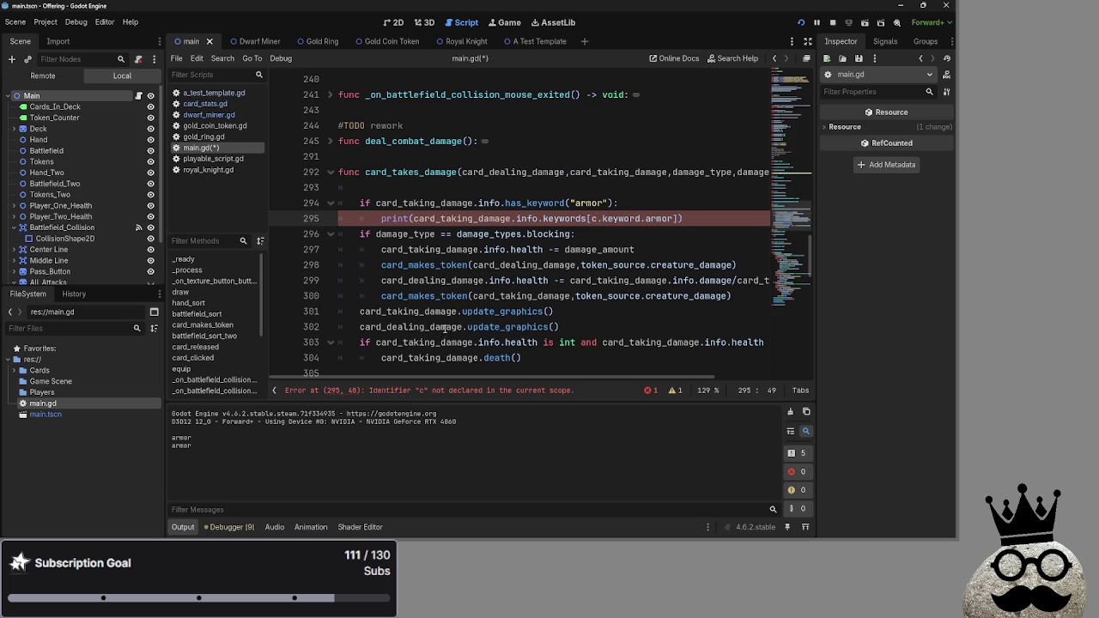
type("ard_tak")
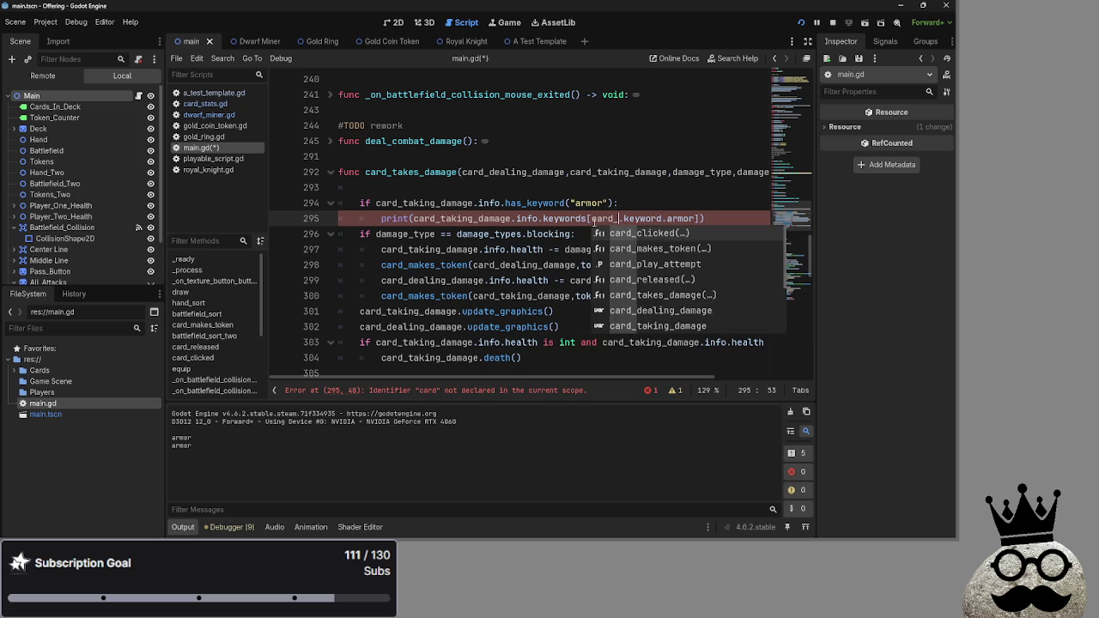
key("Down")
key("Return")
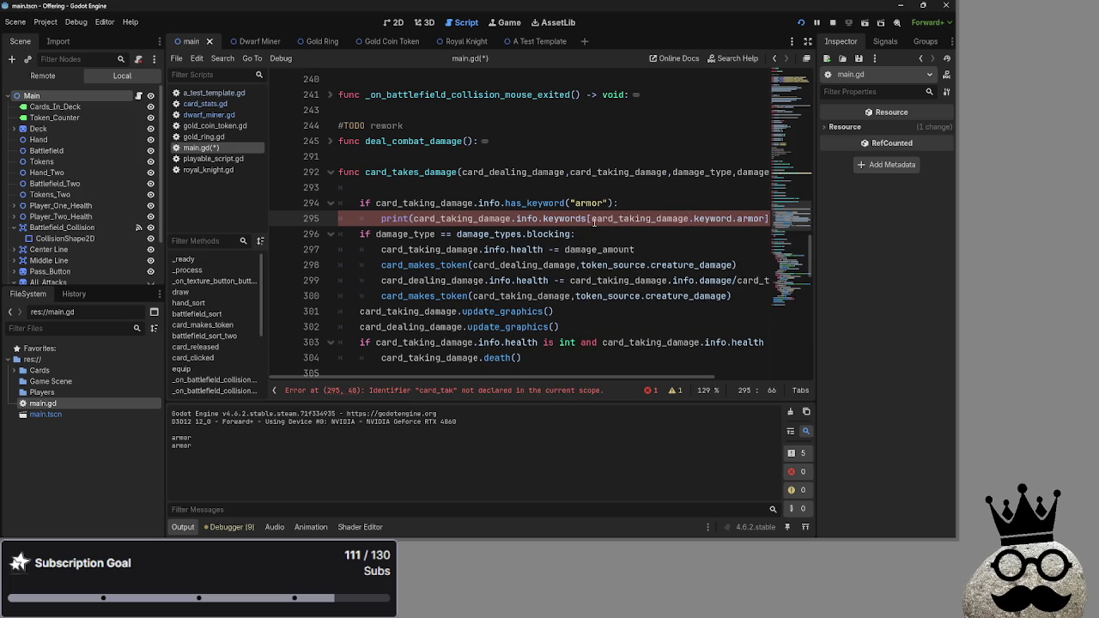
left_click(837, 21)
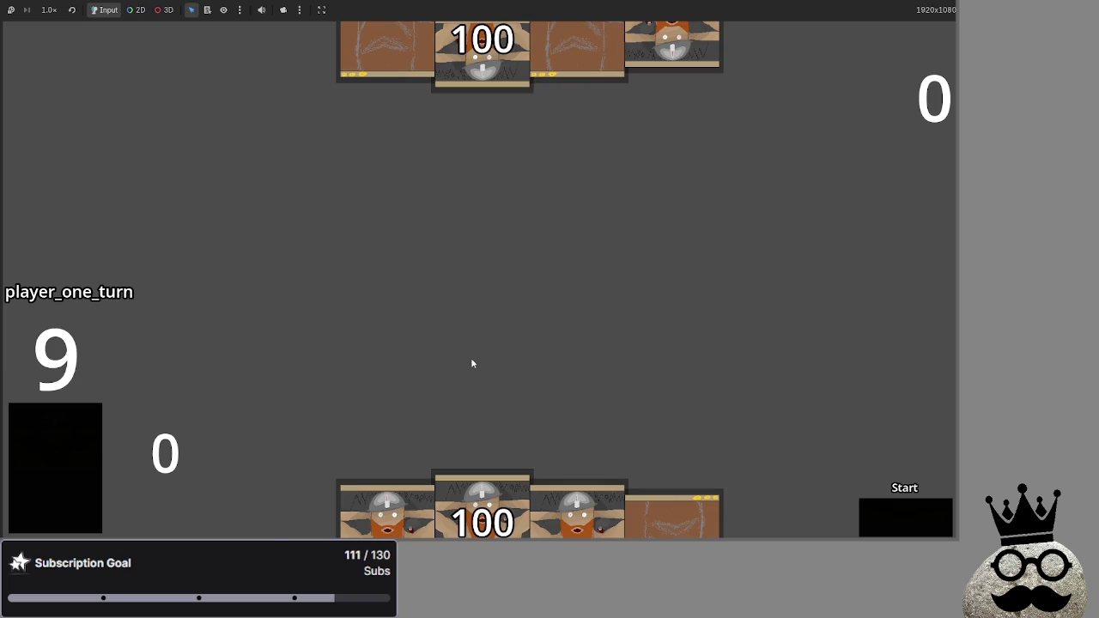
Play a dwarf card into the centre slot and advance through the attack, block and damage phases.
left_click_drag(485, 486, 516, 291)
left_click(918, 525)
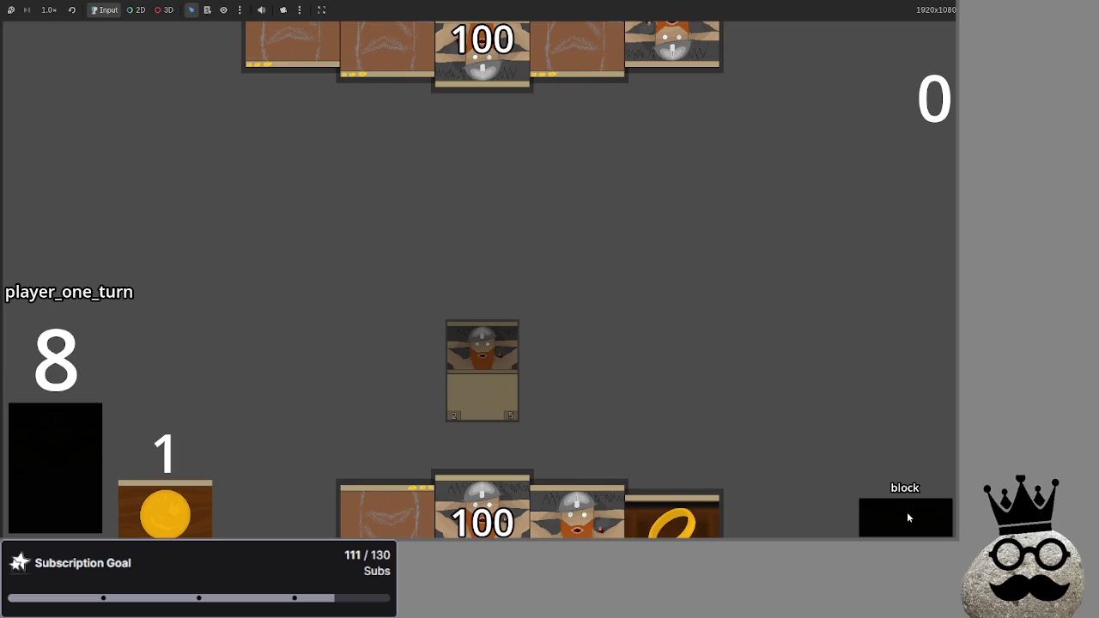
left_click(907, 512)
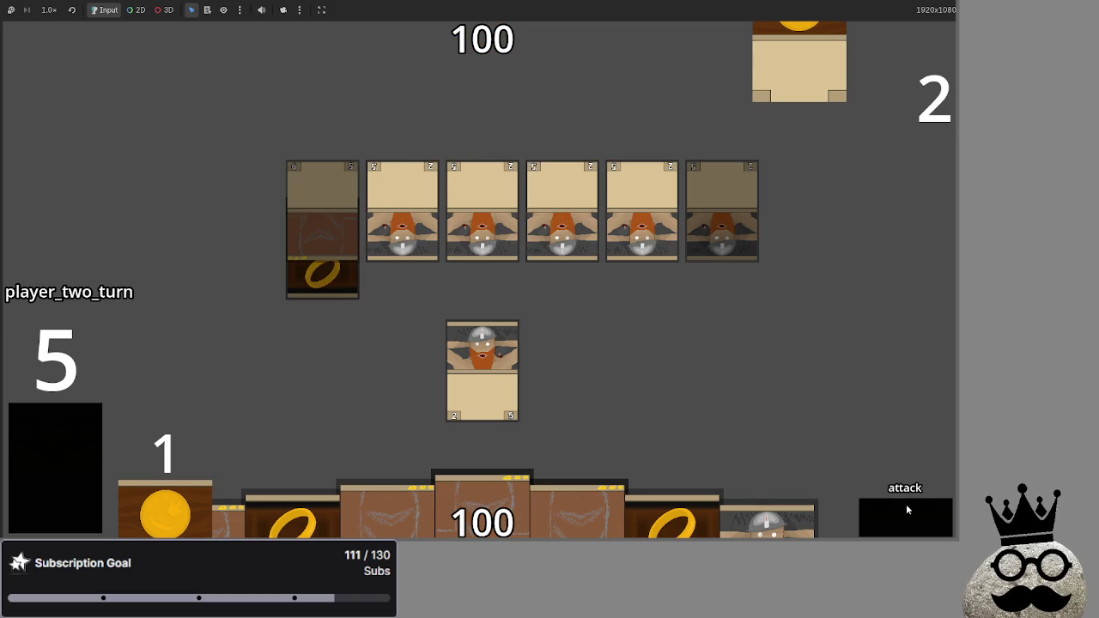
left_click(900, 519)
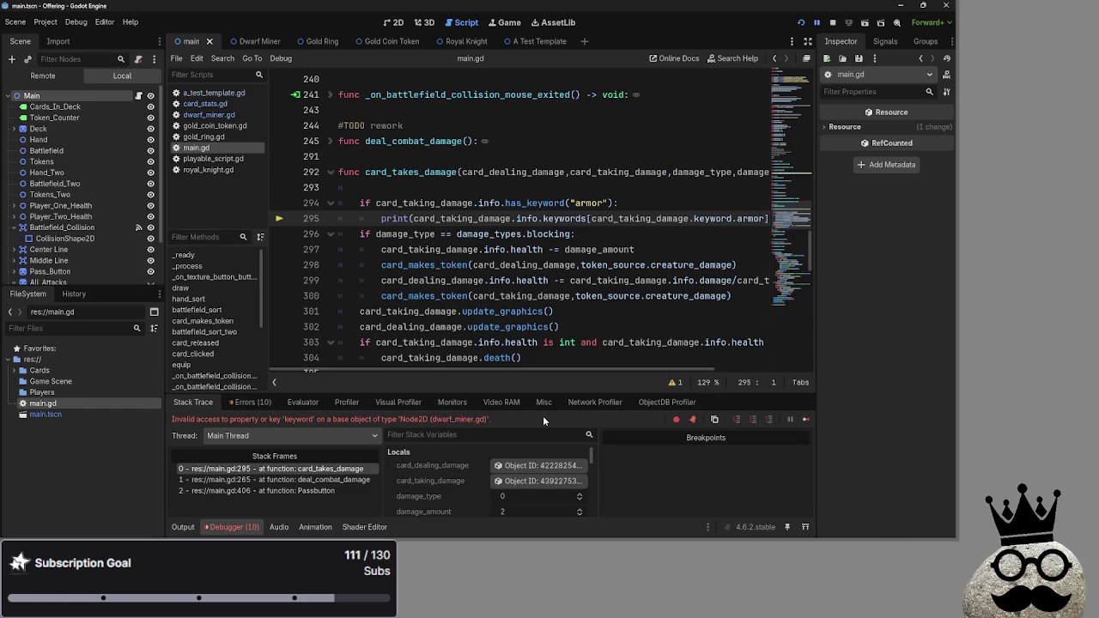
In card_stats.gd, comment out the old looping has_keyword function with Ctrl+K.
key("alt+Tab")
left_click(205, 104)
scroll(518, 317, "down", 9)
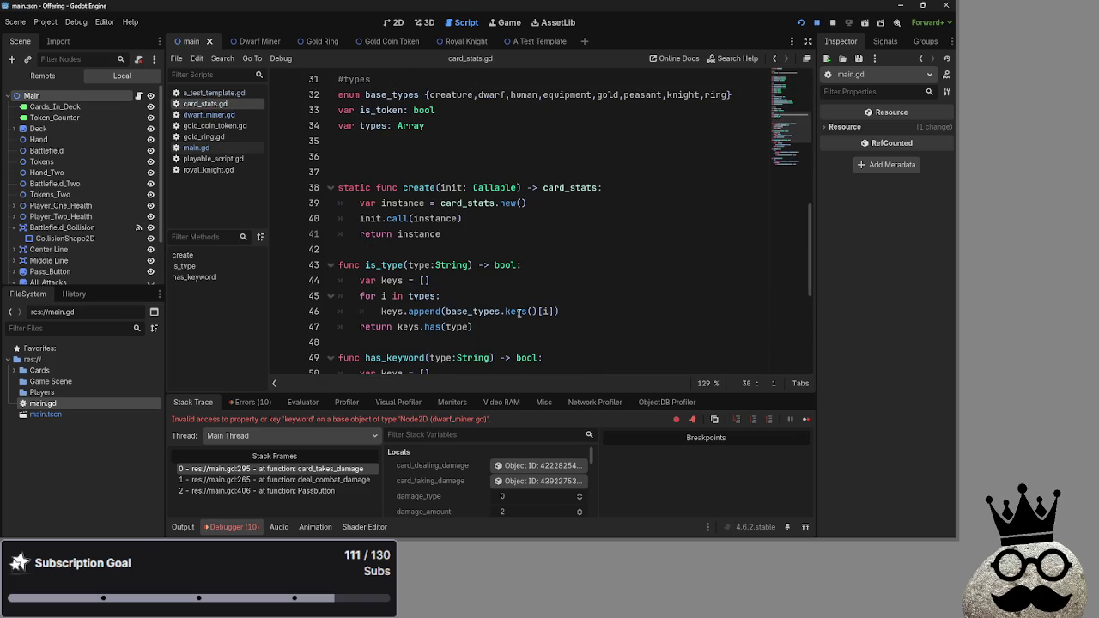
scroll(517, 313, "down", 3)
left_click_drag(474, 281, 330, 222)
key("ctrl+k")
Paste the one-line has_keyword returning keywords.keys().has(type) above it, with a tab-indented return line.
key("Left")
key("Return")
key("Return")
key("Up")
key("Up")
type("func has_keyword(type: String) -> bool:     return keywords.keys().has(type)")
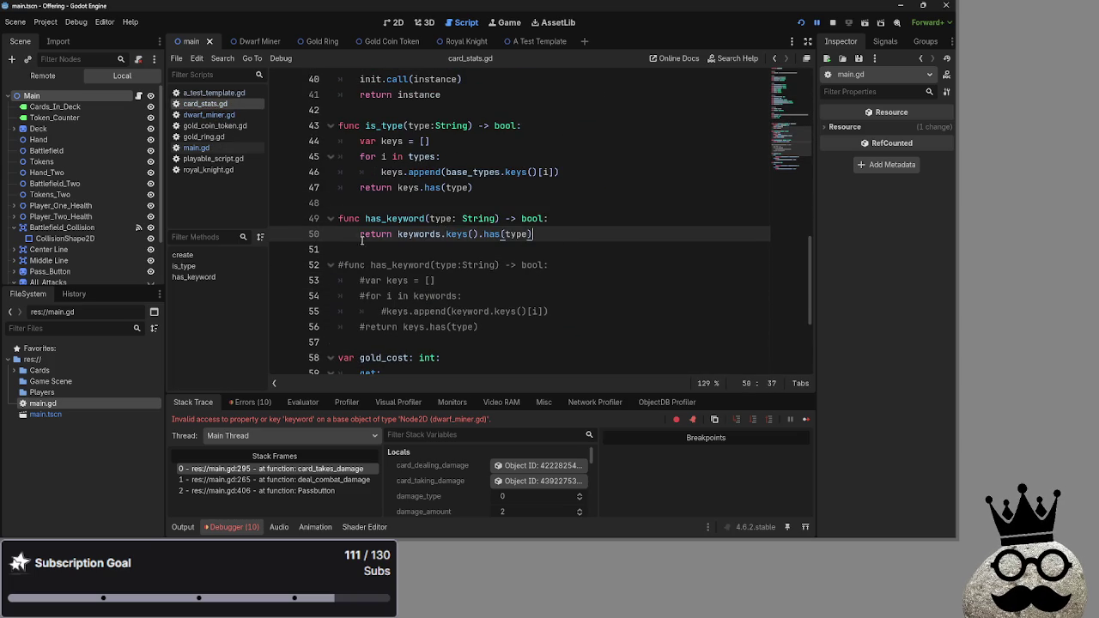
left_click_drag(361, 235, 338, 238)
key("Tab")
key("Up")
key("End")
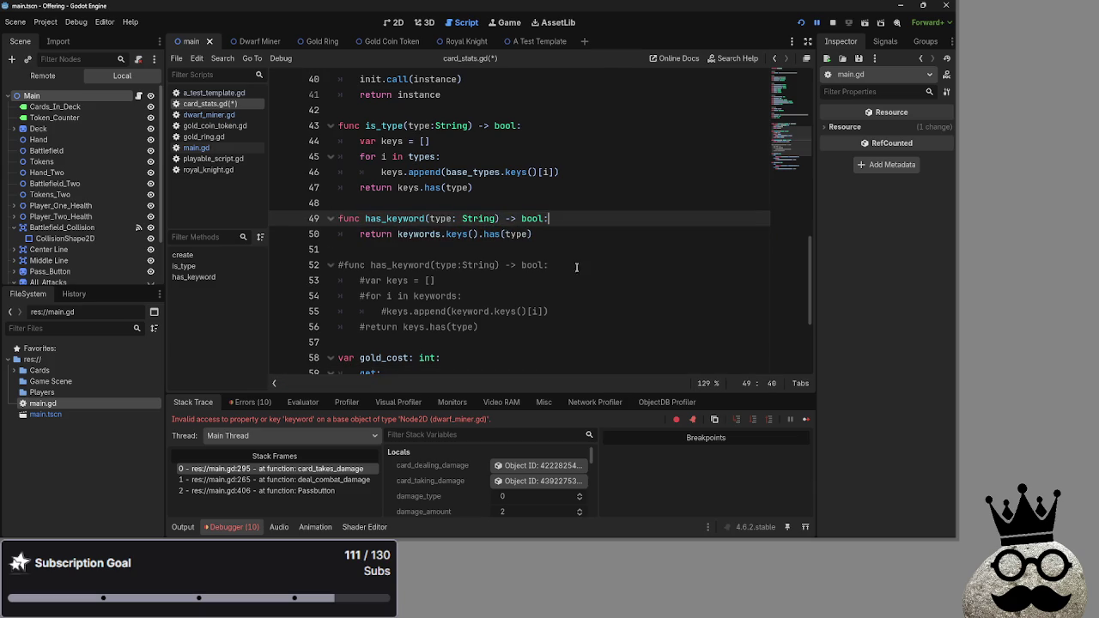
left_click(365, 219)
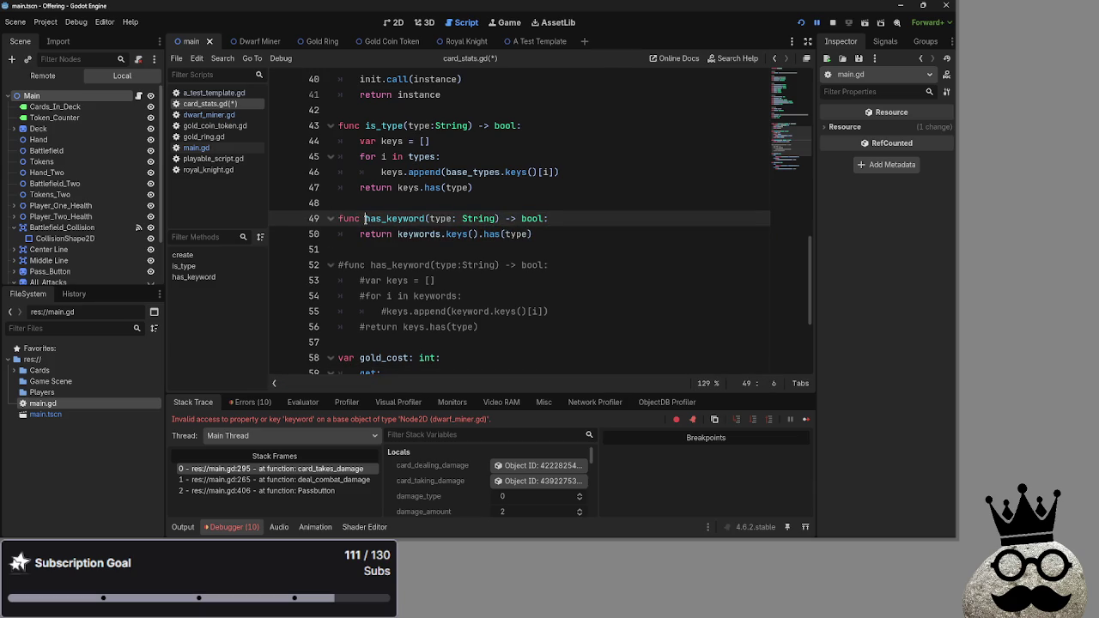
double_click(376, 233)
double_click(419, 233)
double_click(492, 234)
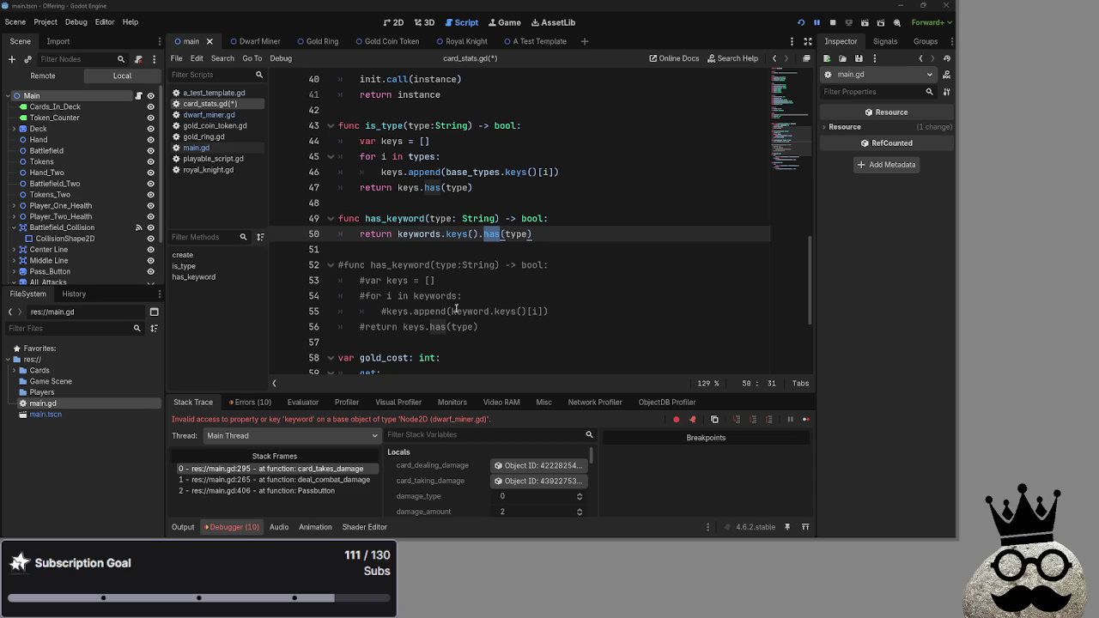
Paste the armor getter code below has_keyword in card_stats.gd.
scroll(456, 308, "down", 3)
scroll(456, 307, "up", 2)
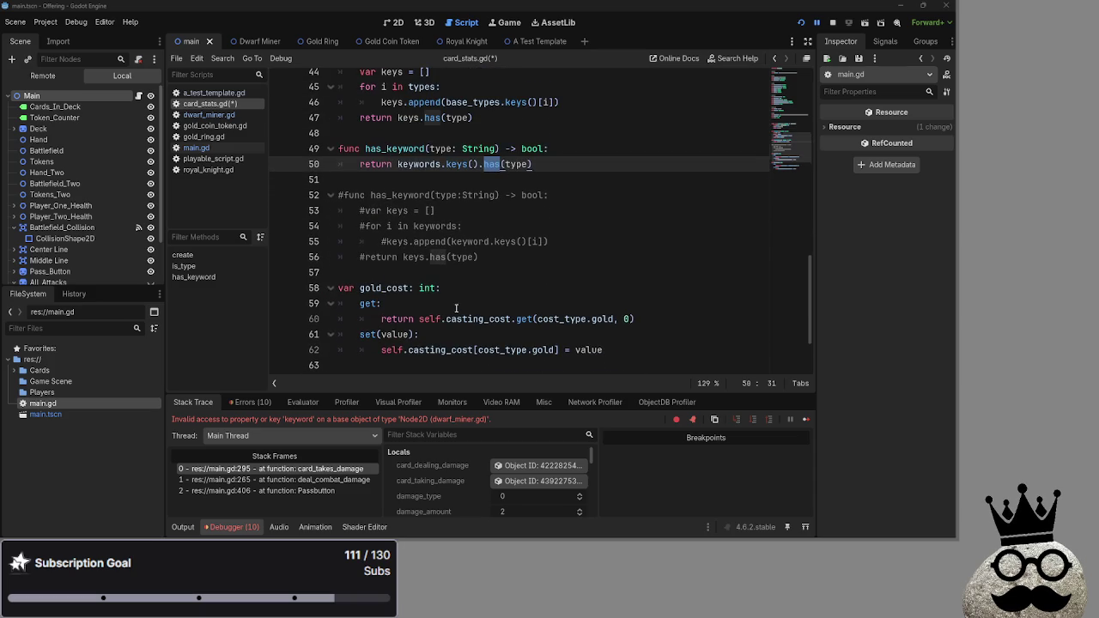
left_click(420, 185)
key("Return")
key("Return")
key("ctrl+v")
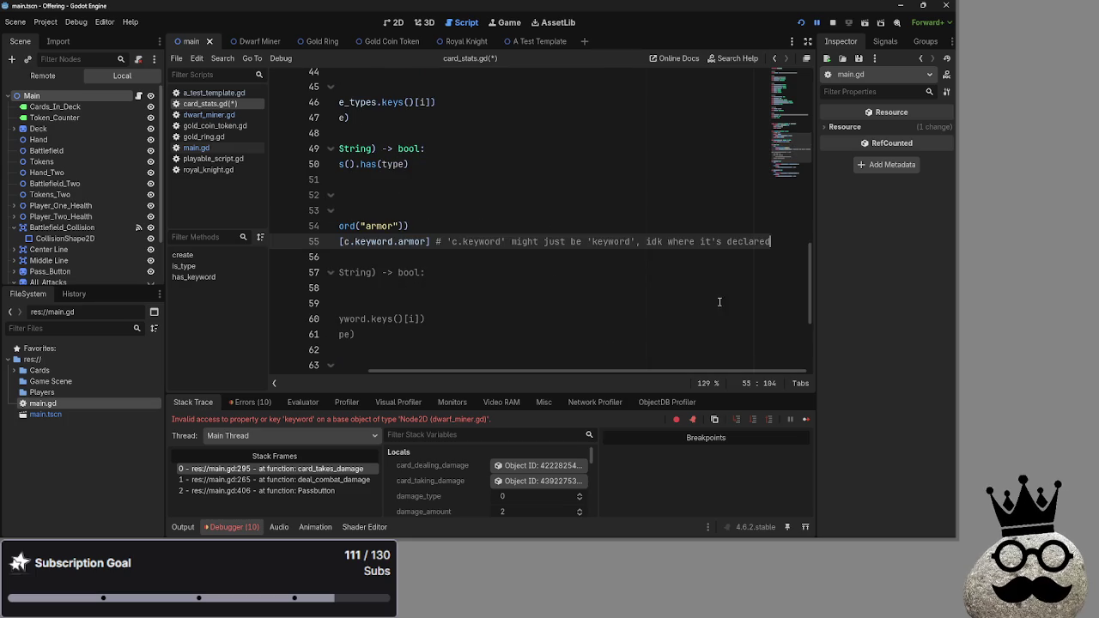
Re-indent the armor property's get, assert and return lines with tabs.
scroll(755, 371, "left", 3)
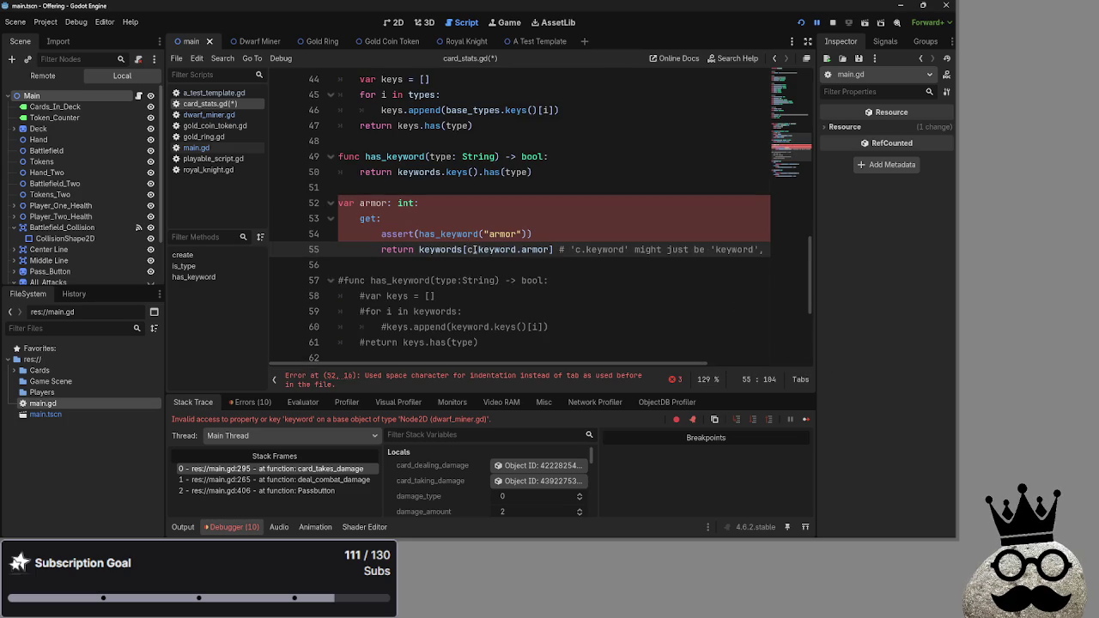
left_click(359, 220)
key("BackSpace")
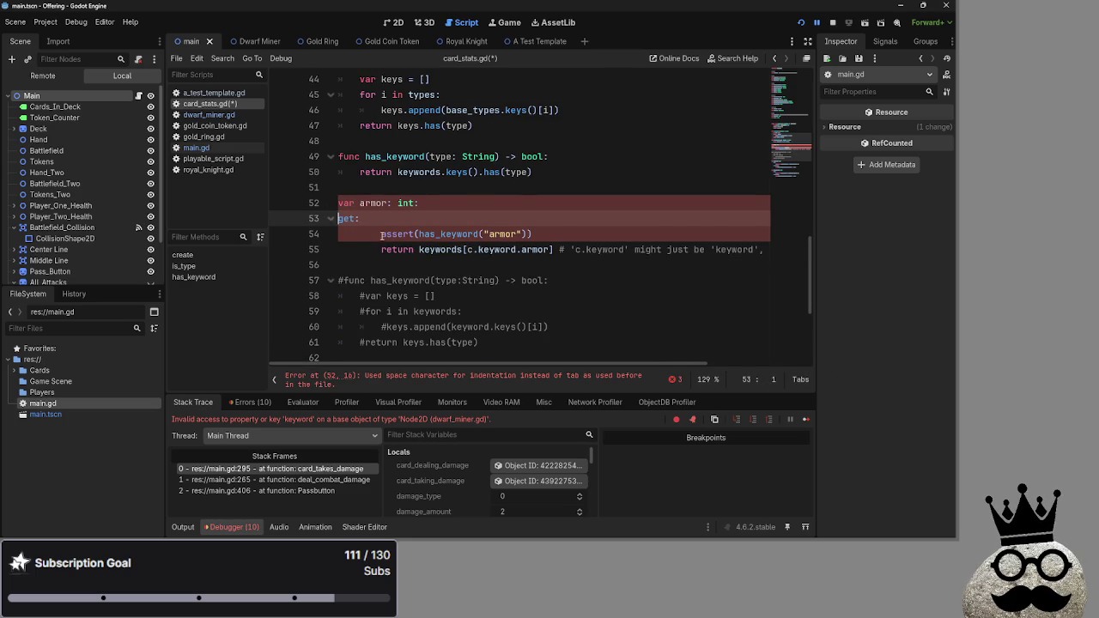
left_click(381, 233)
key("BackSpace")
key("BackSpace")
left_click(381, 250)
key("BackSpace")
key("BackSpace")
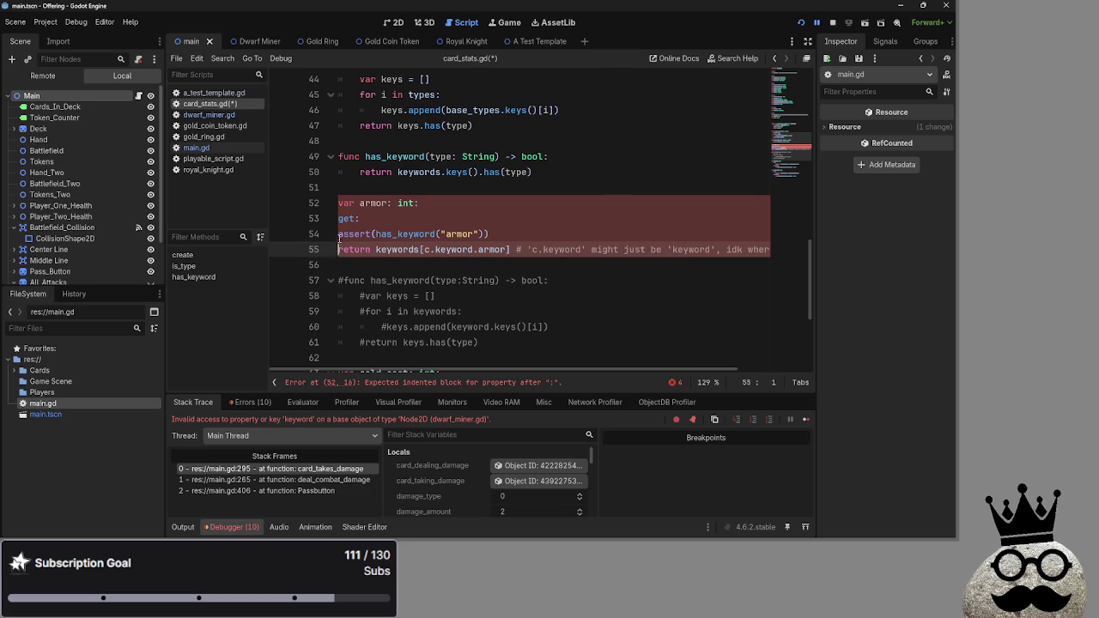
key("shift+Up")
key("Tab")
key("Tab")
left_click(338, 251)
key("Tab")
key("Tab")
left_click(340, 218)
key("Tab")
key("Tab")
key("BackSpace")
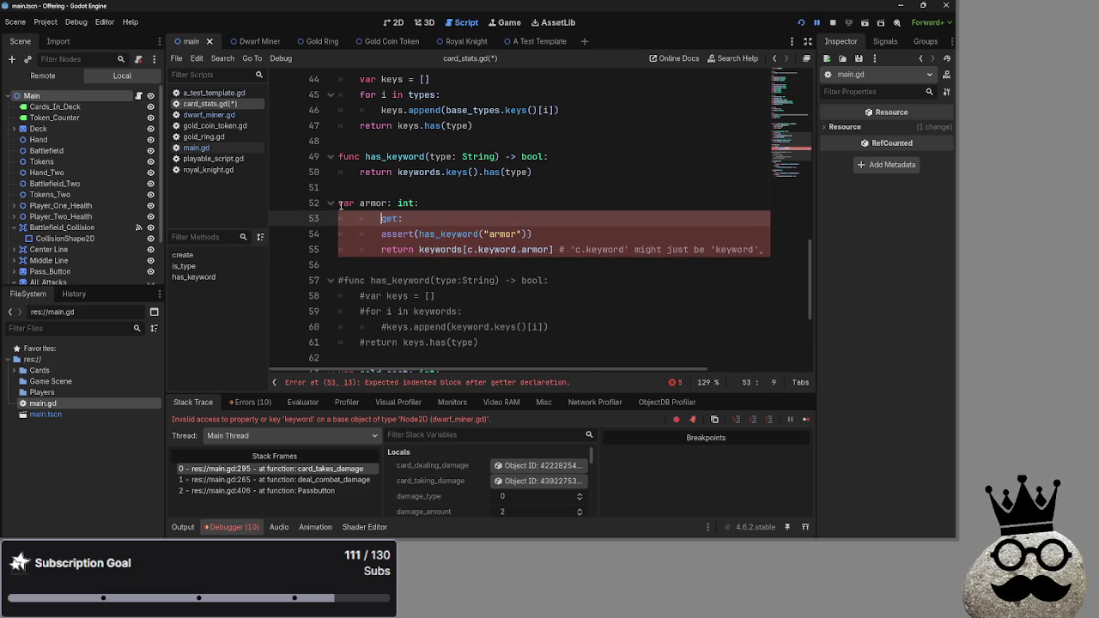
left_click(445, 212)
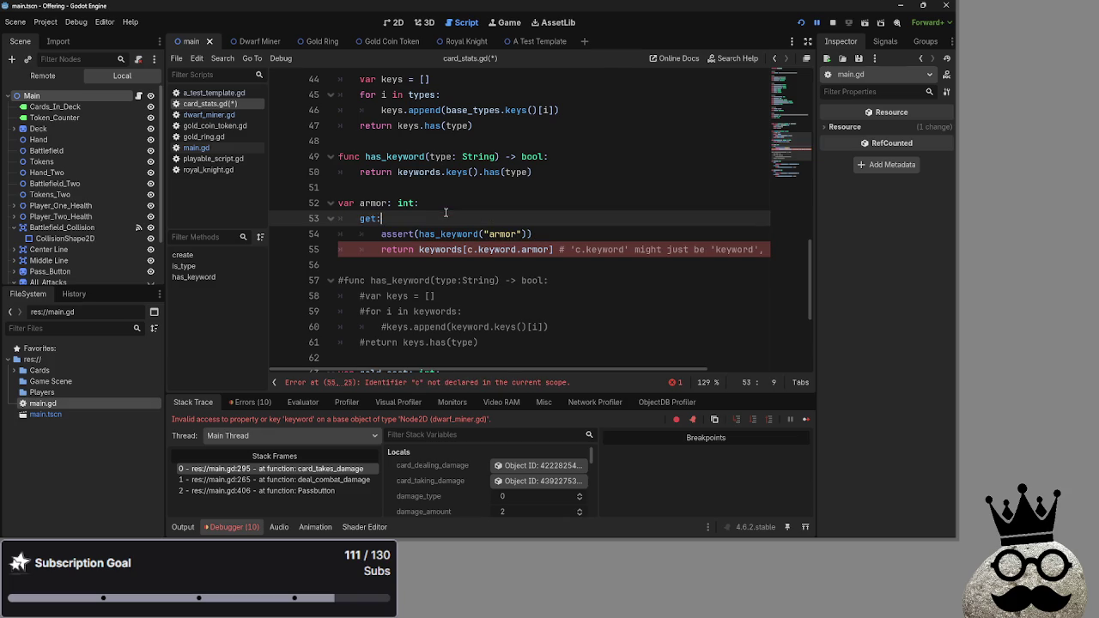
Fix the line 55 error by deleting the stray 'c.' prefix and the trailing comment.
left_click(412, 384)
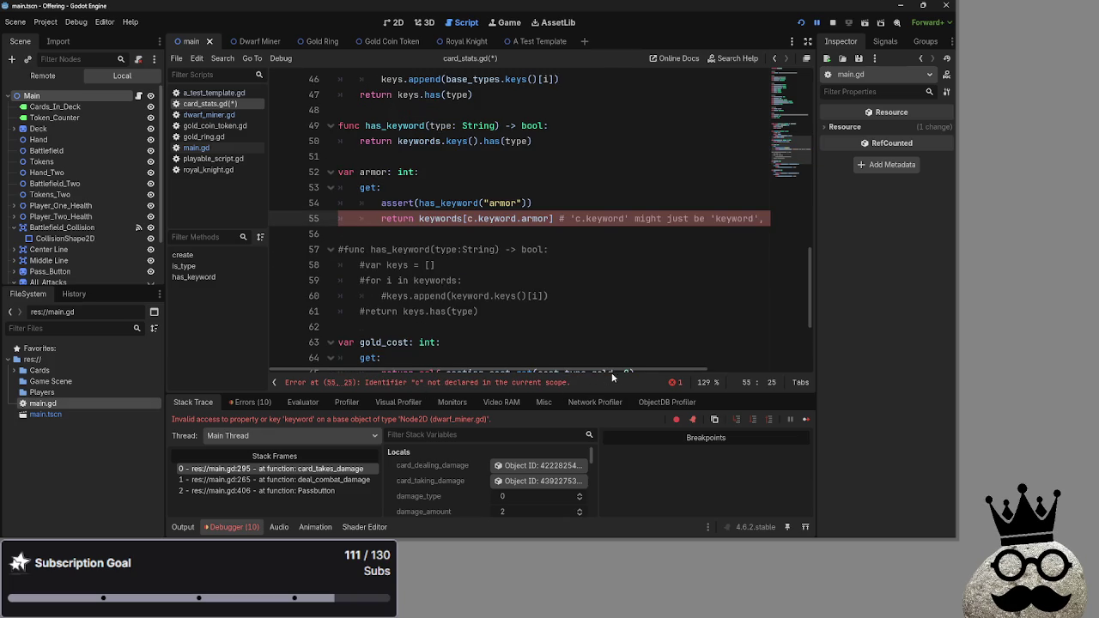
mouse_move(617, 373)
left_mouse_down()
mouse_move(735, 371)
mouse_move(618, 371)
left_mouse_up()
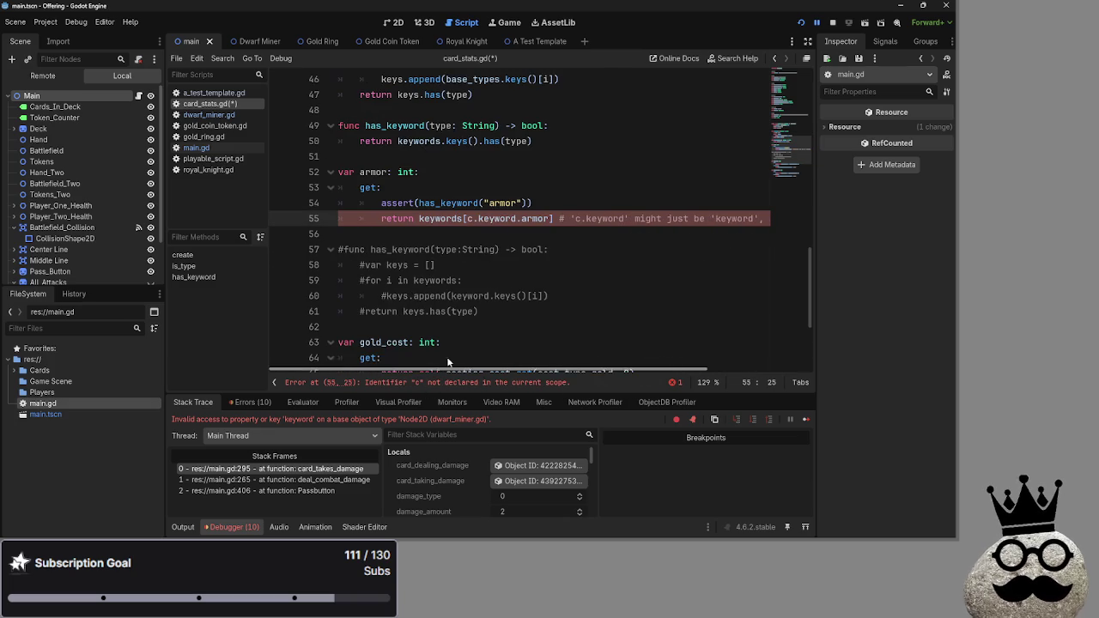
left_click(475, 219)
key("BackSpace")
key("BackSpace")
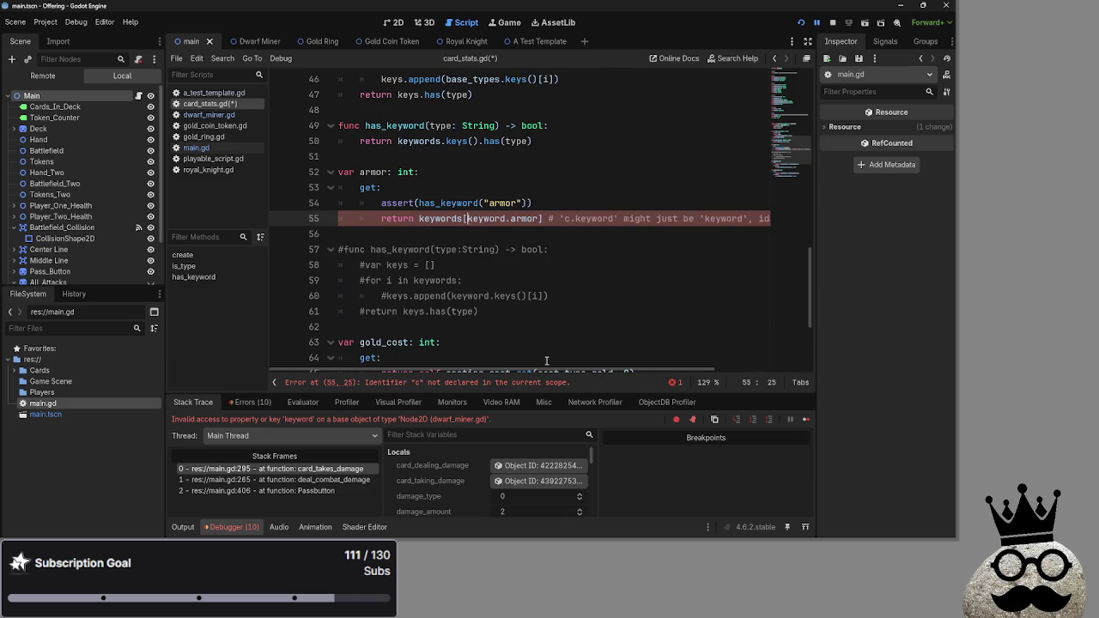
scroll(527, 300, "up", 10)
scroll(527, 299, "down", 10)
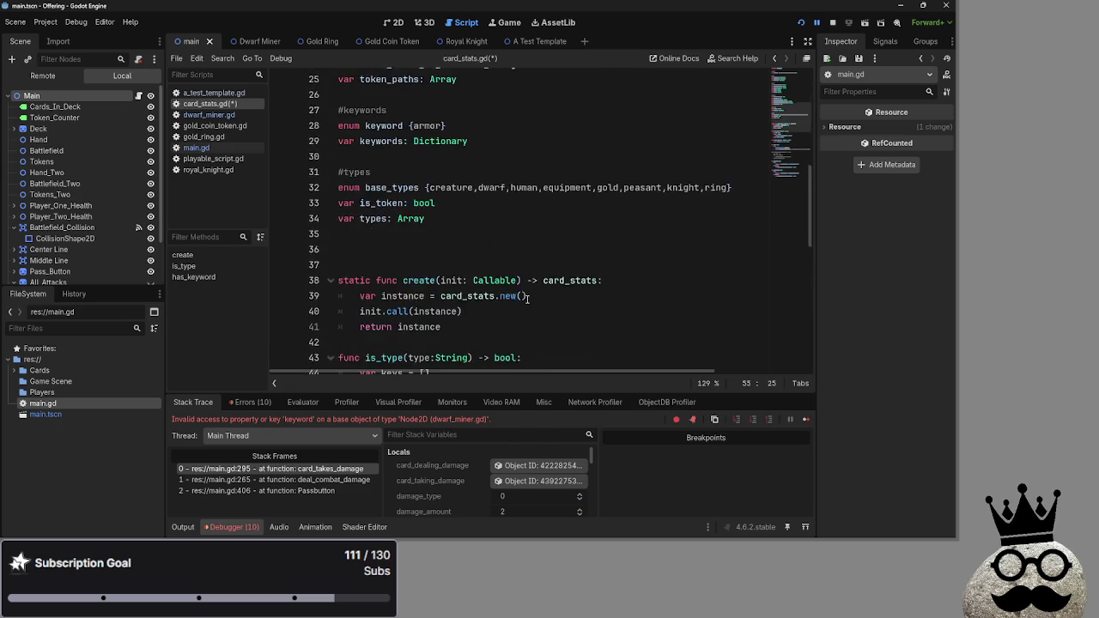
left_click(542, 264)
left_click_drag(542, 264, 829, 264)
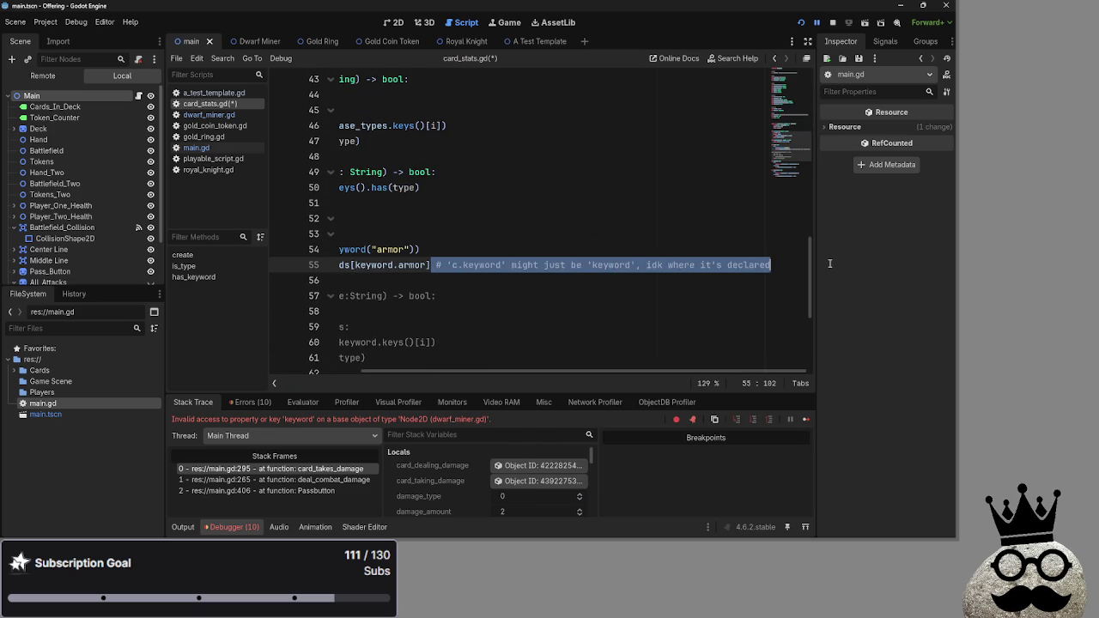
key("BackSpace")
Review the armor property block and the has_keyword call it uses.
left_click(400, 264)
left_click(382, 241)
double_click(396, 249)
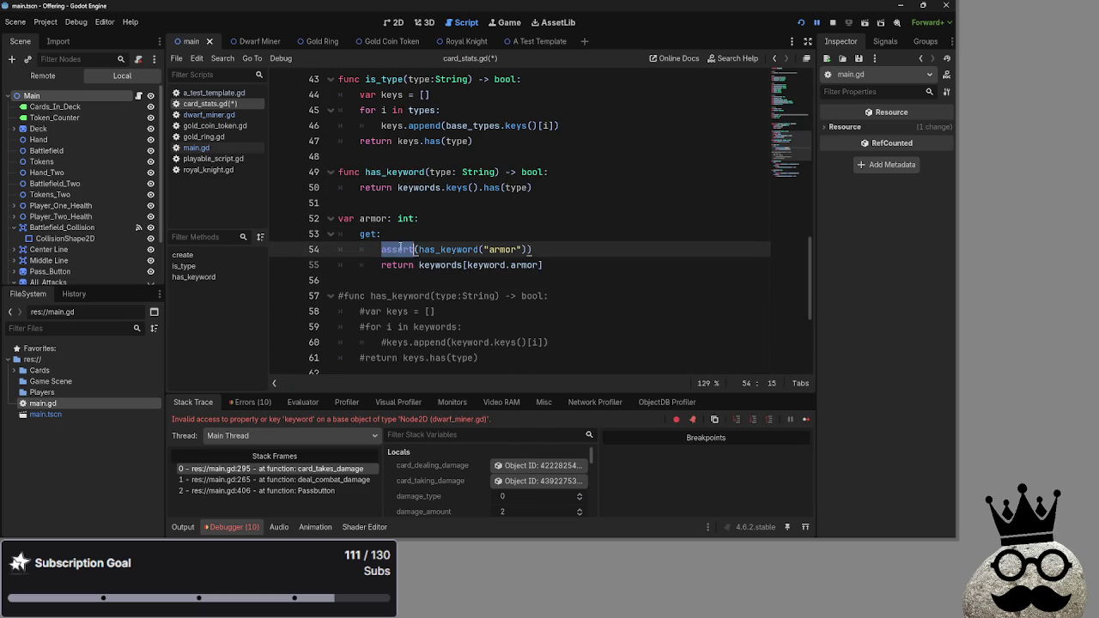
left_click(422, 234)
double_click(375, 219)
left_click(448, 239)
double_click(370, 219)
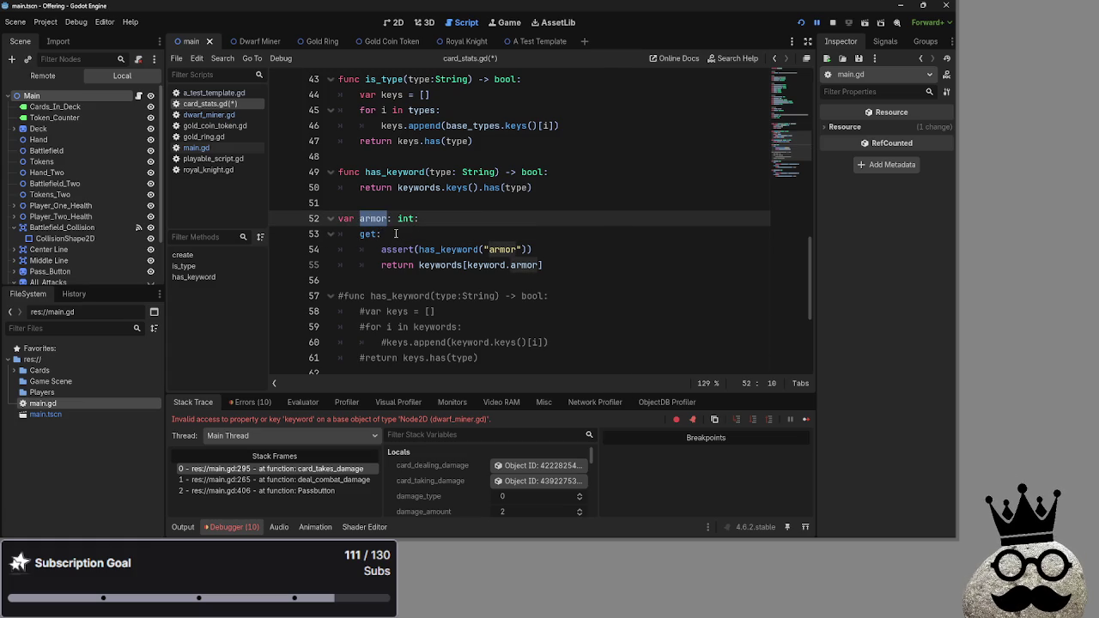
left_click(396, 233)
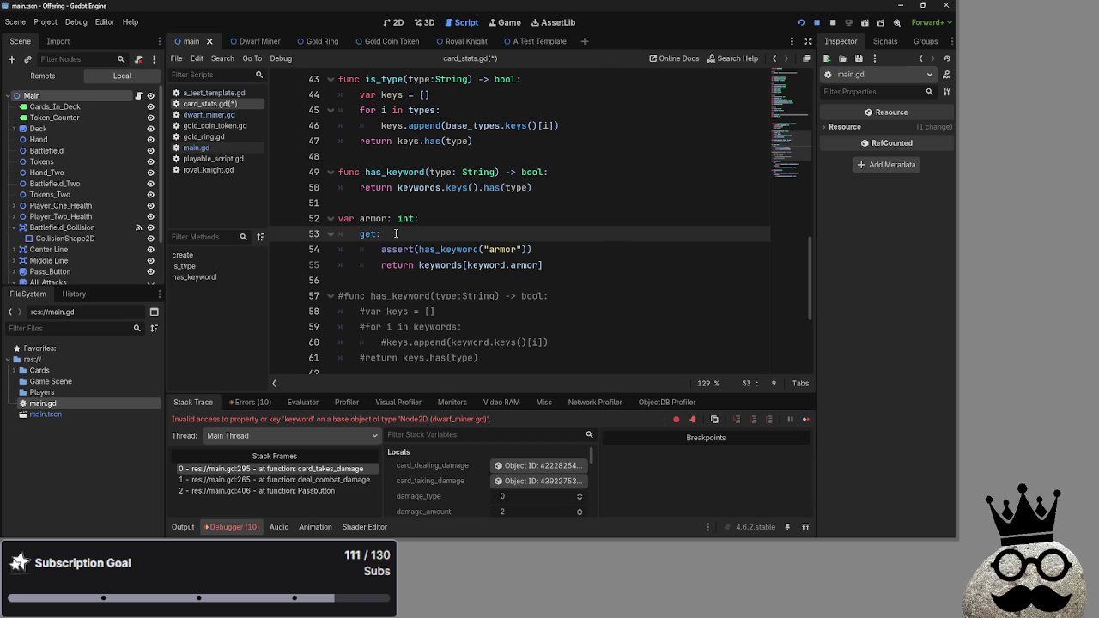
left_click_drag(543, 265, 302, 221)
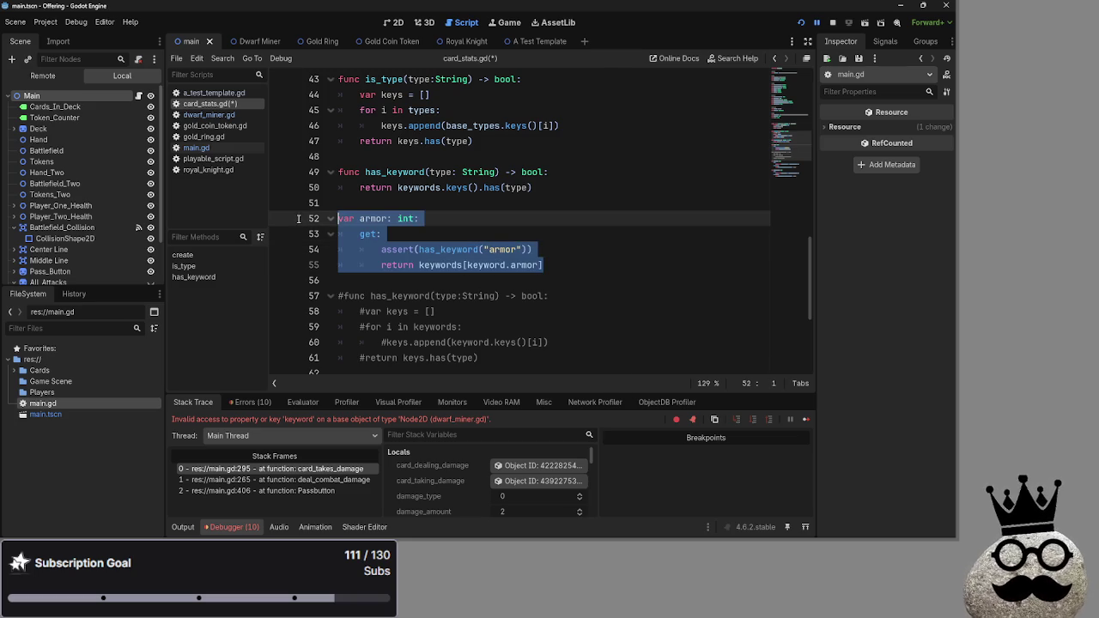
left_click_drag(544, 265, 328, 222)
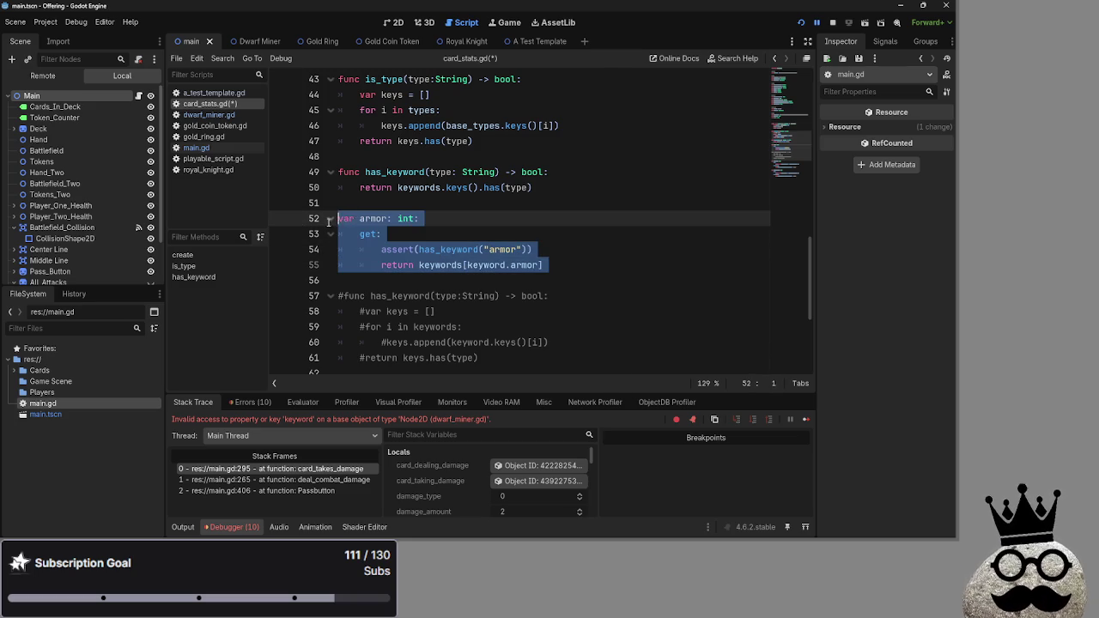
double_click(373, 218)
left_click(421, 264)
double_click(472, 249)
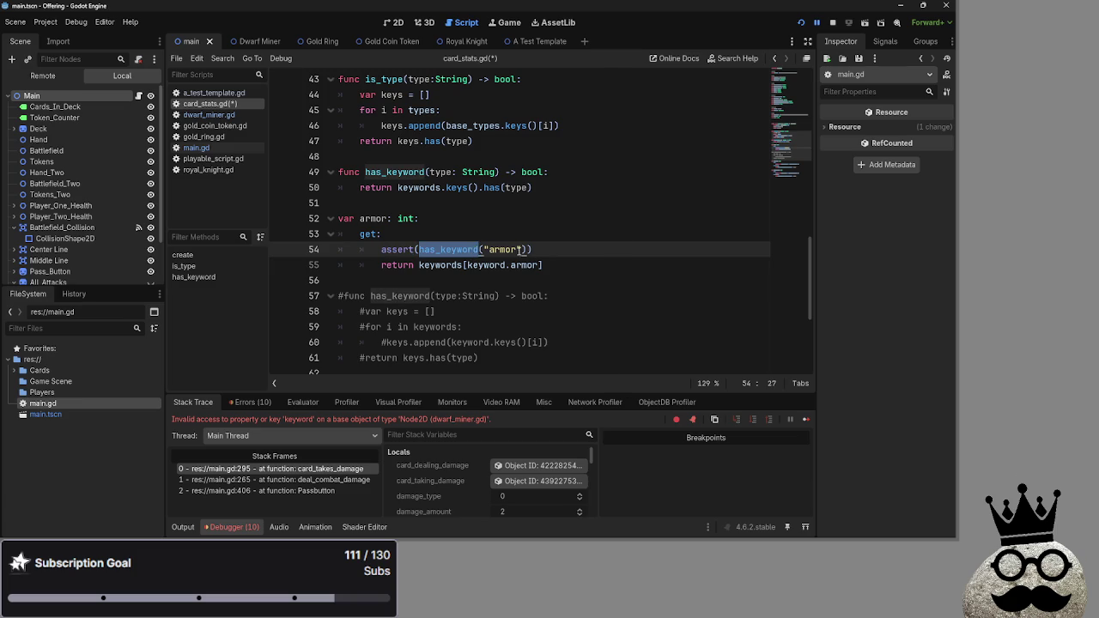
Read the documentation for assert and the keyword enum, then switch to dwarf_miner.gd.
double_click(393, 251)
mouse_move(394, 255)
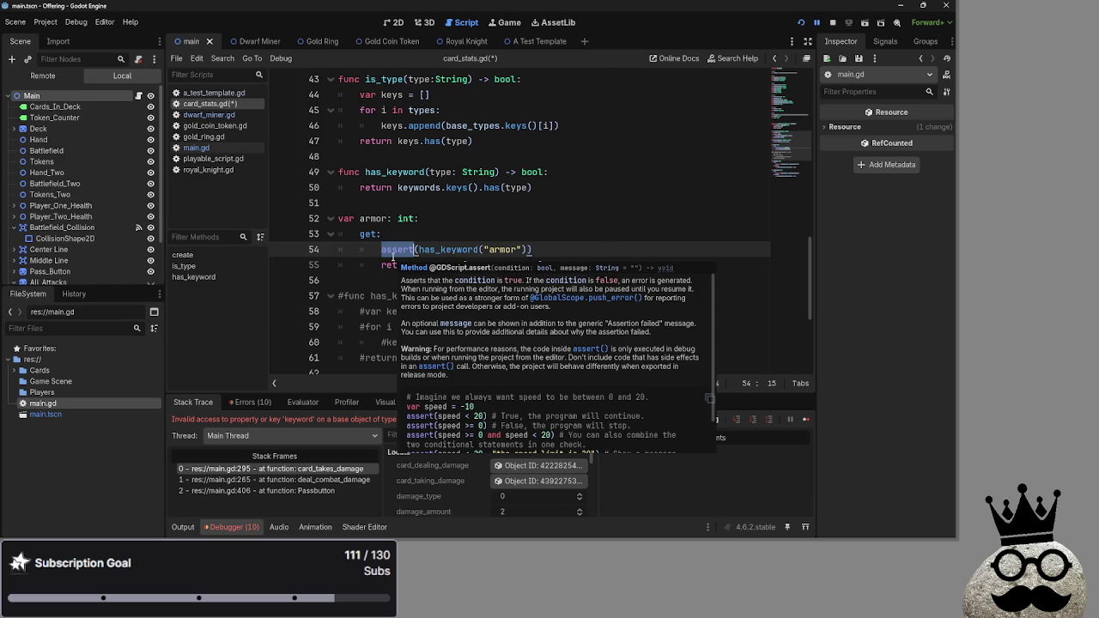
key("Left")
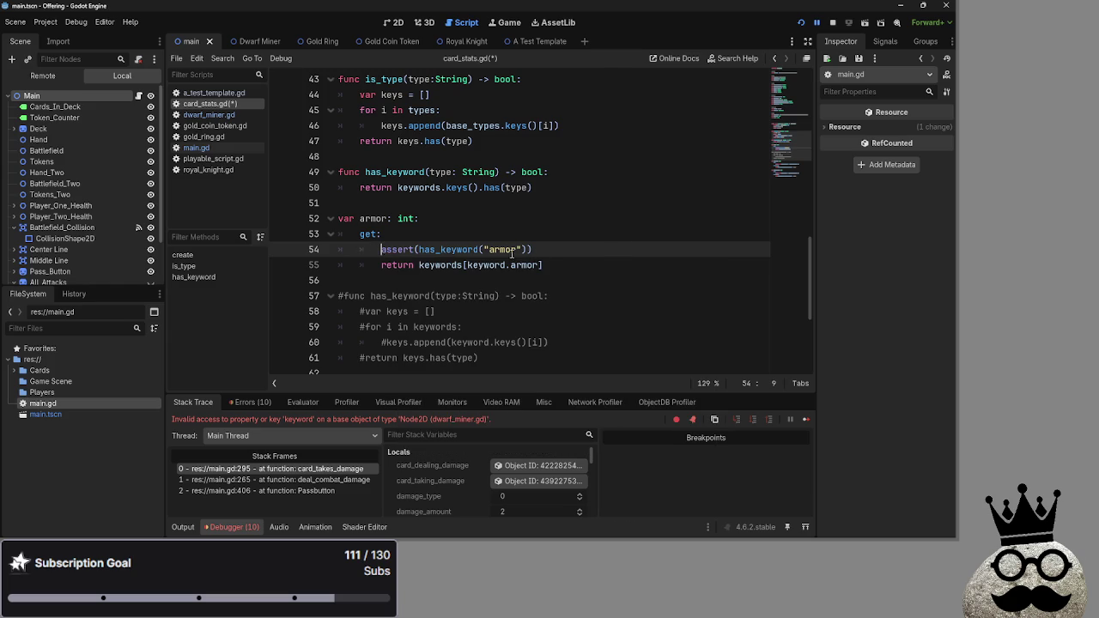
left_click(390, 266)
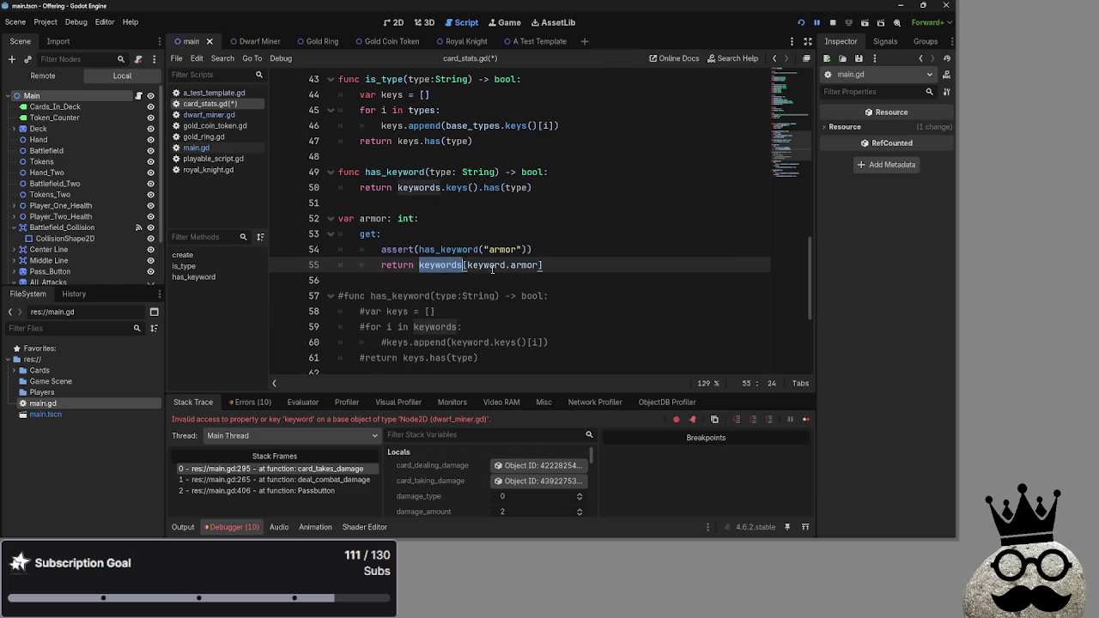
double_click(525, 265)
double_click(488, 266)
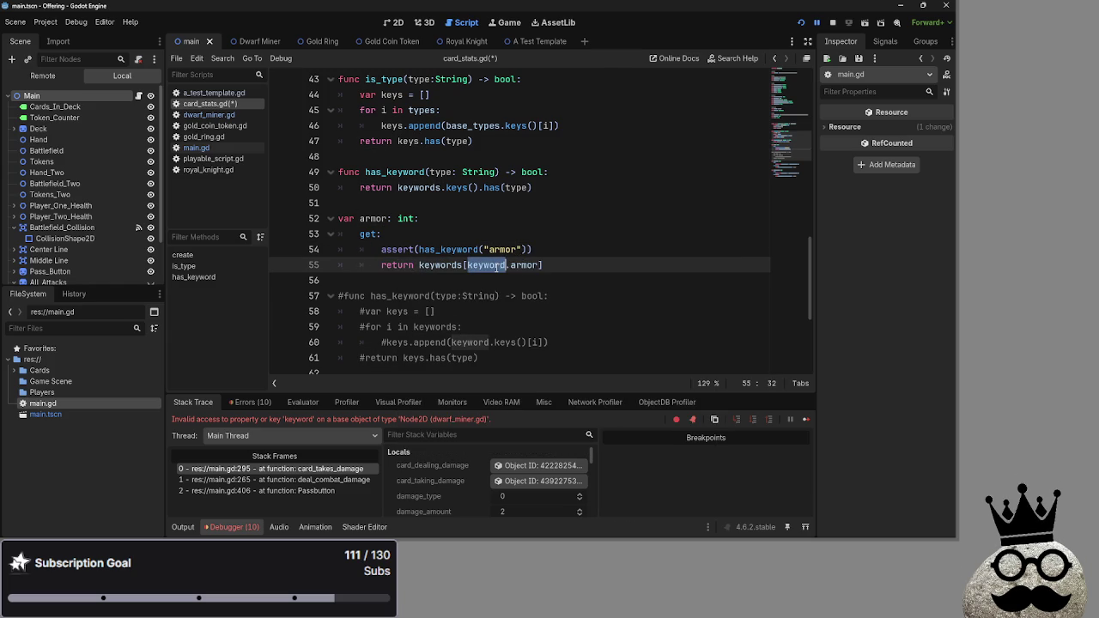
left_click(209, 114)
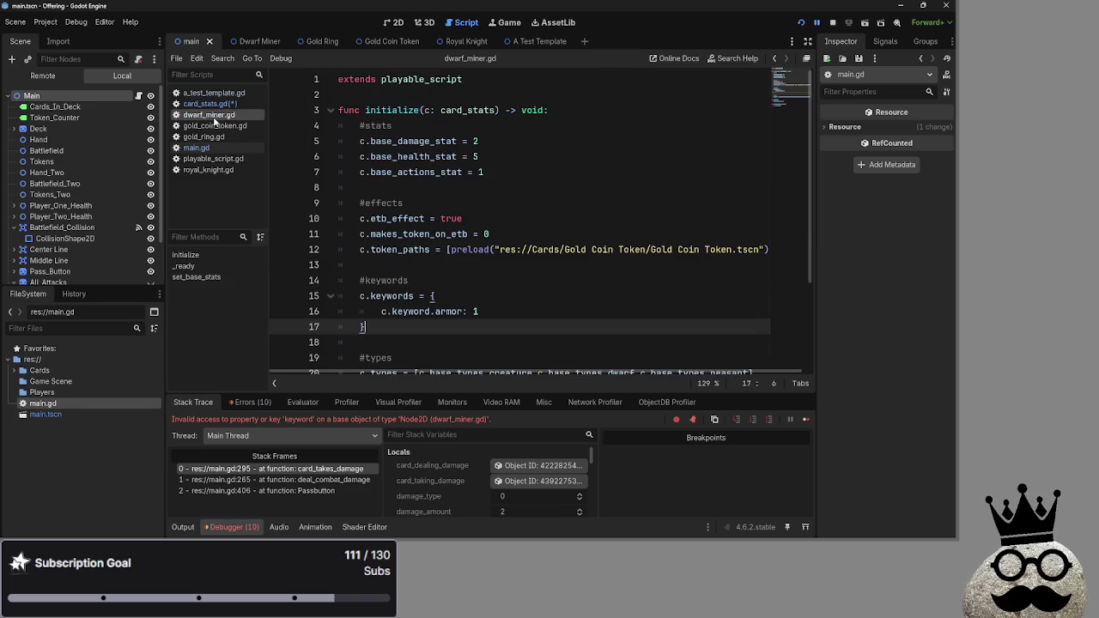
Clear the print statement's argument on main.gd line 295.
left_click(216, 148)
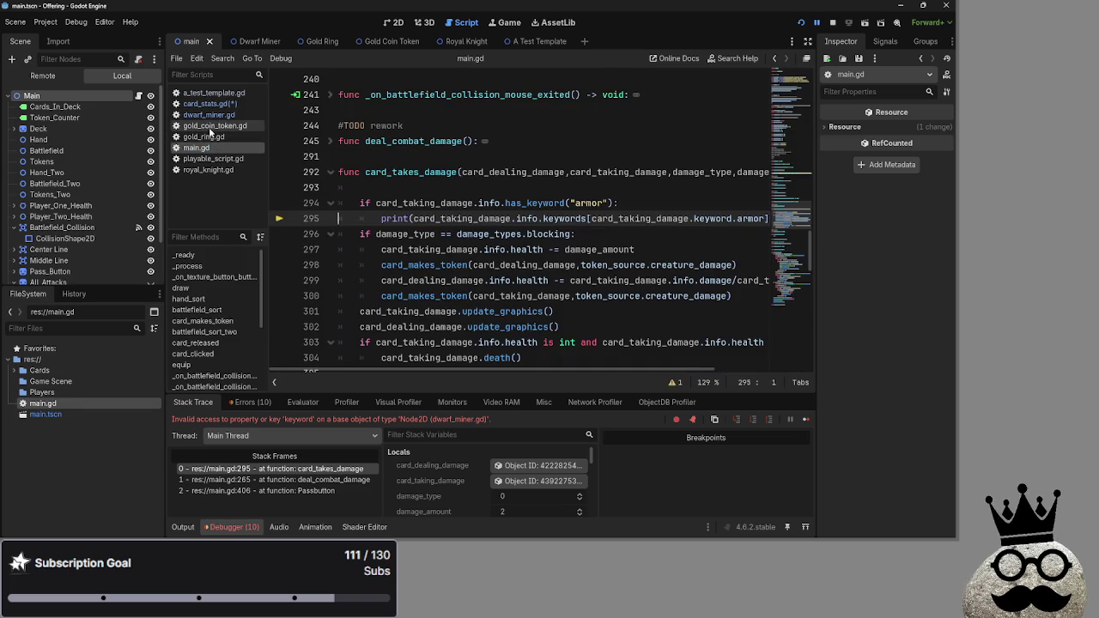
left_click(206, 104)
left_click(206, 114)
left_click(205, 149)
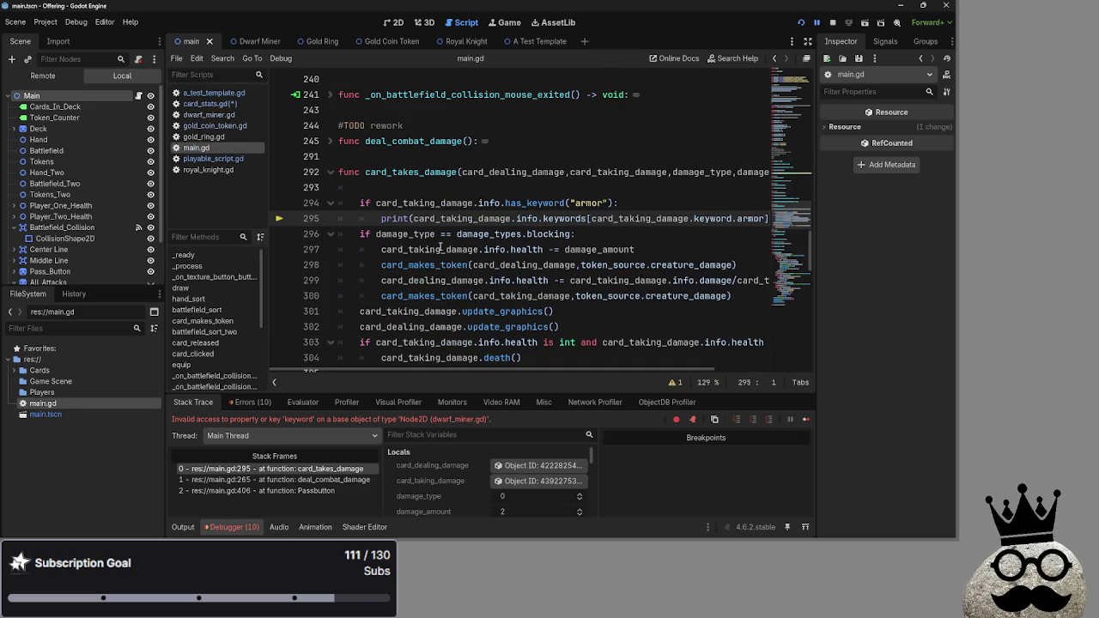
mouse_move(441, 249)
left_click(761, 220)
key("shift+Down")
left_click_drag(389, 218, 743, 218)
key("BackSpace")
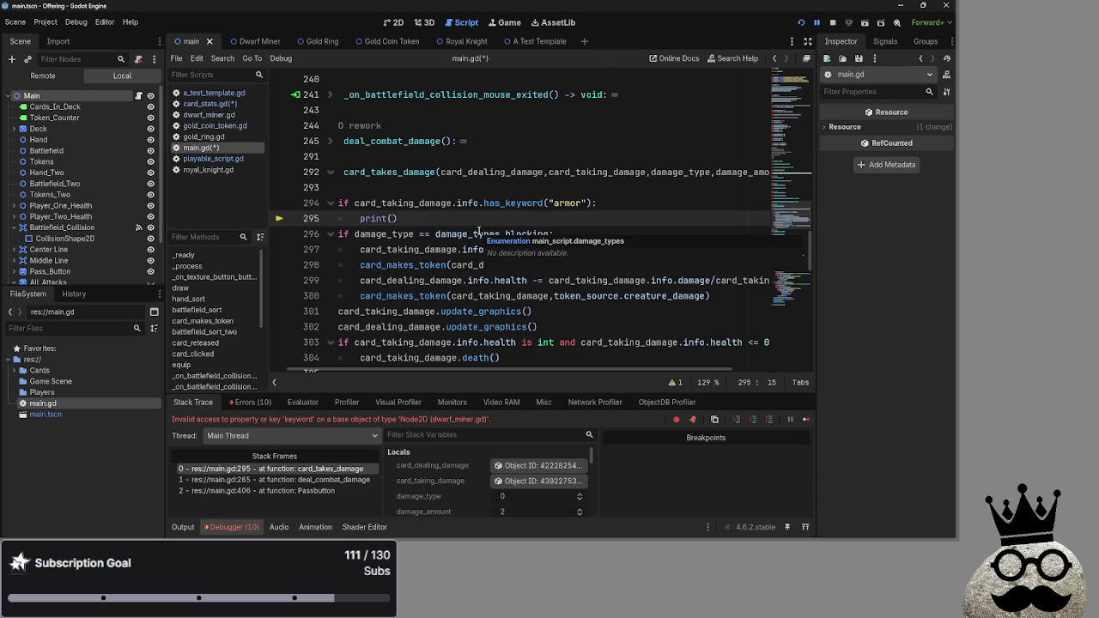
Make the print call print card_taking_damage.info.armor.
key("alt+Tab")
key("alt+Tab")
key("alt+Tab")
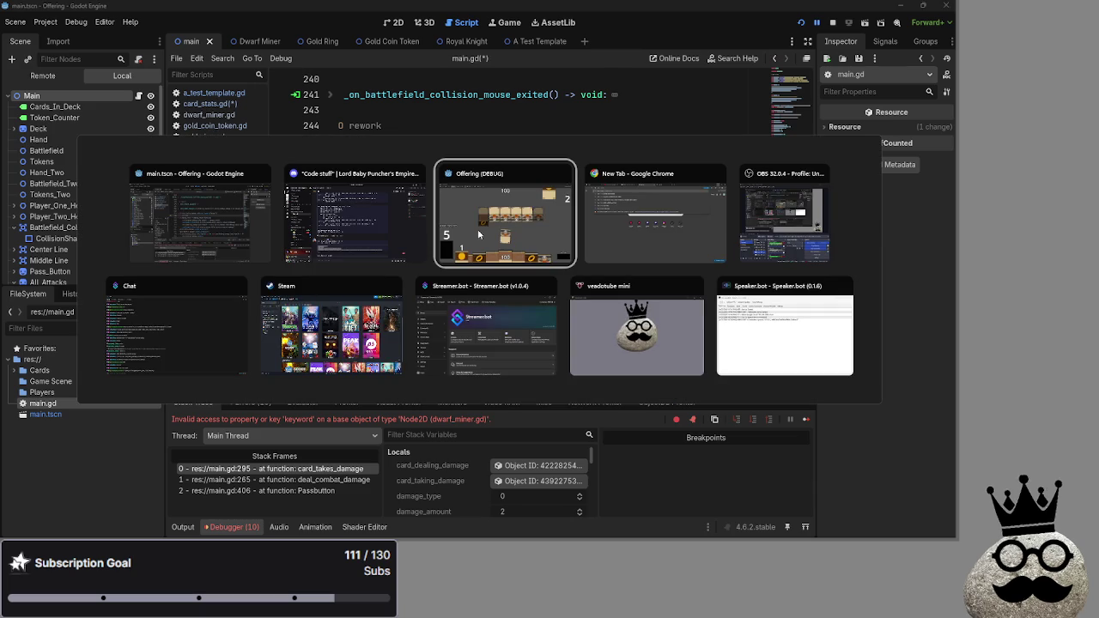
key("Escape")
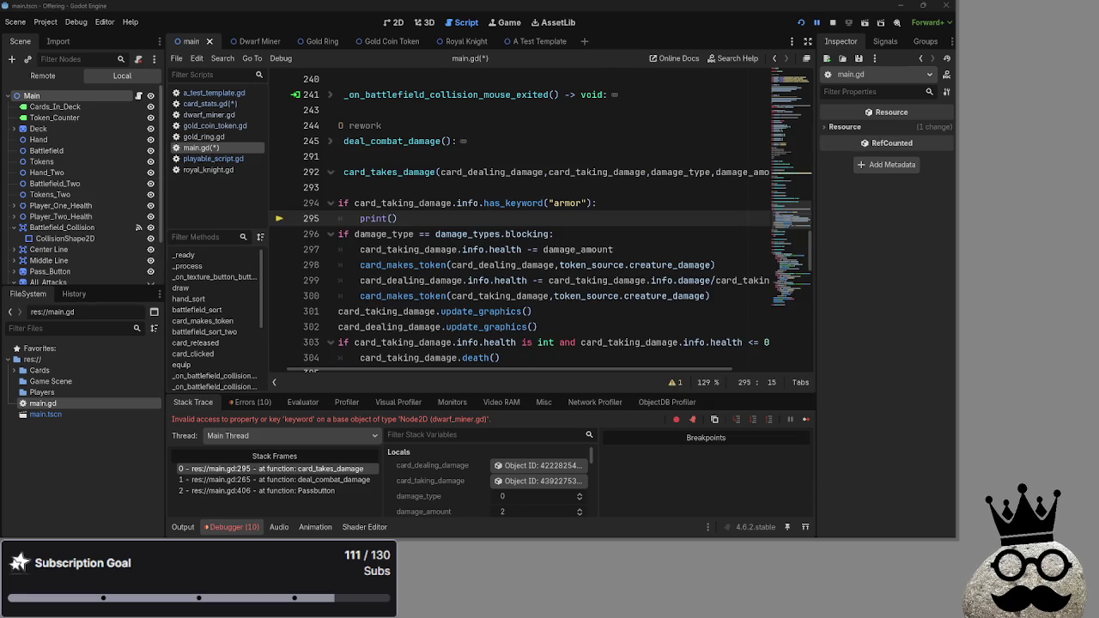
key("alt+Tab")
key("alt+Tab")
key("alt+Tab")
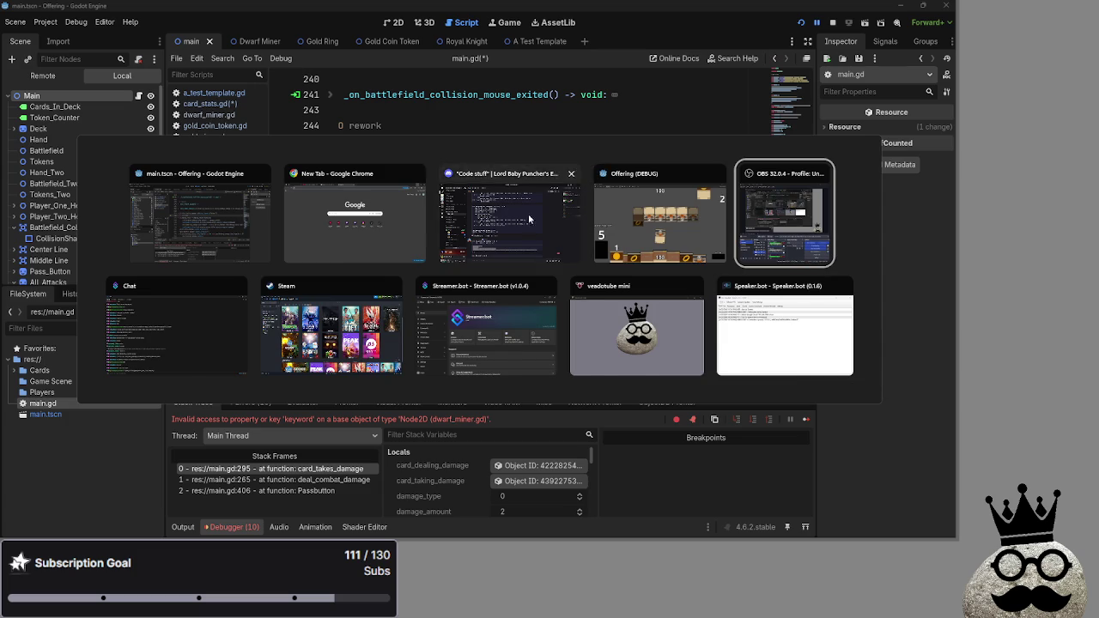
key("Escape")
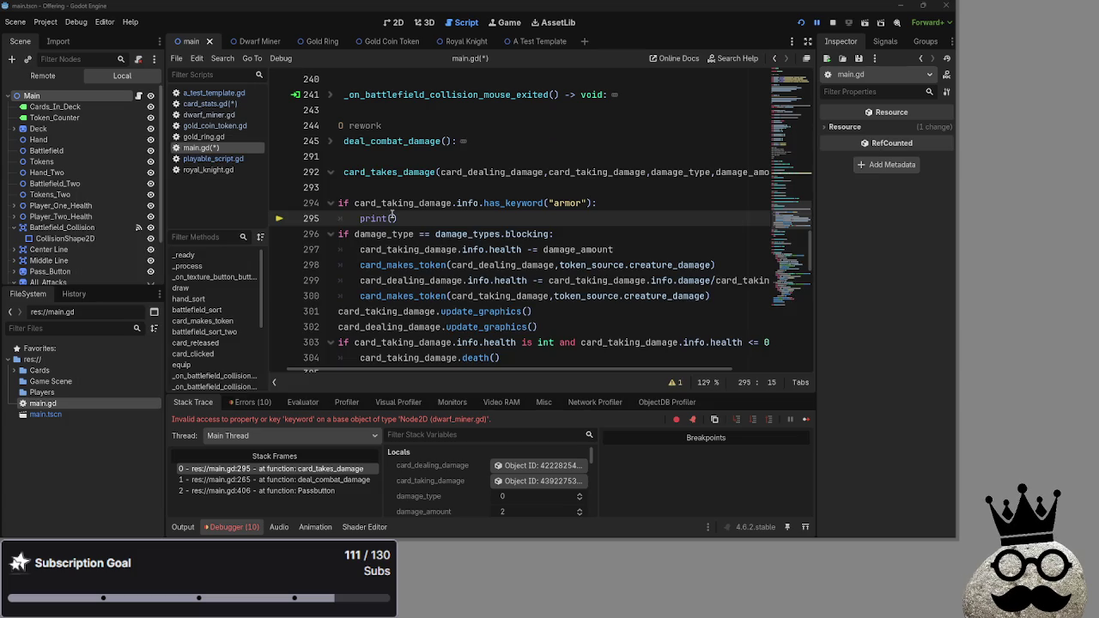
type("card_")
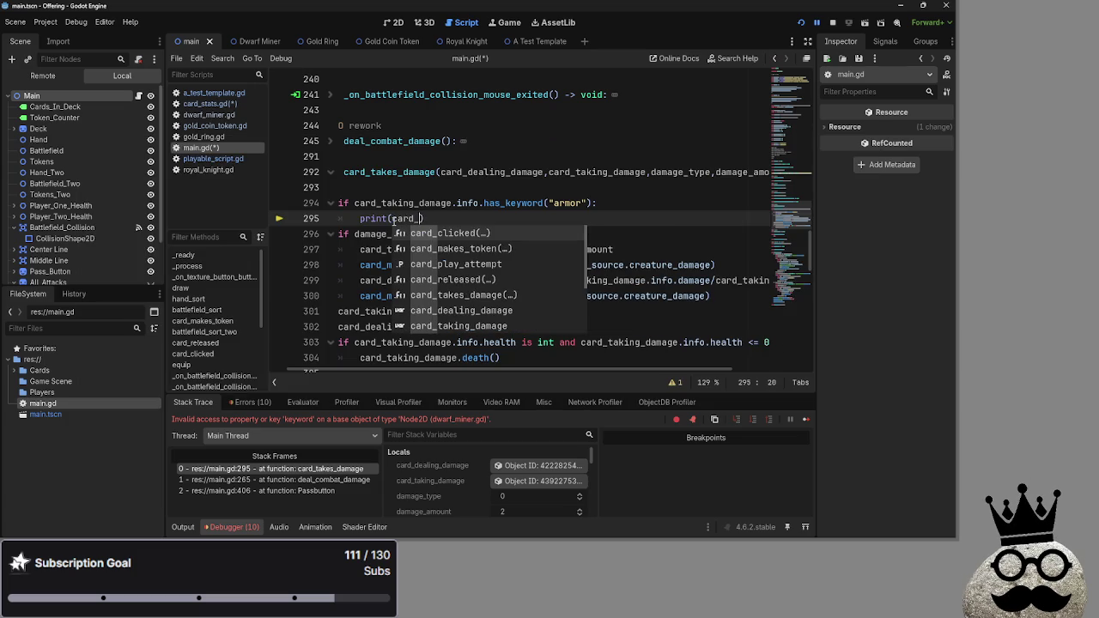
type("tak")
key("Return")
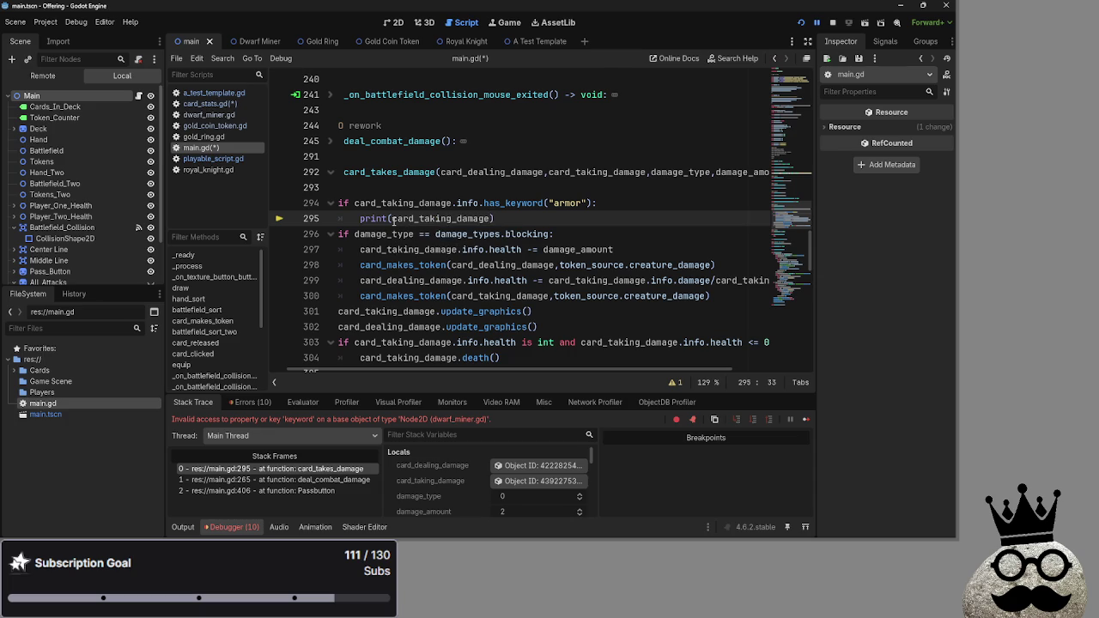
type(".info/armor")
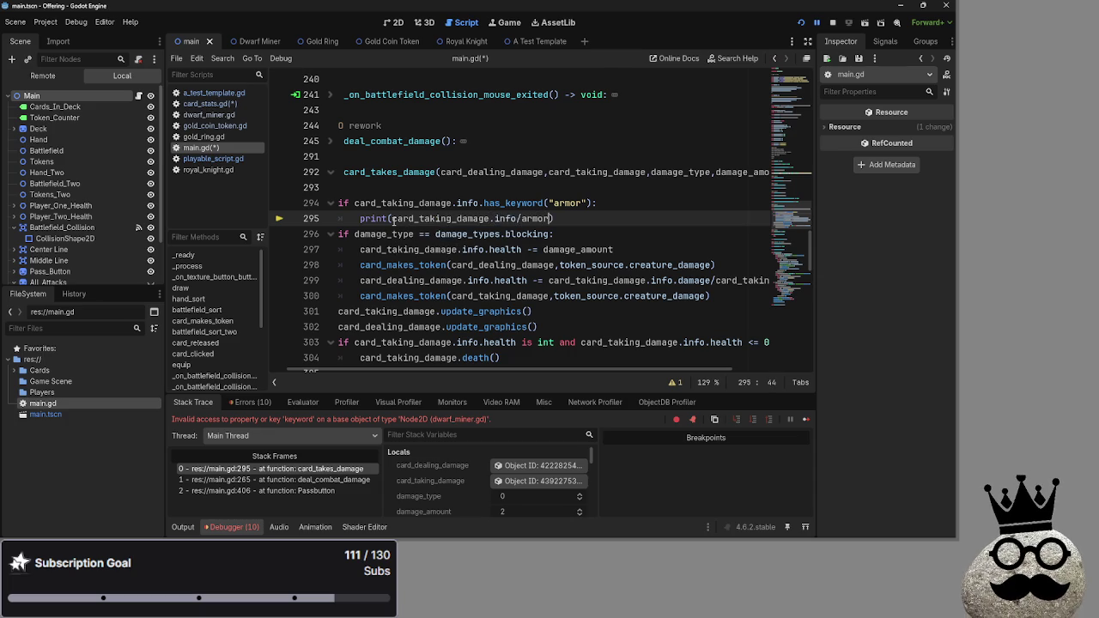
key("BackSpace")
key("BackSpace")
key("BackSpace")
type(".armor")
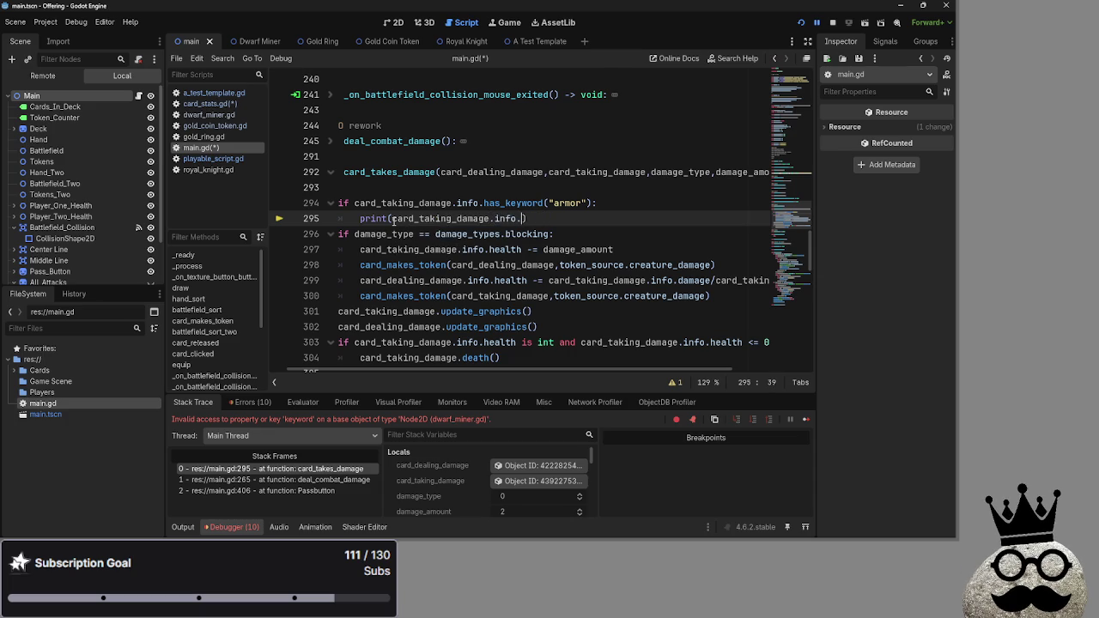
Save the scripts, stop the debug session and relaunch the game.
left_click(587, 236)
key("ctrl+s")
left_click(832, 23)
left_click(801, 23)
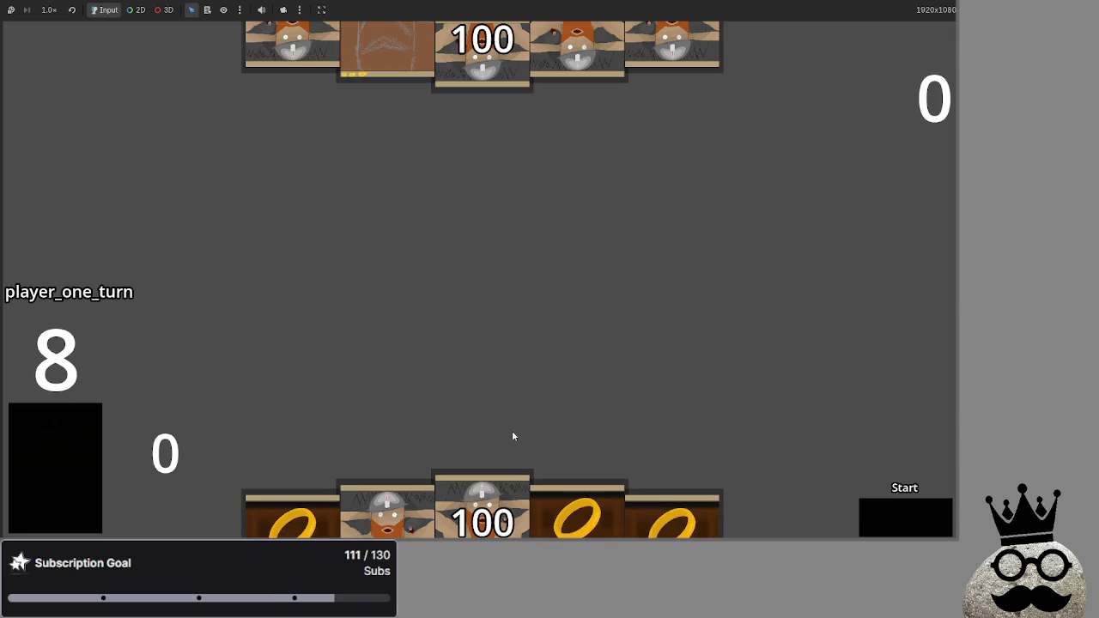
Play a dwarf card and advance through player one's phases to end the turn.
left_click(558, 509)
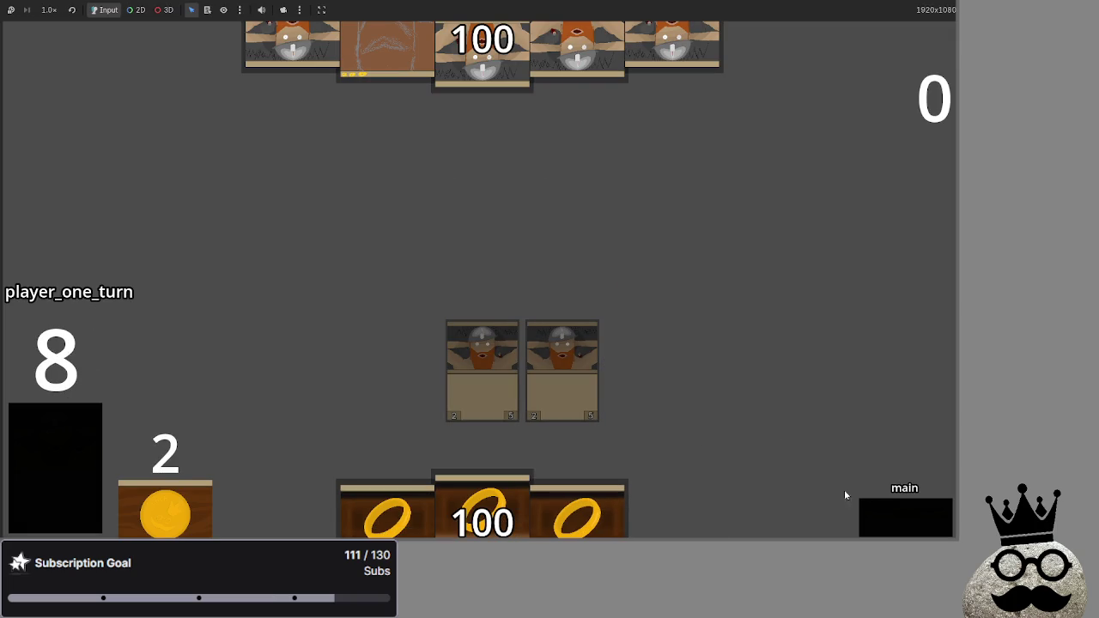
left_click(888, 517)
left_click(887, 517)
left_click(887, 517)
left_click(887, 517)
left_click(887, 517)
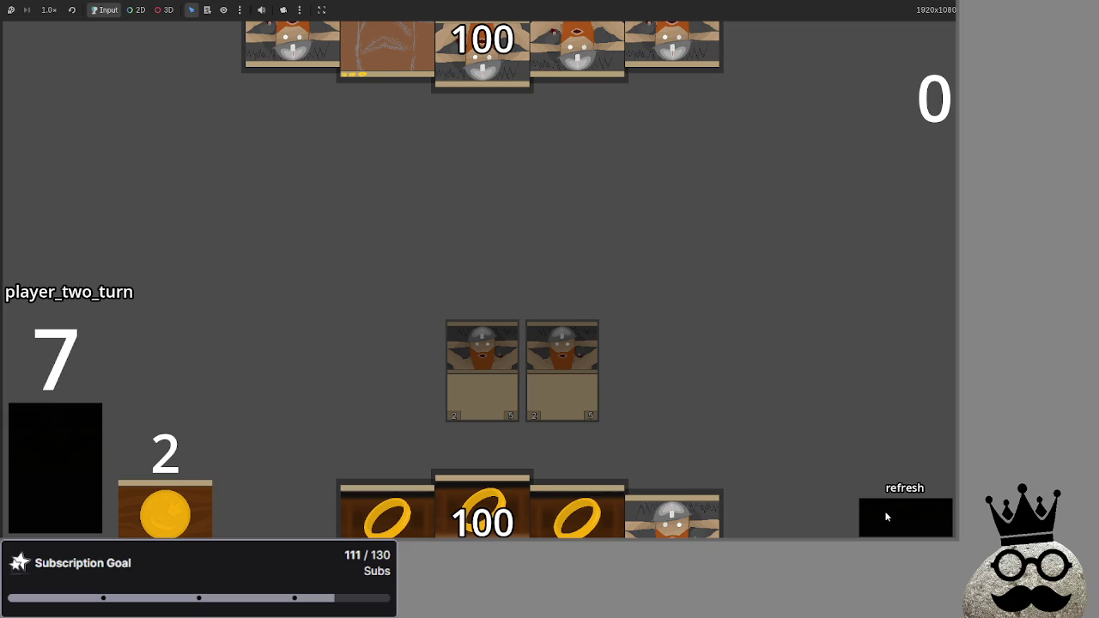
Advance through player two's turn and back into player one's main phase.
left_click(888, 517)
left_click(887, 517)
left_click(887, 517)
left_click(887, 517)
left_click(887, 517)
left_click(887, 517)
left_click(887, 517)
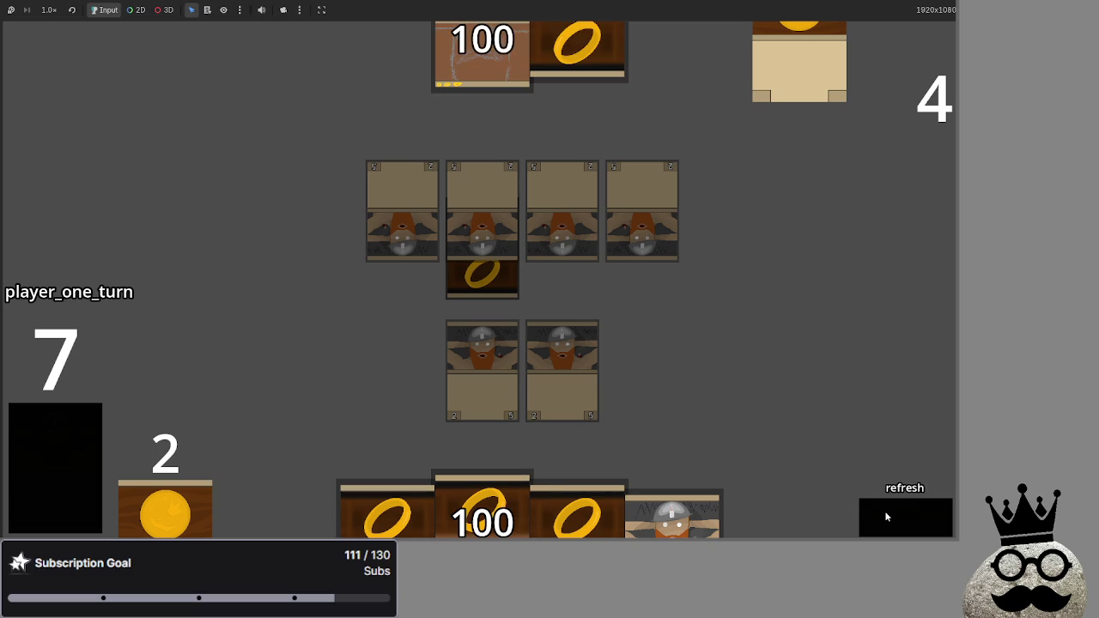
left_click(887, 517)
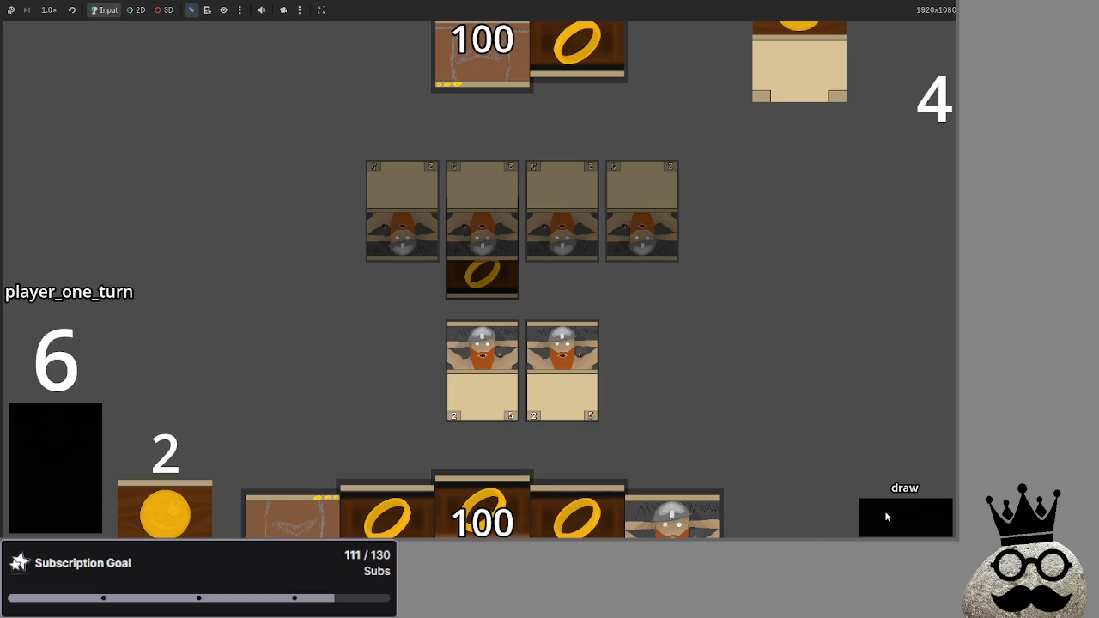
left_click(887, 517)
Advance both turns until player two's attack resolves, dropping health from 100 to 96, then return to the editor.
left_click(887, 517)
left_click(887, 517)
left_click(887, 517)
left_click(887, 517)
left_click(887, 517)
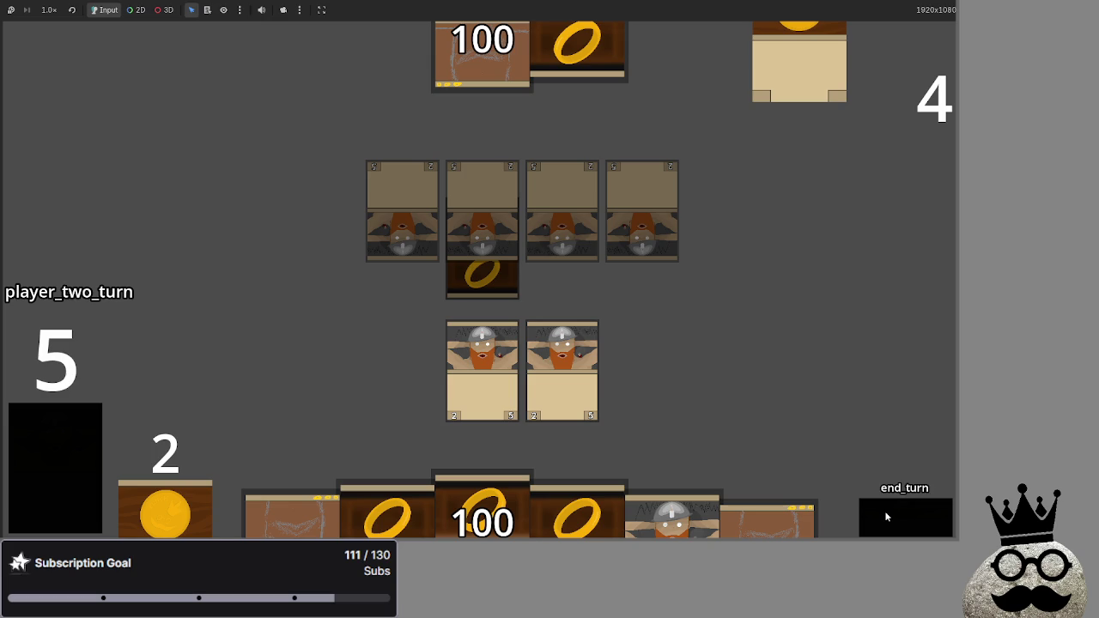
left_click(887, 517)
left_click(887, 517)
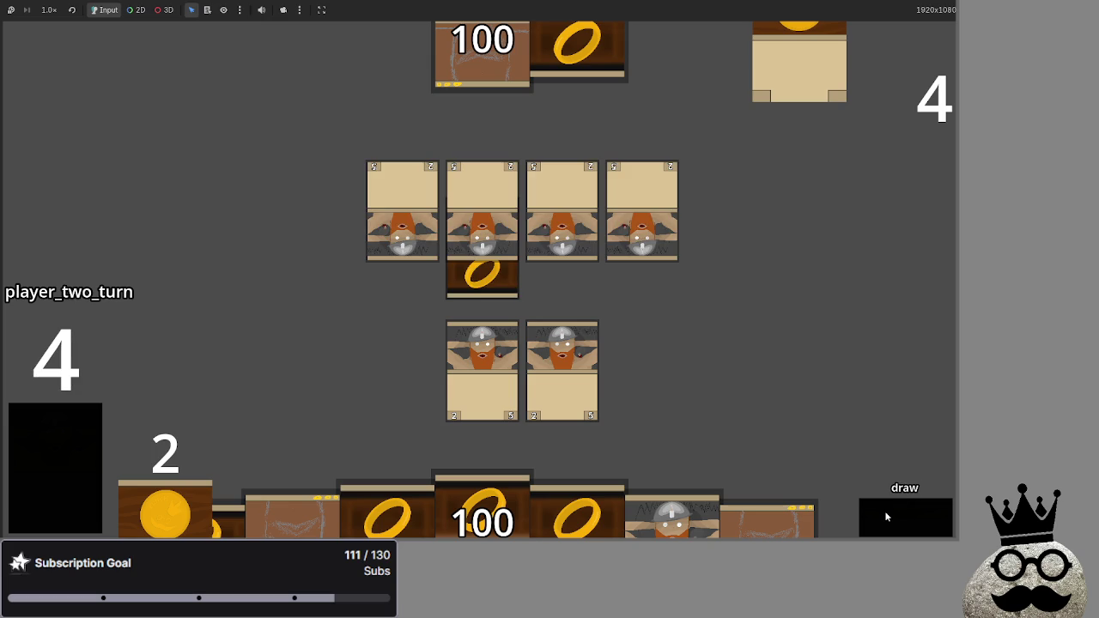
left_click(887, 517)
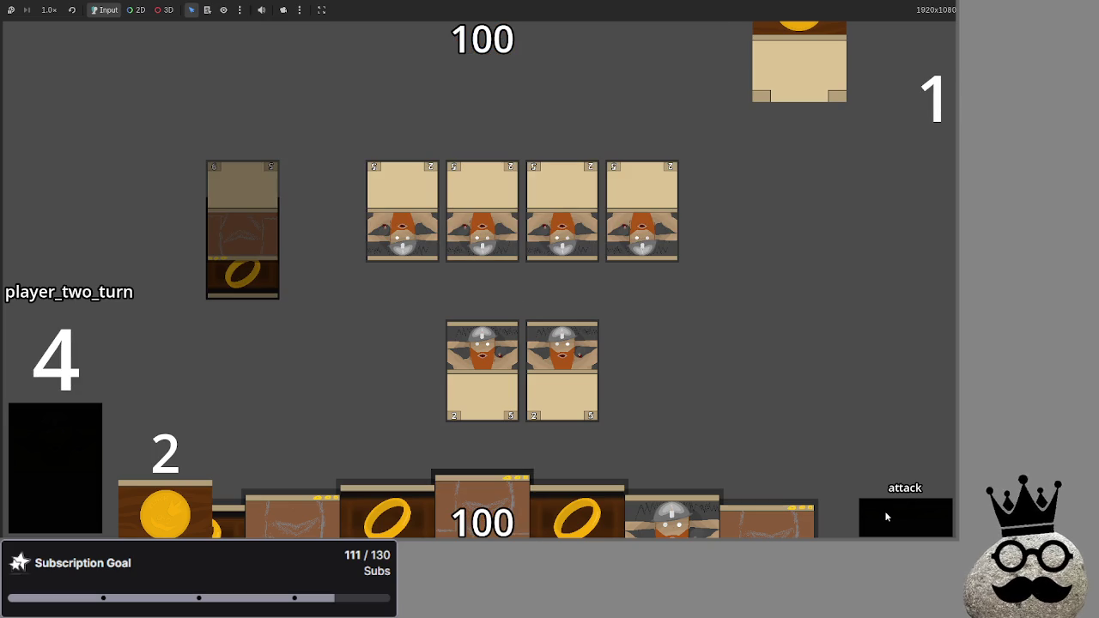
left_click(887, 517)
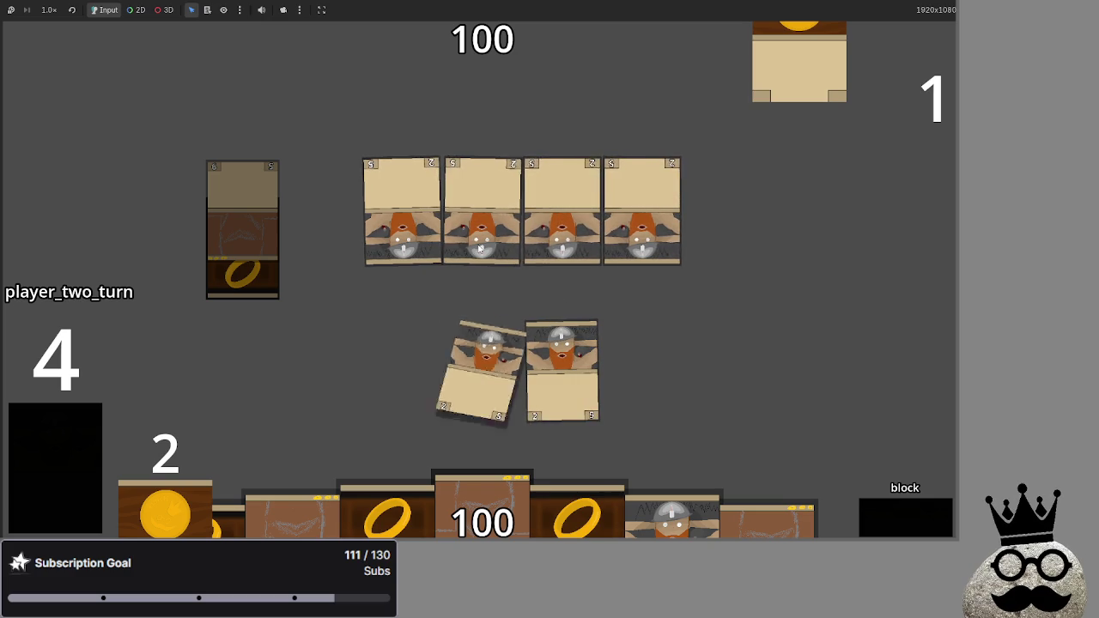
left_click(885, 517)
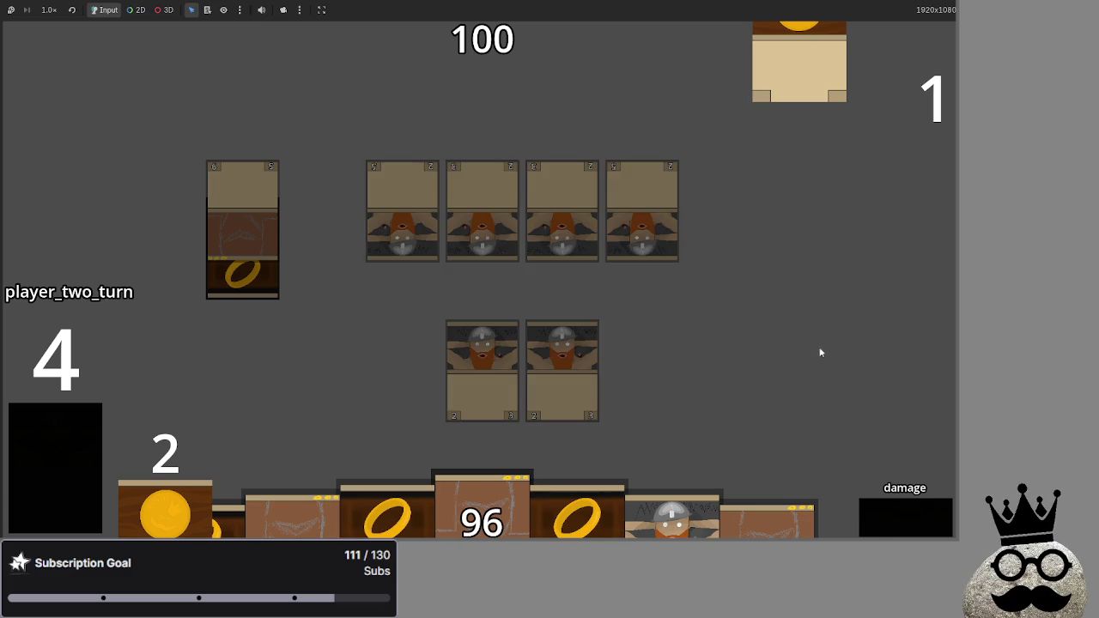
key("alt+Tab")
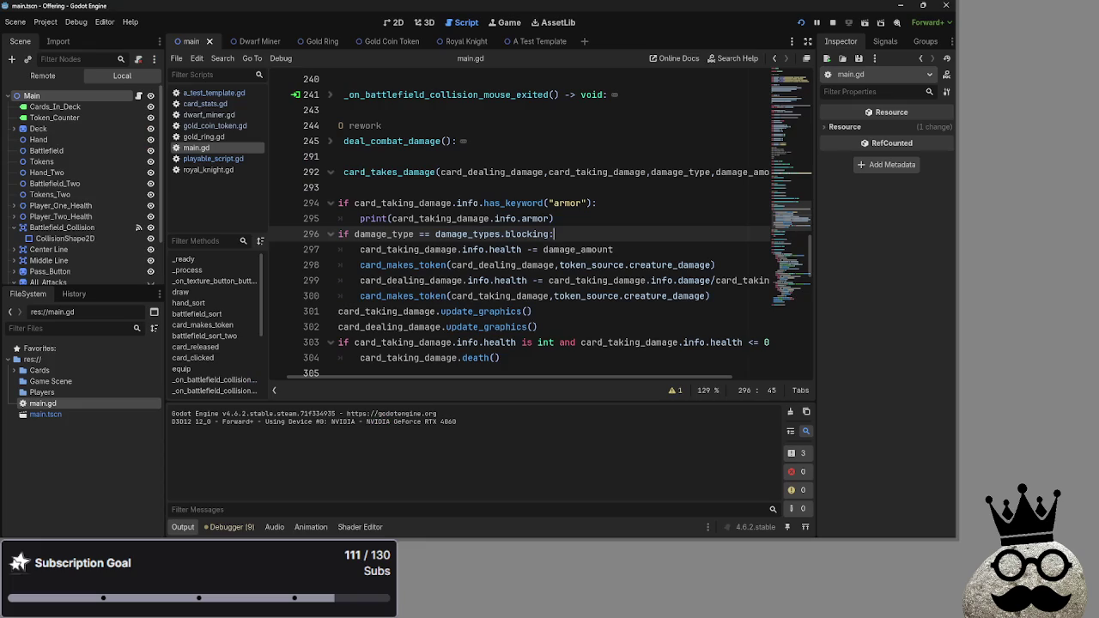
left_click(346, 203)
left_click(402, 218)
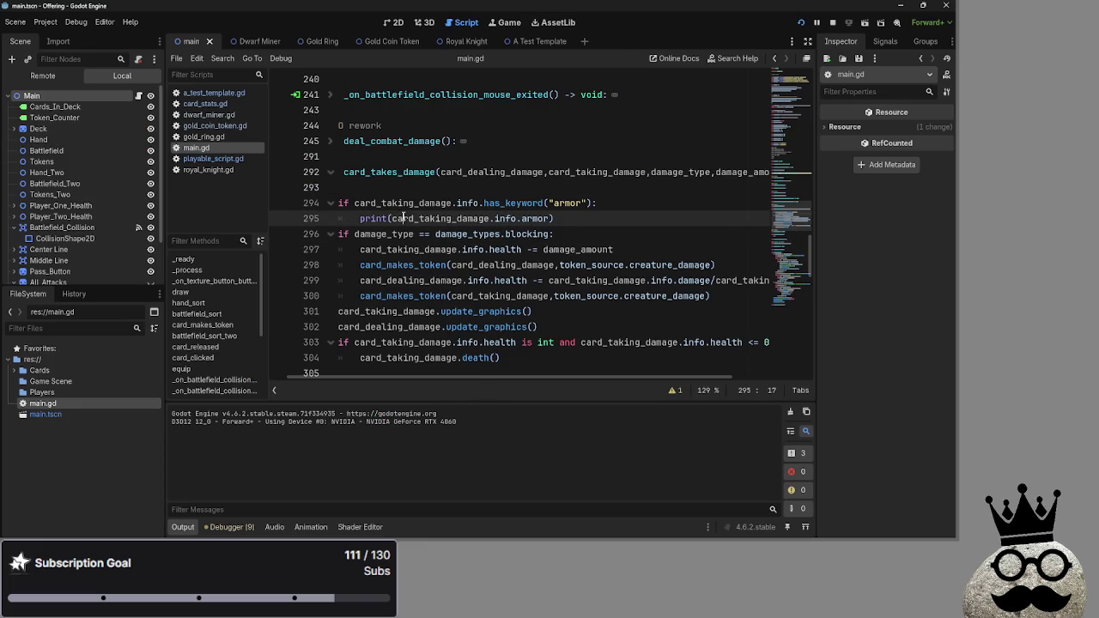
double_click(514, 203)
left_click(204, 103)
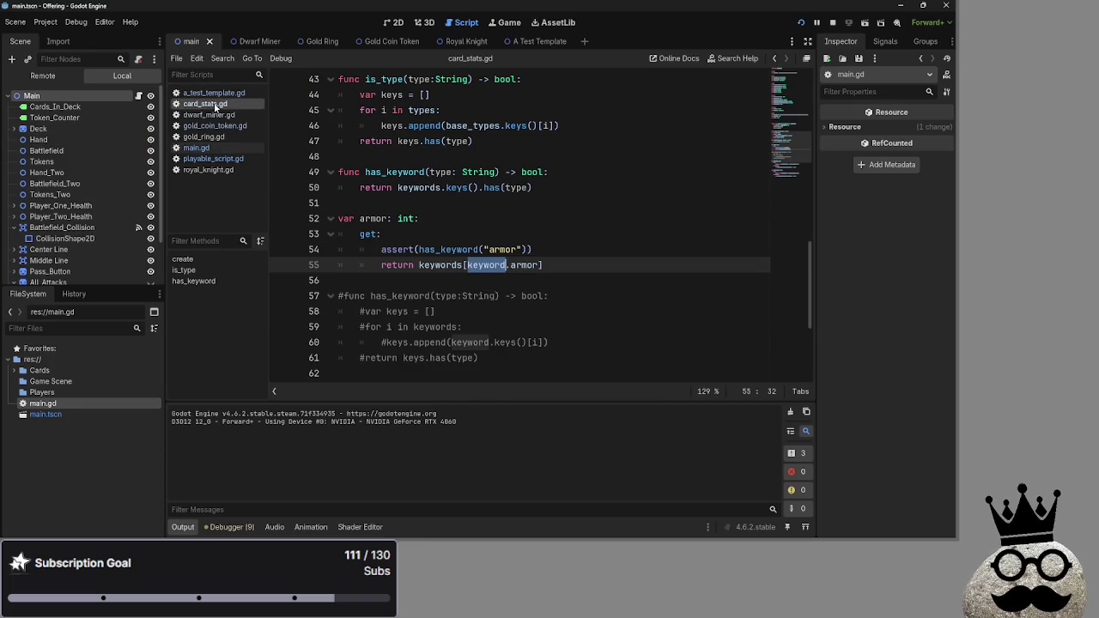
scroll(474, 279, "up", 2)
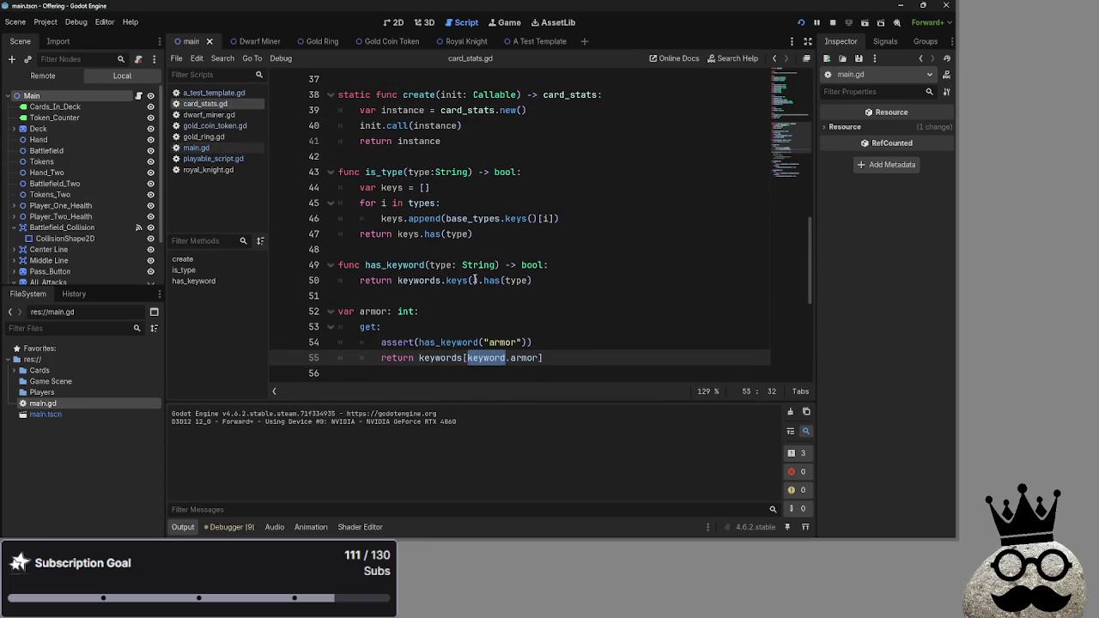
double_click(393, 266)
left_click(201, 115)
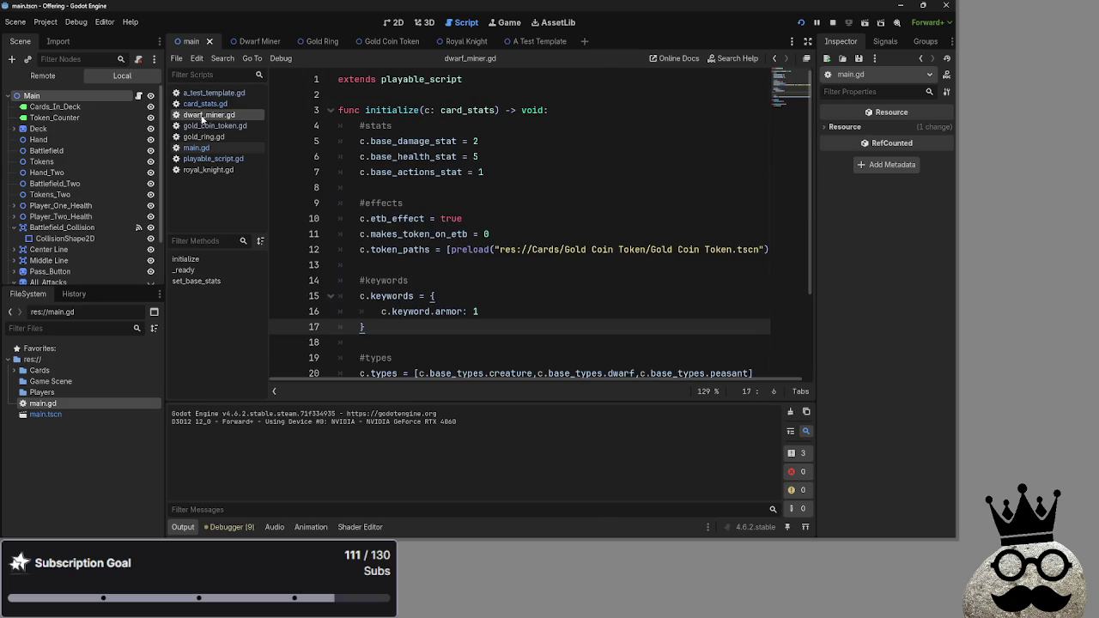
left_click(206, 126)
left_click(206, 105)
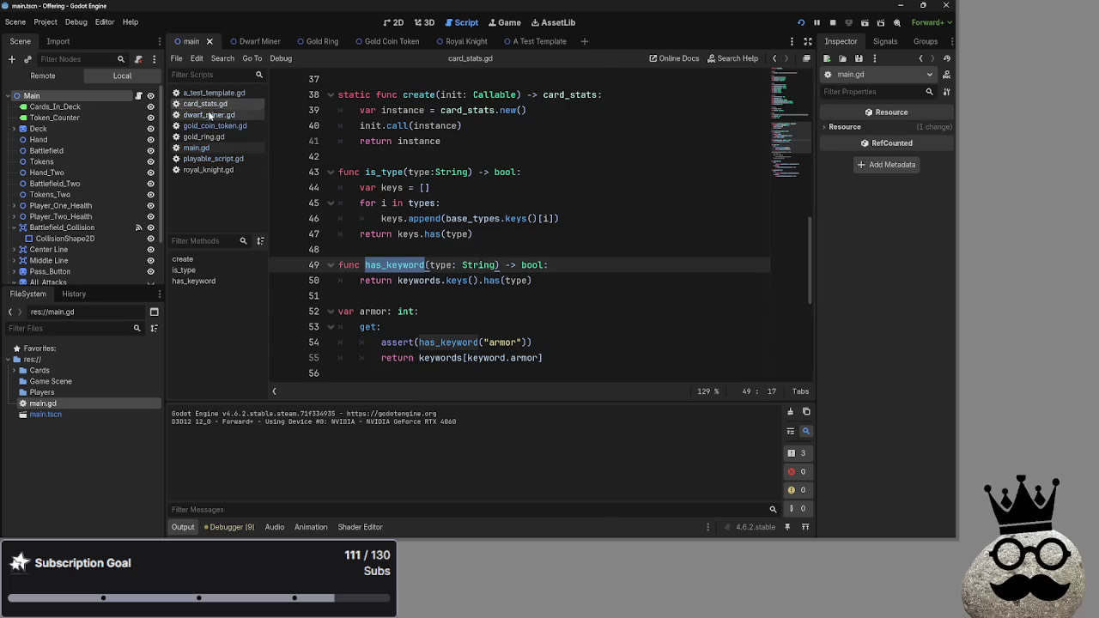
left_click(203, 136)
left_click(196, 147)
key("alt+Tab")
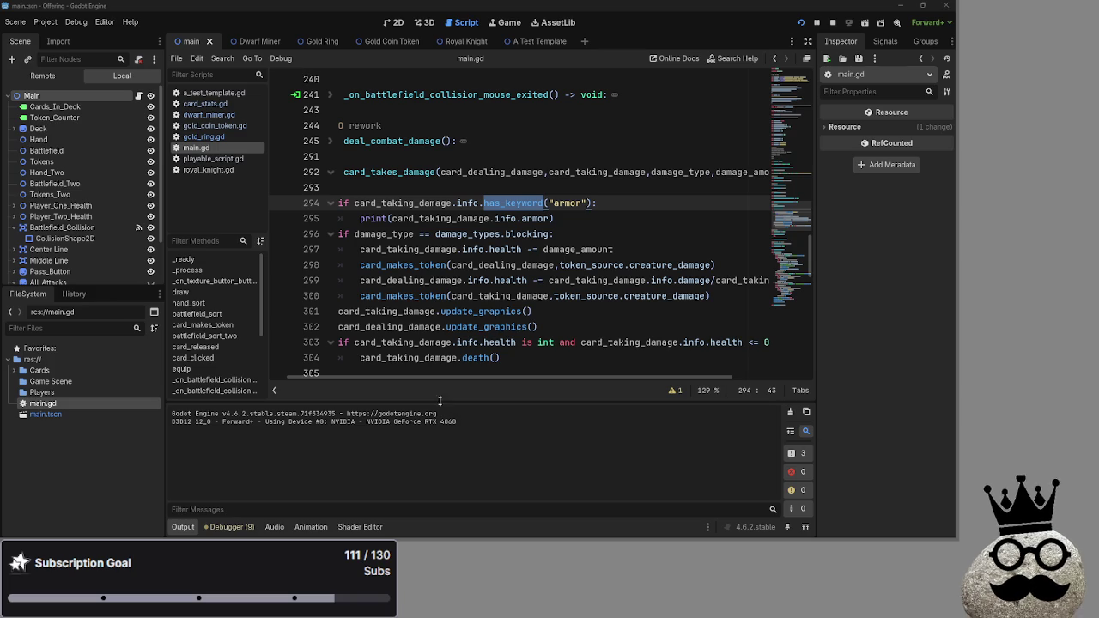
left_click(564, 218)
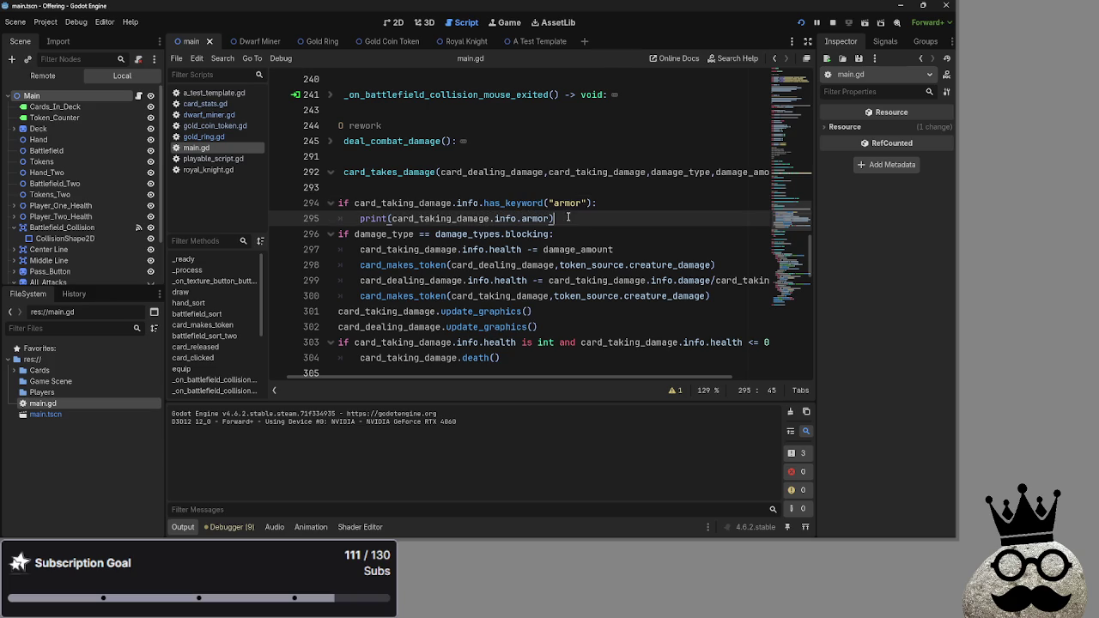
left_click(204, 136)
scroll(445, 261, "down", 2)
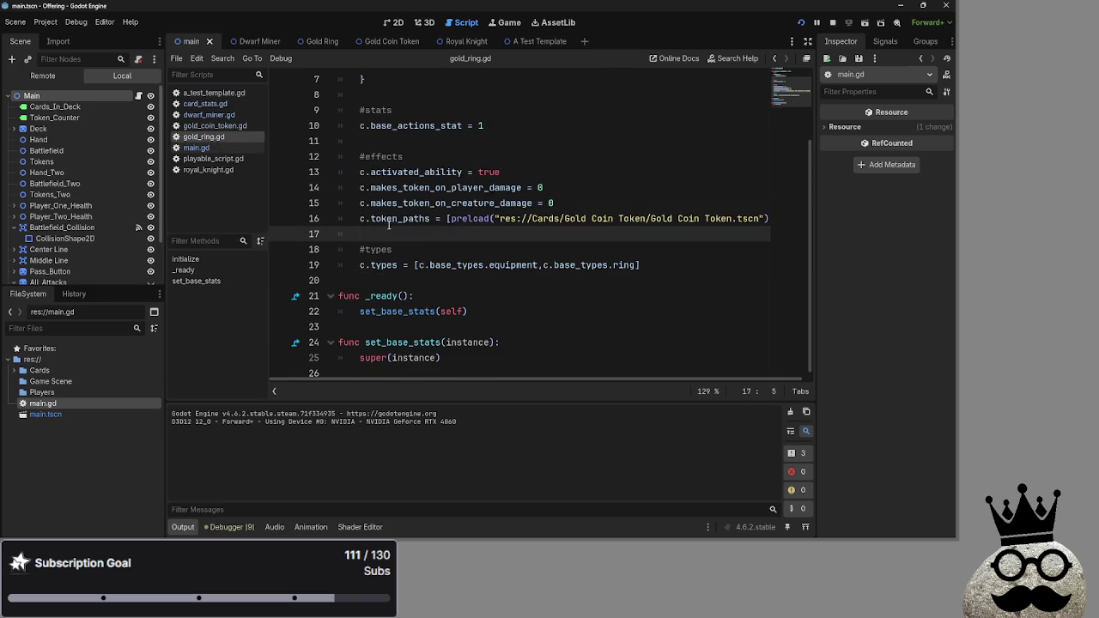
left_click(209, 114)
left_click(215, 126)
left_click(206, 104)
left_click(214, 114)
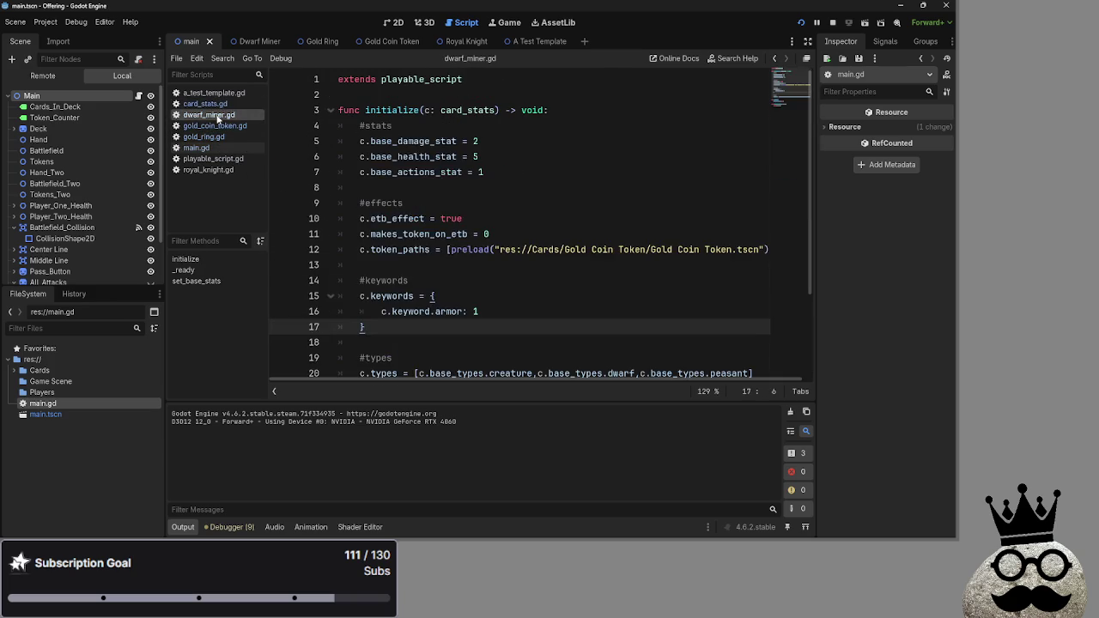
left_click(215, 125)
key("alt+Tab")
key("alt+Tab")
left_click(196, 148)
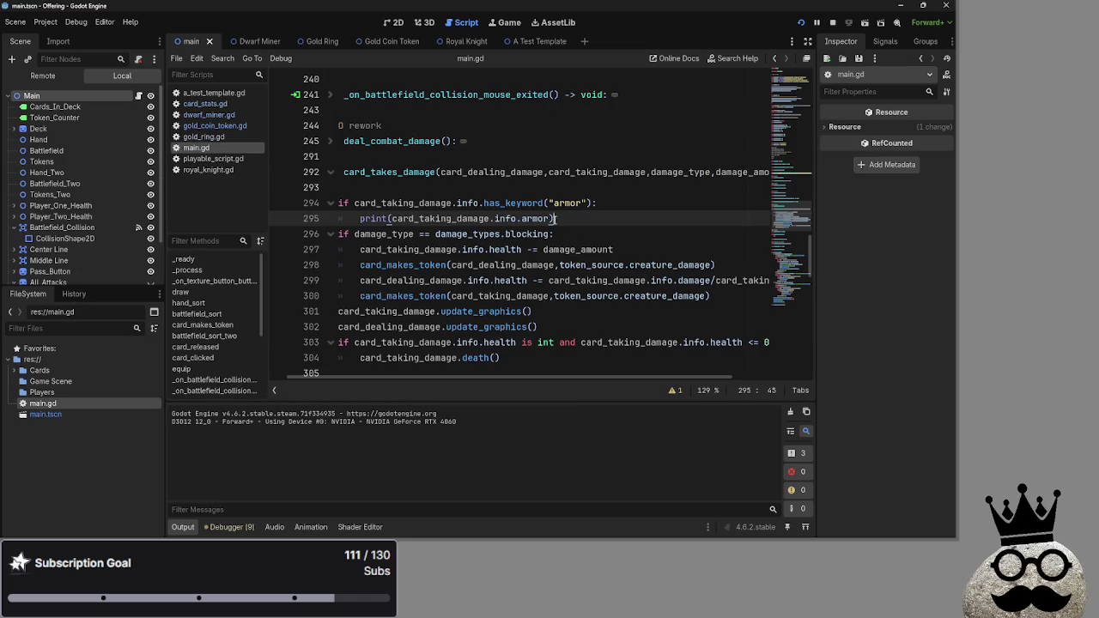
Paste the armor print statement into battlefield_sort as a new line 113.
left_click_drag(555, 218, 354, 225)
key("ctrl+c")
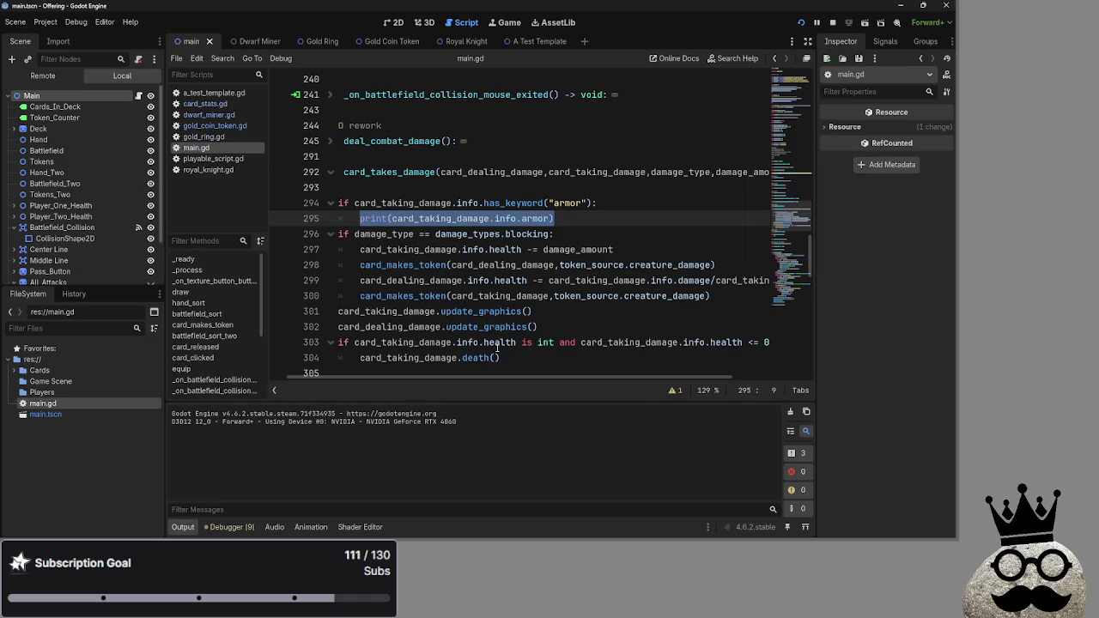
scroll(511, 354, "up", 1)
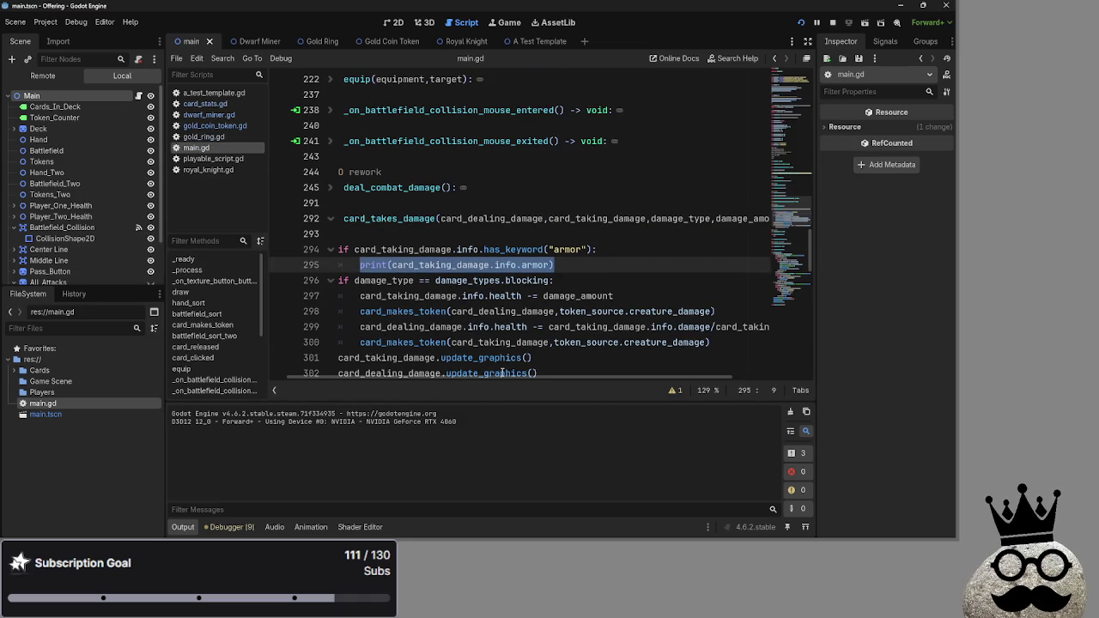
scroll(395, 330, "down", 5)
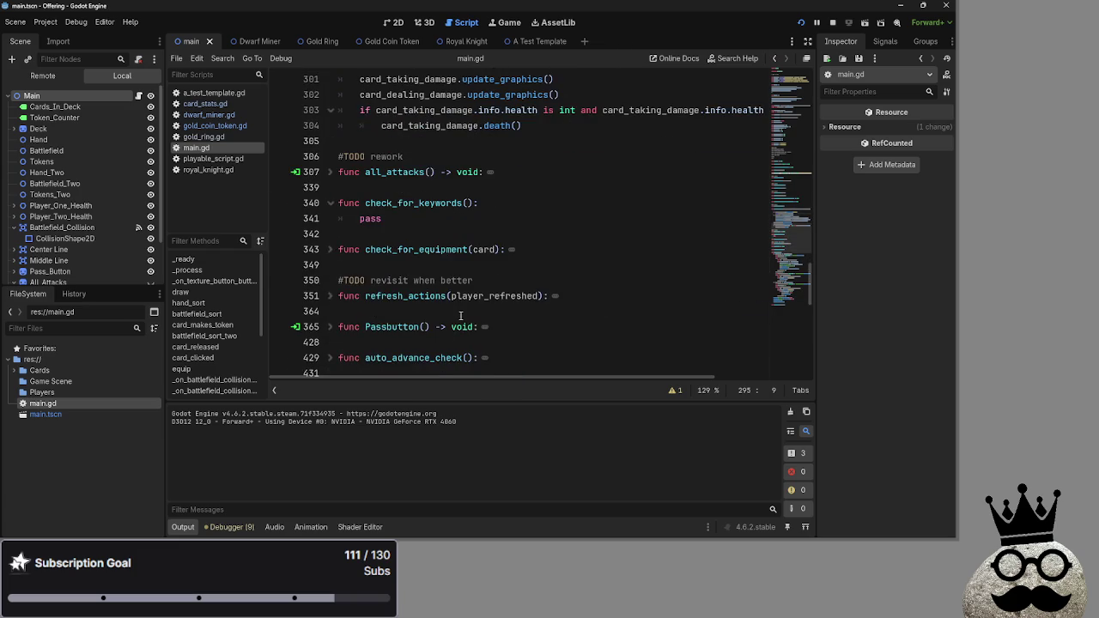
scroll(453, 315, "up", 15)
scroll(453, 314, "up", 1)
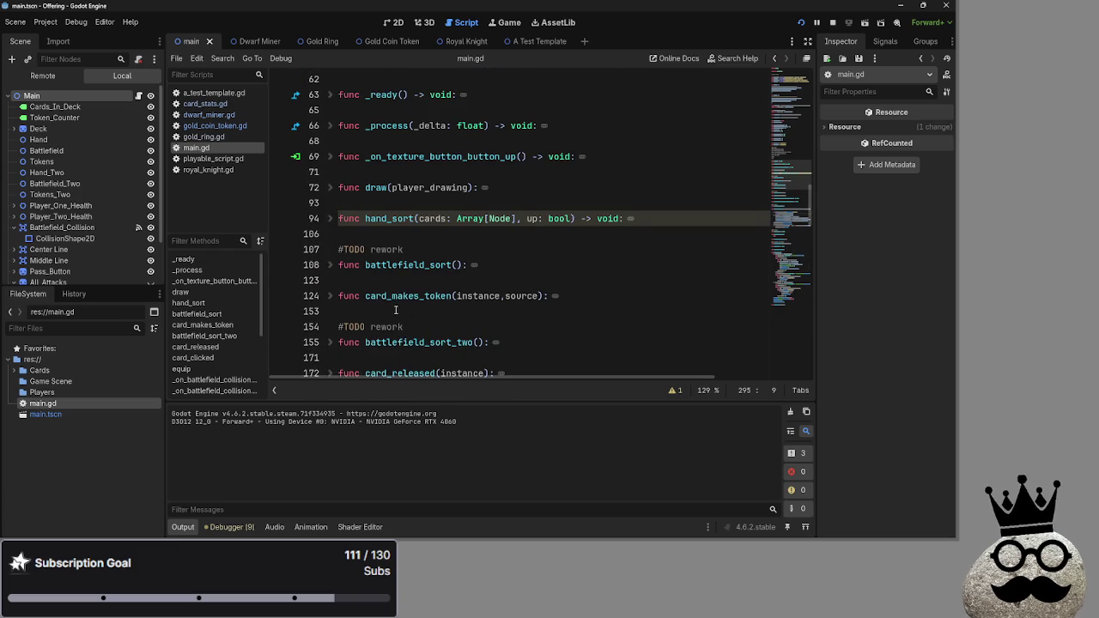
left_click(474, 256)
scroll(534, 272, "down", 4)
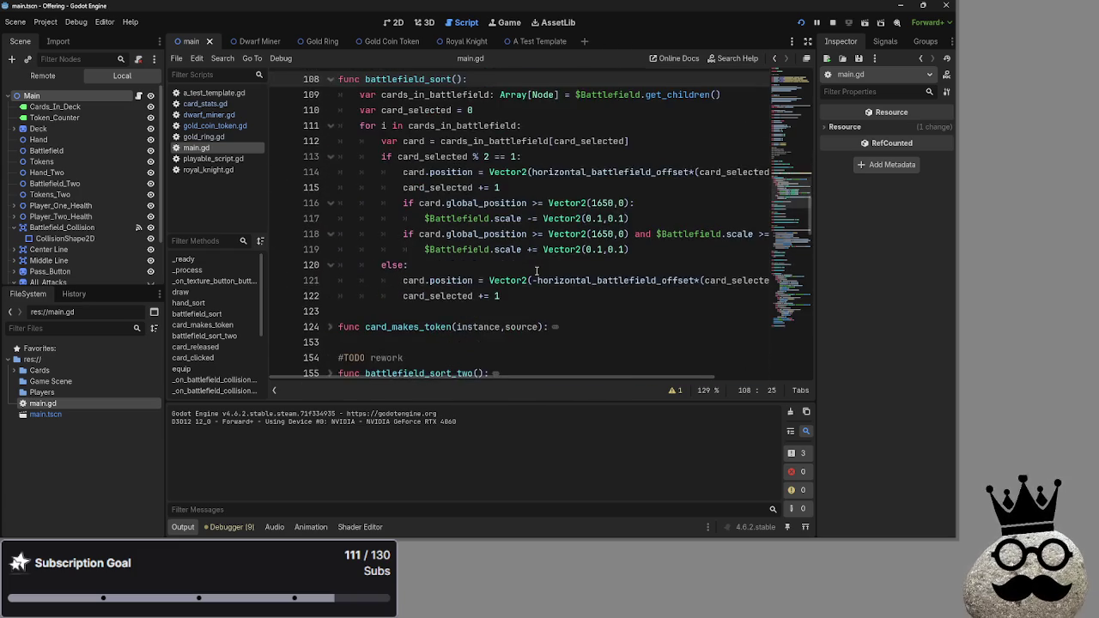
scroll(534, 272, "up", 1)
left_click(671, 188)
key("Return")
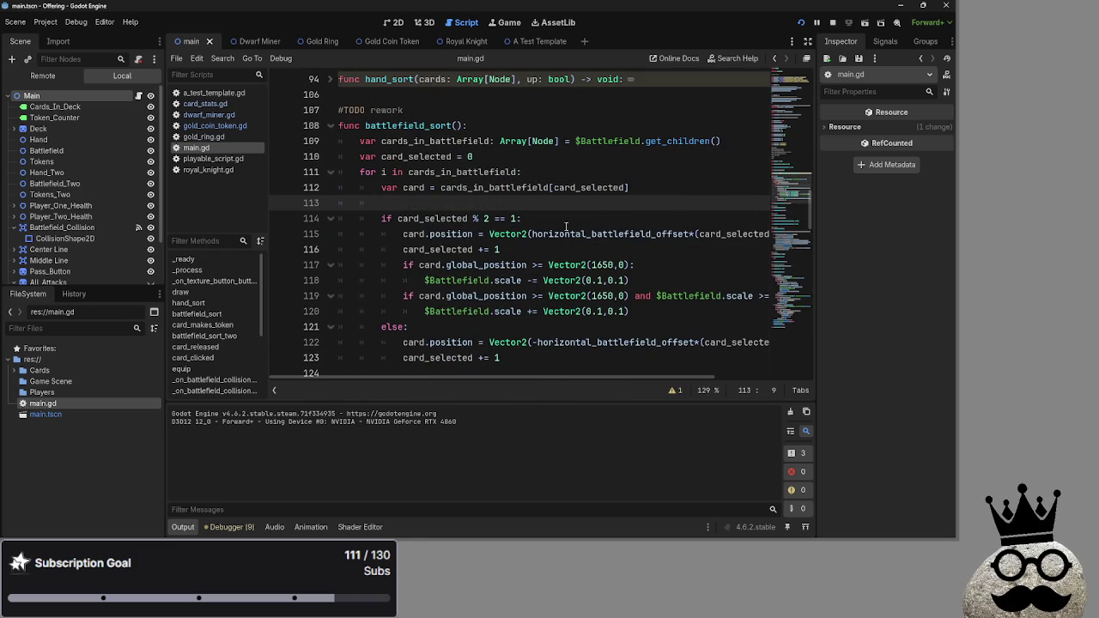
key("ctrl+v")
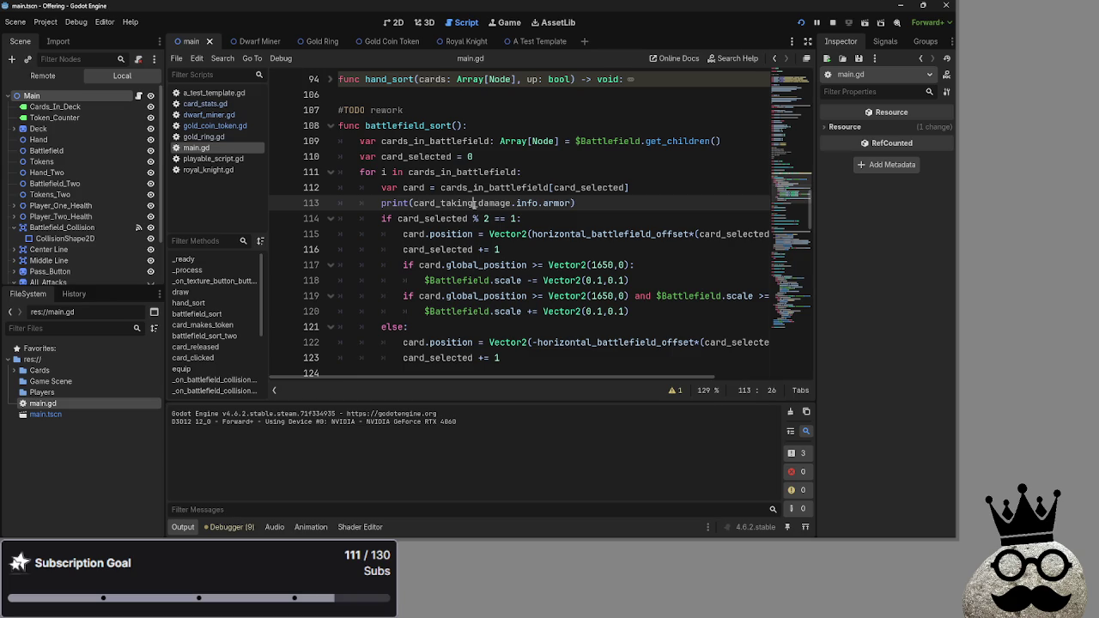
Change the variable on line 113 to card and run the project to test it.
double_click(473, 203)
type("card")
key("End")
left_click(820, 21)
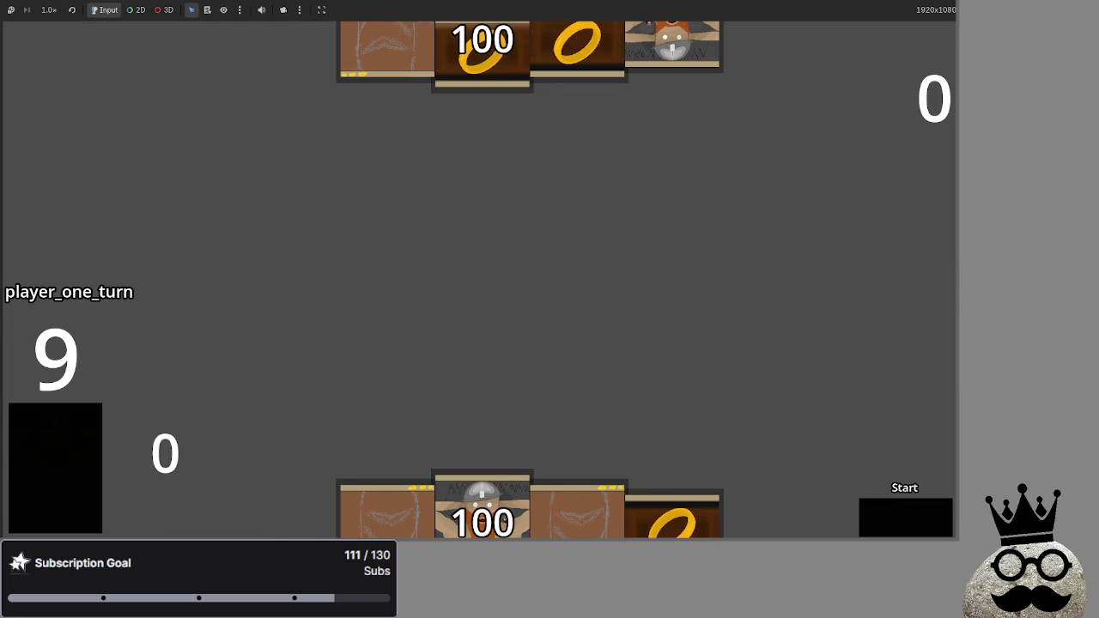
Play a card to trigger the armor error, then inspect the failing assert and has_keyword on card_stats.gd line 54.
left_click(479, 343)
key("alt+Tab")
key("alt+Tab")
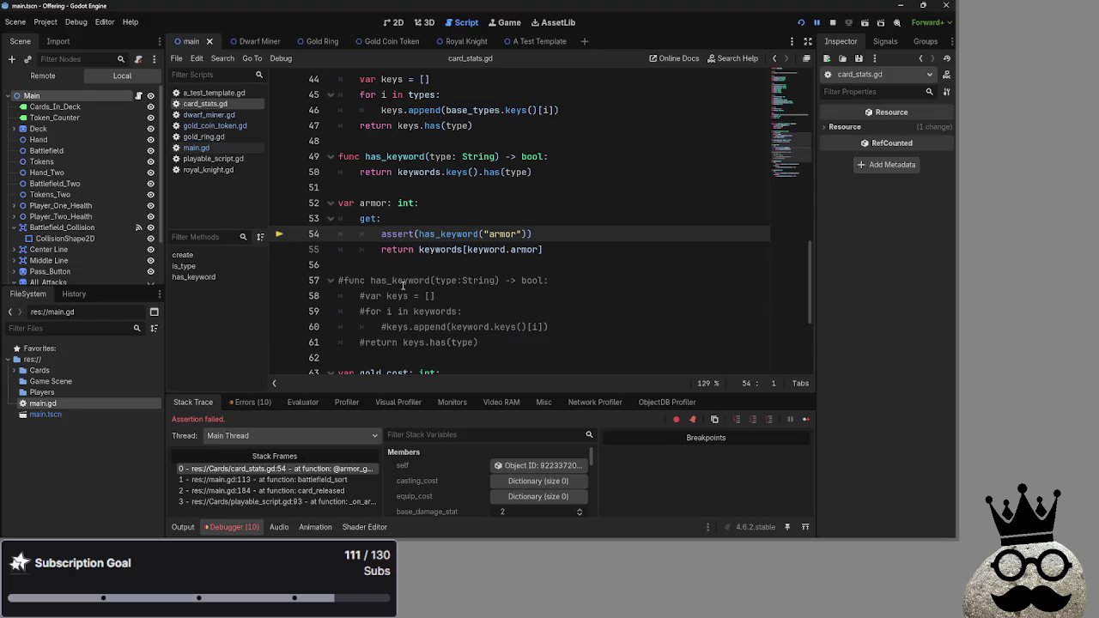
double_click(397, 233)
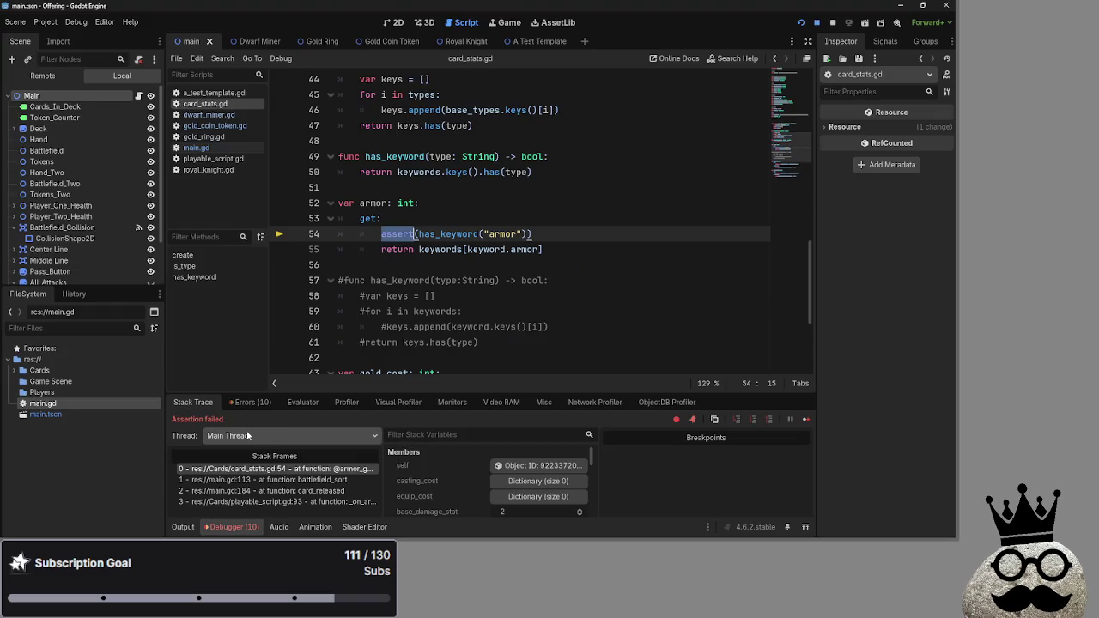
key("alt+Tab")
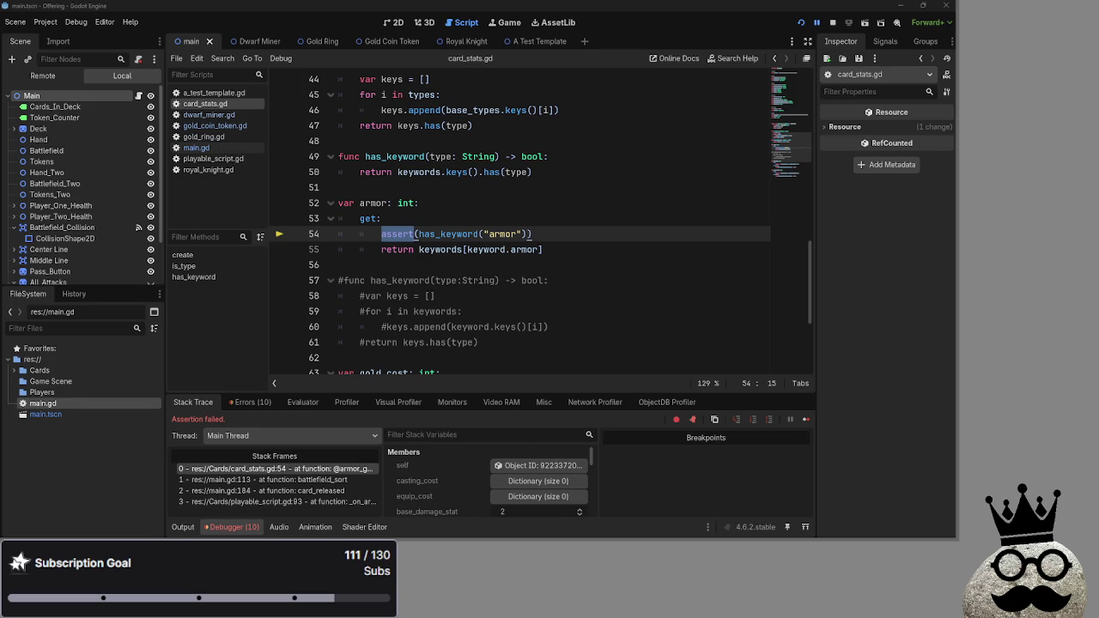
double_click(447, 234)
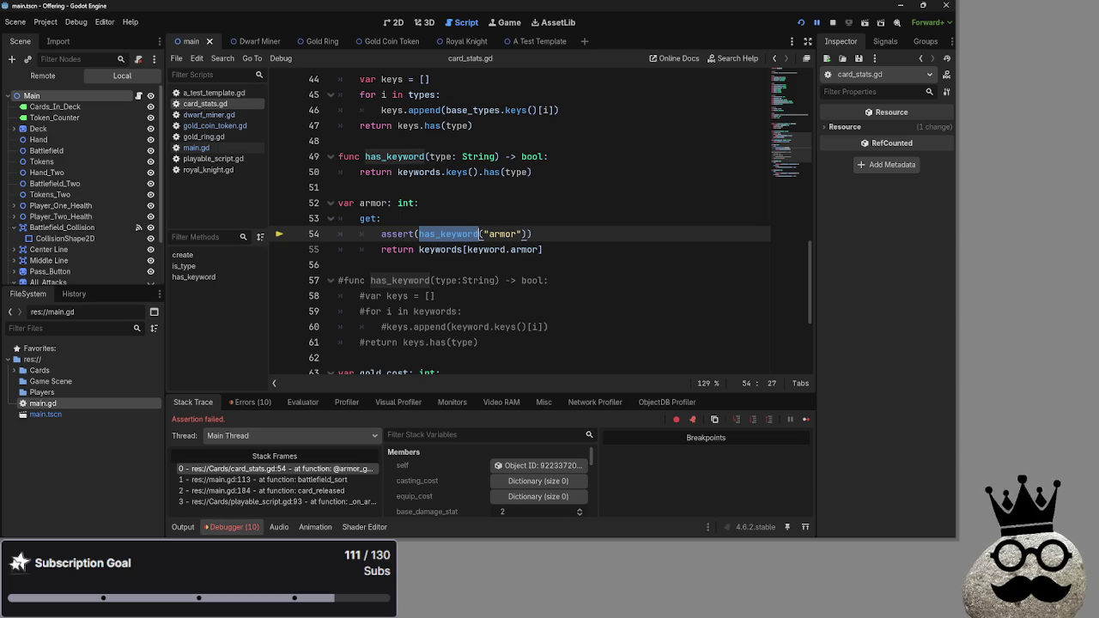
key("alt+Tab")
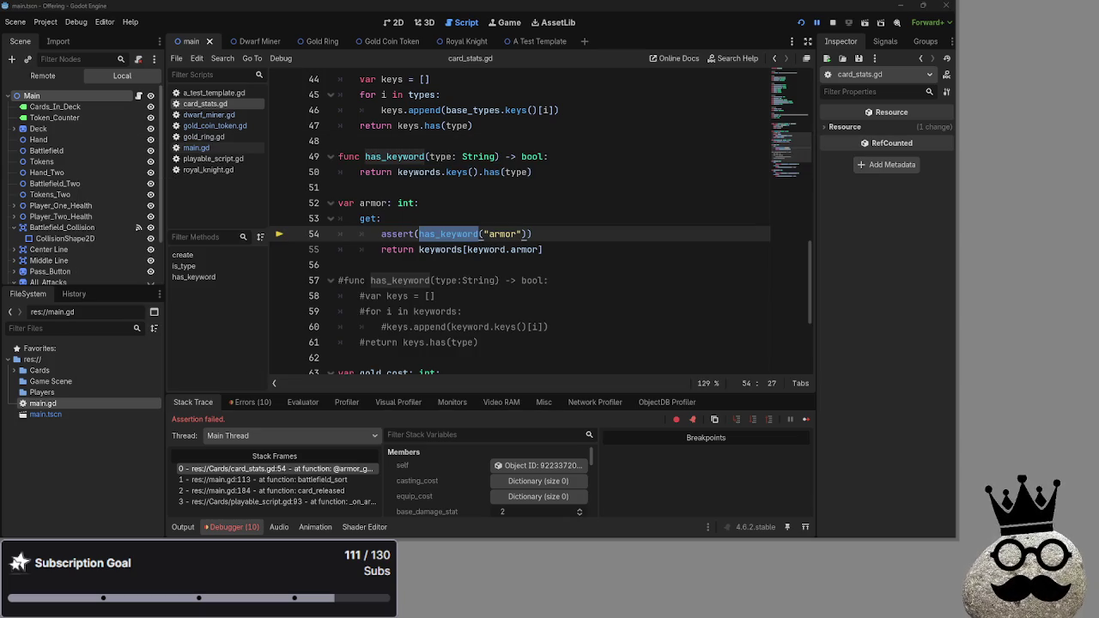
left_click(429, 187)
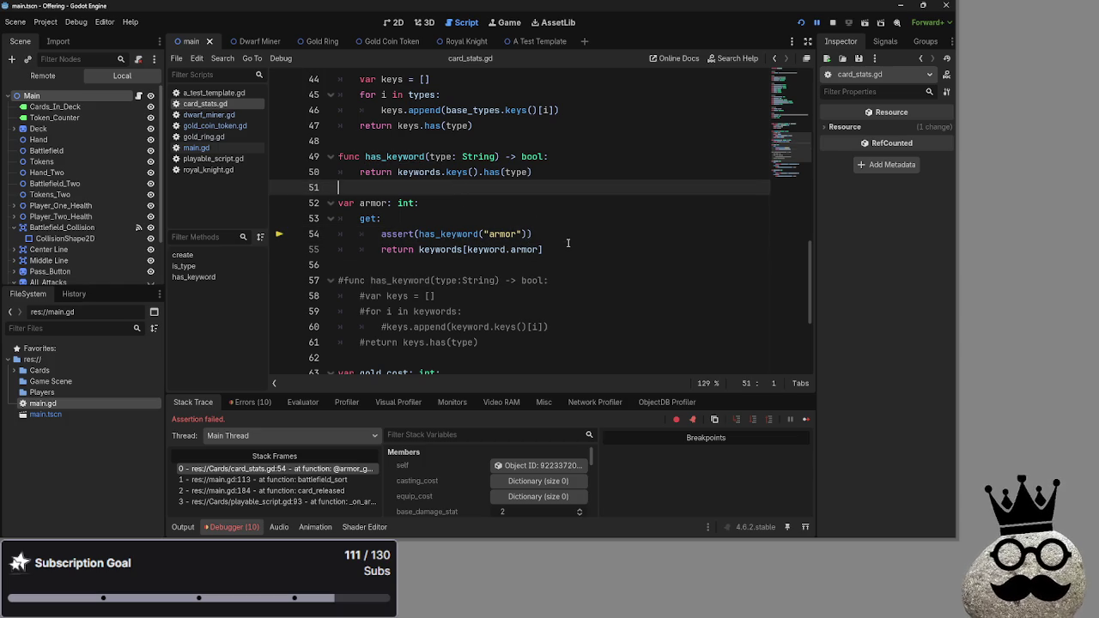
Replace the armor getter block with the pasted var armor definition.
left_click_drag(542, 249, 311, 187)
type("var armor = card.info.get_keyword_tier(card_stats.keyword.armor)")
left_click(490, 191)
key("Return")
key("Return")
key("BackSpace")
key("BackSpace")
Paste the get_keyword_tier function above has_keyword and indent its return line with one tab.
scroll(414, 277, "up", 3)
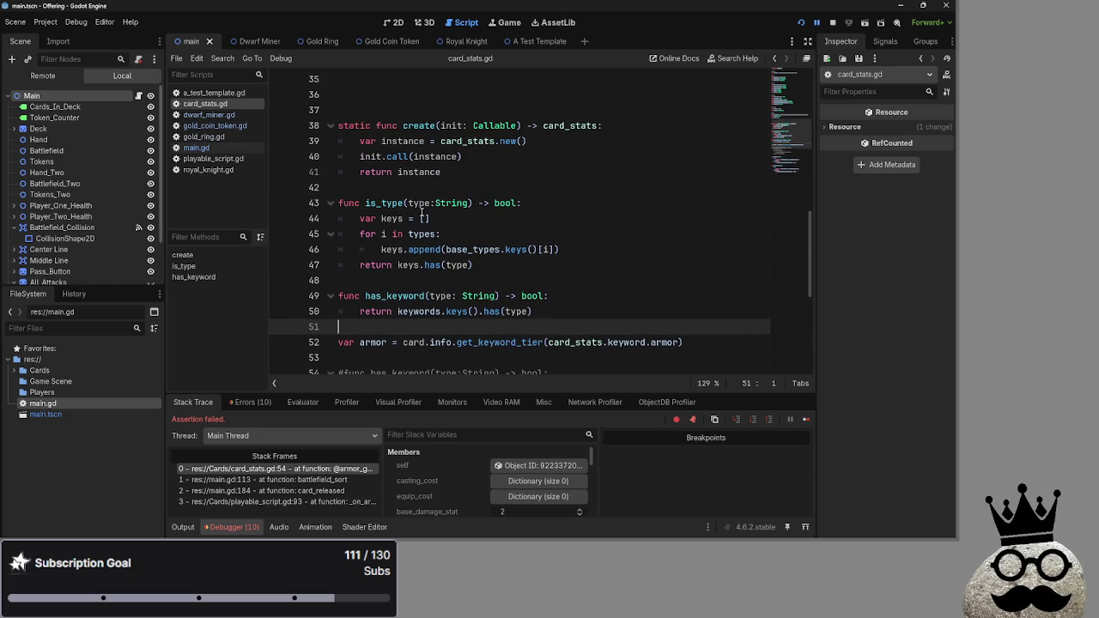
left_click(414, 277)
key("Return")
key("Return")
key("Up")
scroll(481, 310, "down", 2)
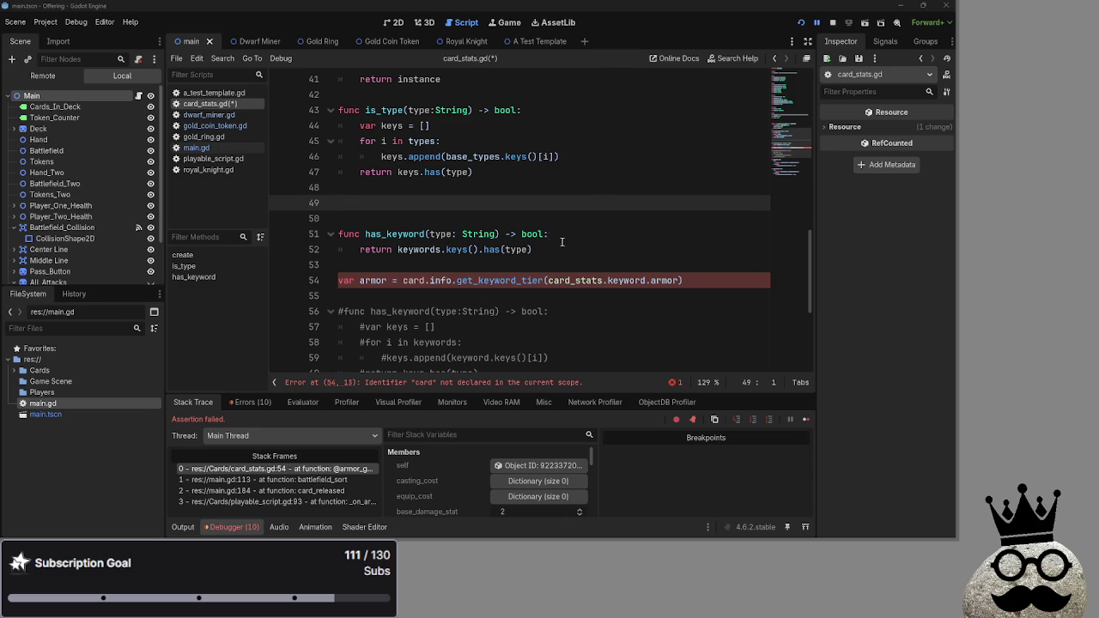
type("func get_keyword_tier(type: keyword) -> int:     return keywords.get(type, 0)")
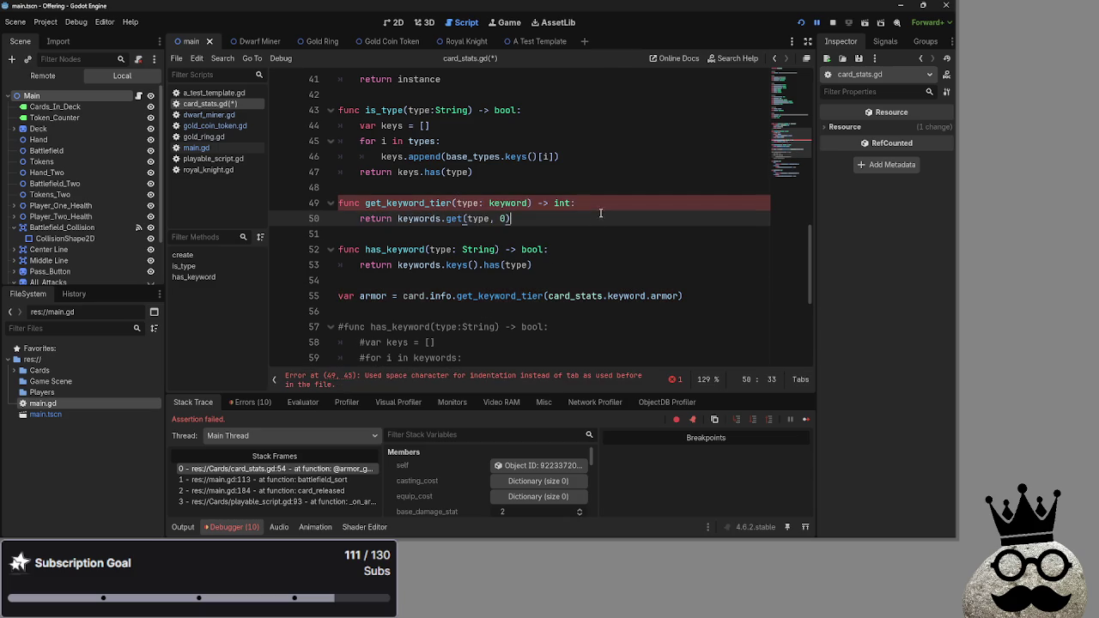
key("Up")
key("End")
left_click_drag(359, 219, 338, 219)
key("Tab")
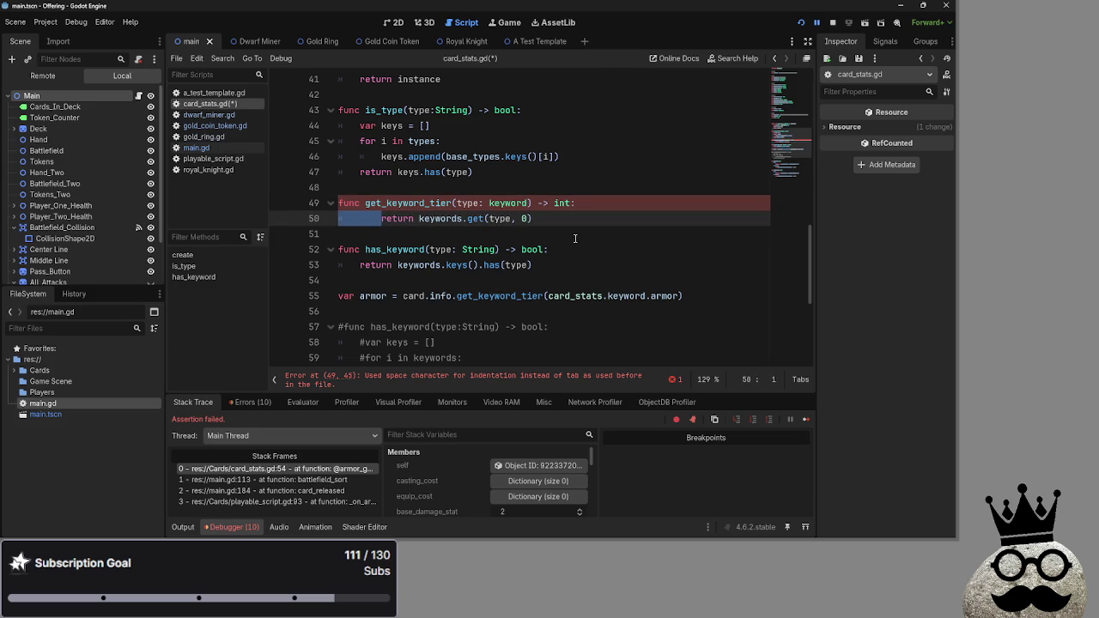
left_click(376, 219)
key("BackSpace")
key("BackSpace")
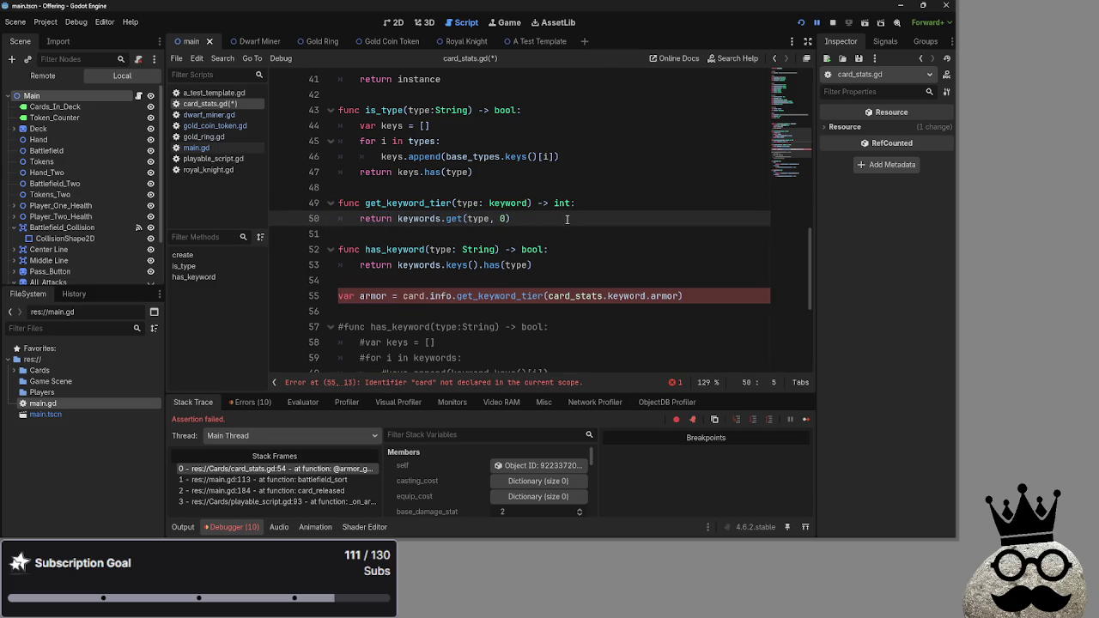
Fix the line 55 error by replacing card with self in the armor definition, then return to main.gd.
left_click(399, 383)
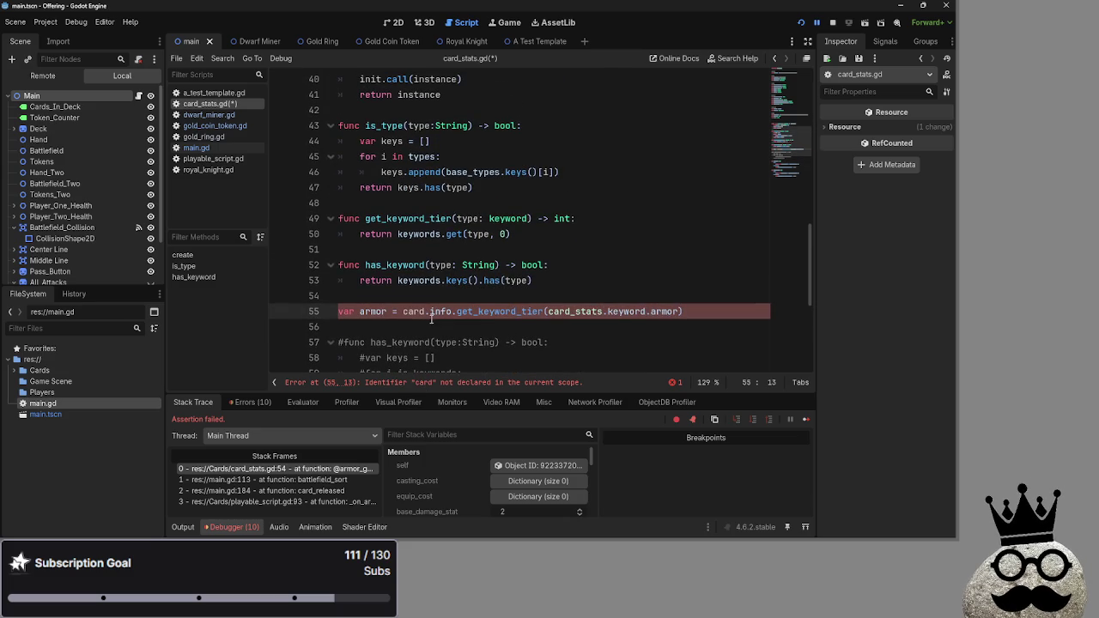
double_click(414, 312)
scroll(407, 314, "up", 2)
scroll(406, 314, "down", 3)
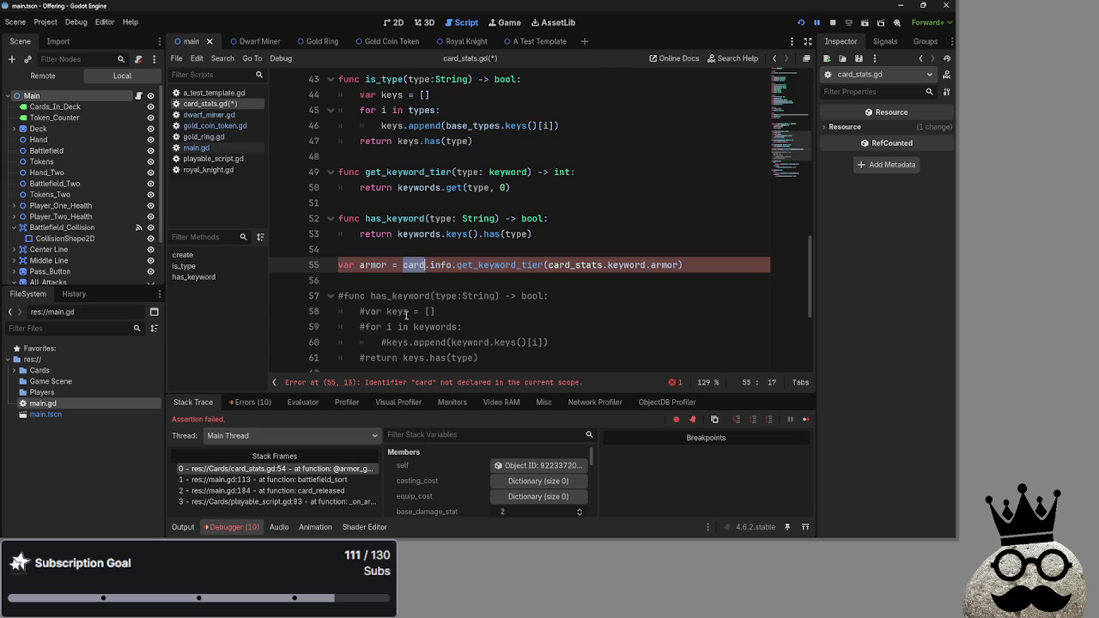
double_click(467, 171)
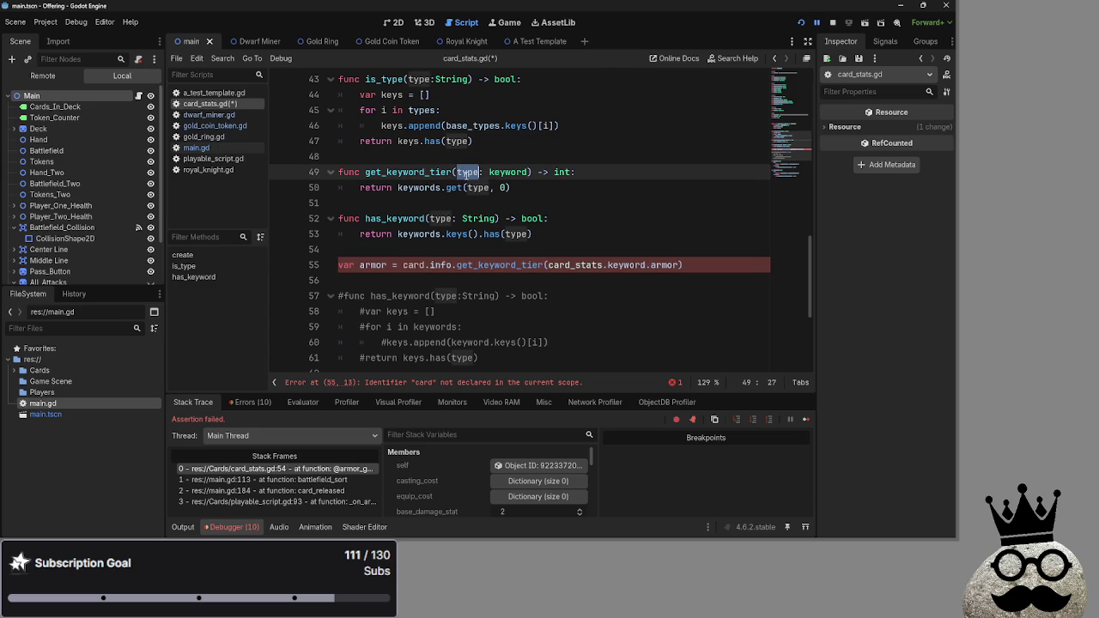
scroll(687, 249, "up", 1)
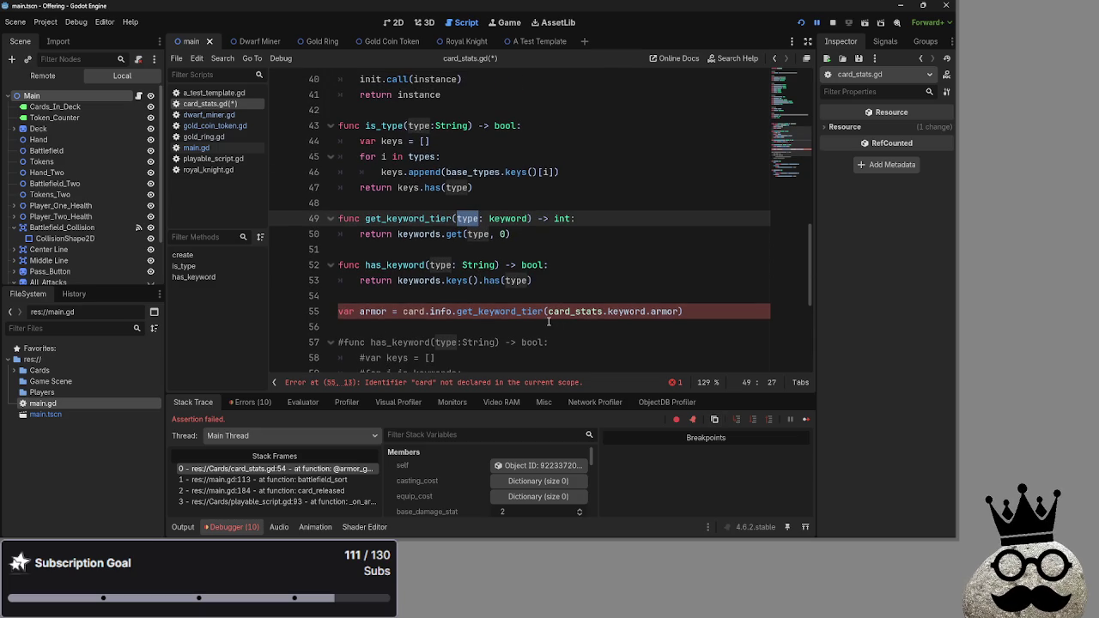
scroll(498, 340, "up", 1)
scroll(498, 340, "down", 1)
left_click(408, 313)
left_click(445, 311)
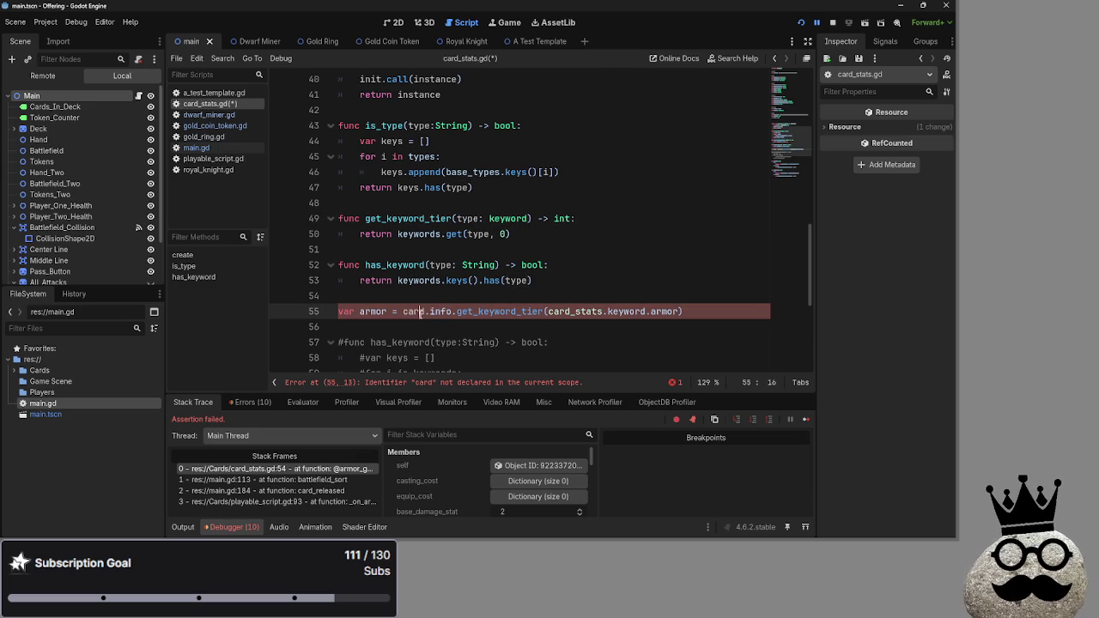
double_click(421, 312)
left_click(424, 312)
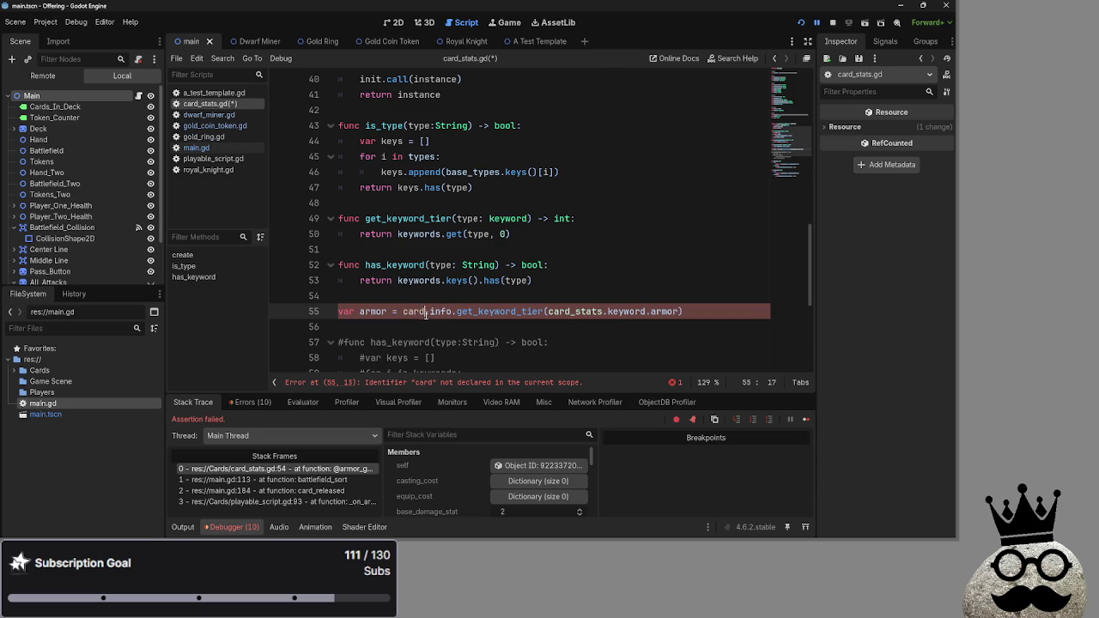
double_click(402, 311)
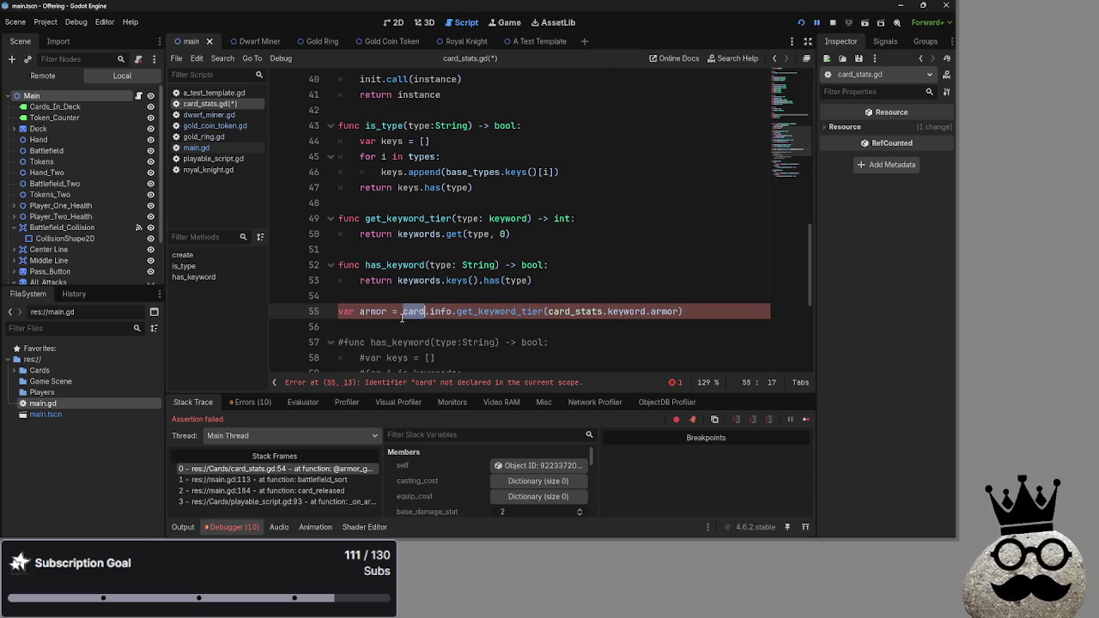
type("self")
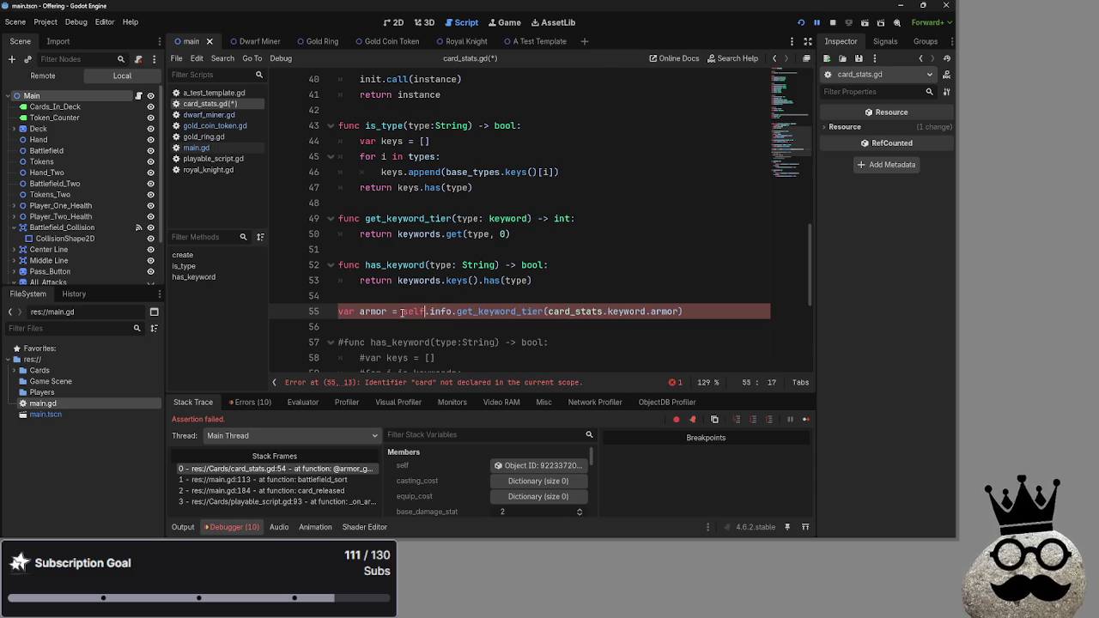
left_click(711, 314)
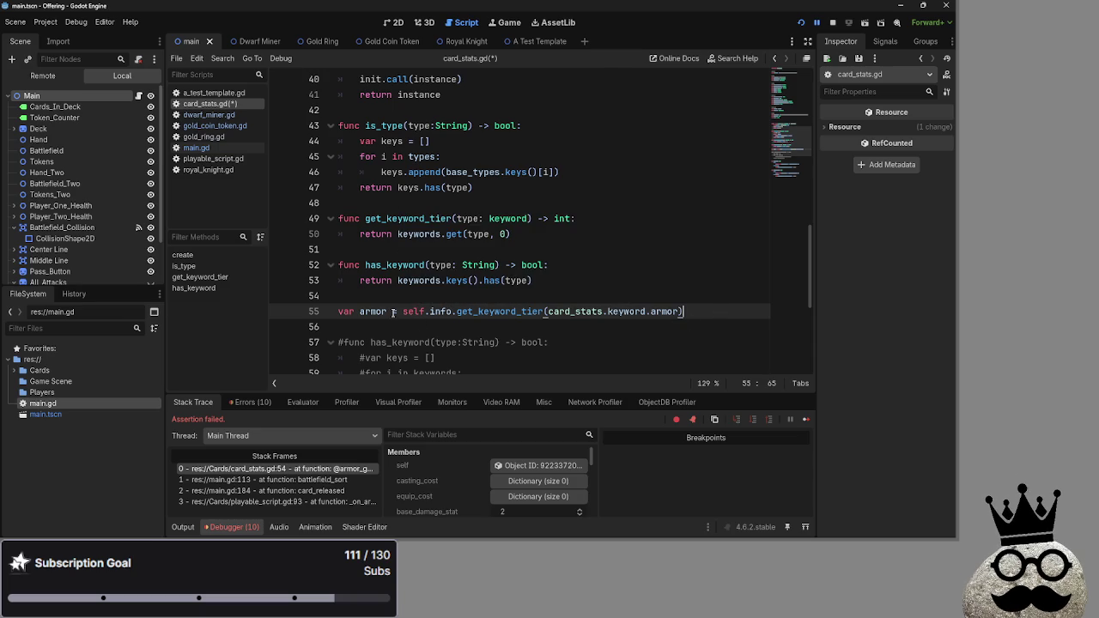
double_click(424, 235)
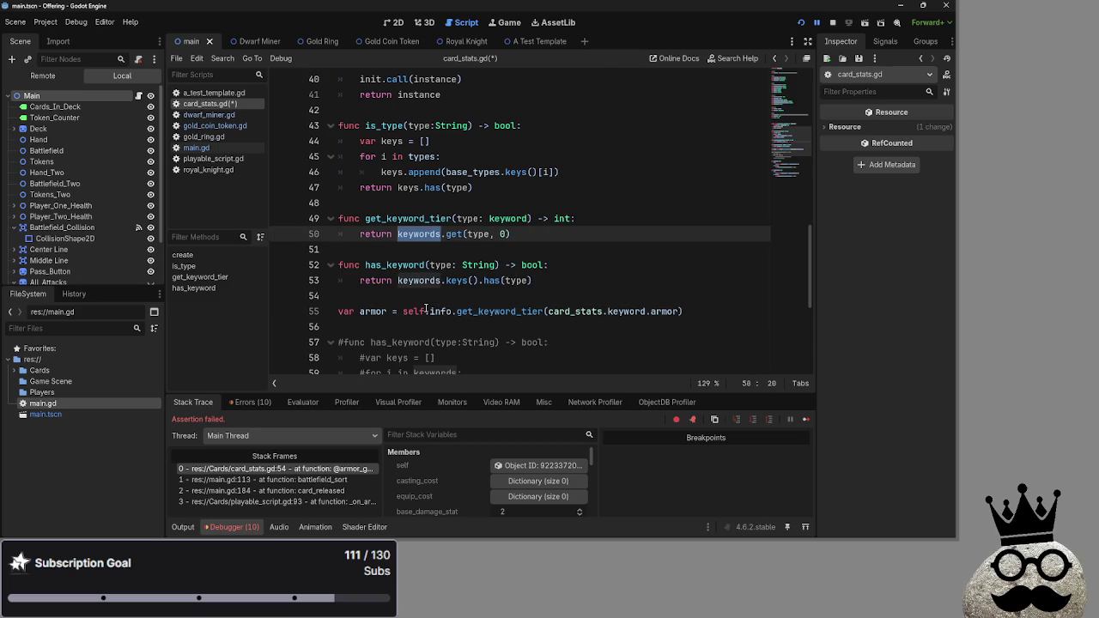
left_click(196, 148)
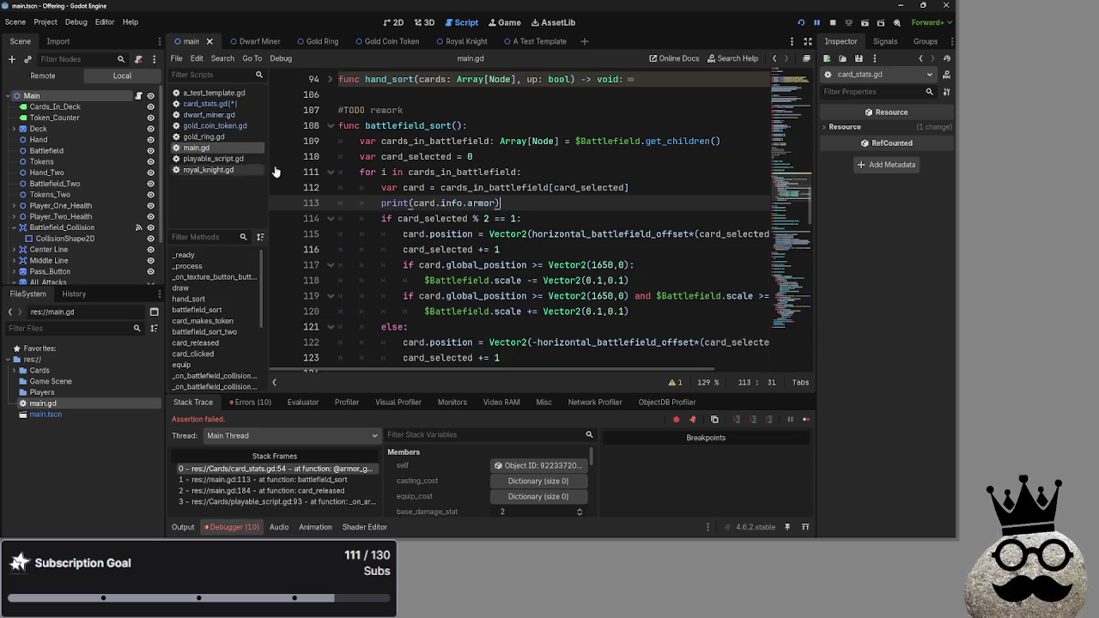
Delete the old debug print statement and its empty line 113.
mouse_move(501, 202)
left_mouse_down()
mouse_move(313, 204)
mouse_move(461, 203)
mouse_move(385, 203)
left_mouse_up()
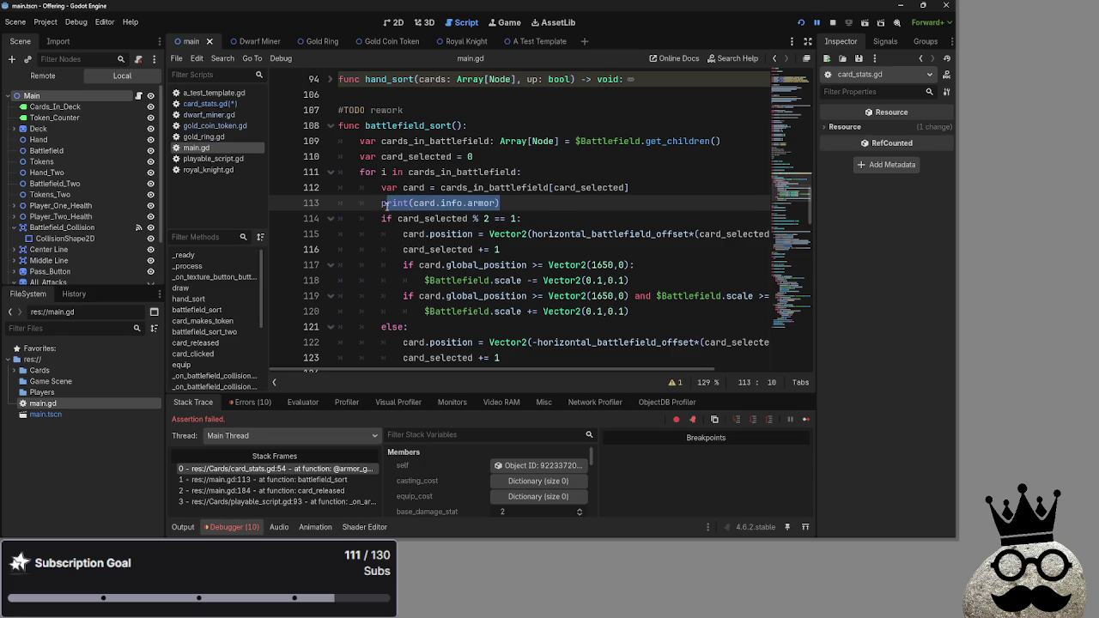
mouse_move(384, 202)
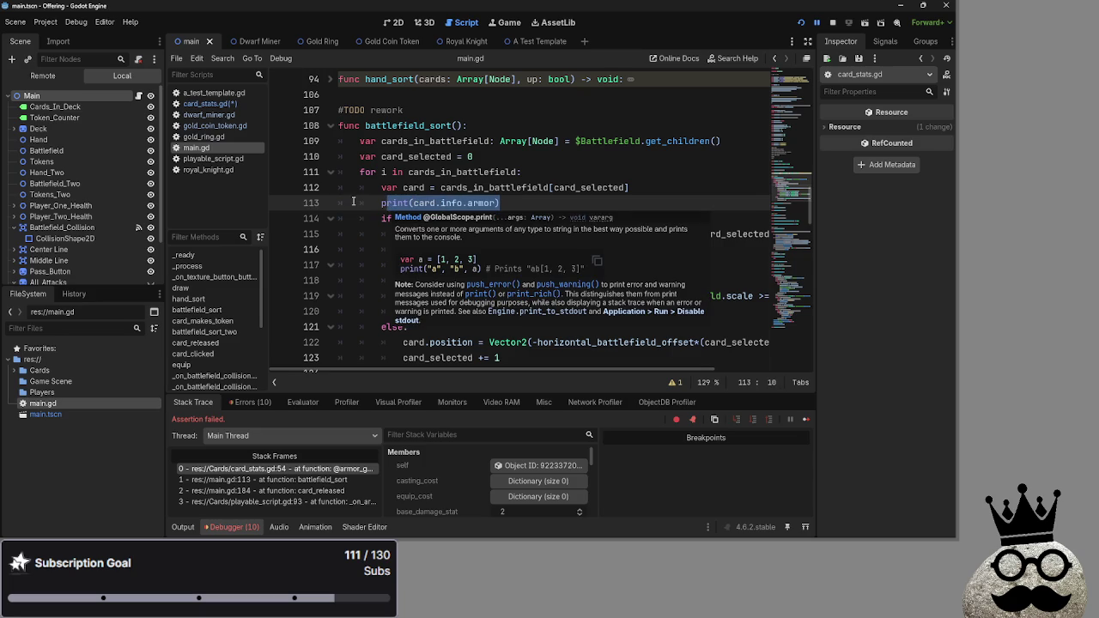
scroll(340, 185, "up", 3)
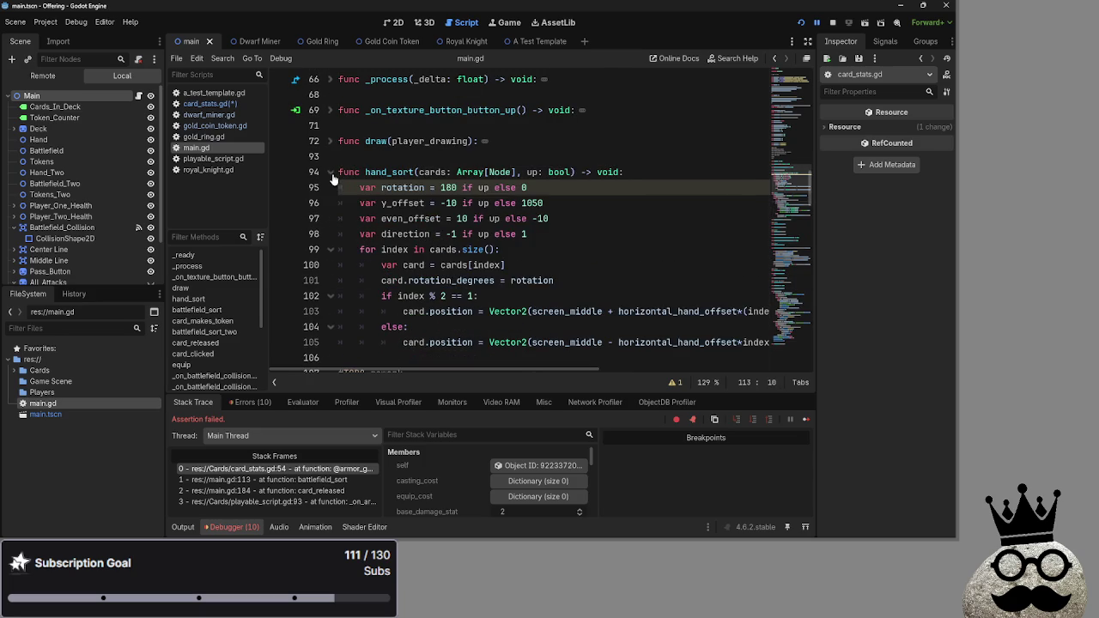
scroll(333, 178, "down", 10)
key("End")
key("shift+Home")
key("BackSpace")
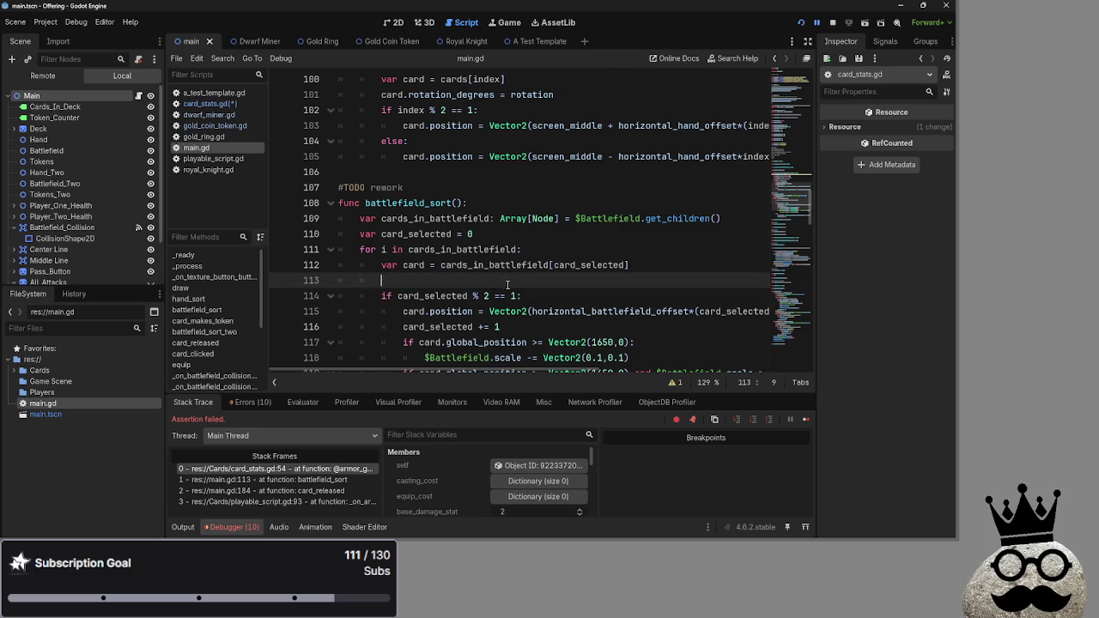
key("BackSpace")
key("BackSpace")
key("BackSpace")
Add print(card.info.armor) on a new line right after the card assignment.
scroll(532, 270, "up", 9)
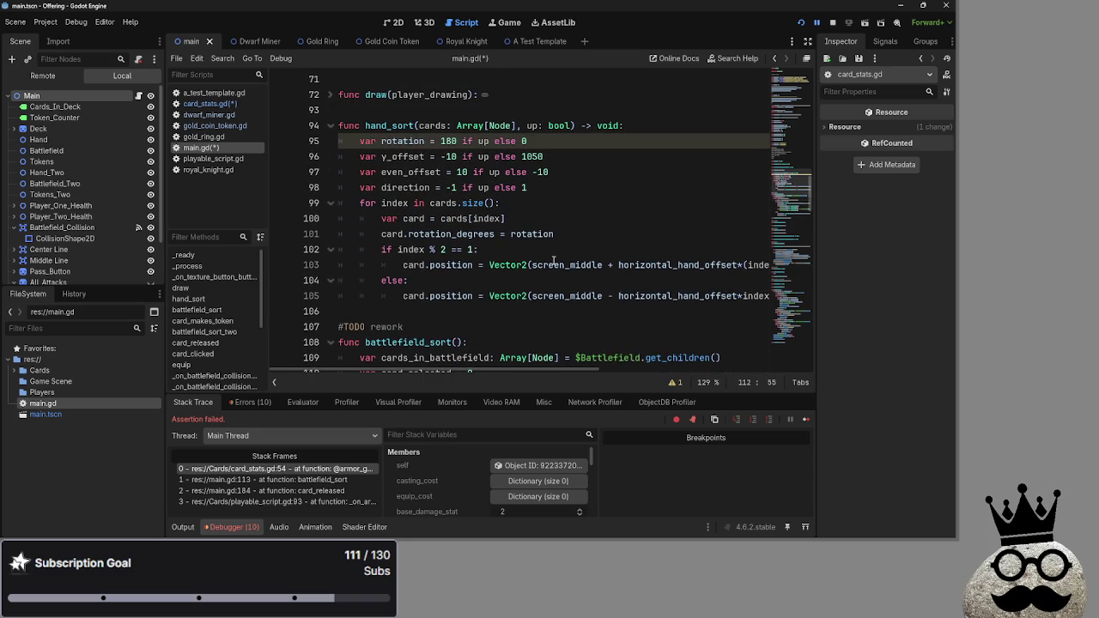
left_click(580, 217)
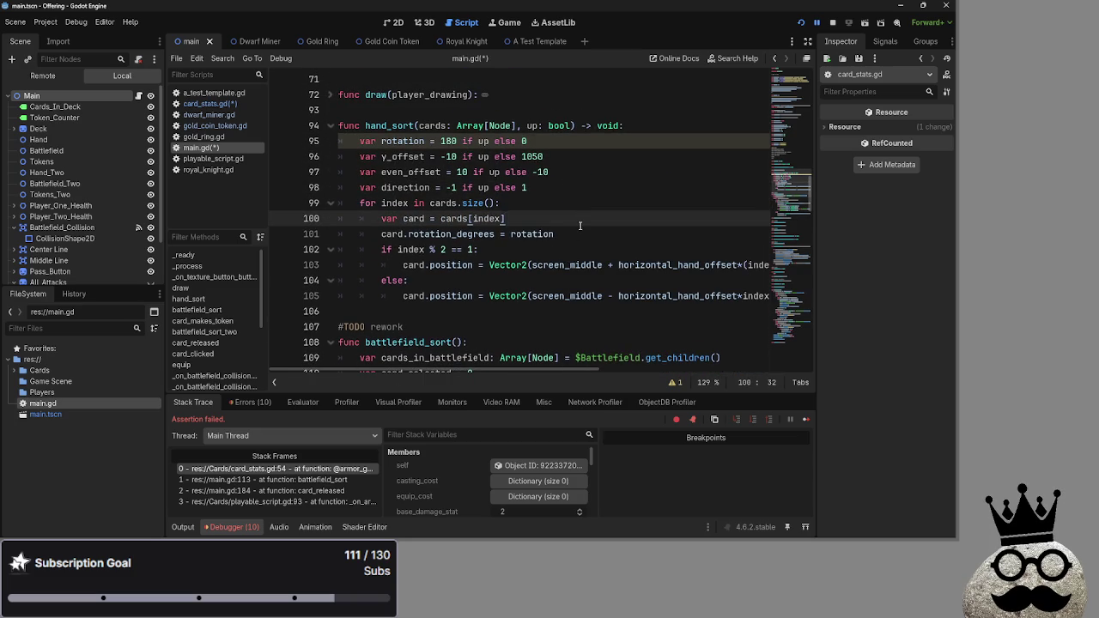
scroll(581, 225, "down", 11)
left_click(681, 173)
key("Return")
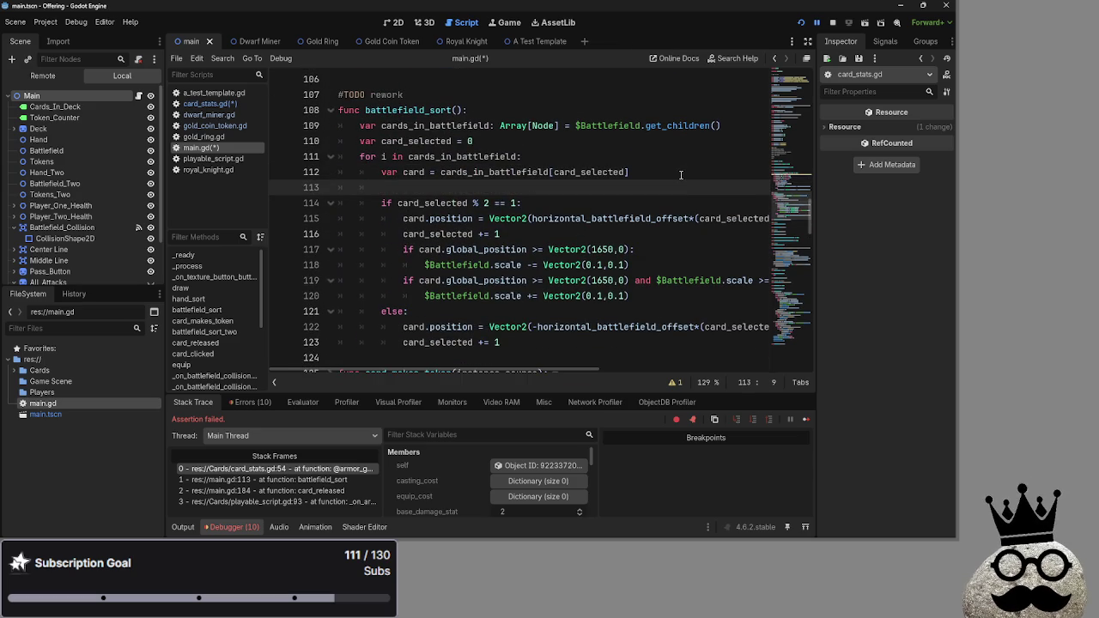
type("print(card.info.armor)")
left_click(678, 175)
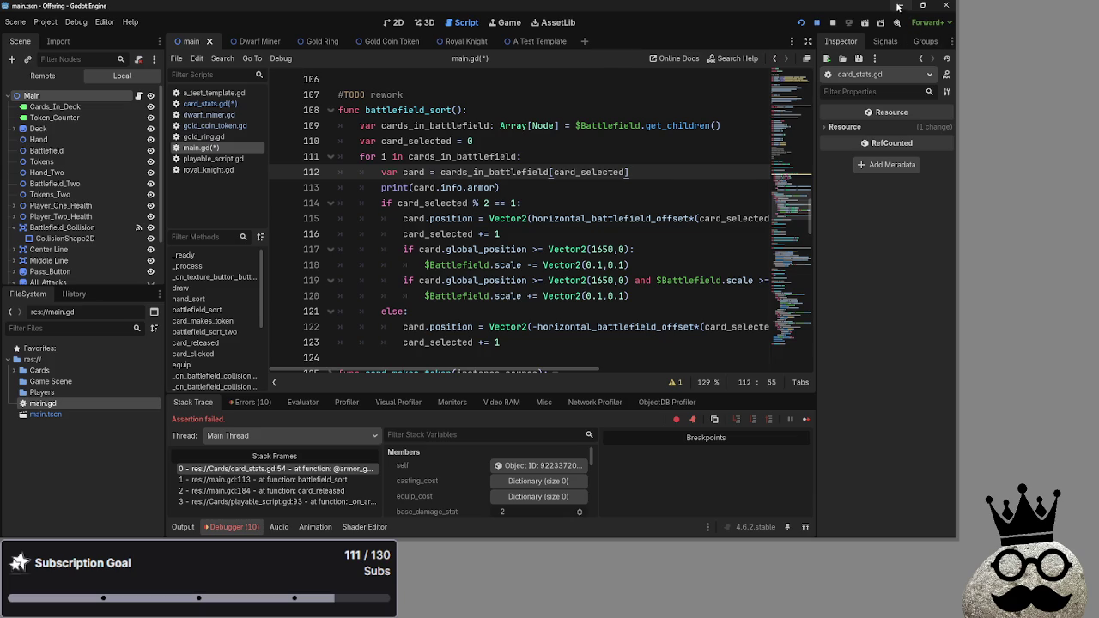
Try renaming the loop variable from i to card.
left_click(383, 157)
double_click(383, 157)
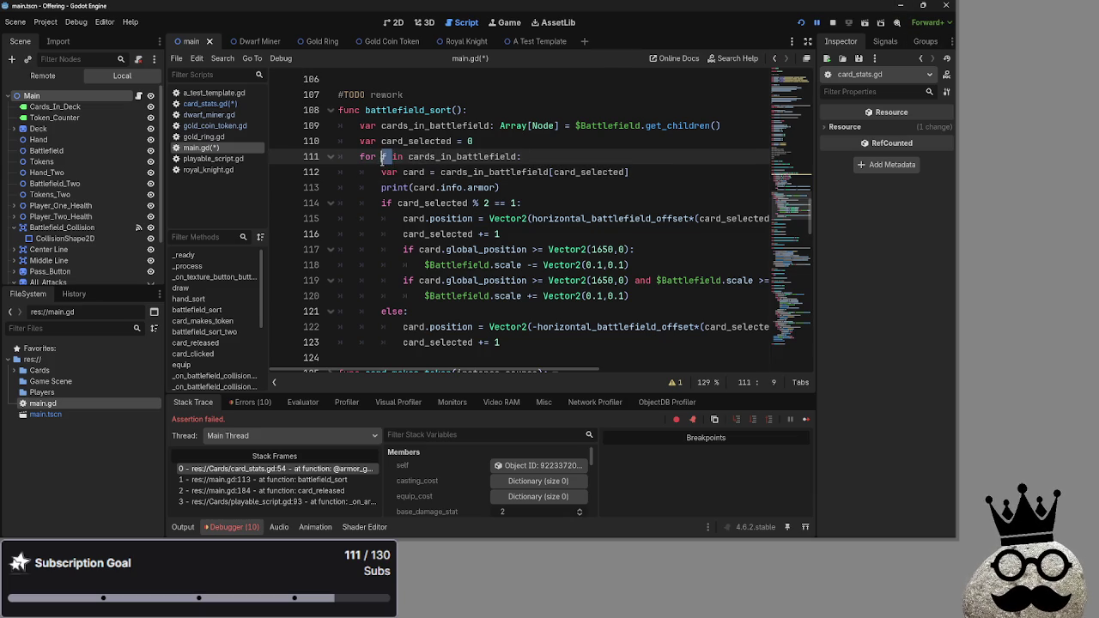
type("var")
key("BackSpace")
key("BackSpace")
key("BackSpace")
type("card")
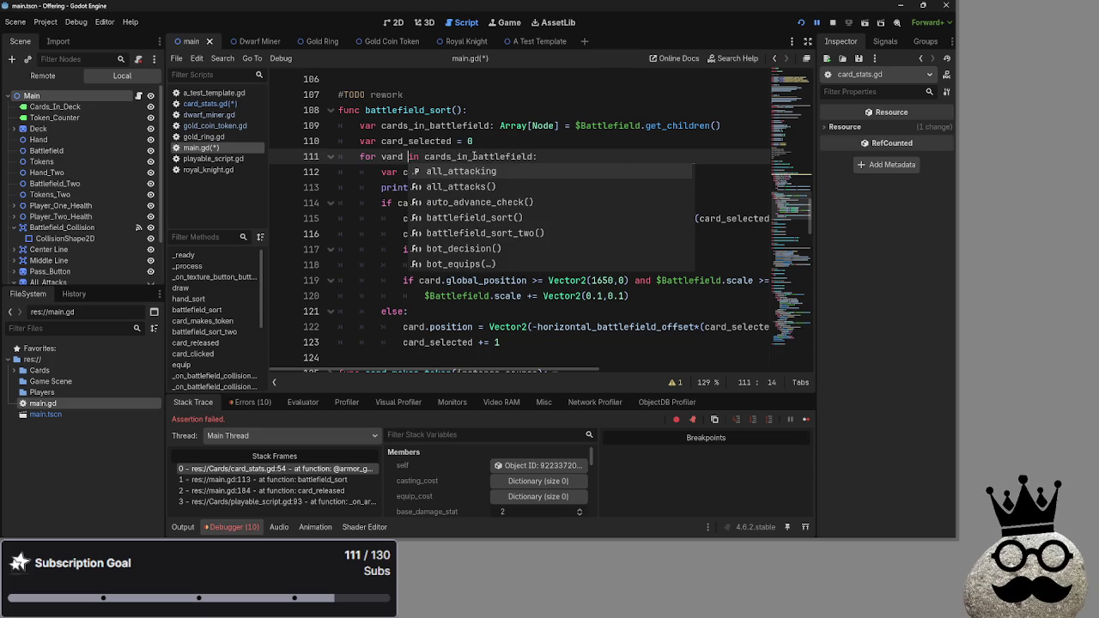
left_click(384, 157)
left_click(506, 143)
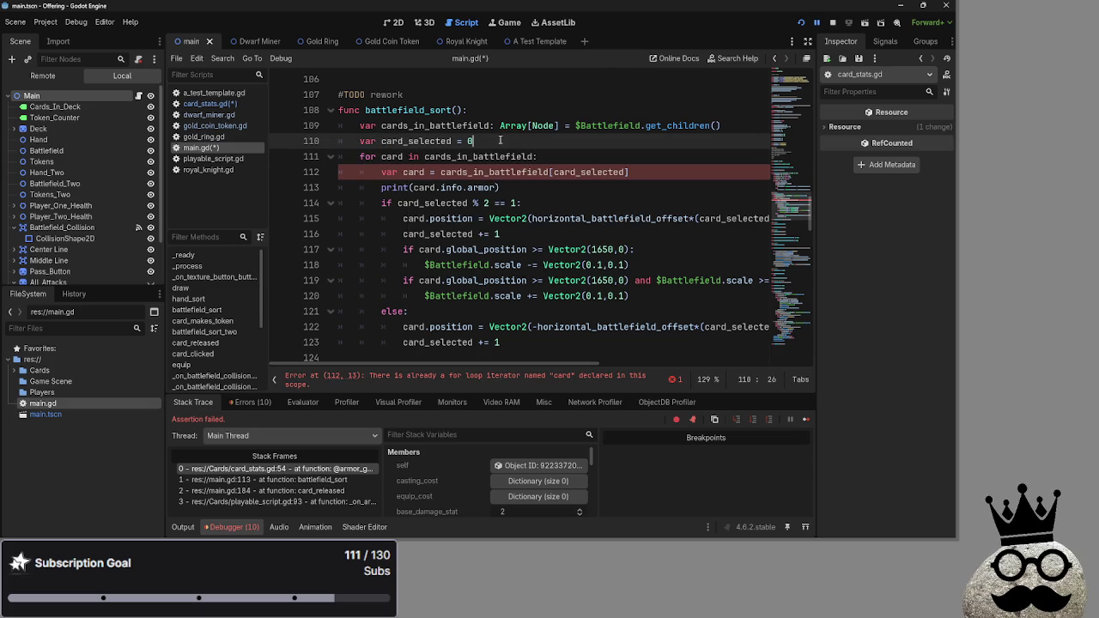
left_click(636, 171)
left_click_drag(632, 172, 349, 182)
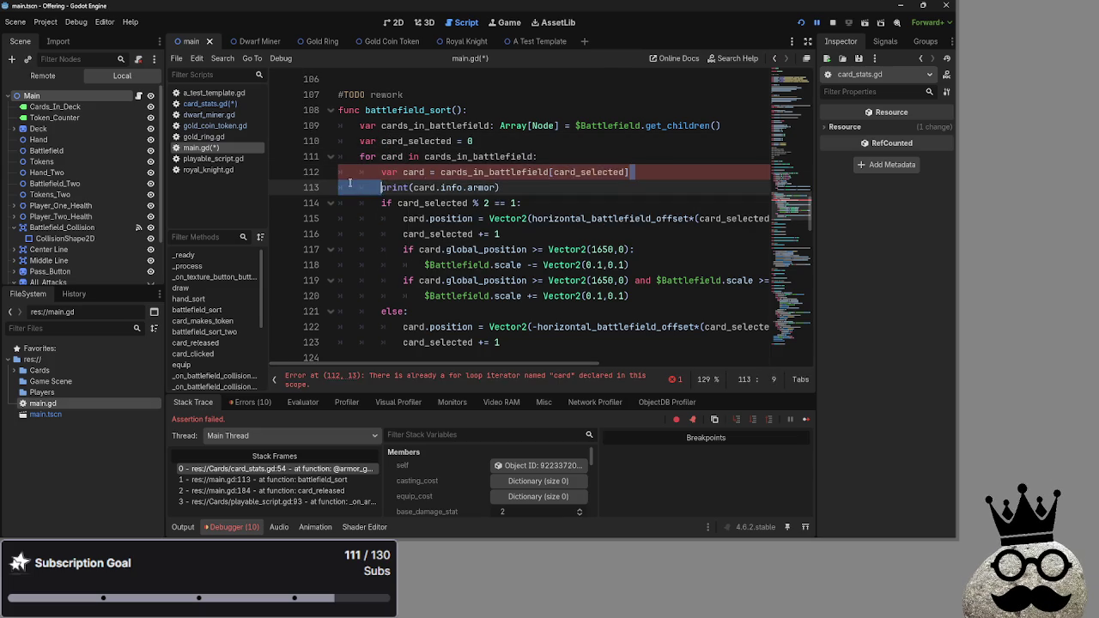
Revert the loop variable back to i and stop the running game.
left_click(402, 158)
double_click(392, 157)
type("f")
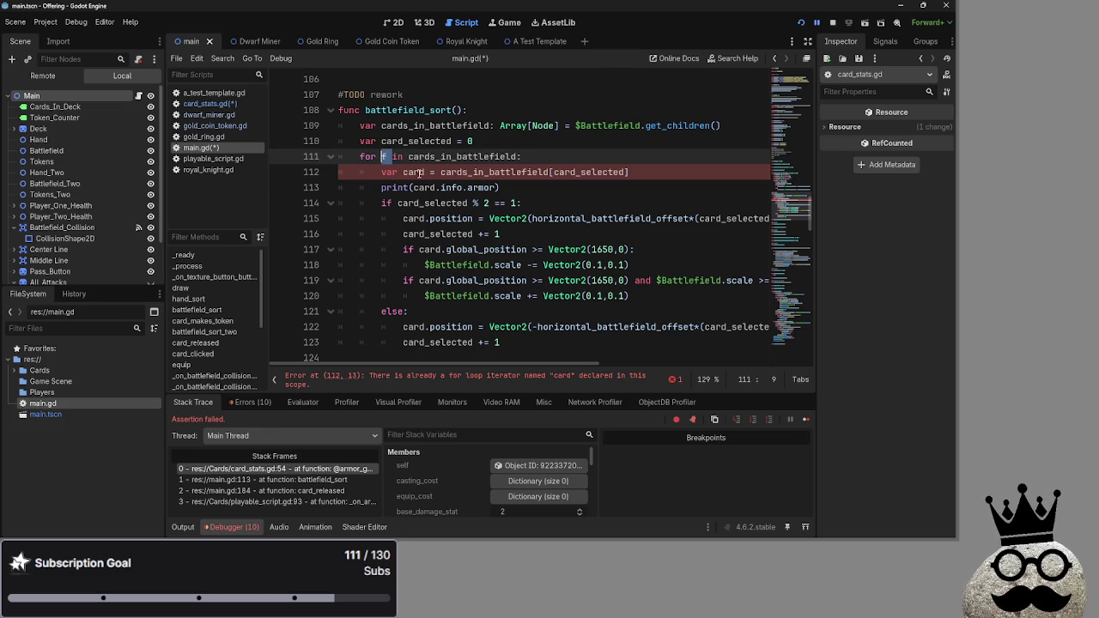
type("i")
left_click(616, 147)
left_click(616, 152)
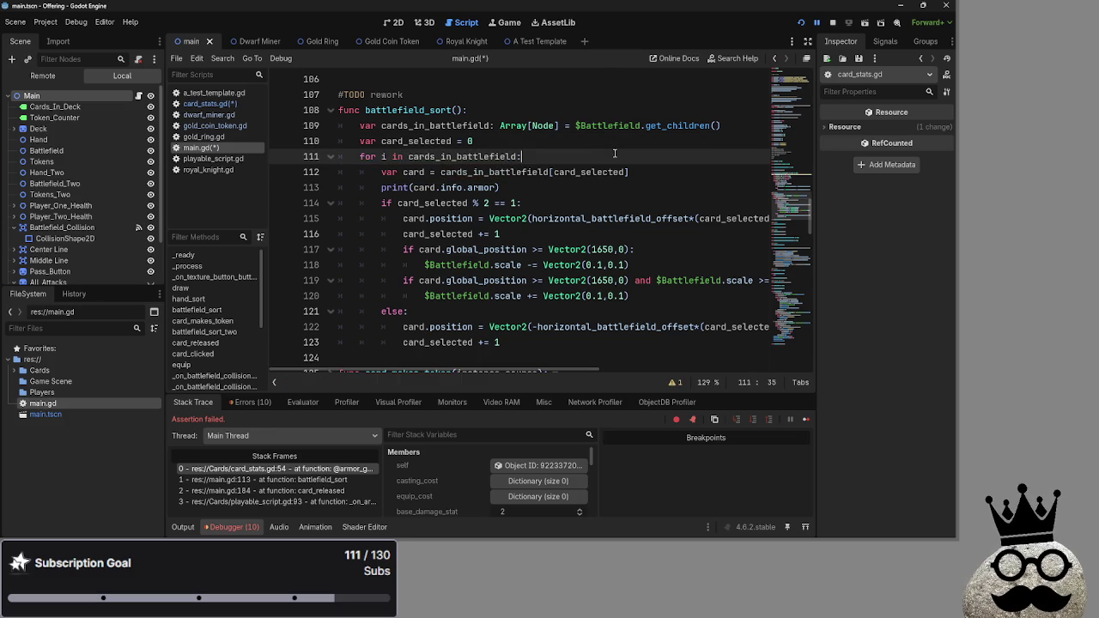
left_click(832, 23)
scroll(646, 240, "down", 20)
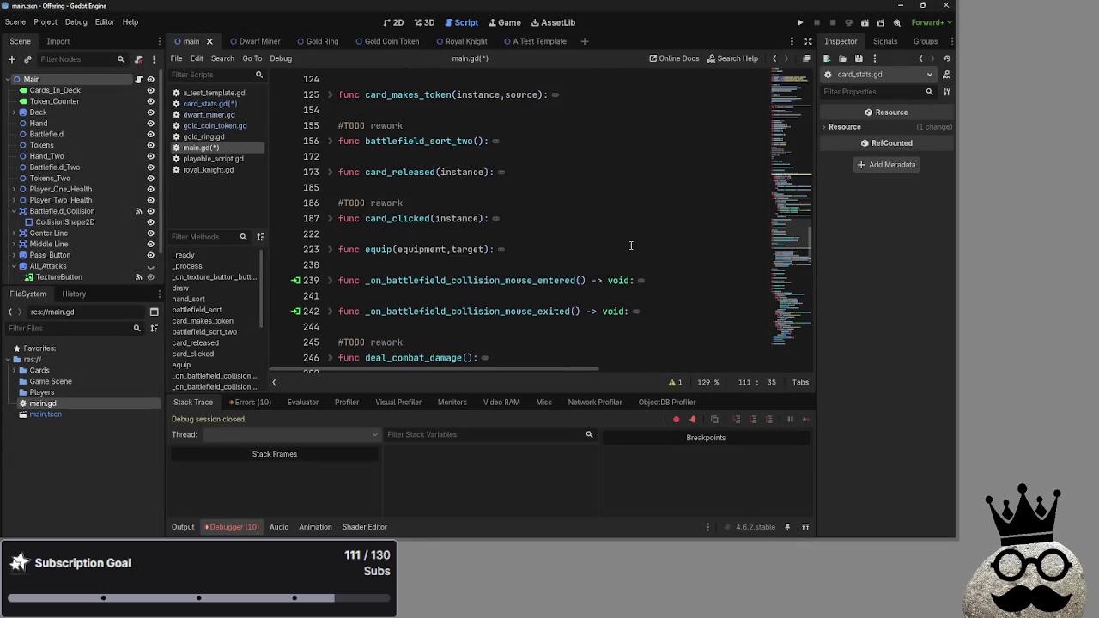
Open card_stats.gd and review the new get_keyword_tier function.
key("alt+Tab")
key("Escape")
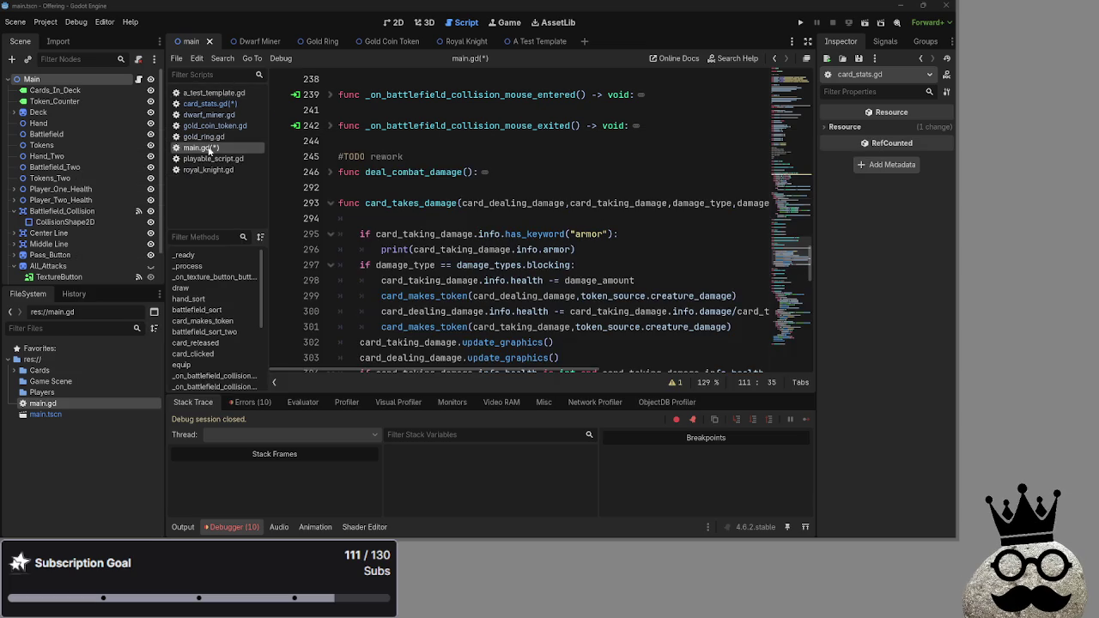
left_click(211, 103)
left_click(411, 248)
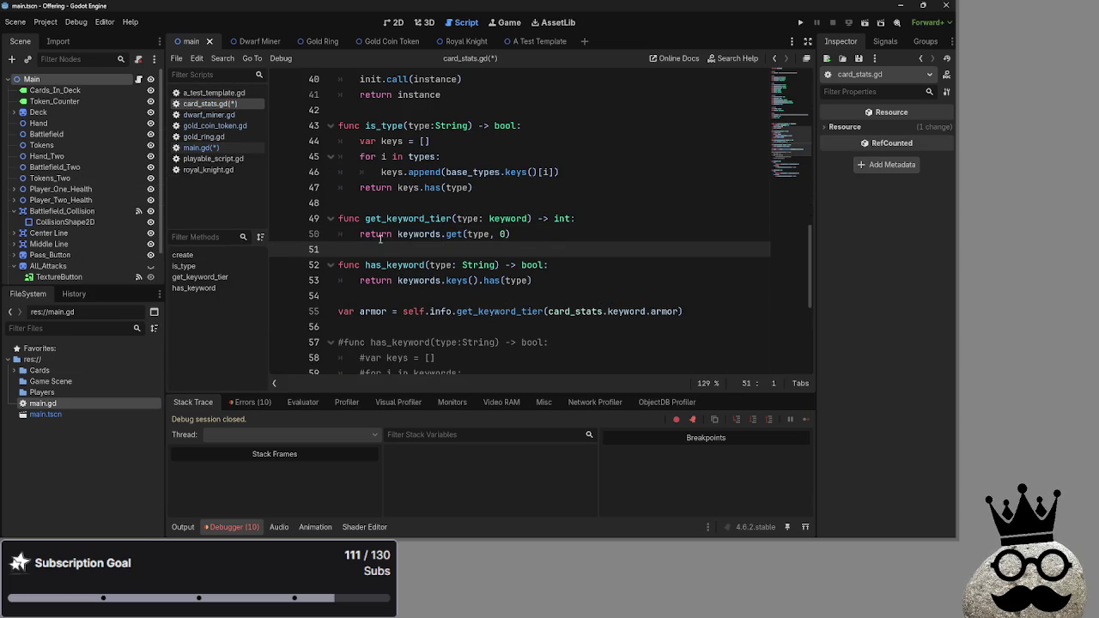
scroll(385, 242, "down", 2)
scroll(385, 243, "up", 1)
left_click_drag(682, 266, 317, 172)
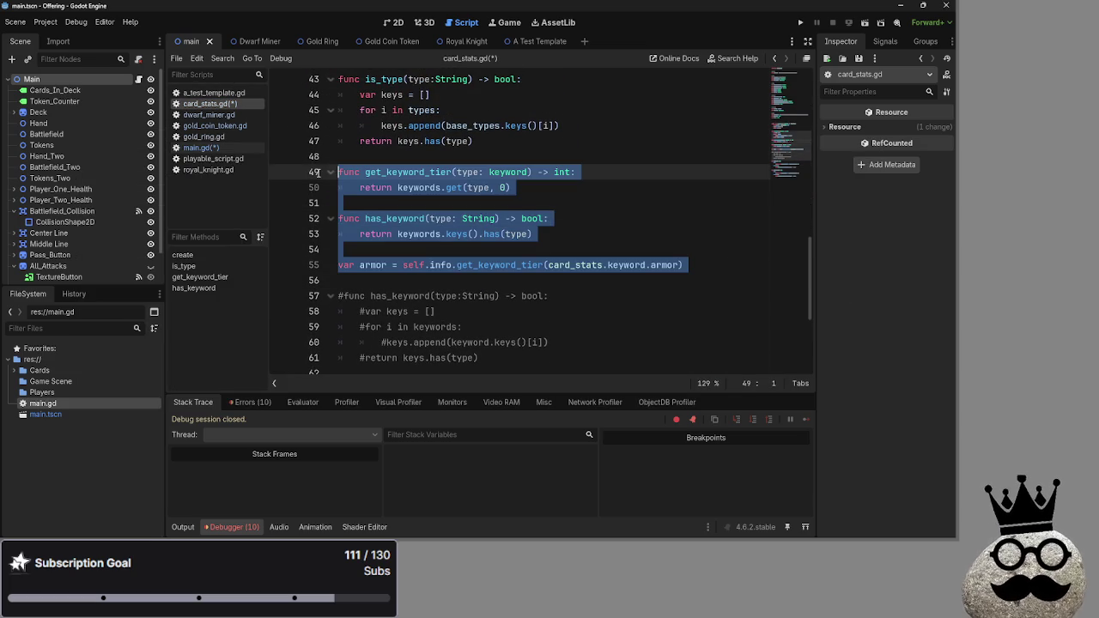
Inspect has_keyword's return keywords.keys().has(type) line word by word.
left_click_drag(436, 247, 338, 220)
double_click(376, 235)
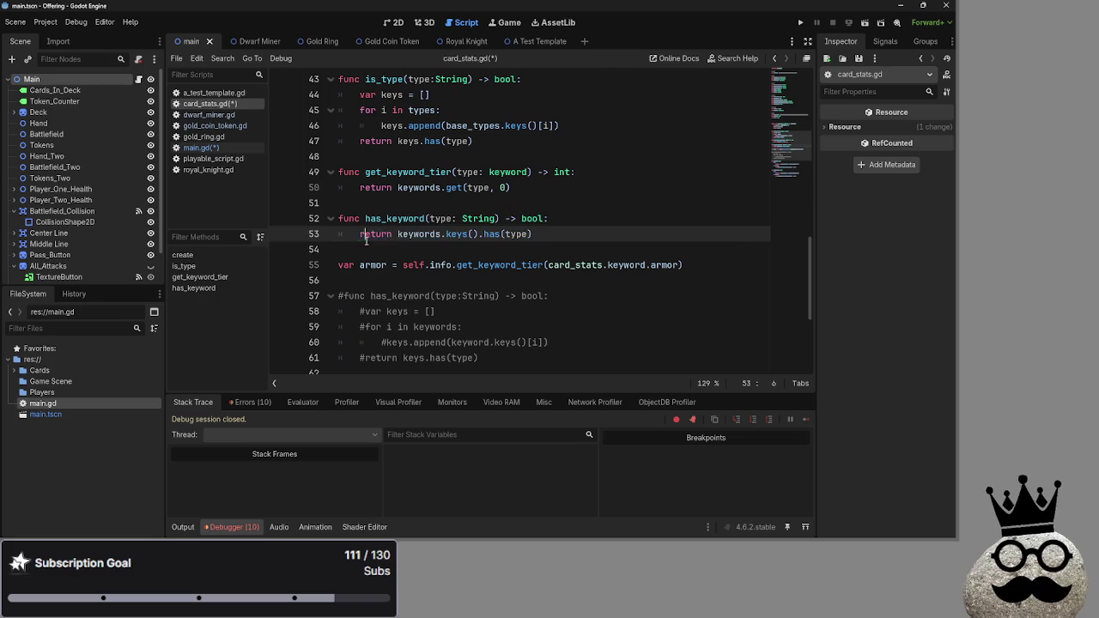
double_click(421, 236)
double_click(457, 236)
double_click(491, 234)
double_click(516, 234)
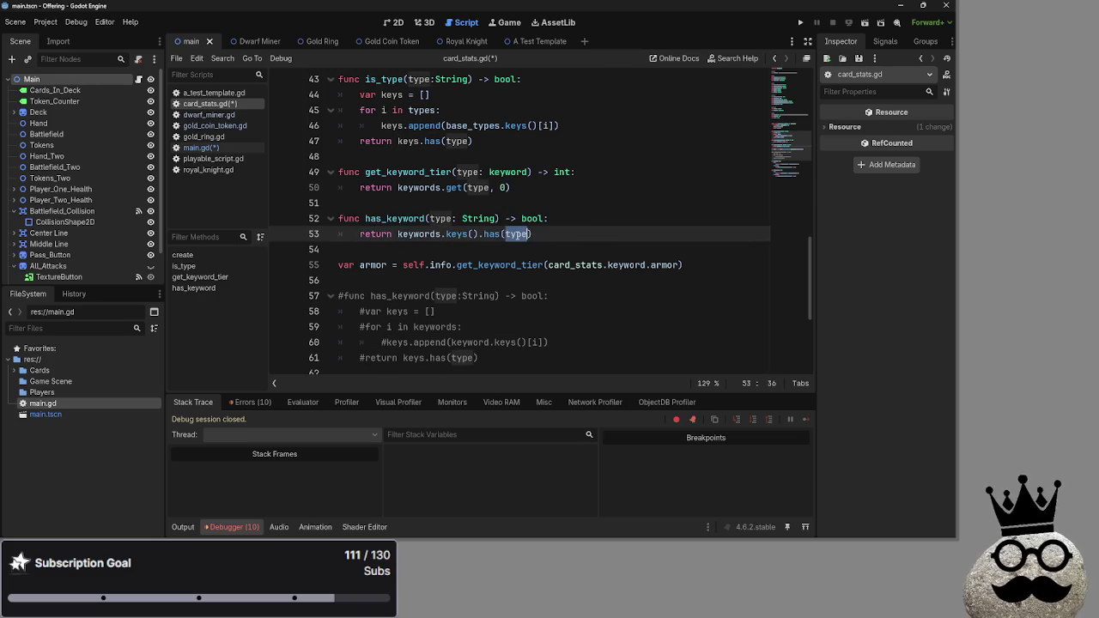
left_click(457, 233)
Scroll up to the keyword enum, comparing against main.gd several times before settling on card_stats.gd.
scroll(456, 255, "up", 4)
scroll(457, 256, "up", 2)
scroll(456, 256, "up", 2)
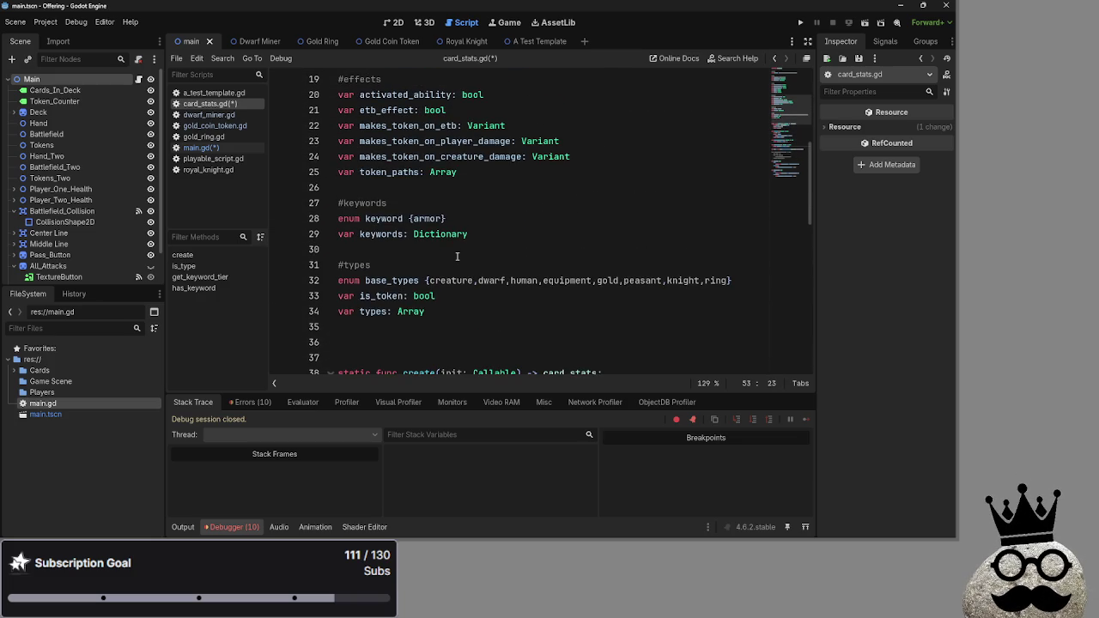
scroll(457, 256, "down", 1)
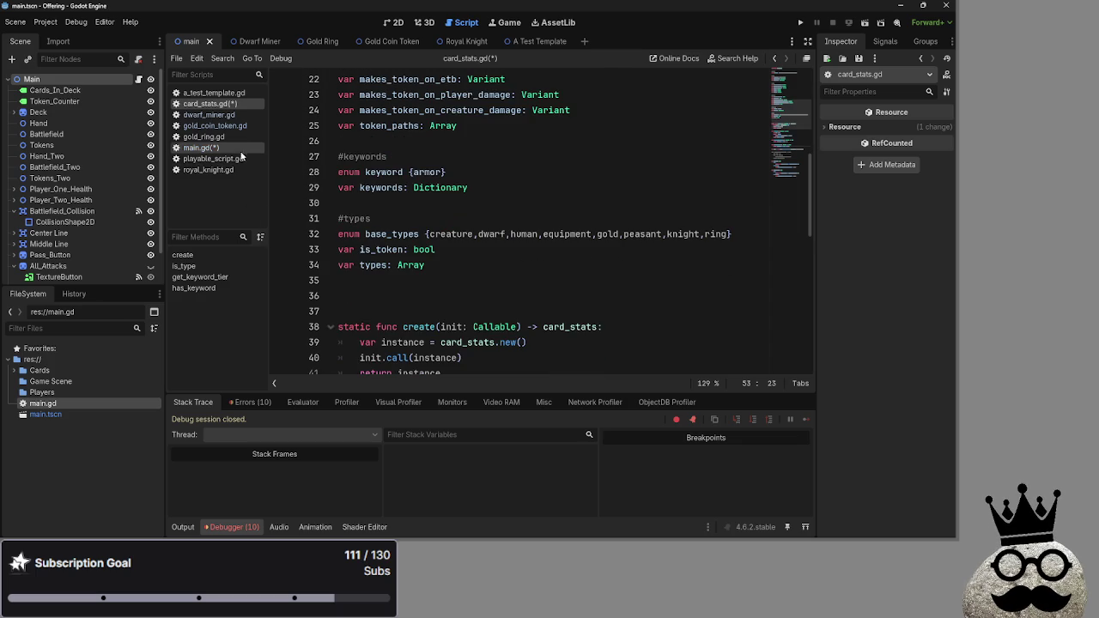
left_click(205, 147)
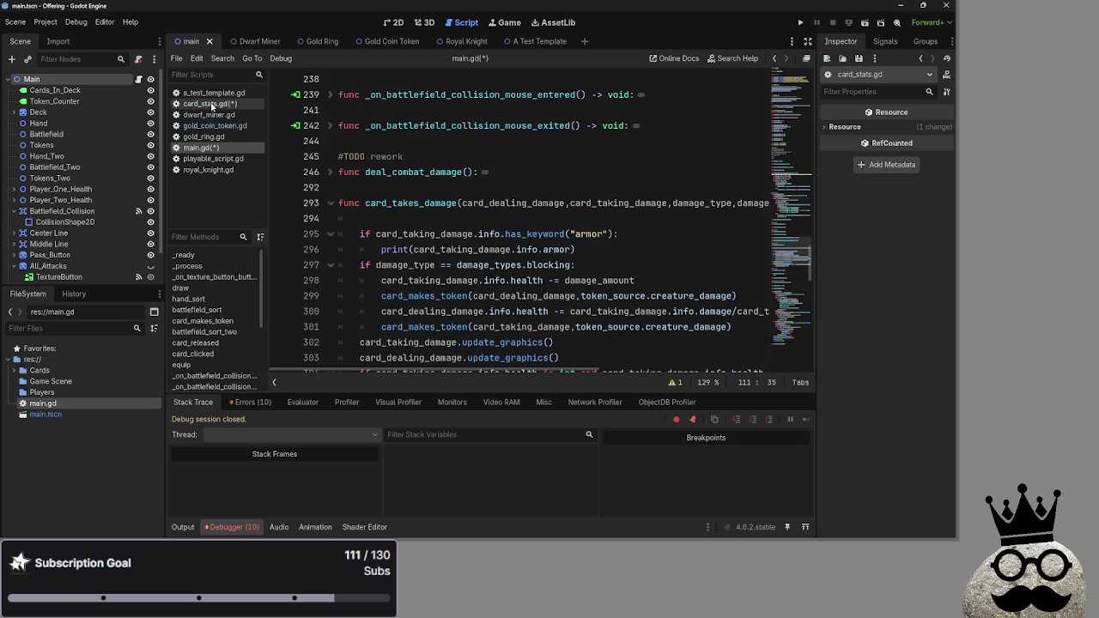
left_click(215, 104)
left_click(205, 148)
left_click(207, 103)
left_click(204, 147)
left_click(208, 104)
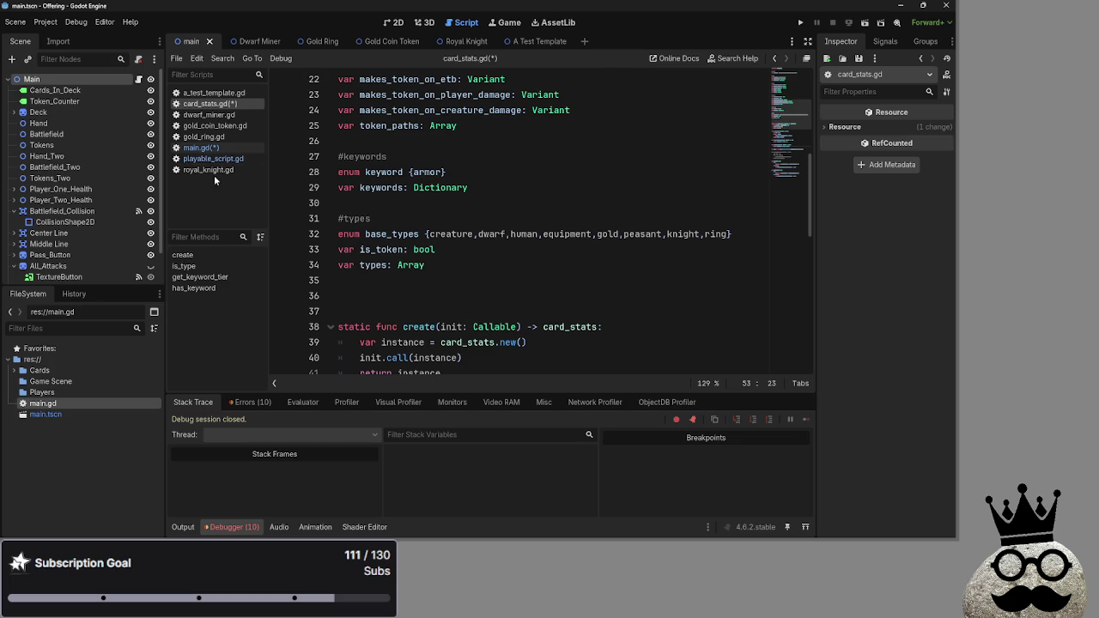
left_click(200, 147)
left_click(211, 104)
scroll(517, 293, "up", 1)
Replace has_keyword's return line with return keywords.has(keyword.keys().find(type)).
scroll(517, 293, "down", 3)
scroll(517, 293, "down", 6)
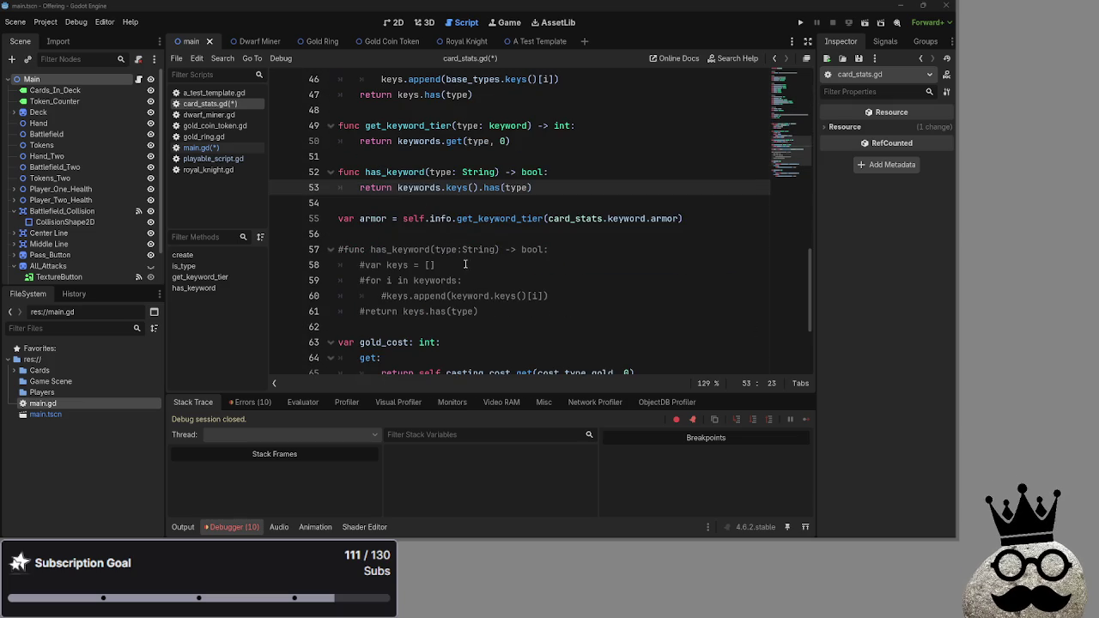
key("Down")
type("func has_keyword(type: String) -> bool: \treturn keywords.has(keyword.keys().find(type))")
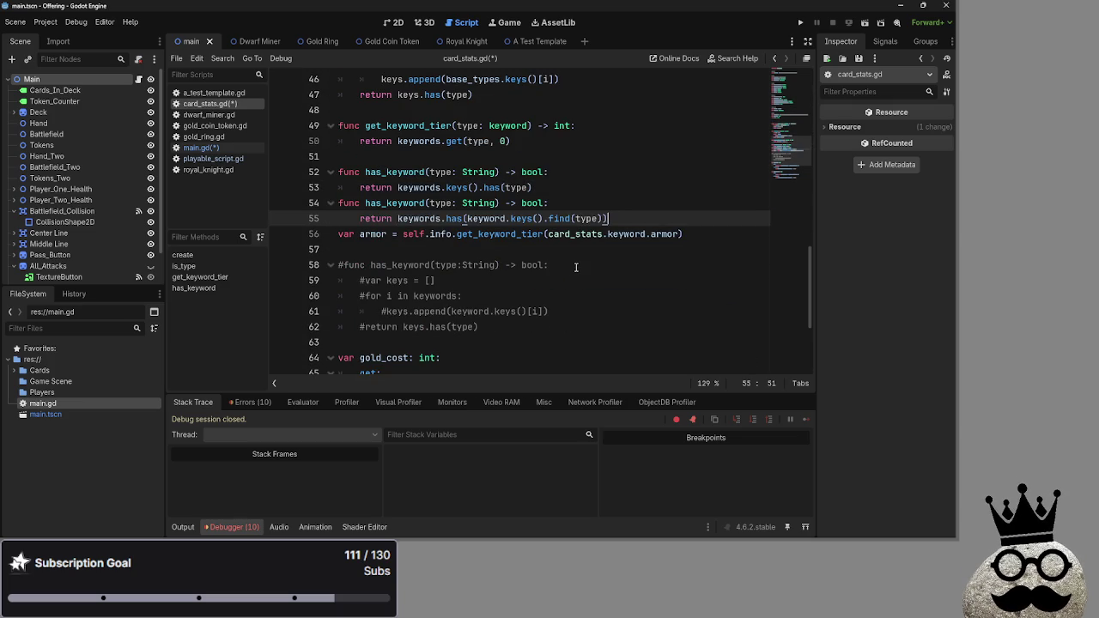
key("ctrl+z")
left_click_drag(533, 233, 312, 228)
type("return keywords.has(keyword.keys().find(type))")
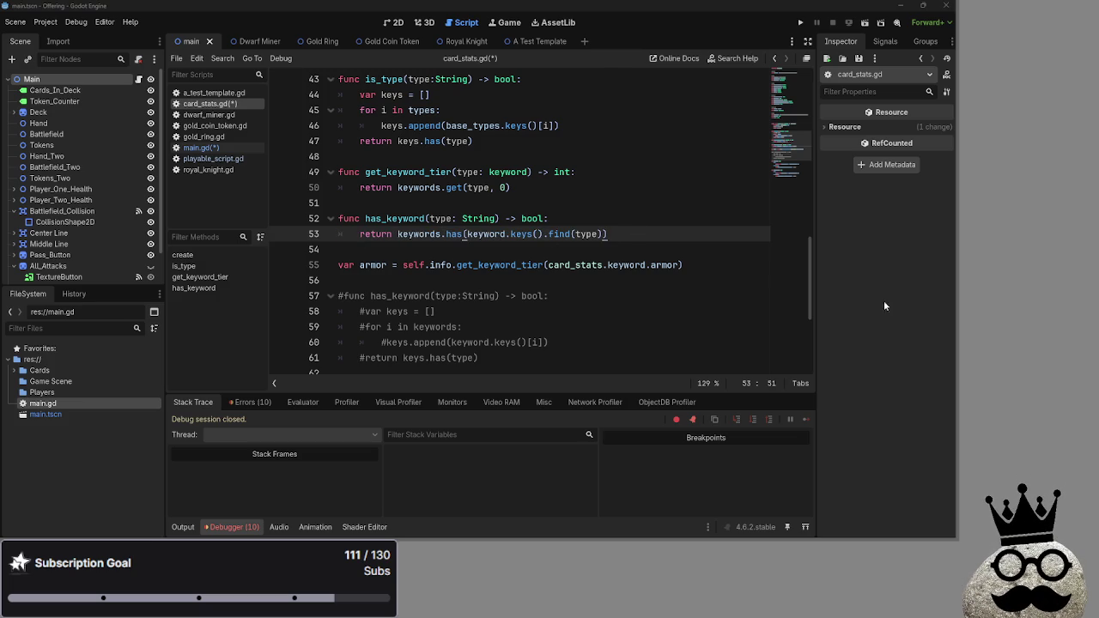
Run the game to test the revised has_keyword check.
scroll(534, 232, "down", 1)
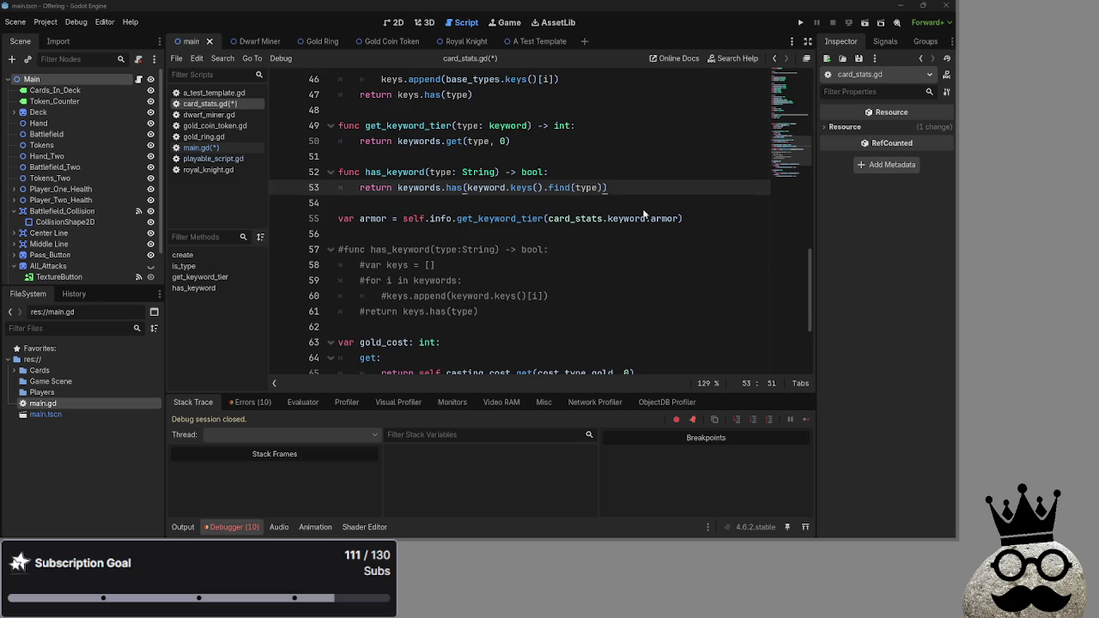
scroll(392, 220, "up", 1)
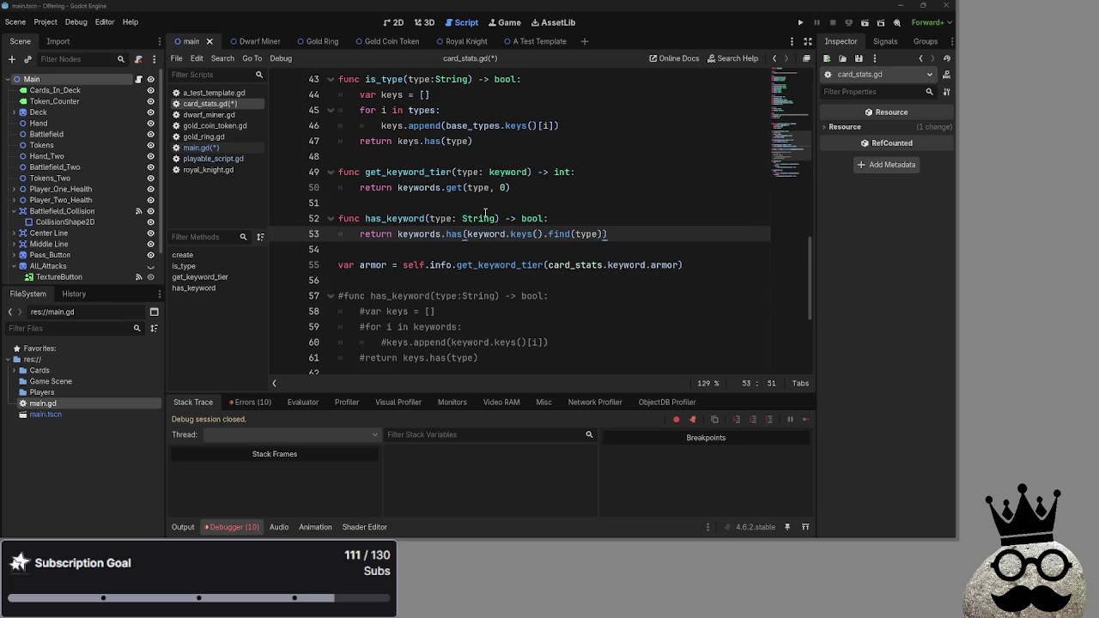
key("Up")
key("Up")
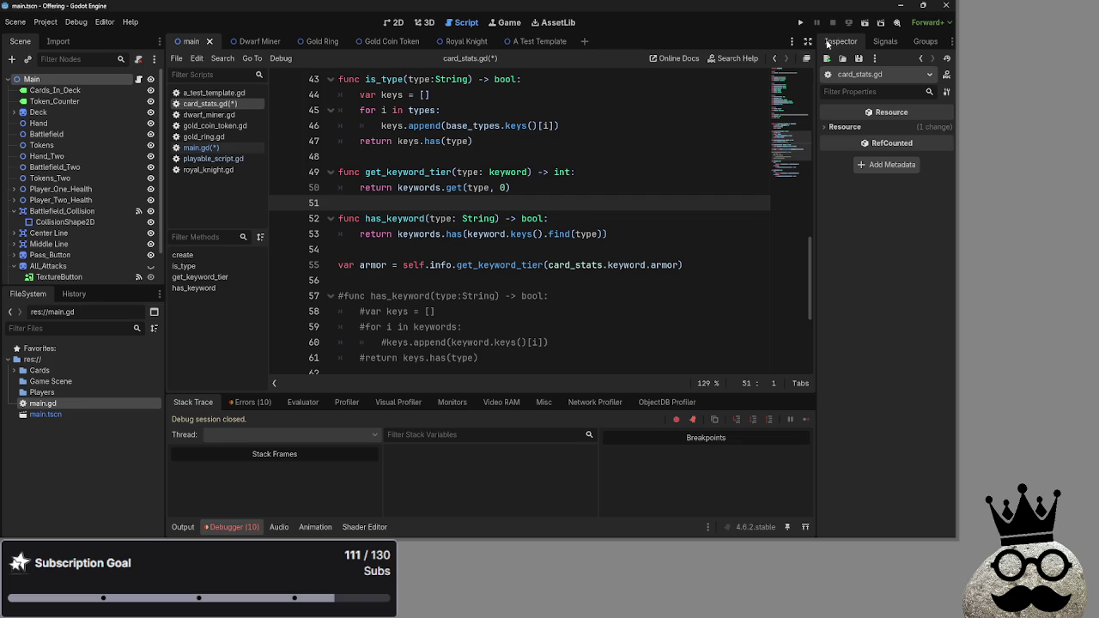
left_click(801, 23)
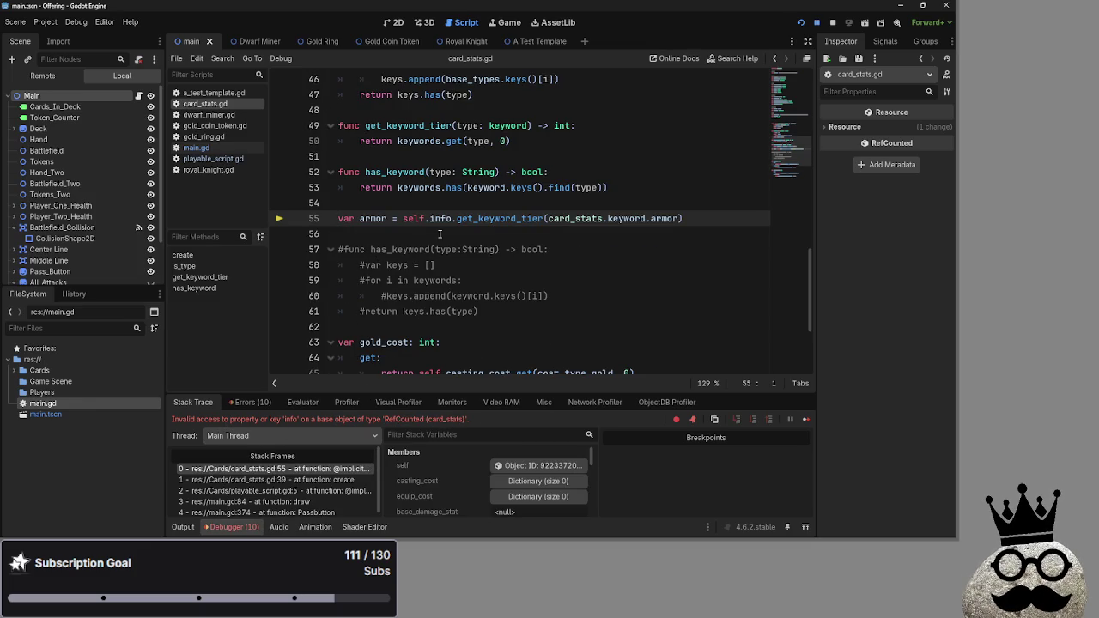
Try swapping self for card in the armor line, then revert it to self.
double_click(414, 218)
type("card")
left_click(754, 219)
double_click(417, 218)
type("self")
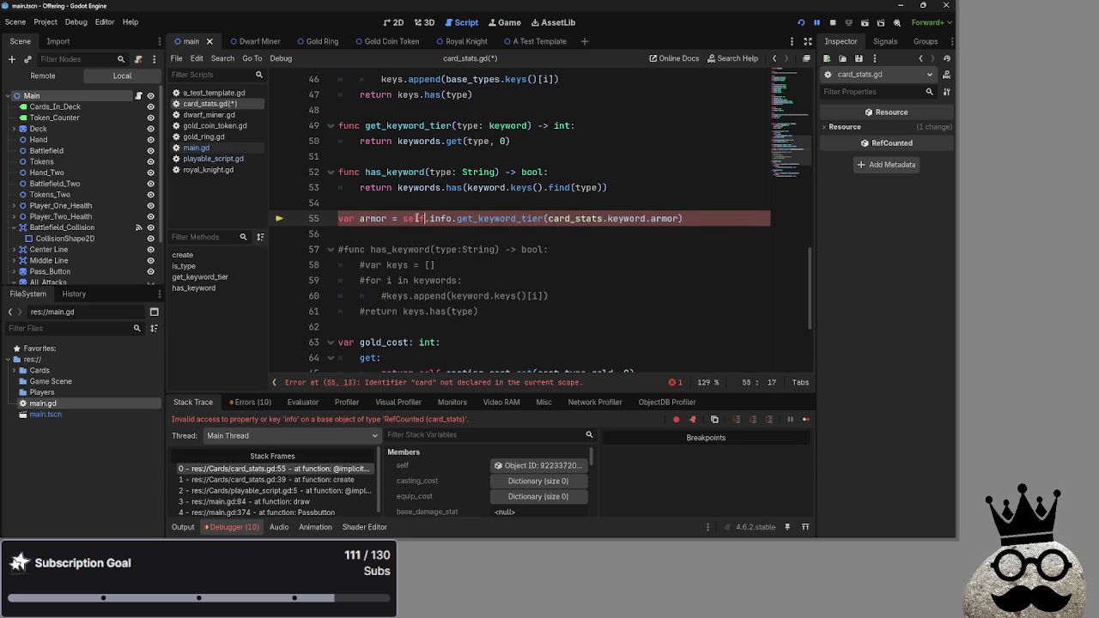
scroll(507, 271, "up", 1)
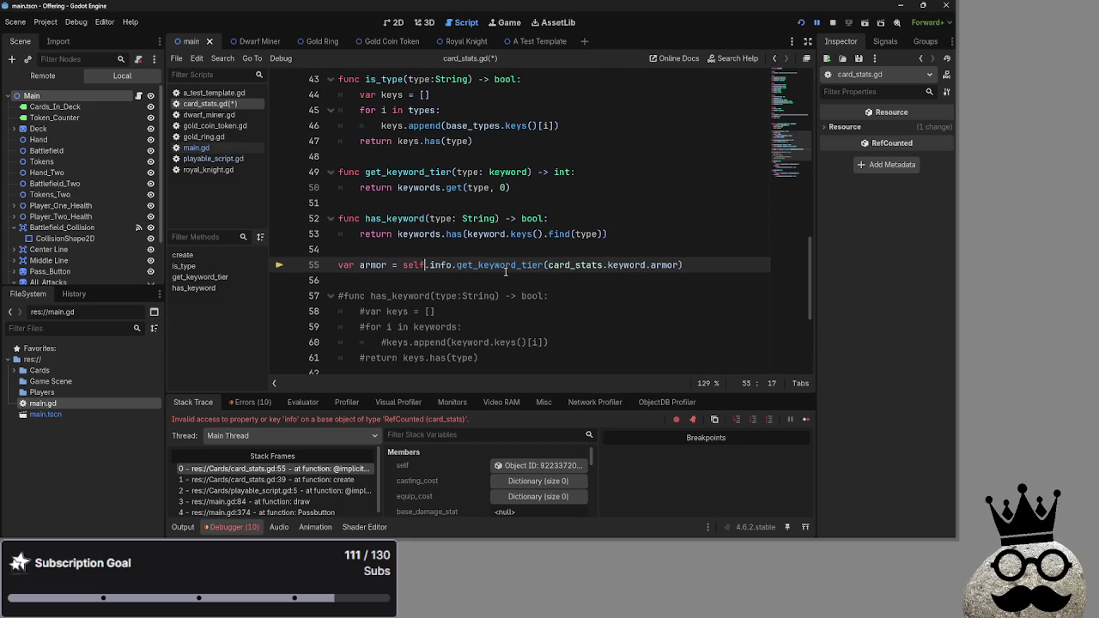
scroll(507, 272, "up", 1)
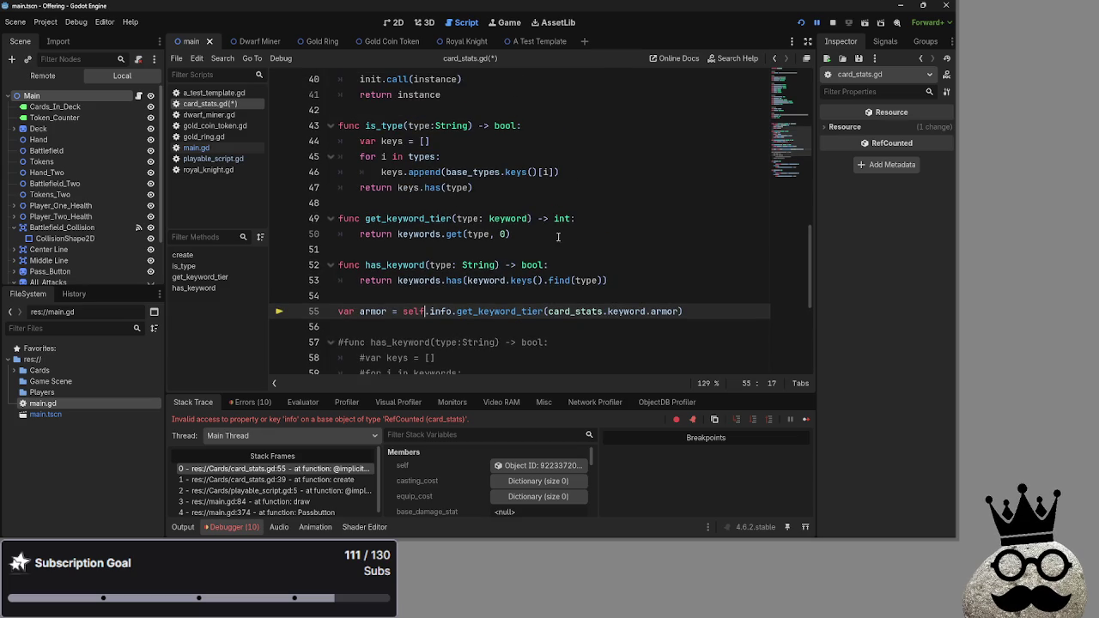
Paste the card-based armor line over line 55, then delete that armor line from card_stats.gd.
key("alt+Tab")
left_click_drag(683, 312, 468, 312)
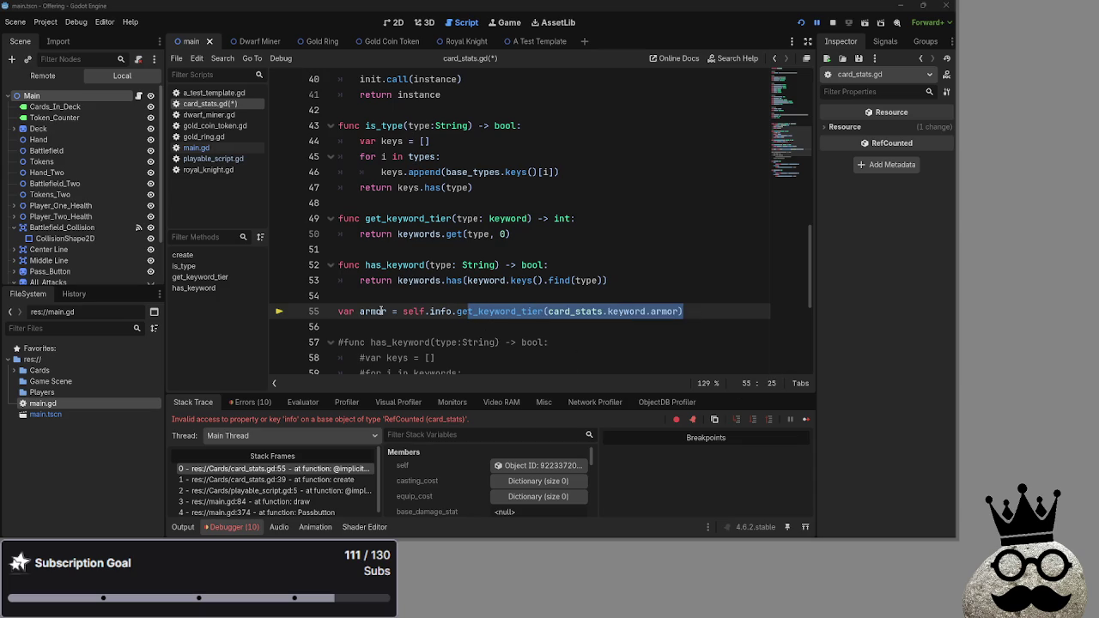
left_click_drag(683, 312, 326, 312)
type("var armor = card.info.get_keyword_tier(card_stats.keyword.armor)")
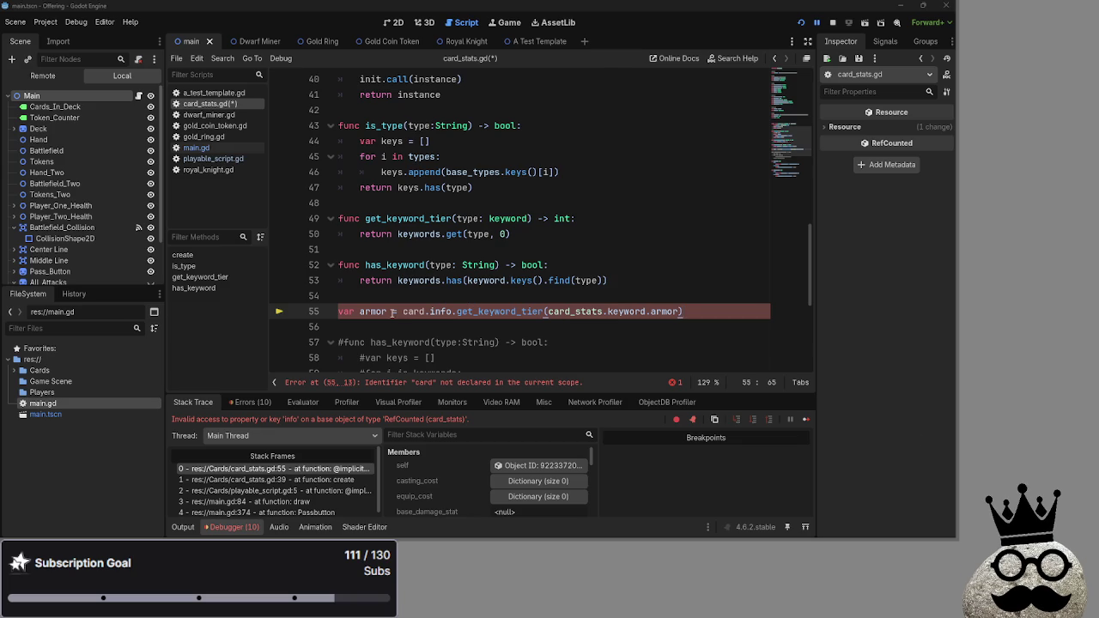
double_click(572, 312)
left_click(643, 311)
left_click_drag(683, 312, 339, 312)
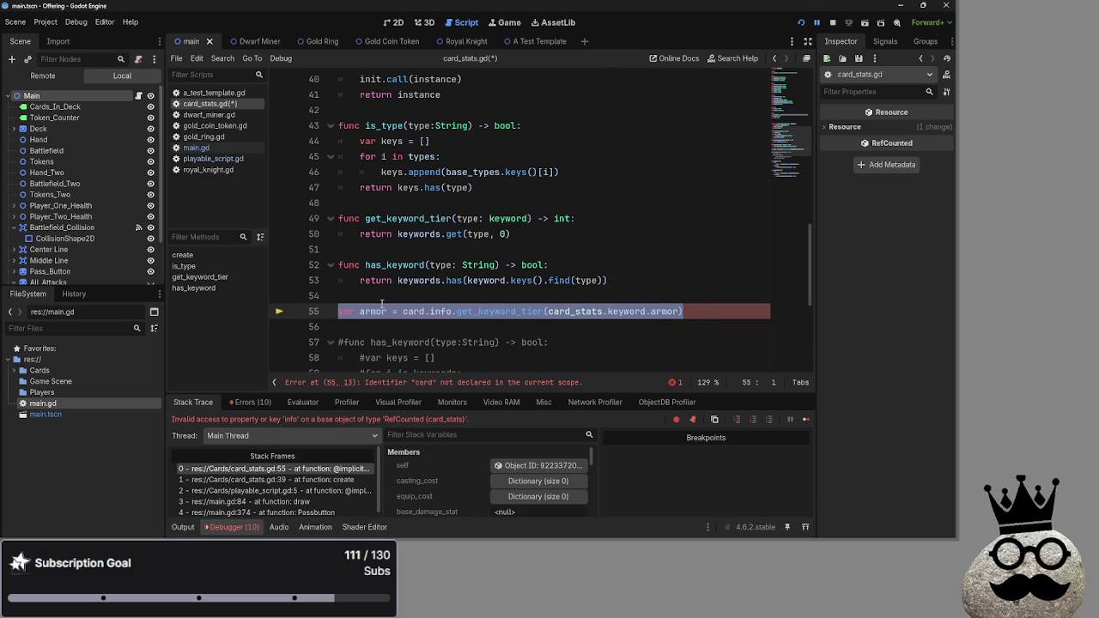
key("BackSpace")
key("BackSpace")
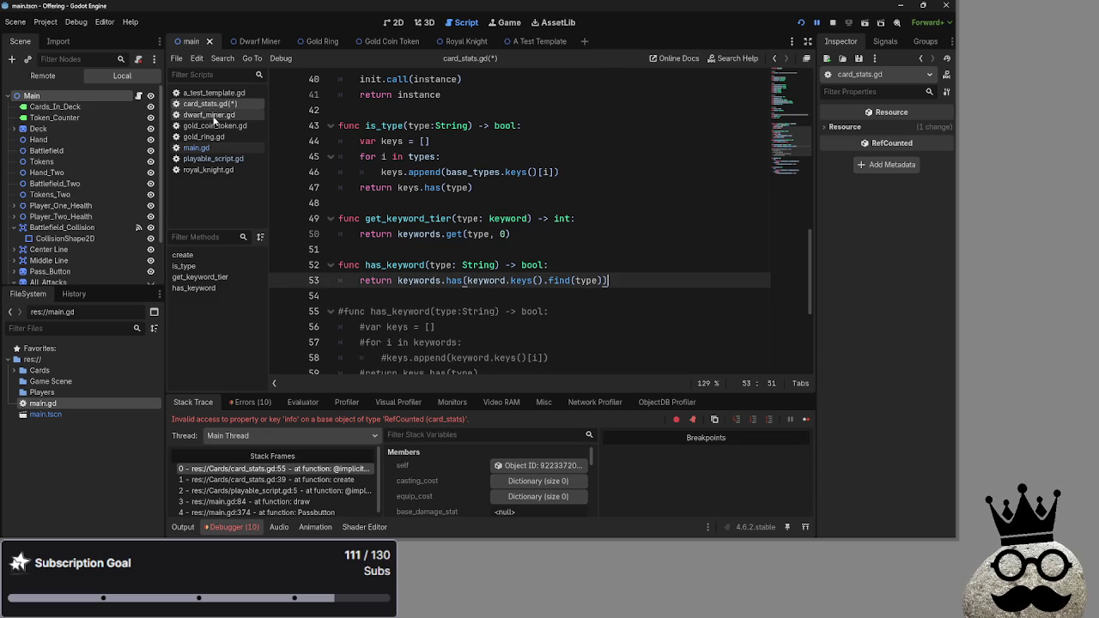
Open main.gd in the script editor.
left_click(213, 120)
left_click(211, 126)
left_click(210, 136)
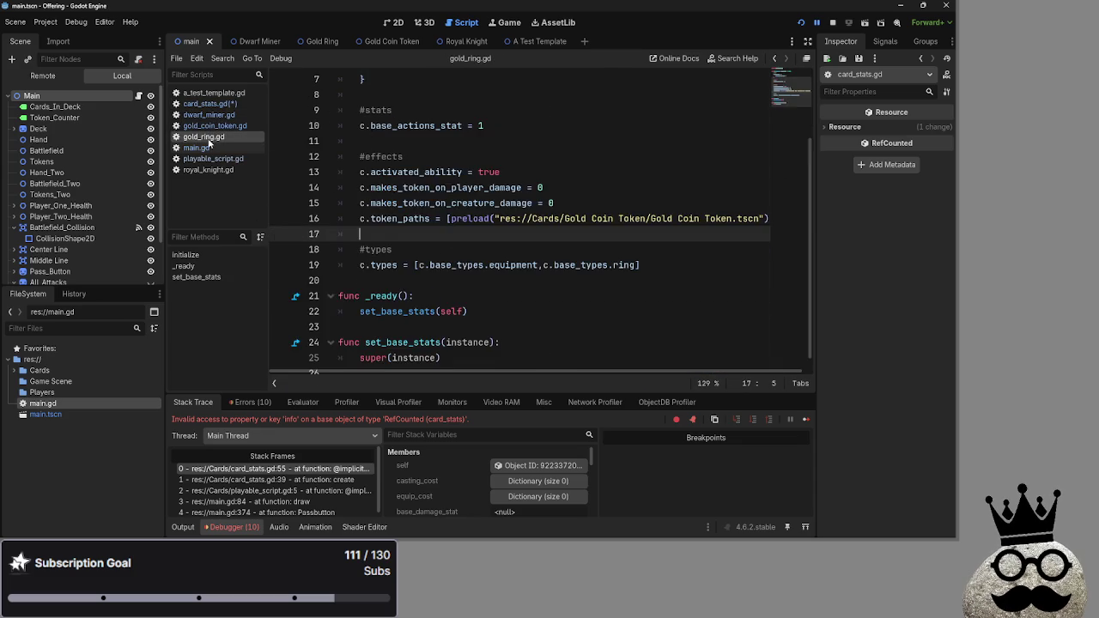
left_click(210, 147)
left_click(427, 219)
scroll(438, 240, "up", 10)
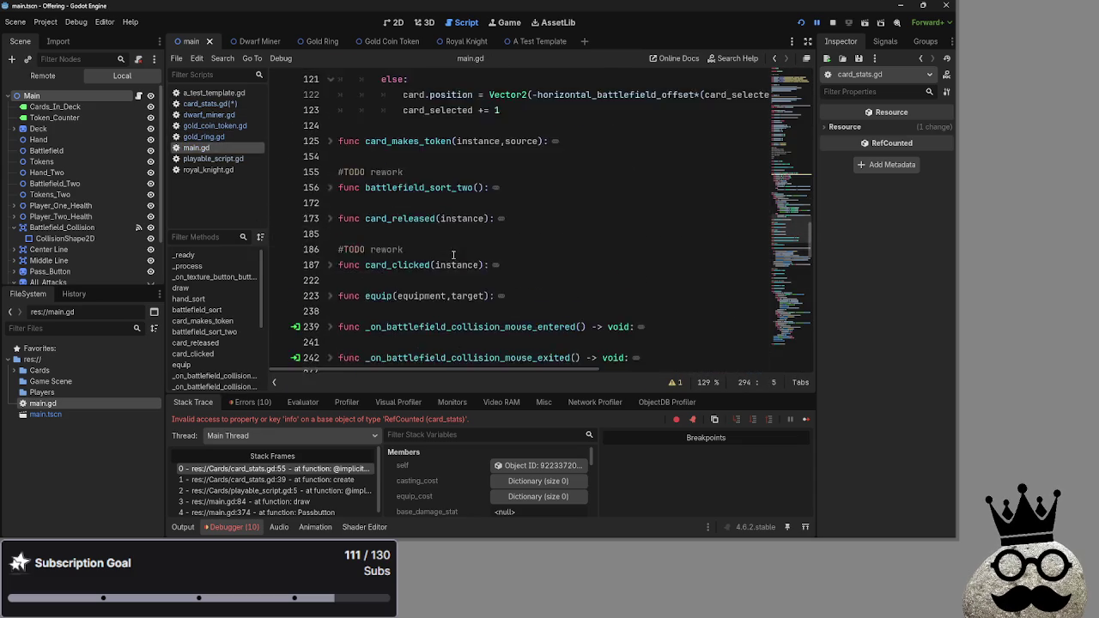
scroll(446, 251, "up", 3)
scroll(446, 249, "down", 1)
Paste the var armor = card.info.get_keyword_tier line below battlefield_sort's card lookup.
left_click(648, 172)
key("Return")
type("var armor = card.info.get_keyword_tier(card_stats.keyword.armor)")
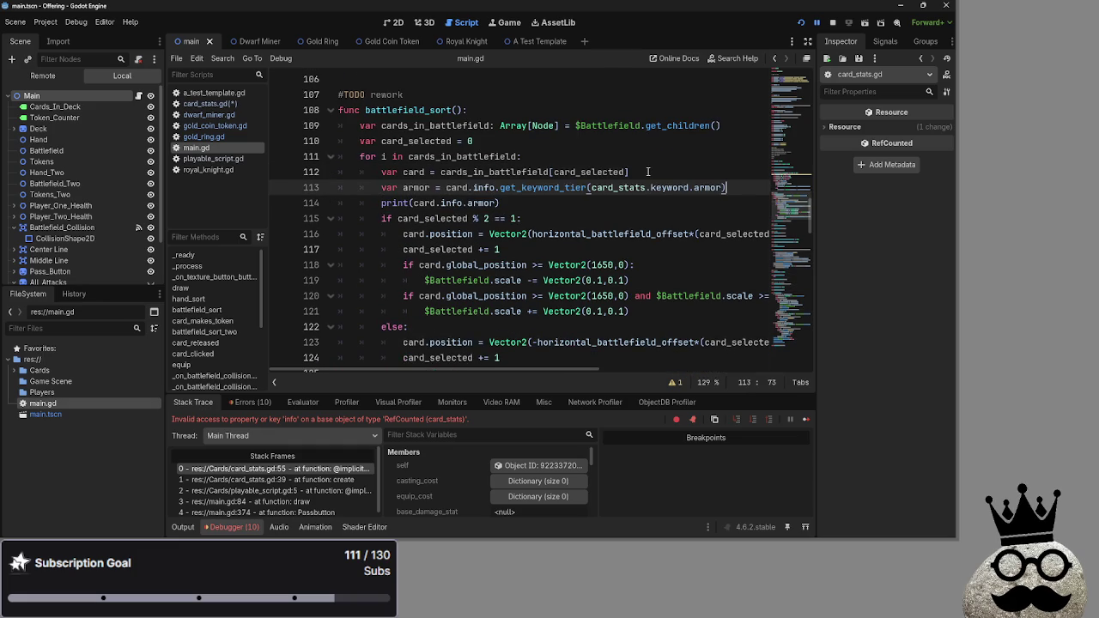
double_click(499, 187)
left_click(537, 187)
Change print(card.info.armor) to print(armor) and run the game.
left_click_drag(498, 203, 415, 204)
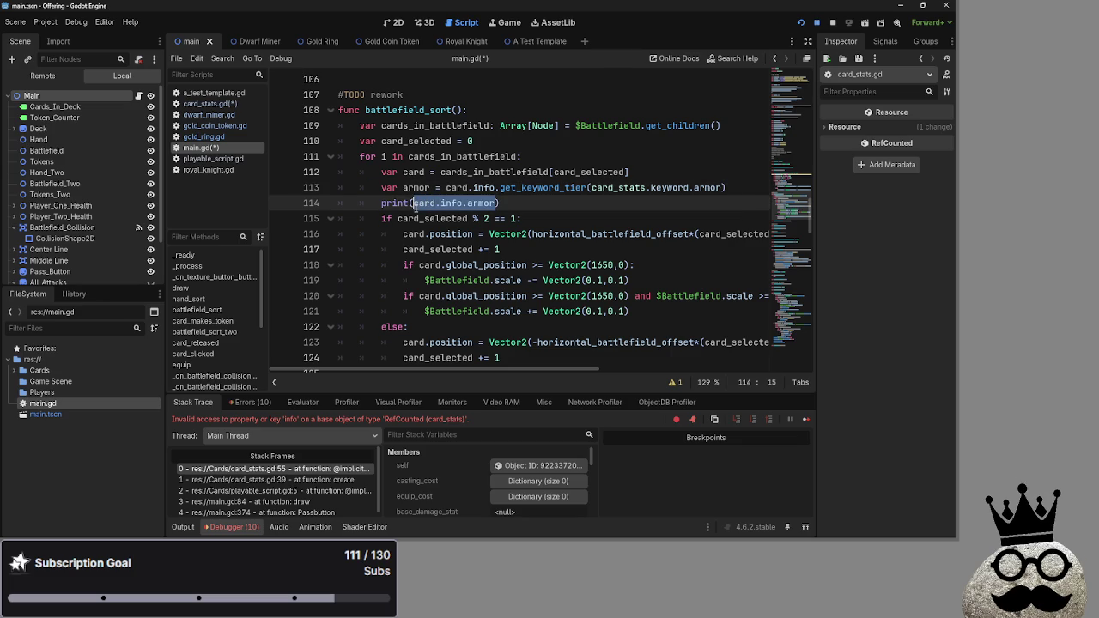
type("armor")
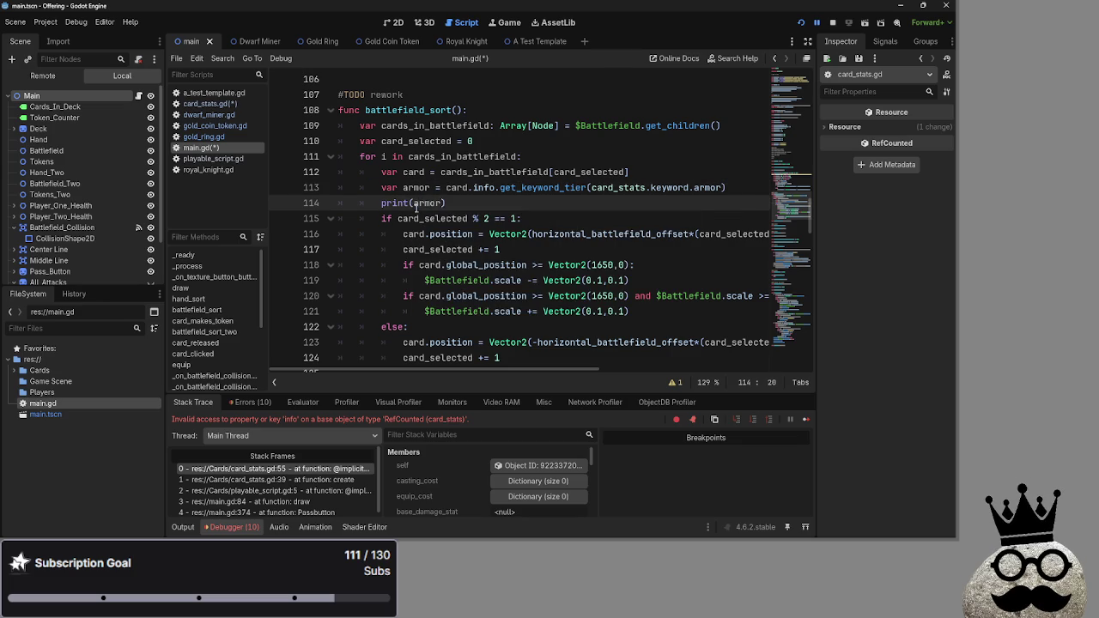
left_click(801, 23)
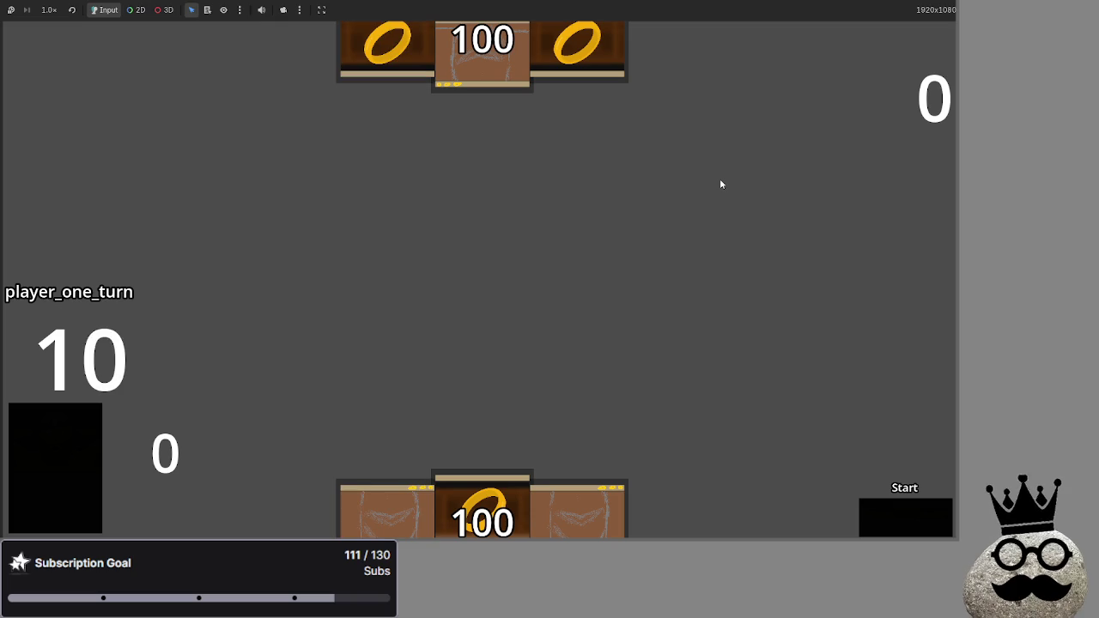
Play two hand cards onto the board in the running game.
left_click_drag(283, 515, 366, 261)
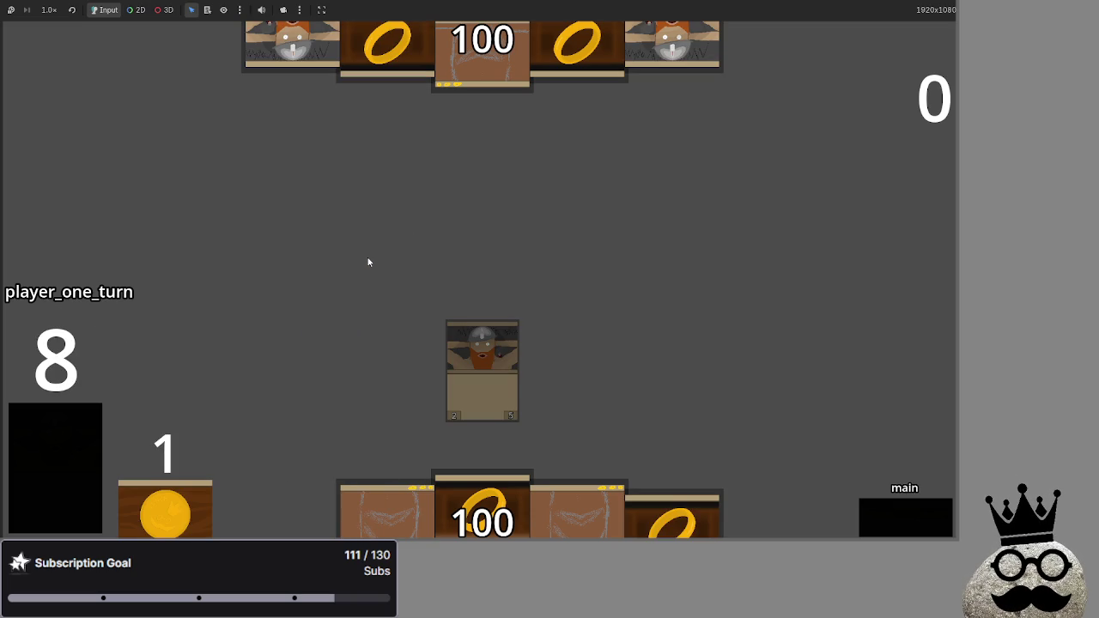
key("alt+Tab")
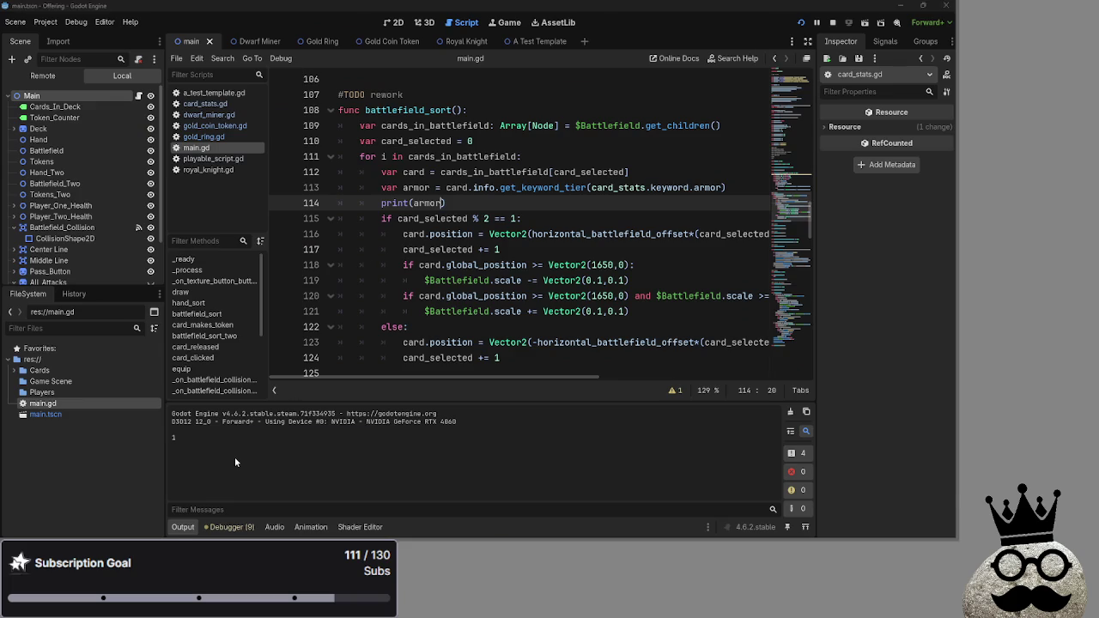
key("alt+Tab")
left_click_drag(425, 490, 449, 240)
Check the printed armor values 1, 1, 0, then delete the temporary armor and print lines.
key("alt+Tab")
key("alt+Tab")
key("alt+Tab")
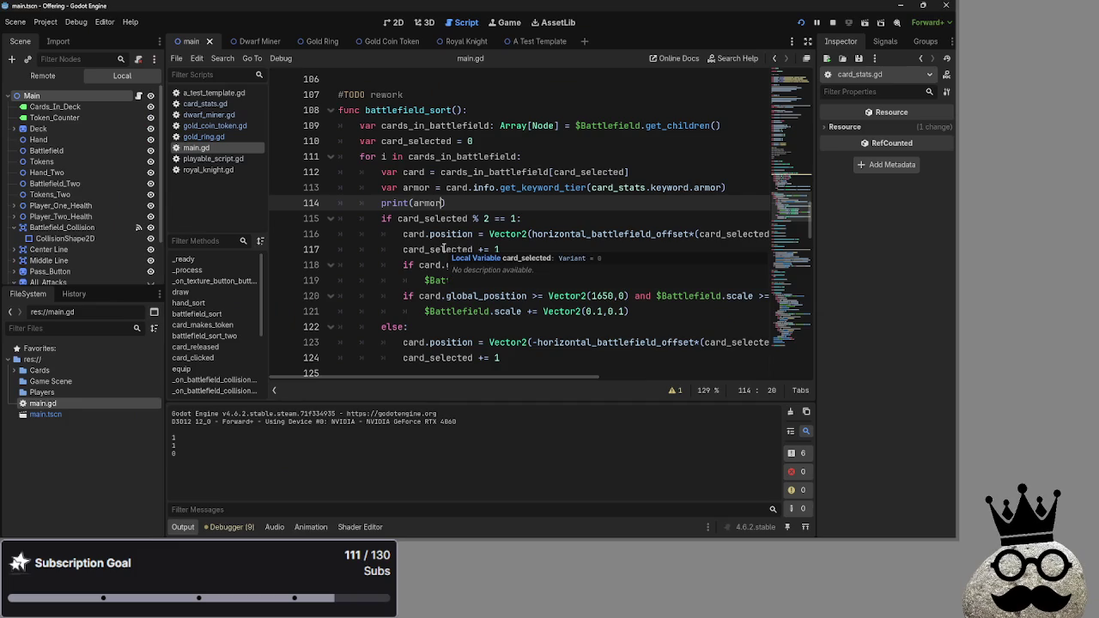
left_click_drag(445, 202, 379, 187)
key("ctrl+c")
key("BackSpace")
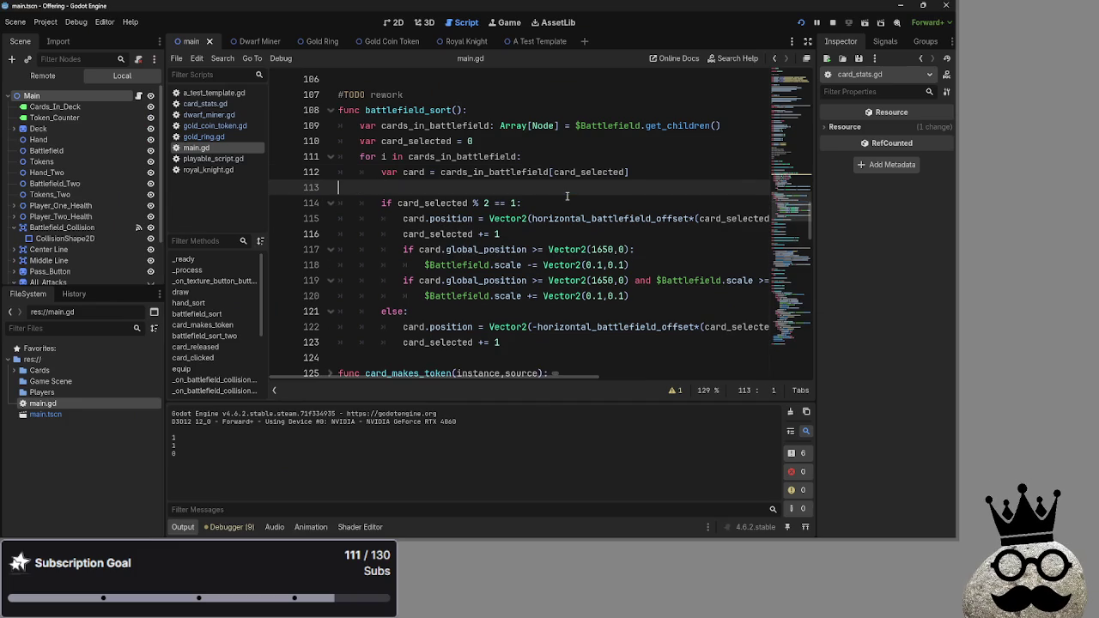
Remove the leftover blank line and fold bot_decision to reach the start of card_takes_damage.
key("BackSpace")
scroll(609, 216, "down", 10)
scroll(609, 216, "down", 15)
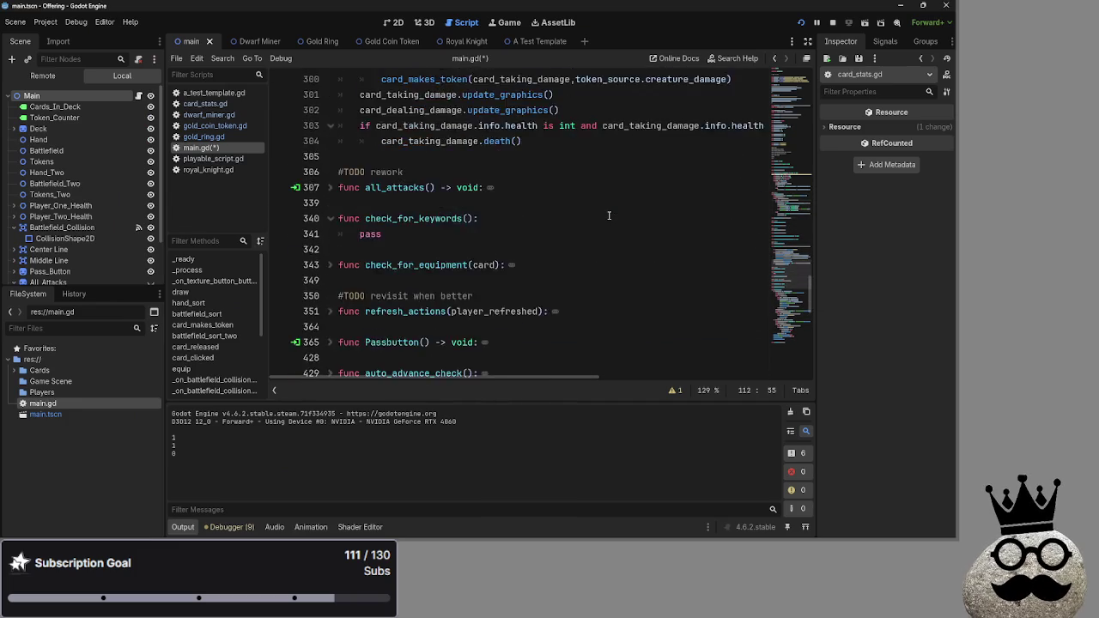
scroll(609, 216, "down", 3)
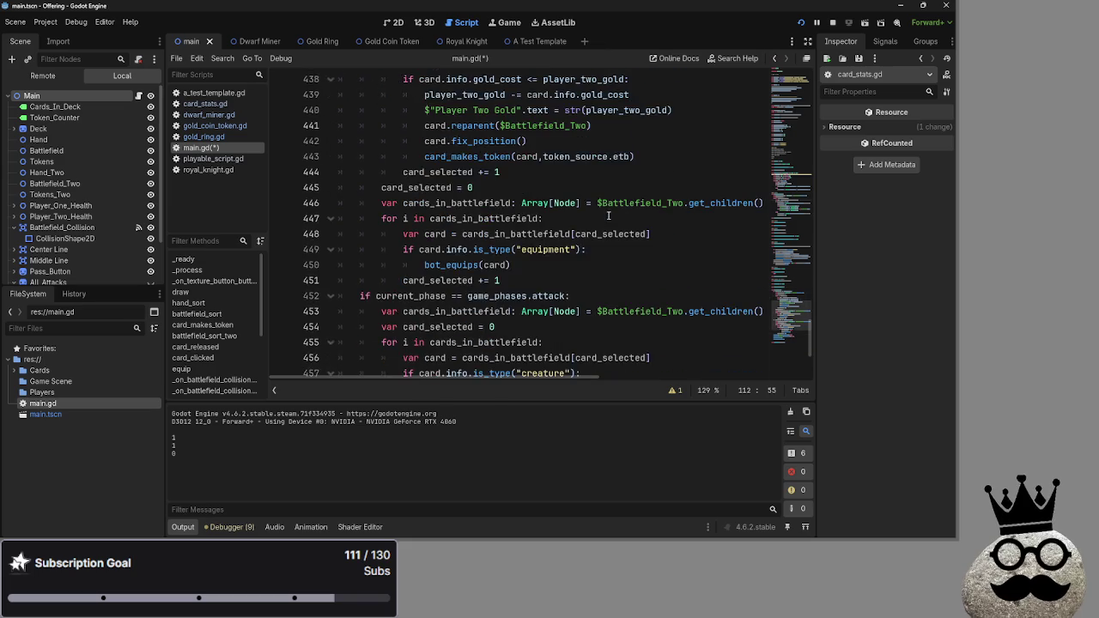
scroll(471, 233, "up", 4)
left_click(331, 172)
scroll(487, 259, "up", 5)
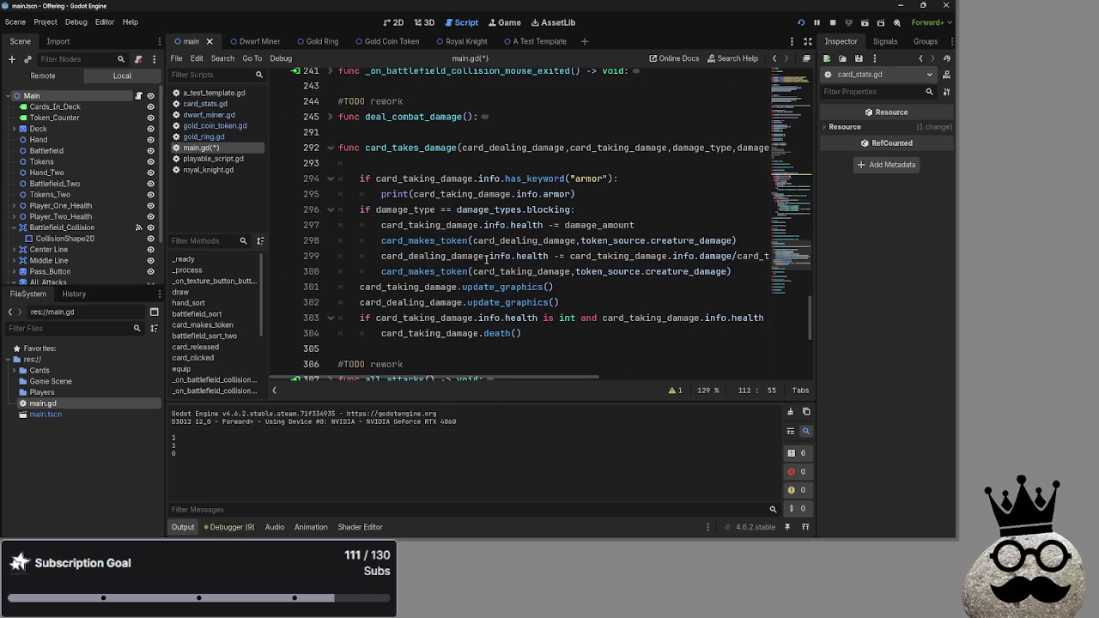
left_click(437, 165)
key("alt+Tab")
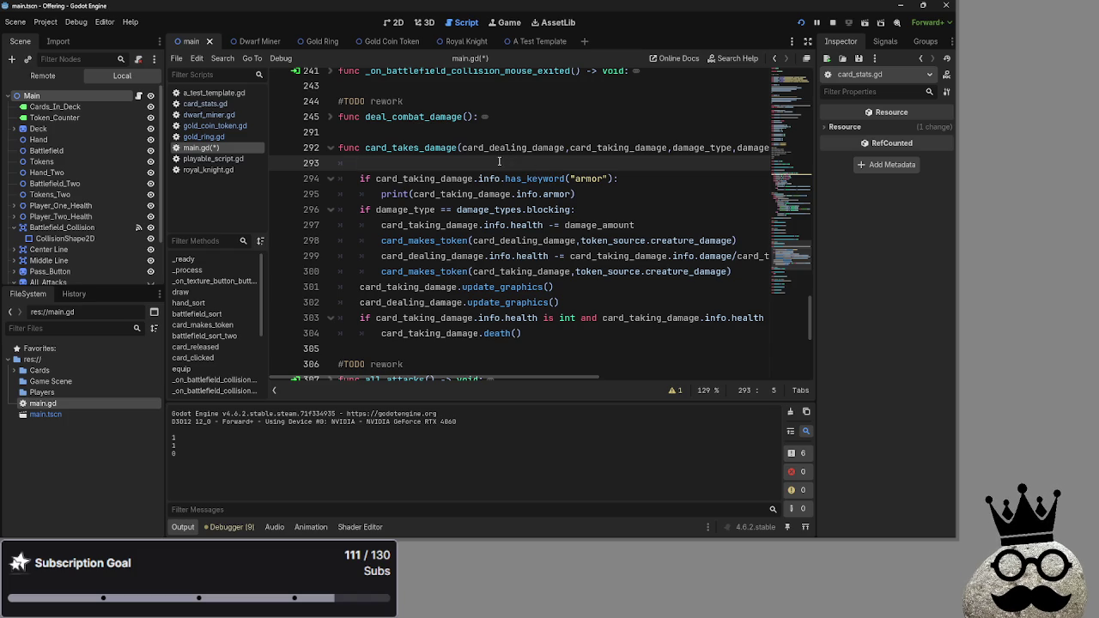
Paste the var armor line into card_takes_damage, deleting the extra print and old has_keyword armor check.
key("ctrl+v")
left_click_drag(446, 179, 304, 178)
key("BackSpace")
key("BackSpace")
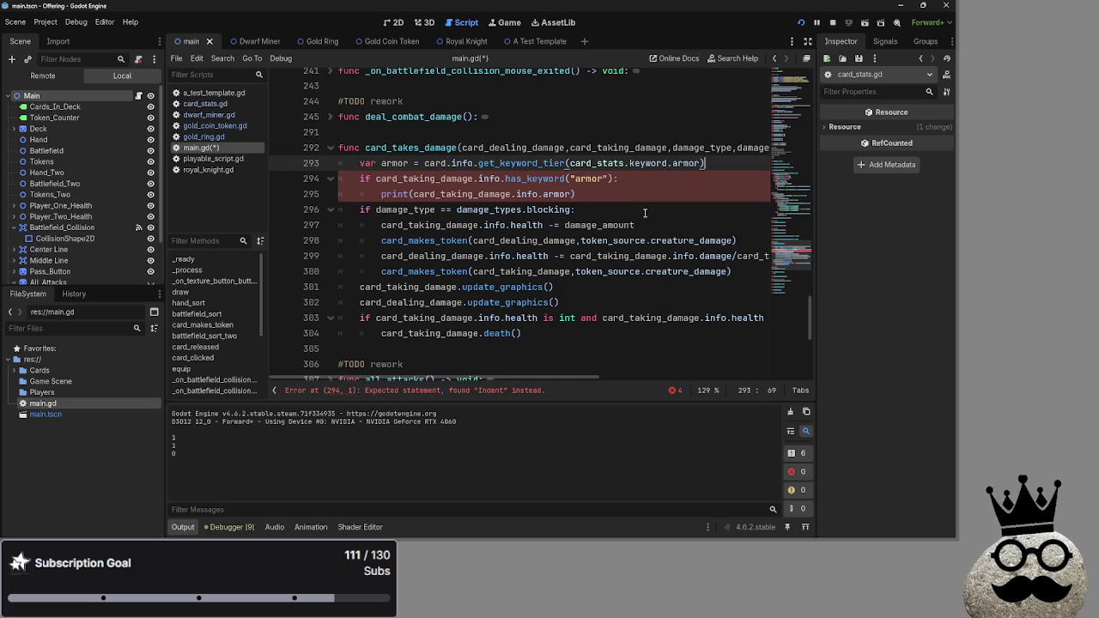
left_click(588, 194)
mouse_move(574, 194)
left_mouse_down()
mouse_move(334, 191)
mouse_move(334, 180)
mouse_move(378, 178)
left_mouse_up()
key("BackSpace")
Rename card to card_taking_damage in the armor assignment via autocomplete.
left_click_drag(704, 164, 359, 163)
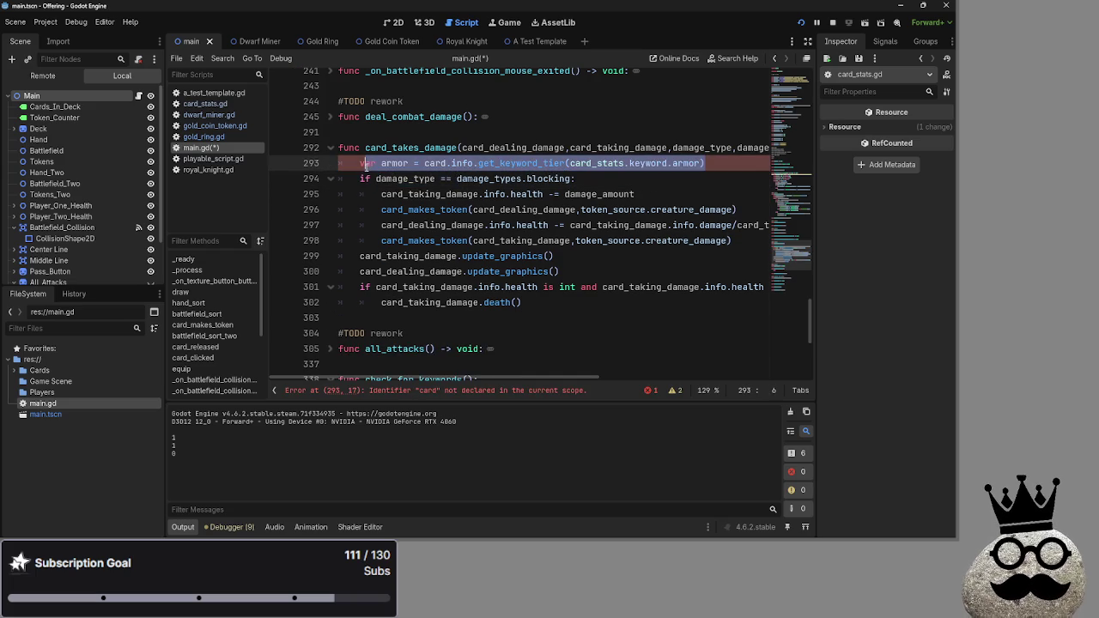
scroll(481, 258, "up", 2)
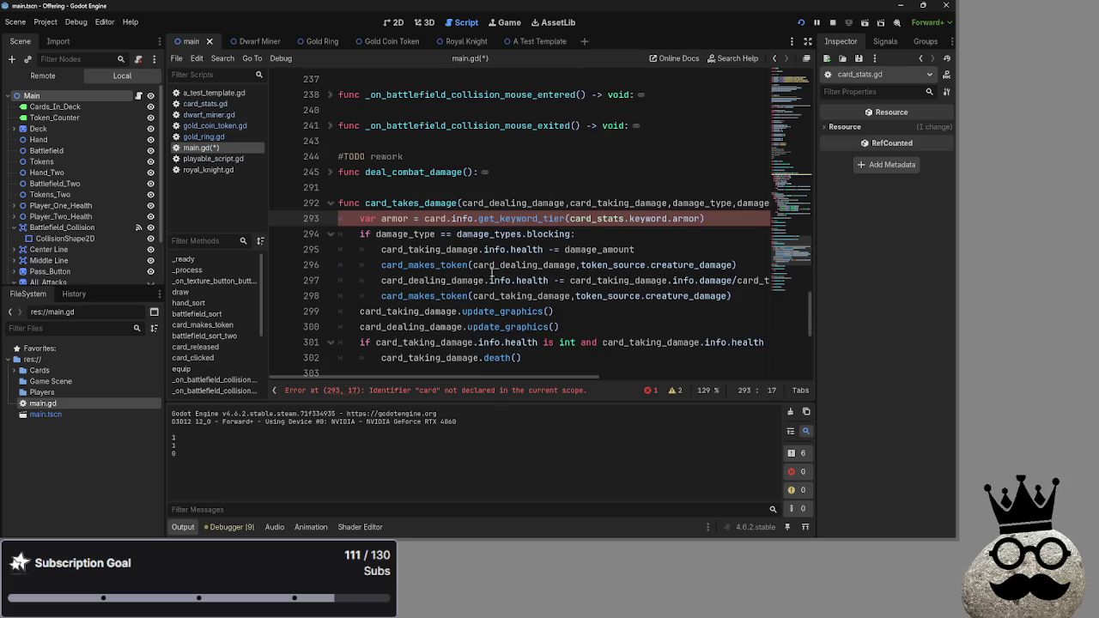
double_click(444, 218)
left_click(444, 218)
type("_")
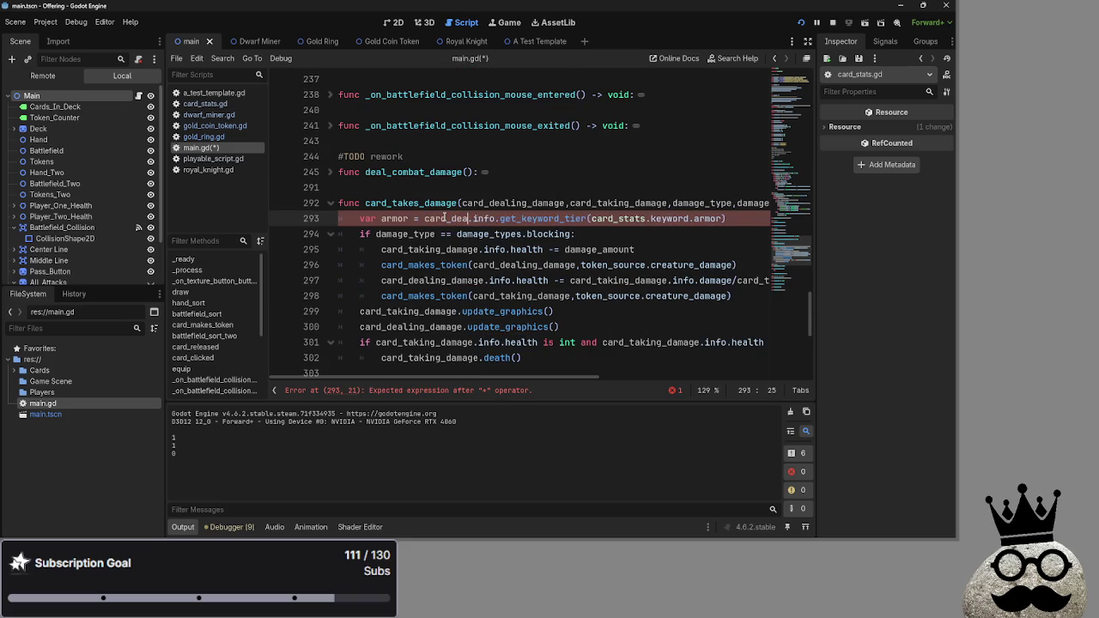
type("dea")
key("BackSpace")
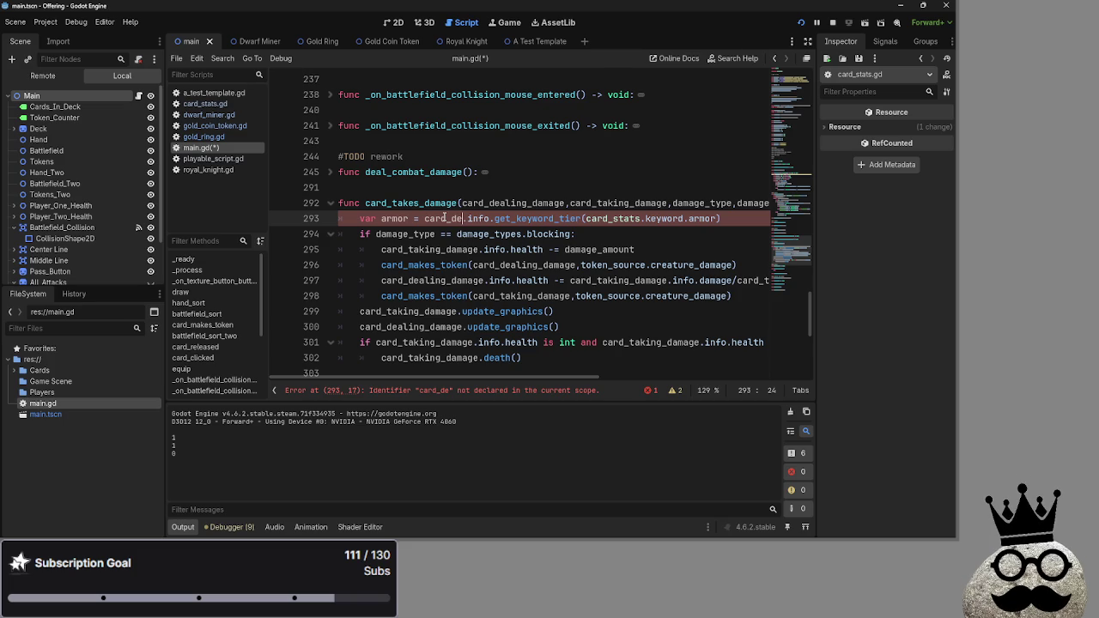
type("aling_damage")
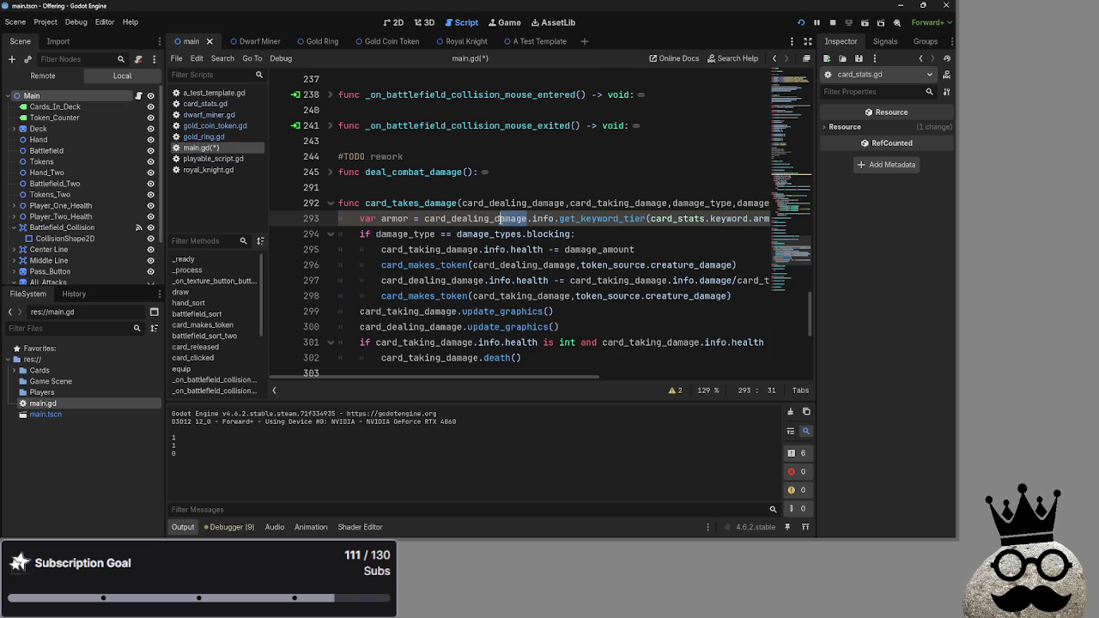
left_click(490, 218)
key("BackSpace")
key("BackSpace")
key("BackSpace")
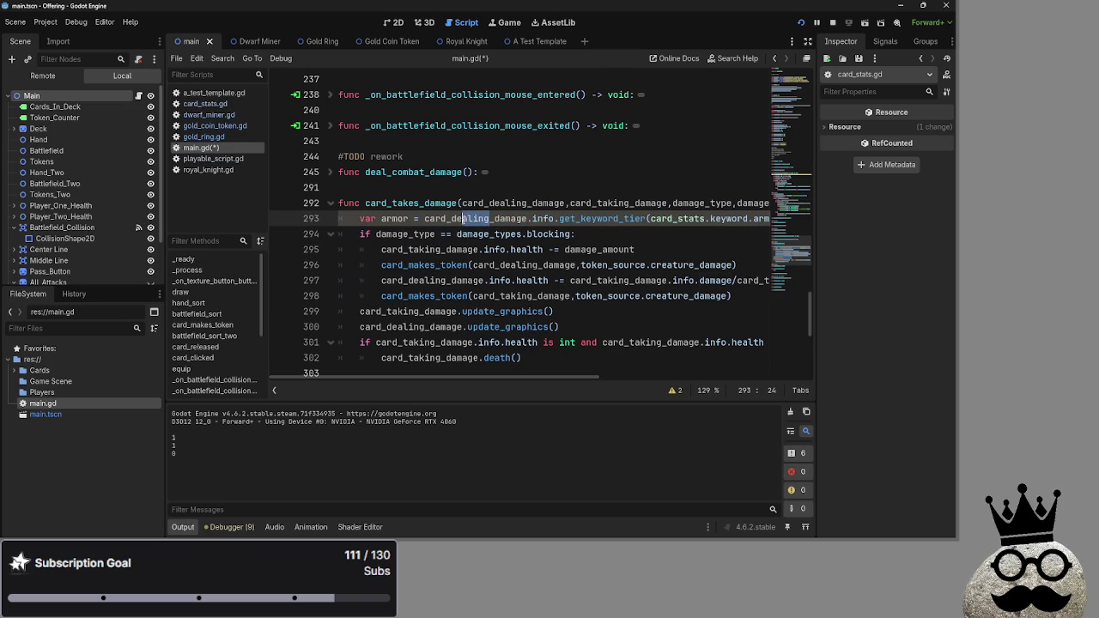
type("tak")
key("Return")
mouse_move(524, 380)
left_mouse_down()
mouse_move(581, 379)
mouse_move(408, 361)
left_mouse_up()
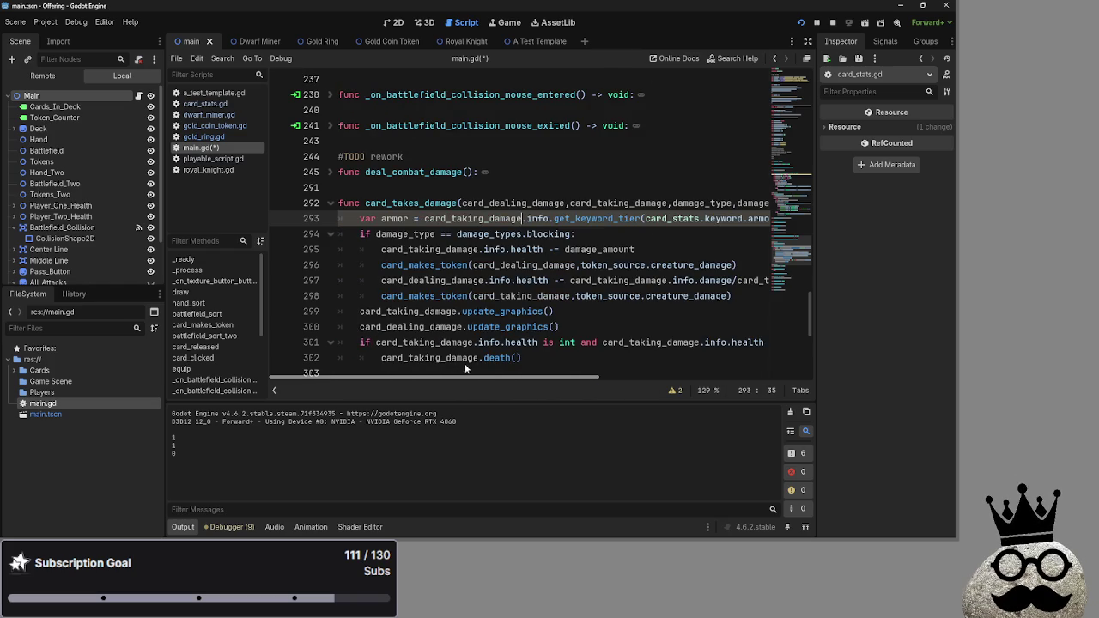
scroll(491, 371, "right", 4)
scroll(496, 377, "left", 4)
mouse_move(508, 377)
left_mouse_down()
mouse_move(731, 393)
mouse_move(499, 391)
left_mouse_up()
scroll(479, 344, "down", 1)
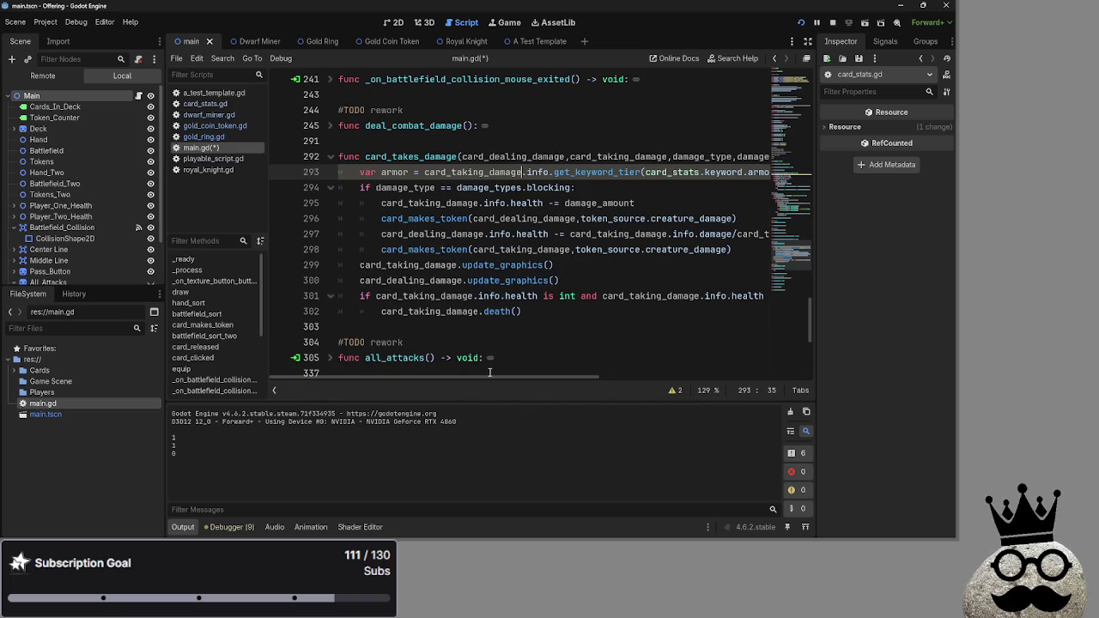
Remove the stray += and trailing space from the end of the health line.
double_click(454, 203)
left_click(512, 203)
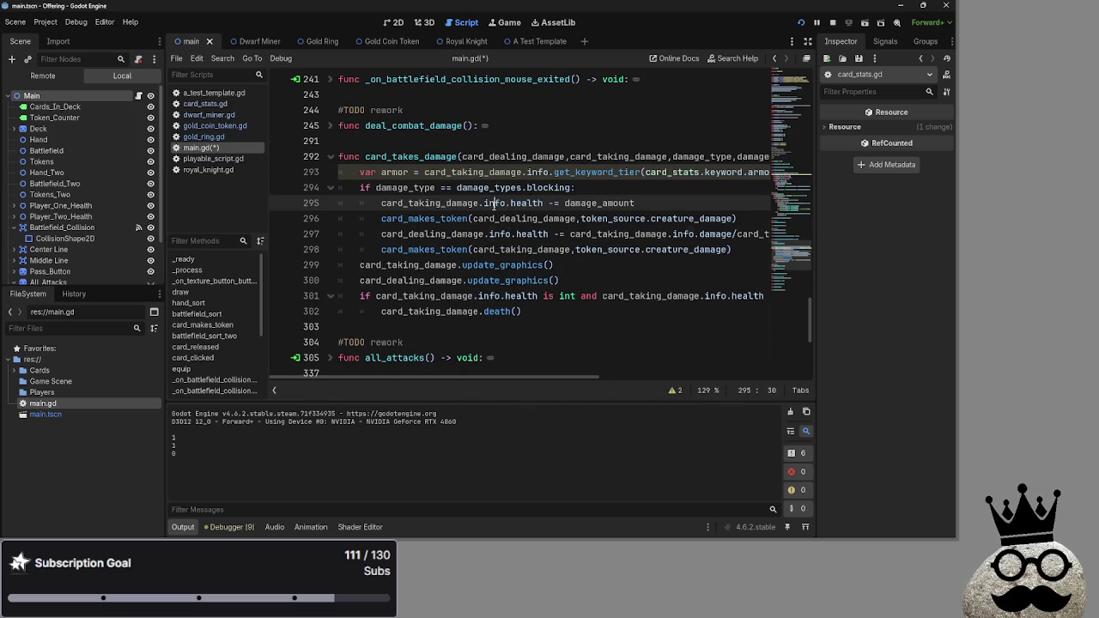
left_click(654, 203)
type("+=")
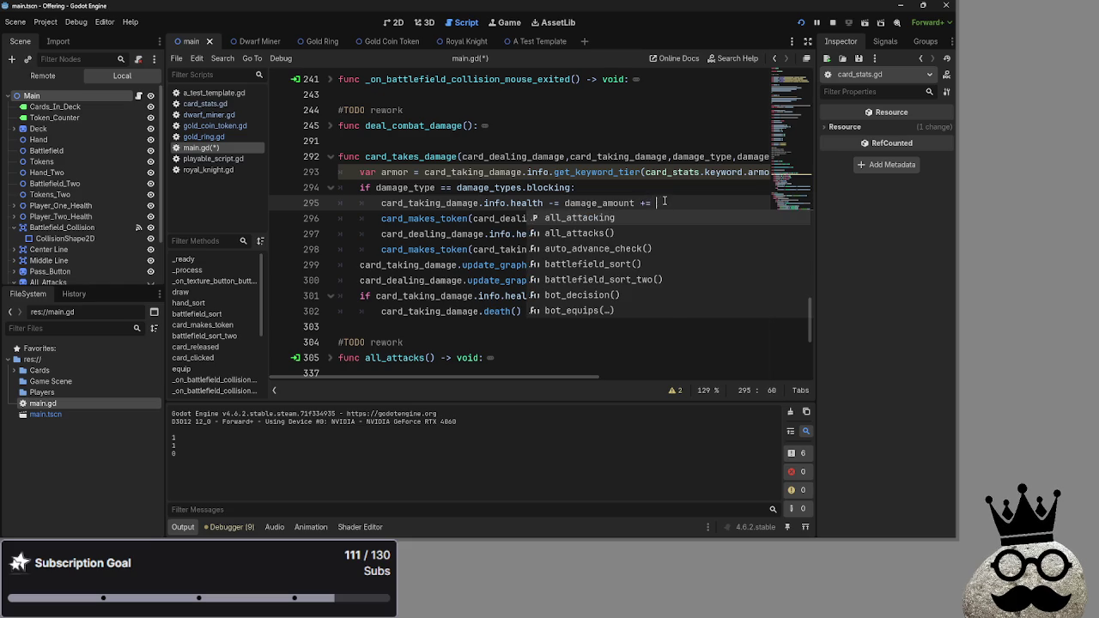
left_click_drag(664, 201, 640, 202)
key("BackSpace")
key("BackSpace")
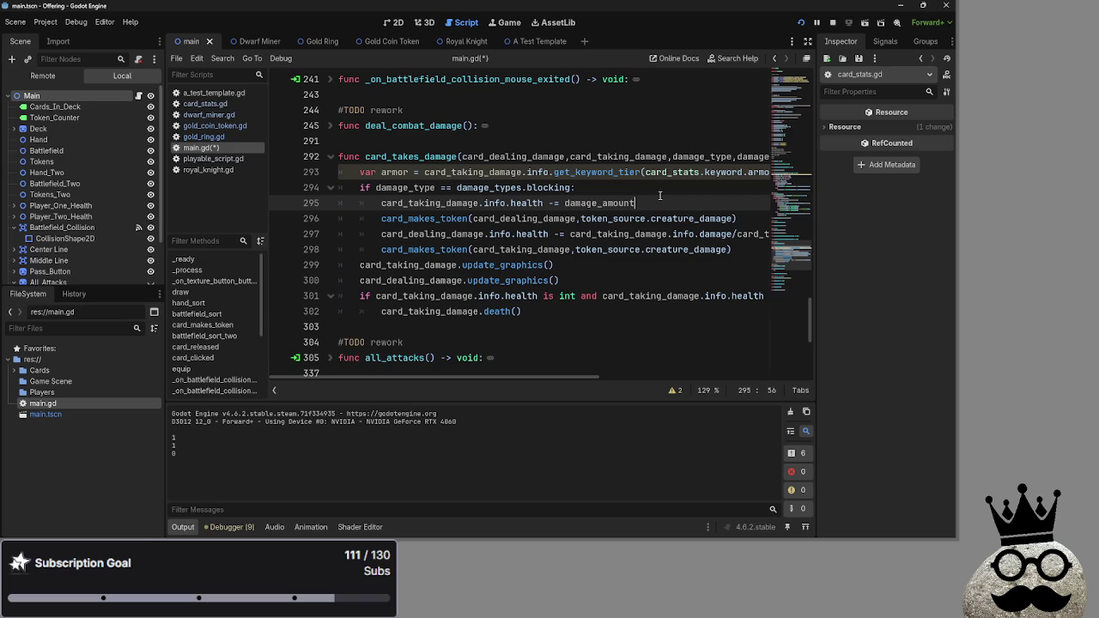
key("BackSpace")
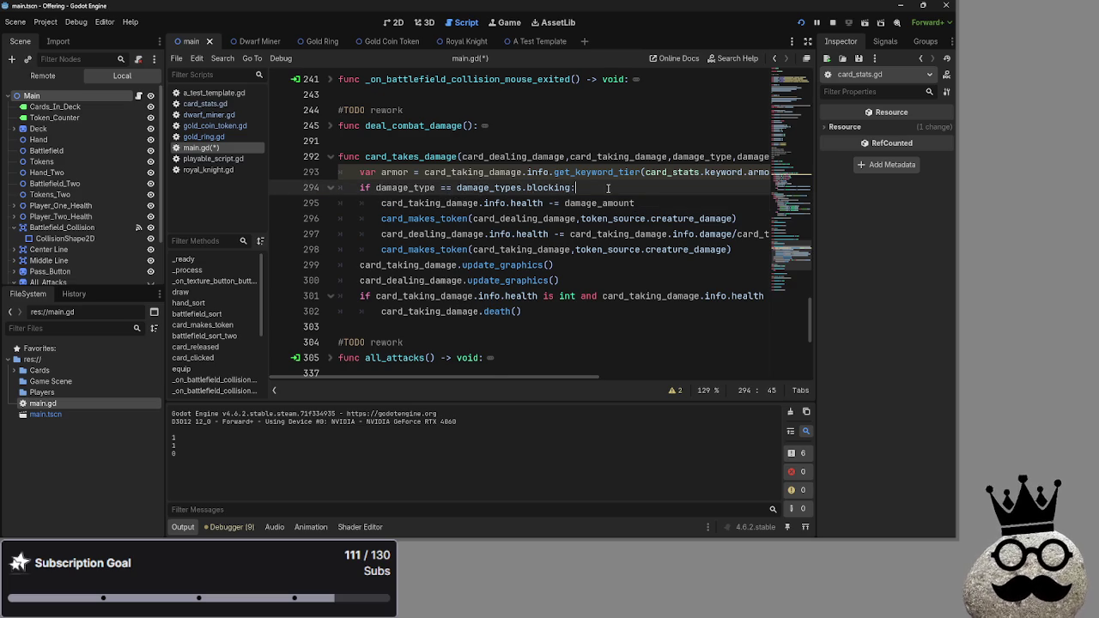
Add 'if damage_amount < 0:' above the health line and indent the four lines below under it.
key("ctrl+shift+Return")
type("if damage")
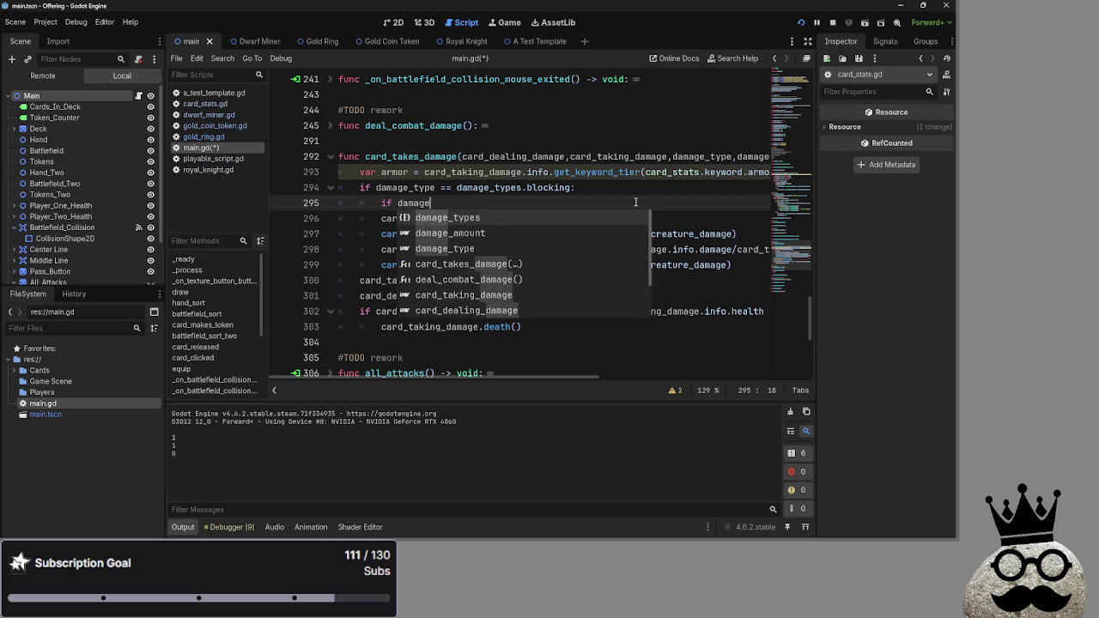
type("_amount ")
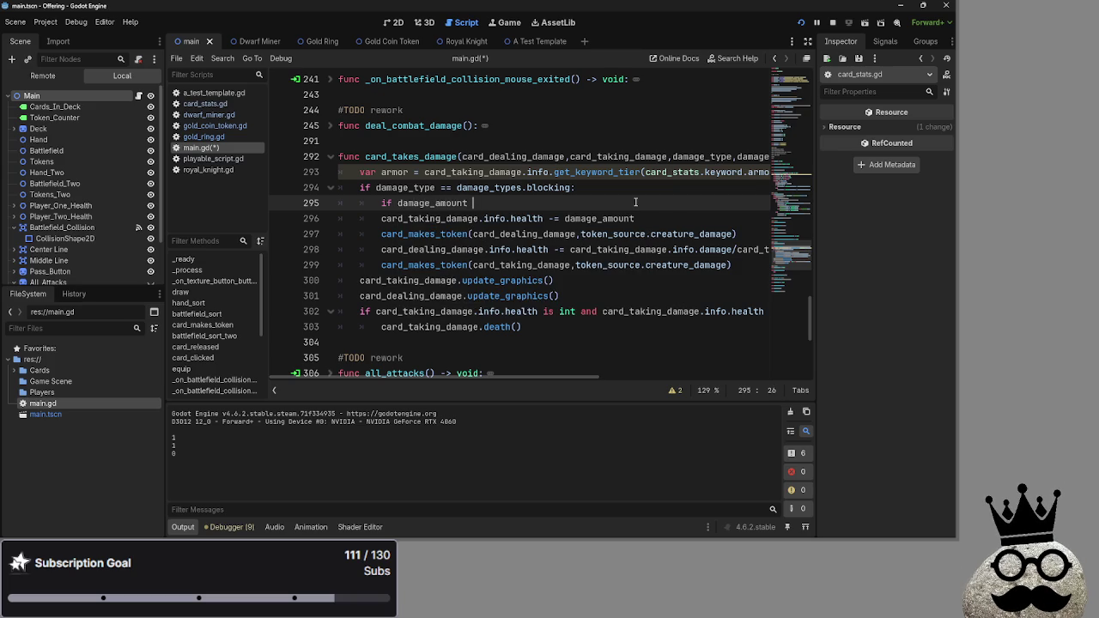
type("< 0")
type(":")
left_click(382, 218)
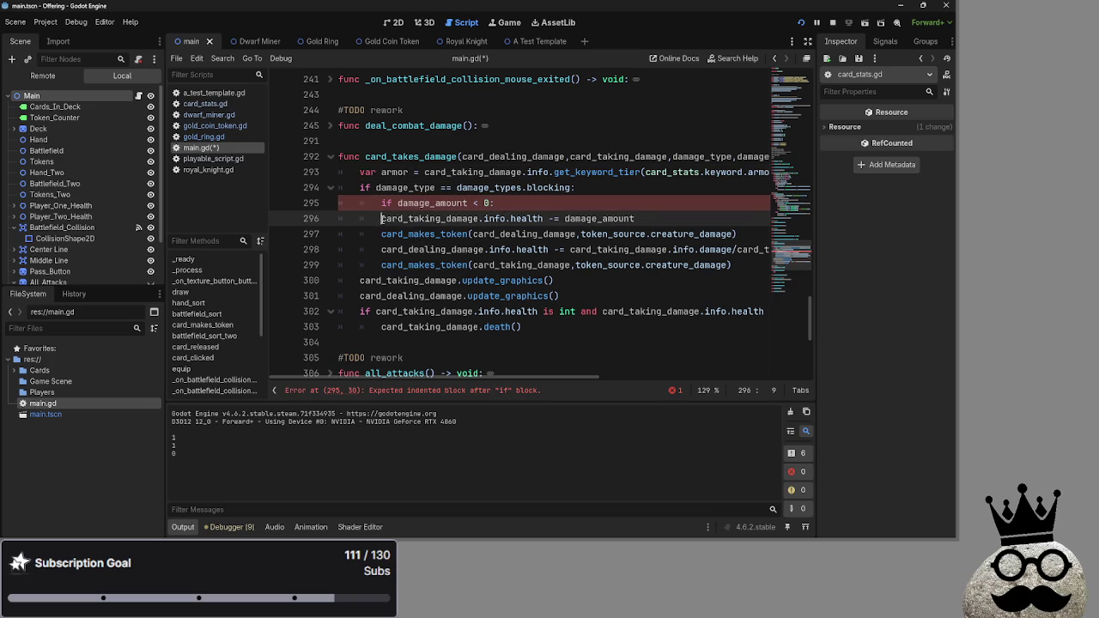
key("Tab")
key("Down")
key("Tab")
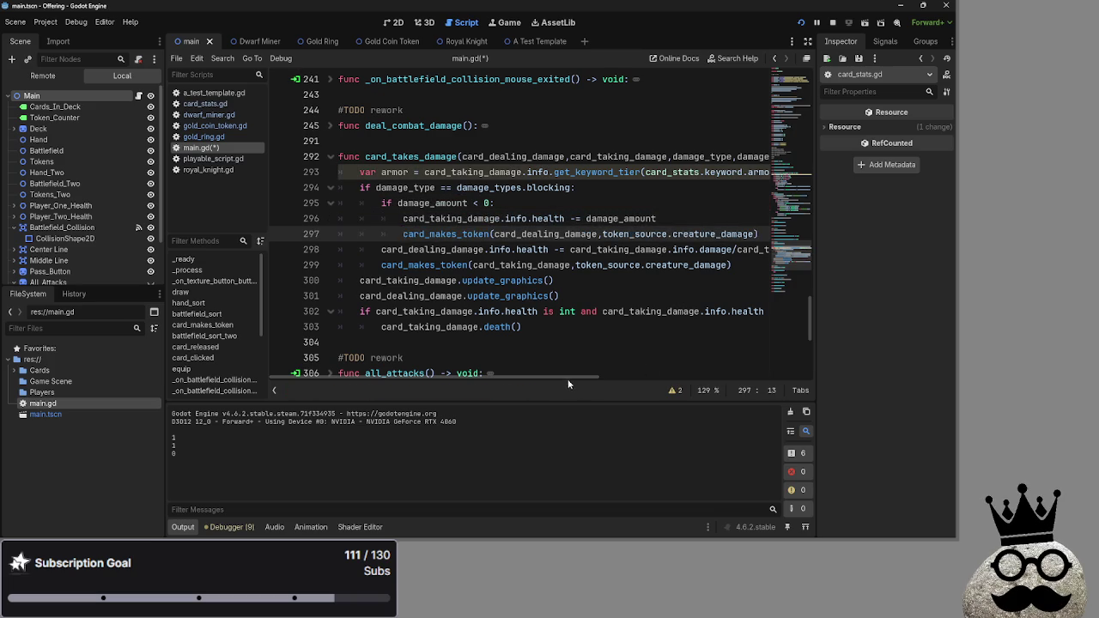
key("Down")
key("Tab")
key("Down")
key("Tab")
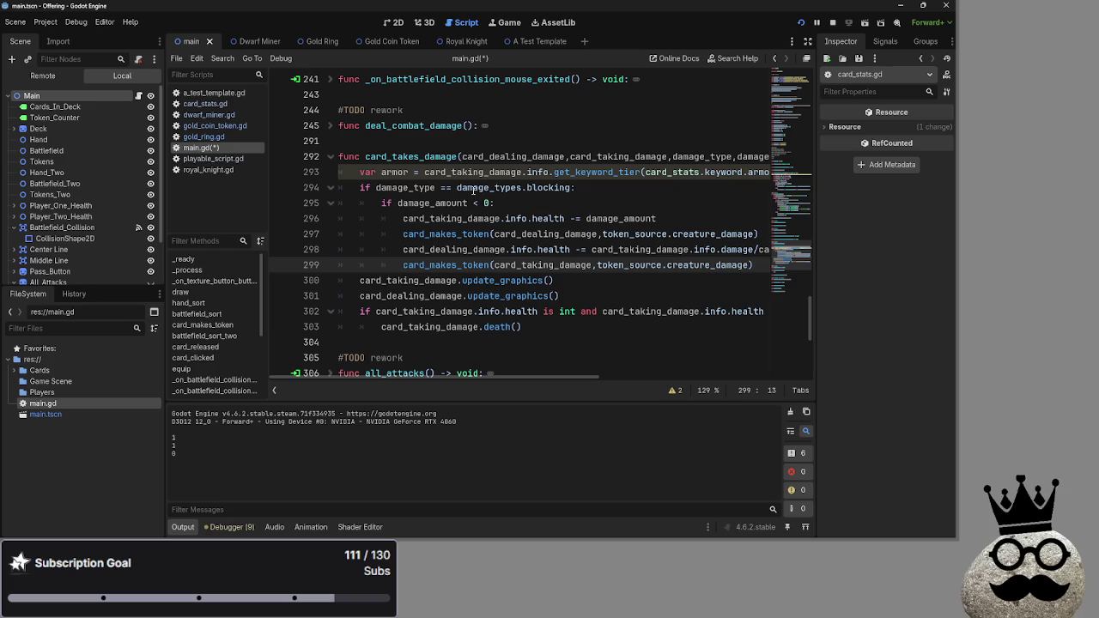
Flip the condition to if damage_amount > 0 and move to the end of line 296.
left_click(475, 202)
key("BackSpace")
type(">")
left_click(553, 204)
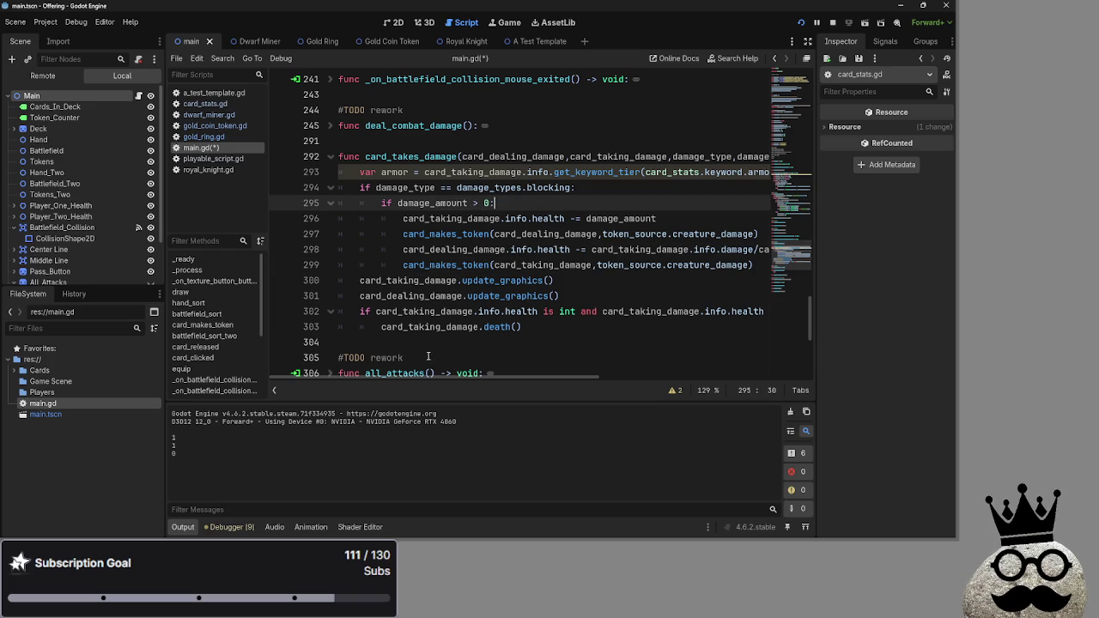
left_click_drag(449, 376, 496, 381)
left_click(646, 218)
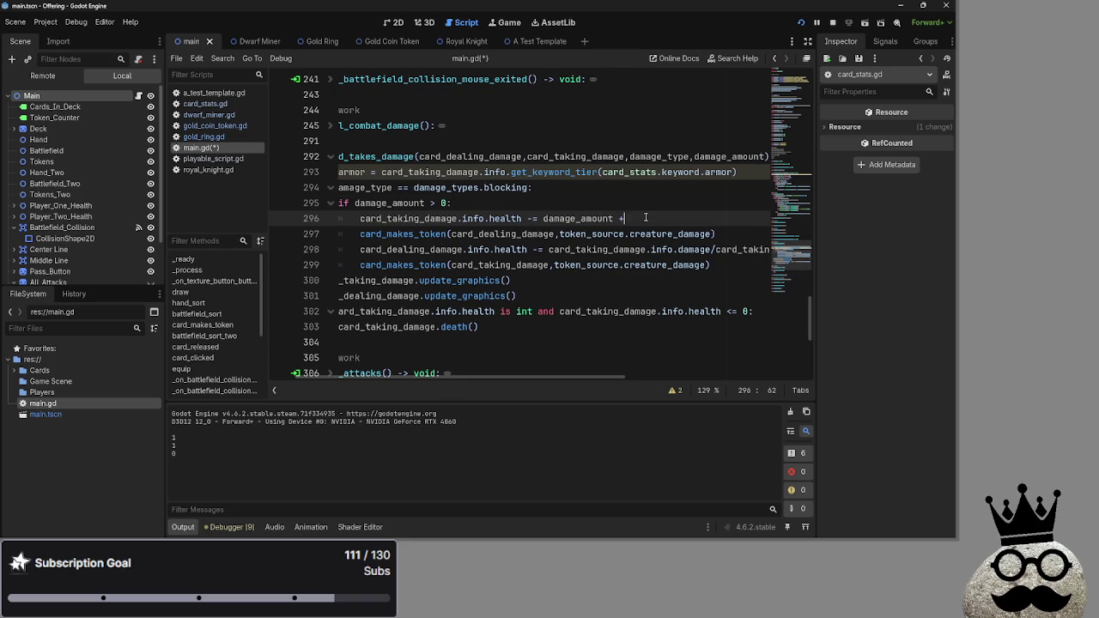
Append the card_taking_damage armor tier lookup after damage_amount on line 296.
key("ctrl+v")
key("ctrl+z")
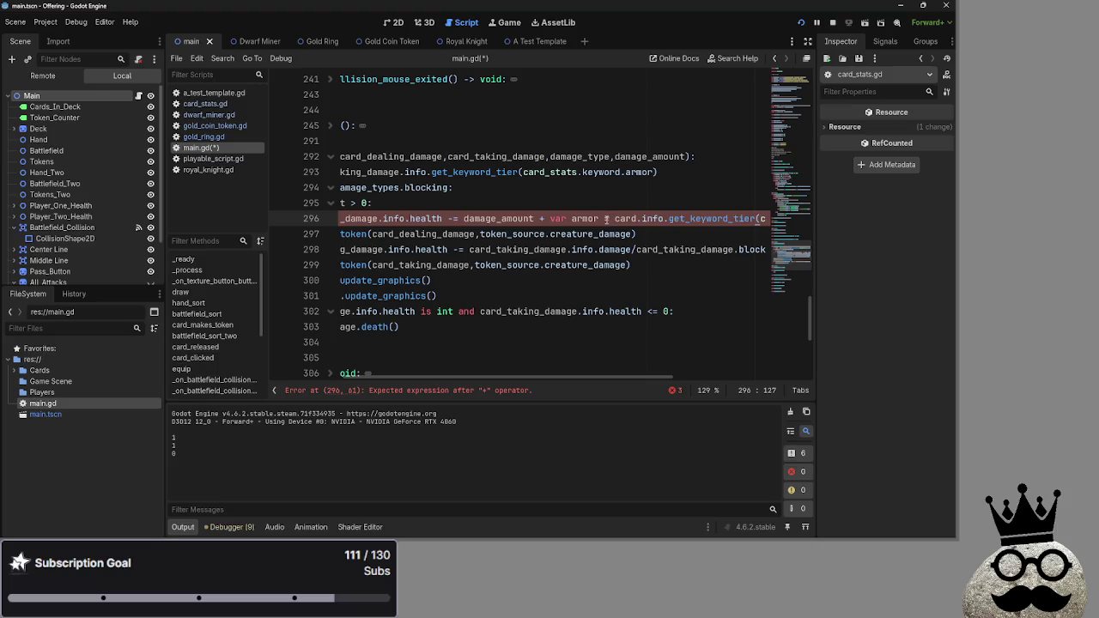
left_click_drag(614, 220, 549, 220)
key("BackSpace")
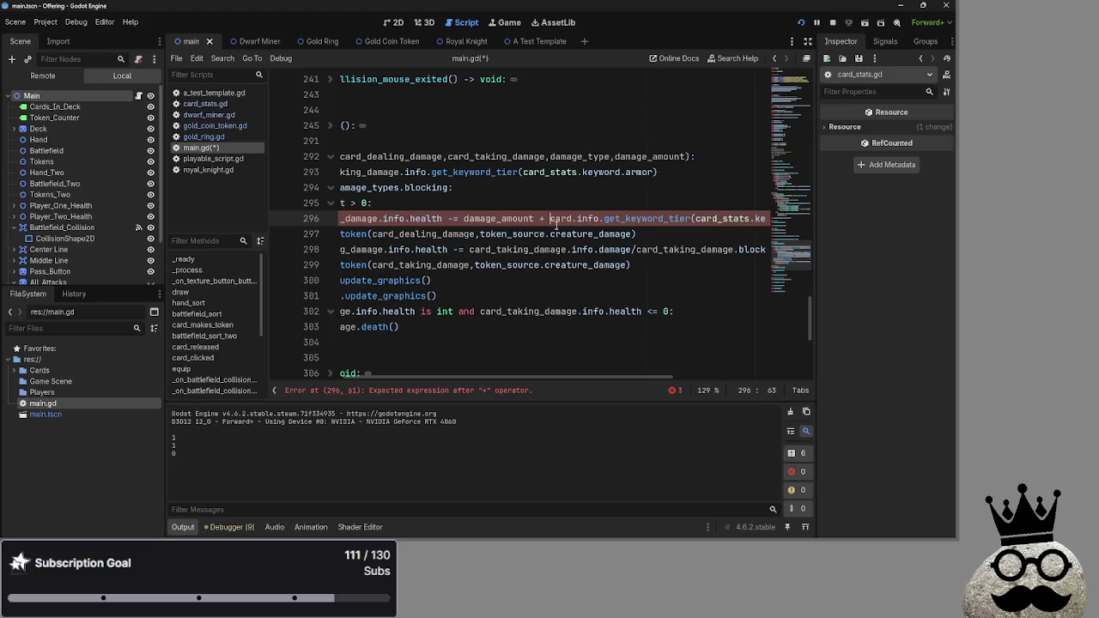
double_click(563, 219)
type("card_ta")
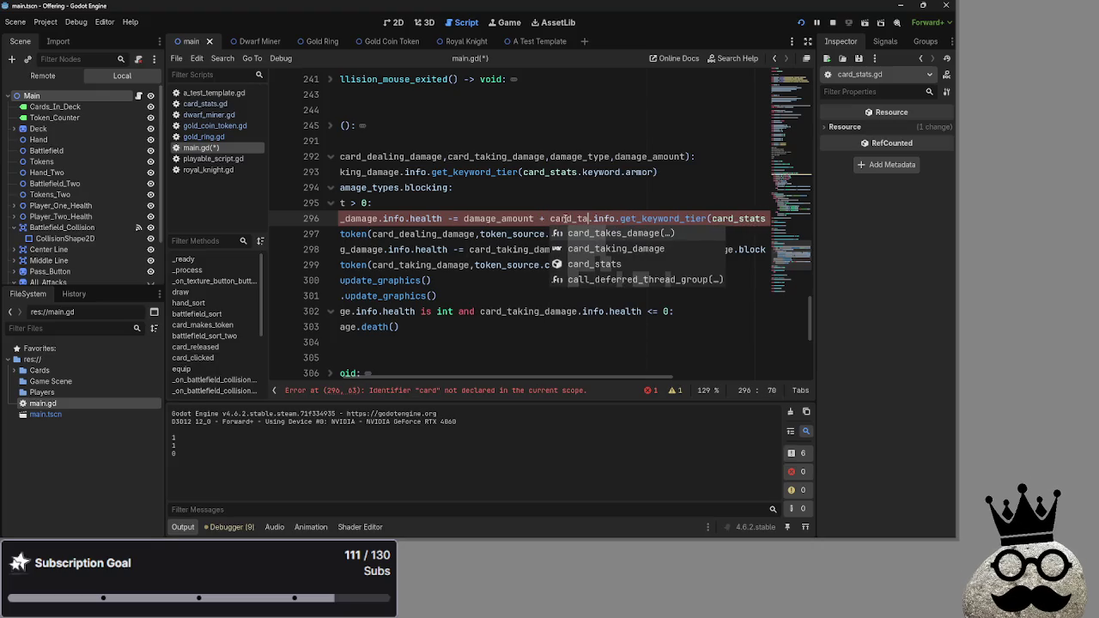
type("king")
key("Return")
Add a + after blockers on line 298, keeping card_makes_token on its own line.
mouse_move(421, 378)
left_mouse_down()
mouse_move(366, 379)
mouse_move(524, 379)
mouse_move(385, 376)
mouse_move(465, 379)
left_mouse_up()
left_click(680, 254)
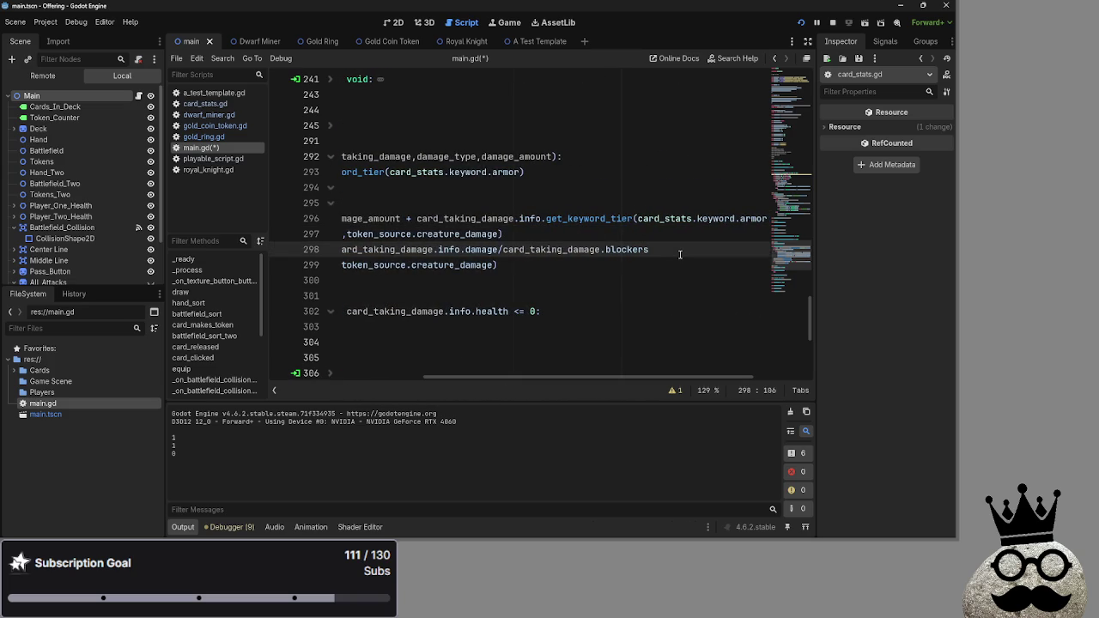
type(" +")
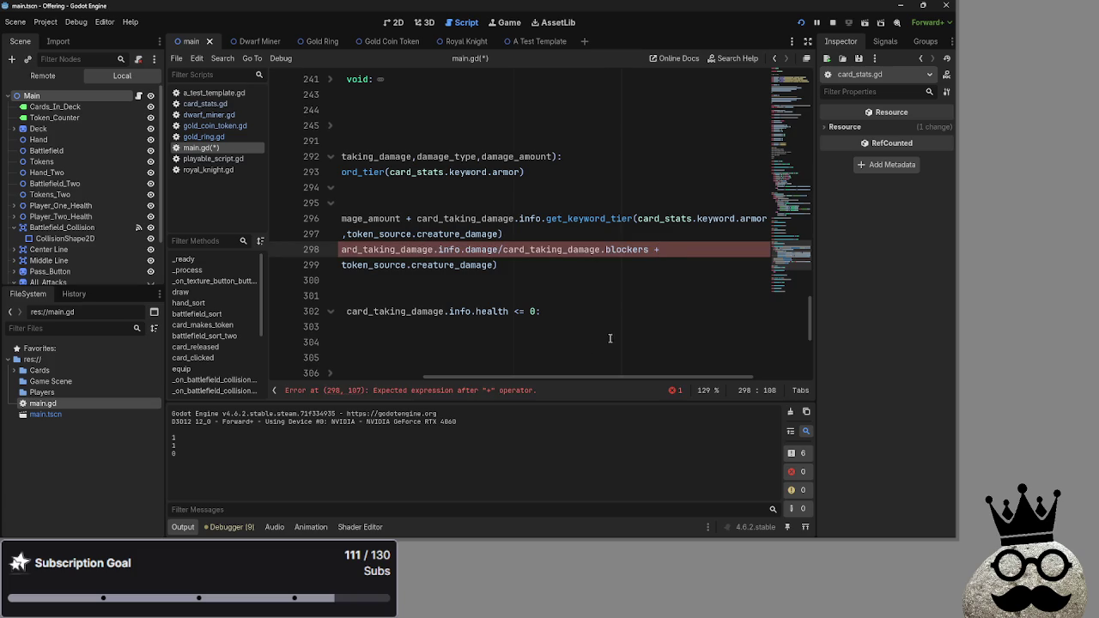
left_click_drag(516, 378, 392, 383)
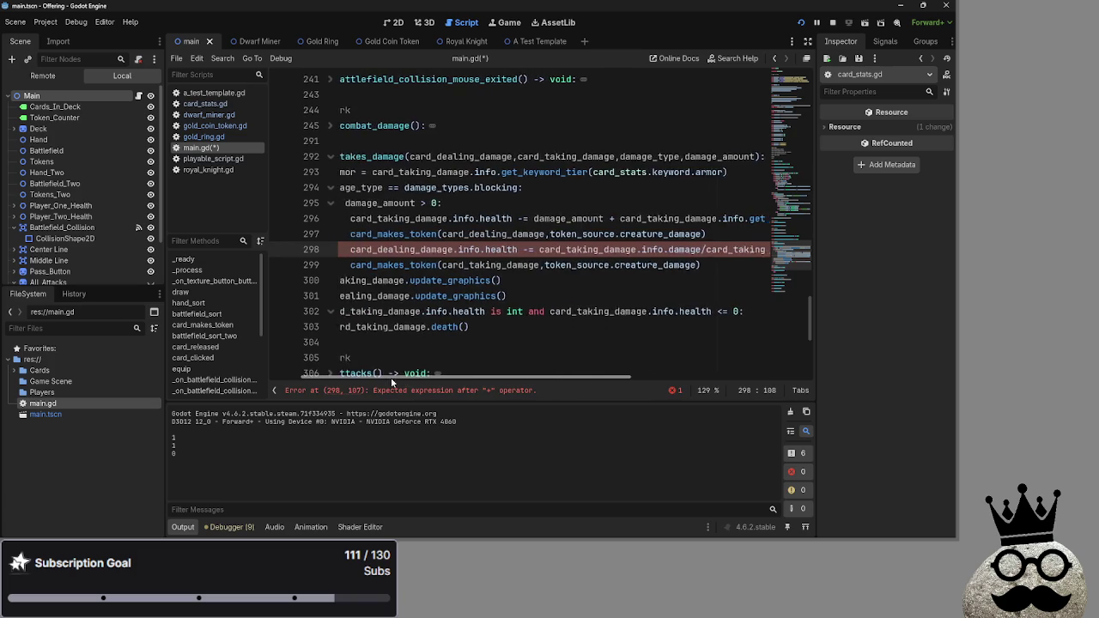
key("Return")
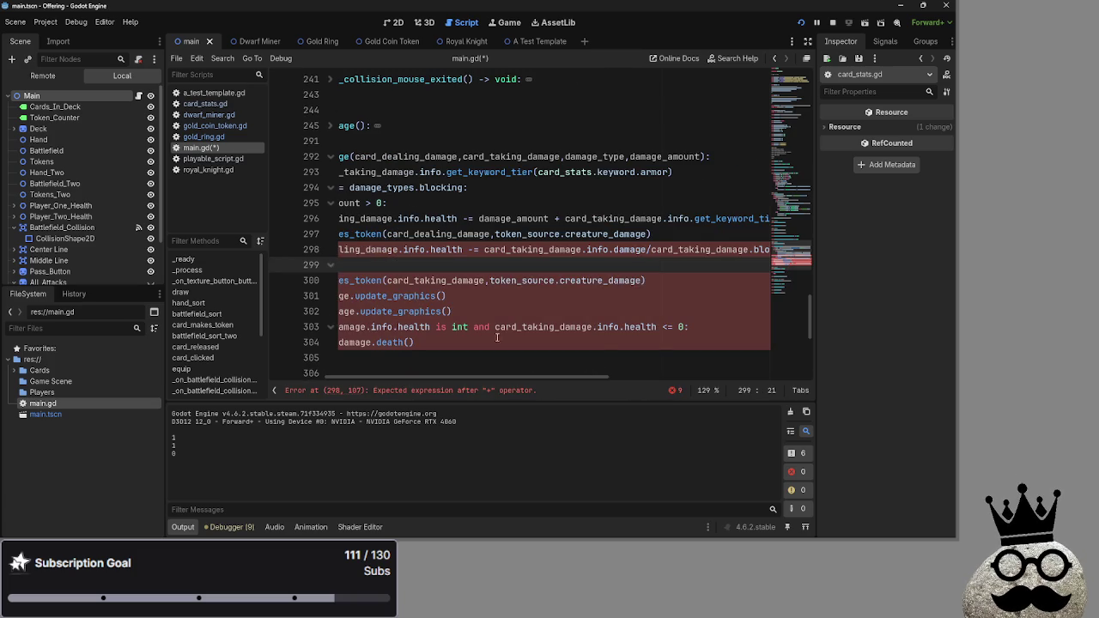
left_click_drag(399, 376, 344, 377)
left_click_drag(461, 265, 361, 266)
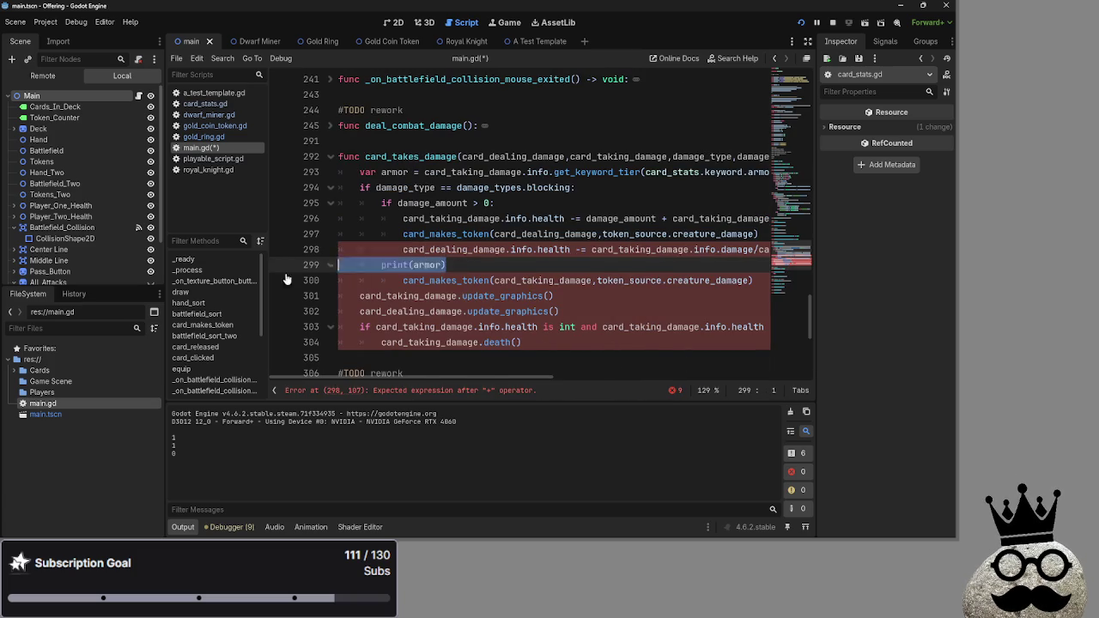
left_click(466, 268)
key("Delete")
key("Return")
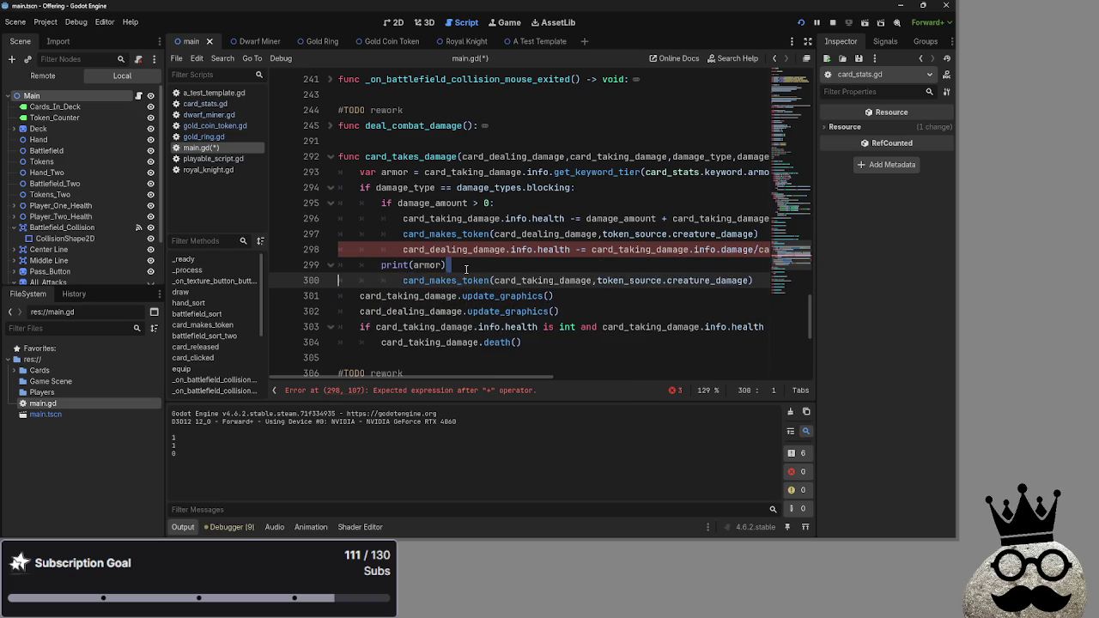
key("Up")
key("Up")
key("End")
Paste the armor tier lookup onto line 298 using card_dealing_damage.
type("var armor = card.info.get_keyword_tier(card_stats.keyword.armor)")
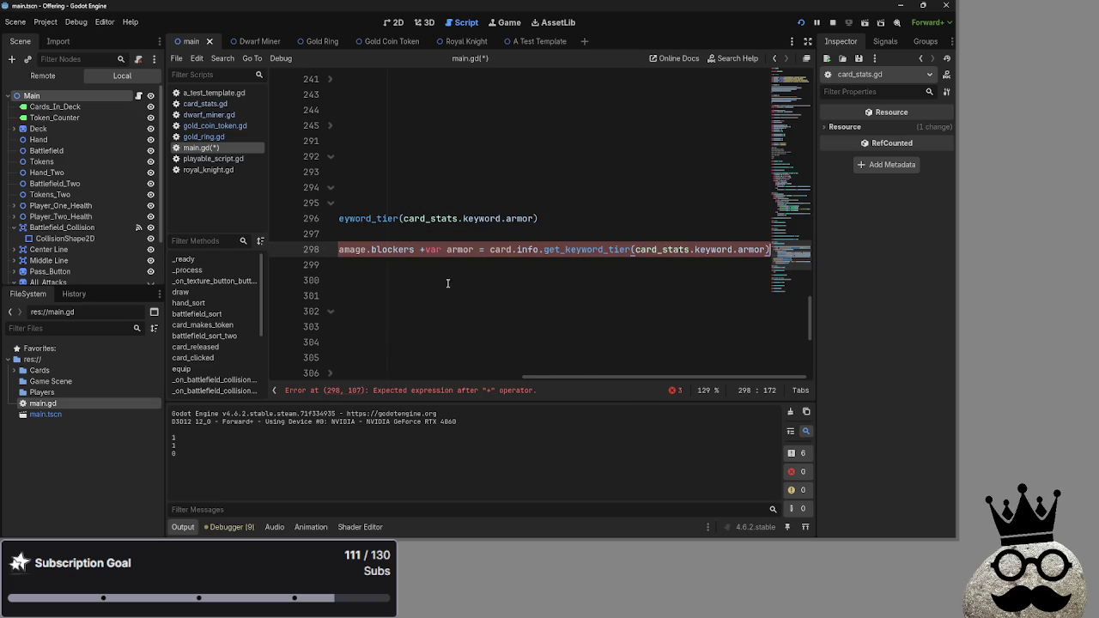
left_click_drag(511, 250, 424, 249)
type("card")
type("_deal")
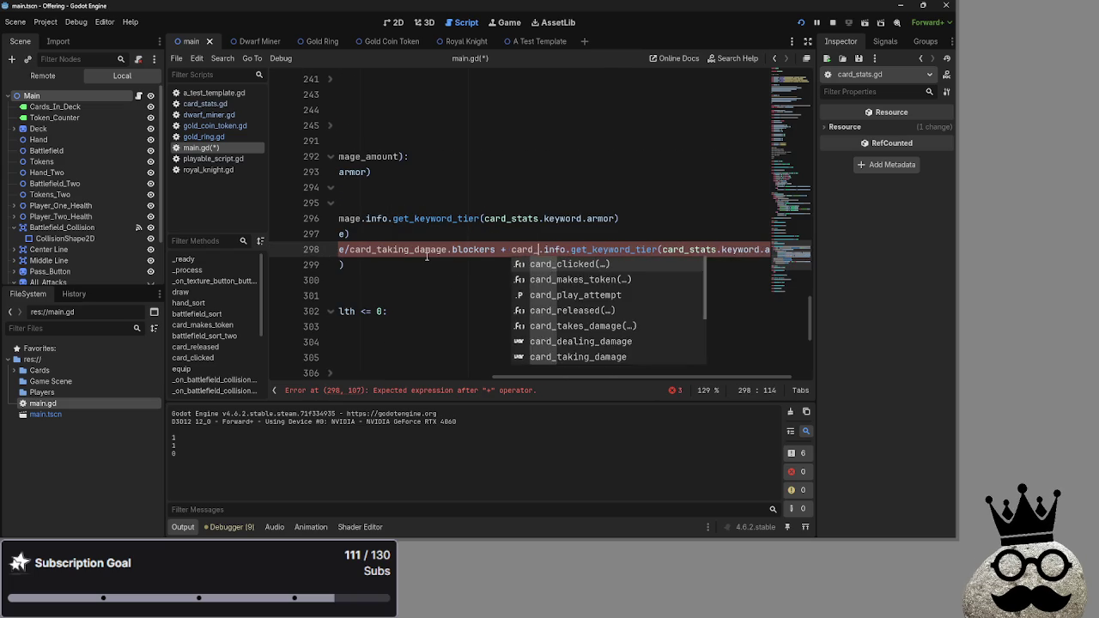
key("Return")
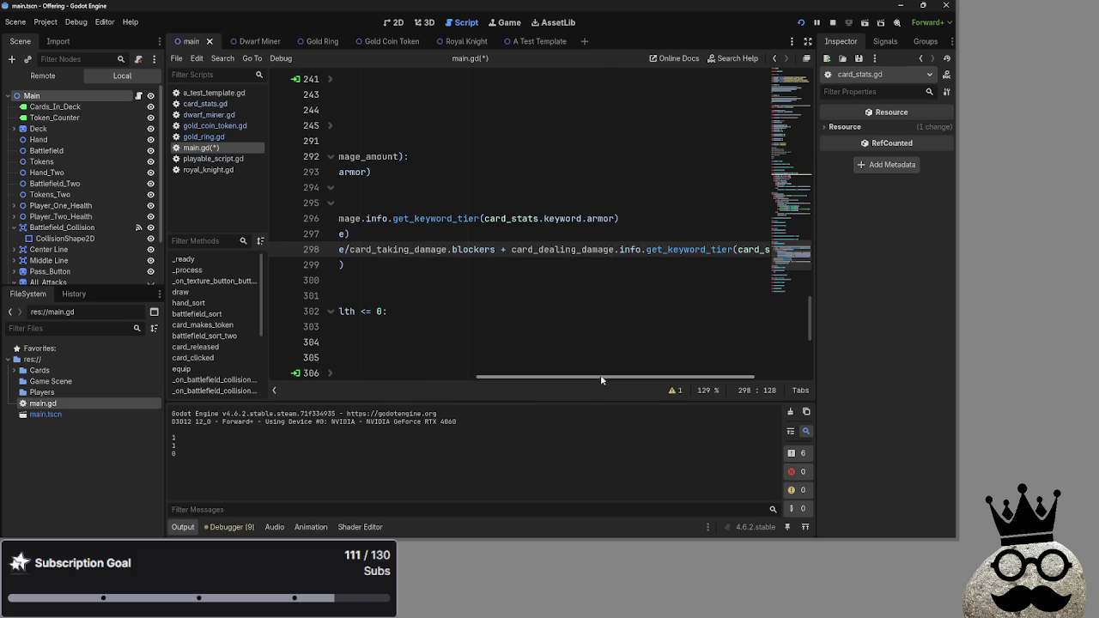
Save main.gd.
scroll(608, 372, "left", 5)
key("Down")
key("Down")
scroll(647, 378, "right", 3)
scroll(807, 377, "left", 8)
key("ctrl+s")
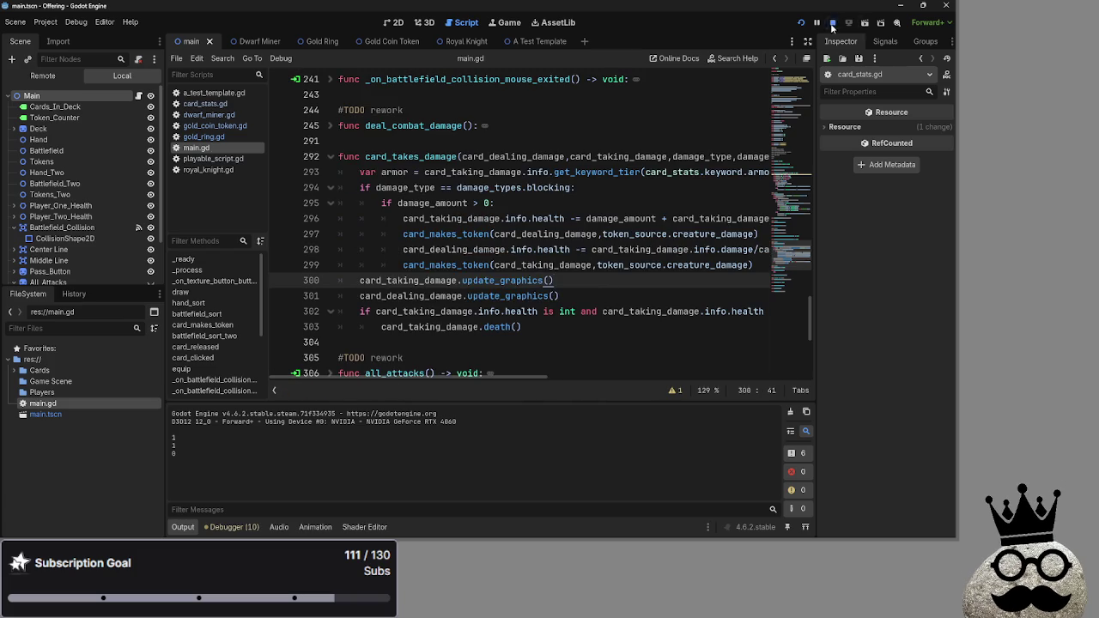
left_click(831, 28)
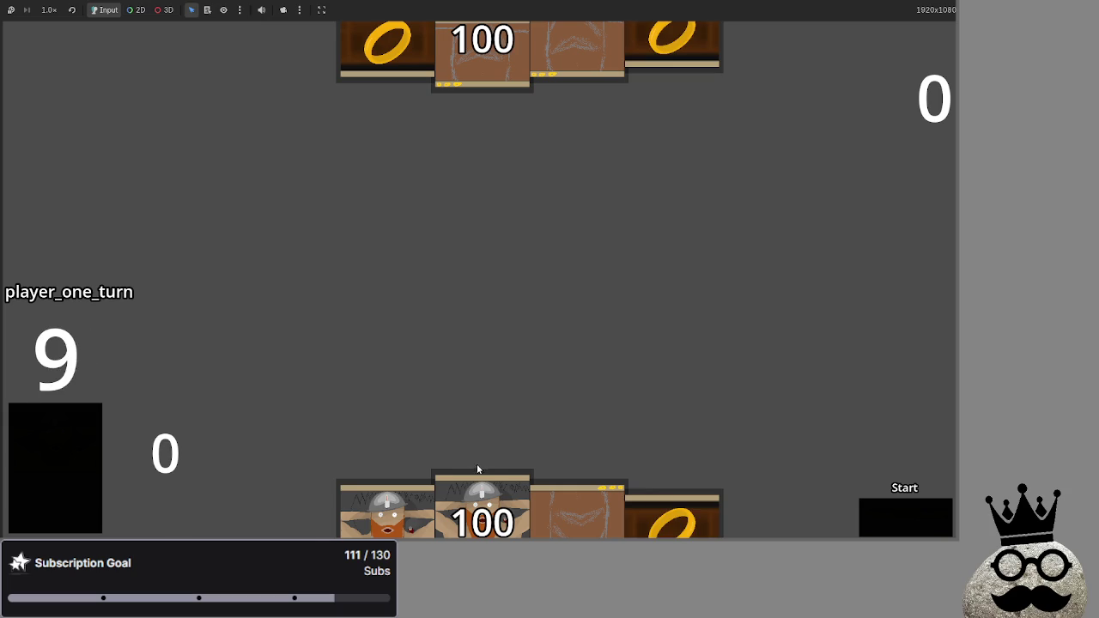
left_click(510, 503)
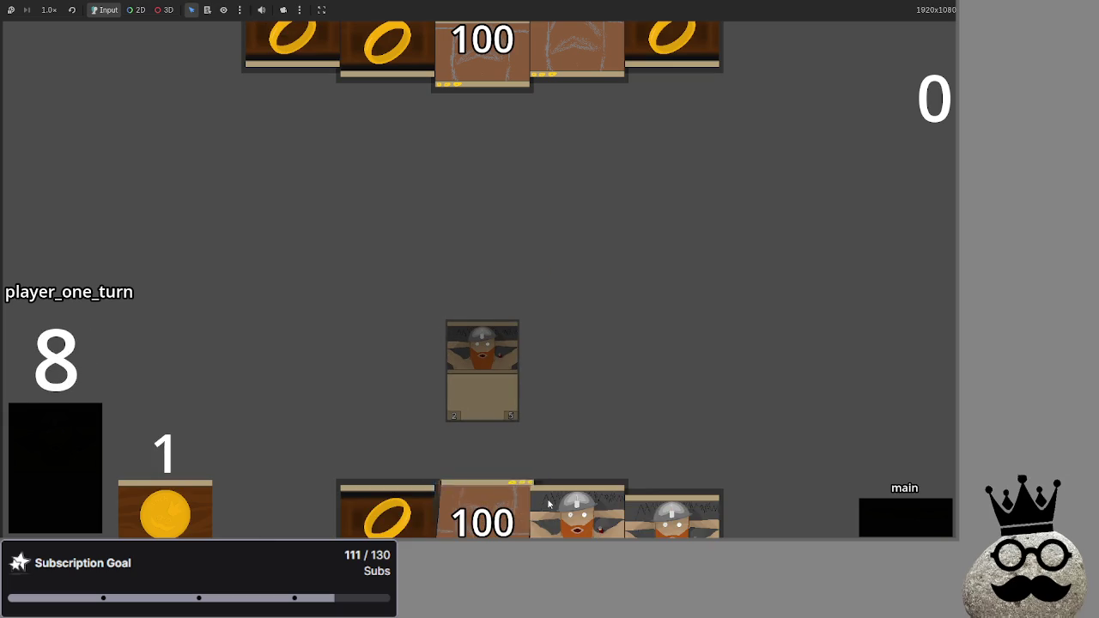
left_click(577, 515)
left_click(386, 515)
left_click(482, 511)
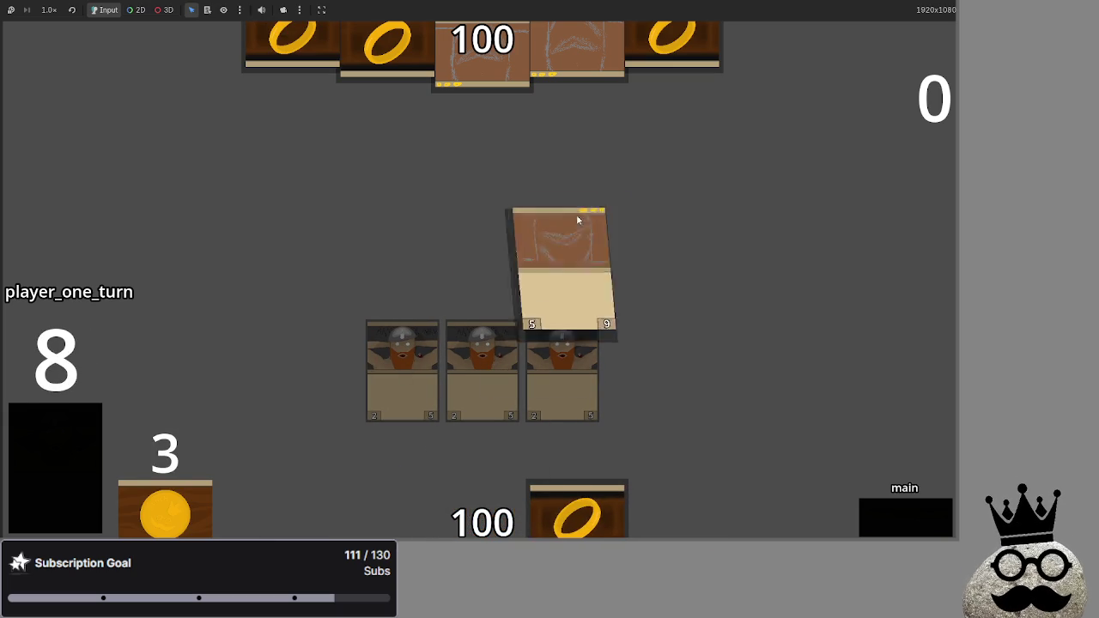
left_click(872, 509)
left_click(871, 507)
left_click(872, 507)
left_click(872, 507)
left_click(871, 507)
left_click(903, 513)
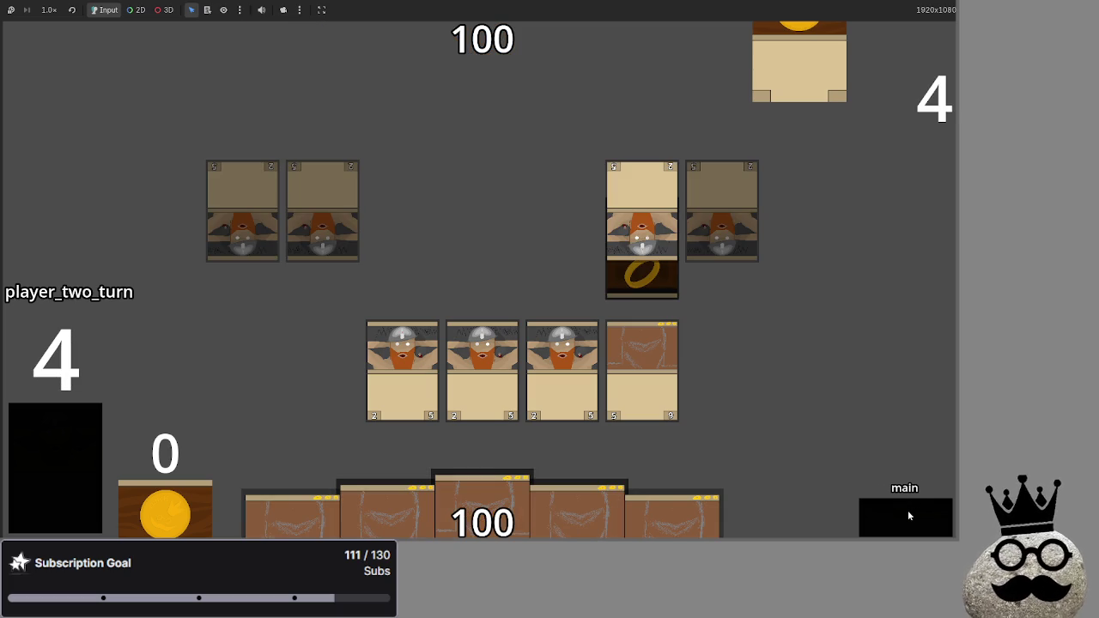
left_click(579, 359)
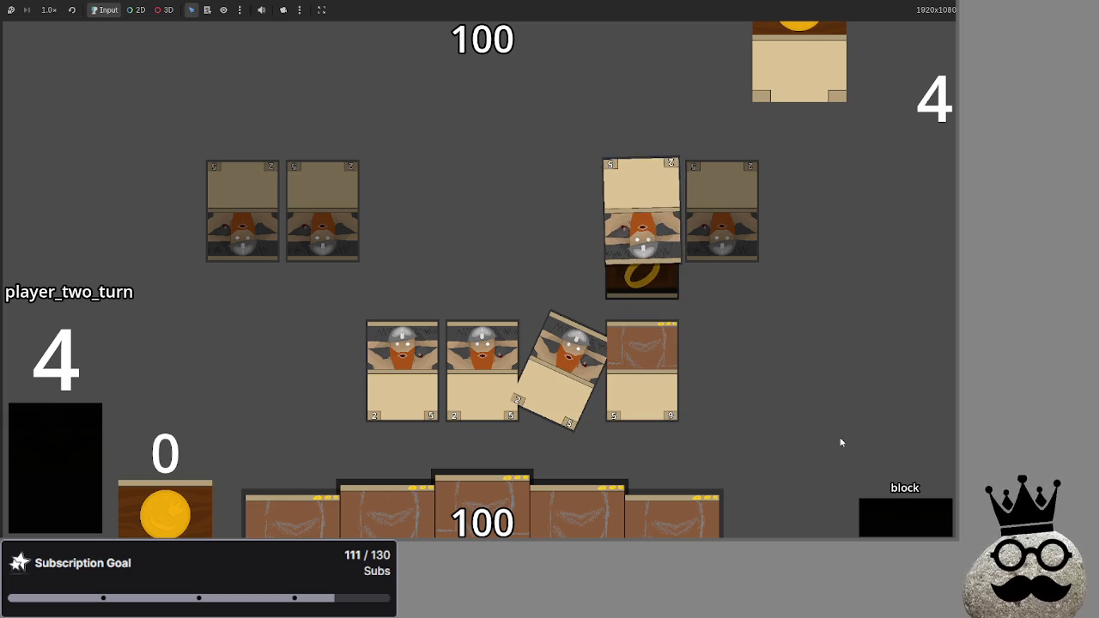
left_click(909, 517)
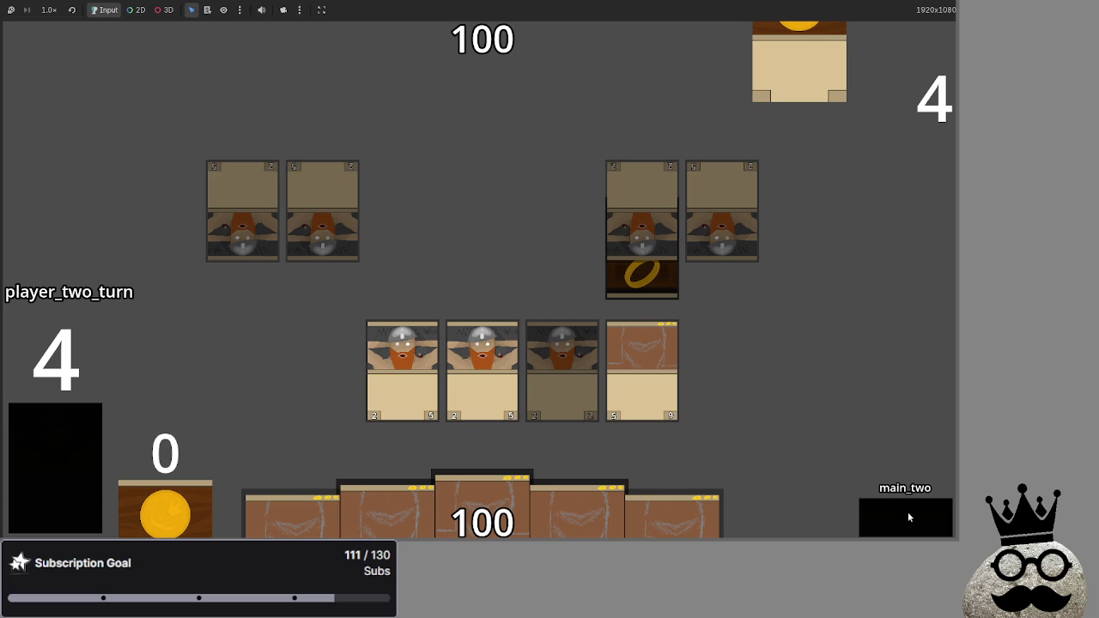
key("F8")
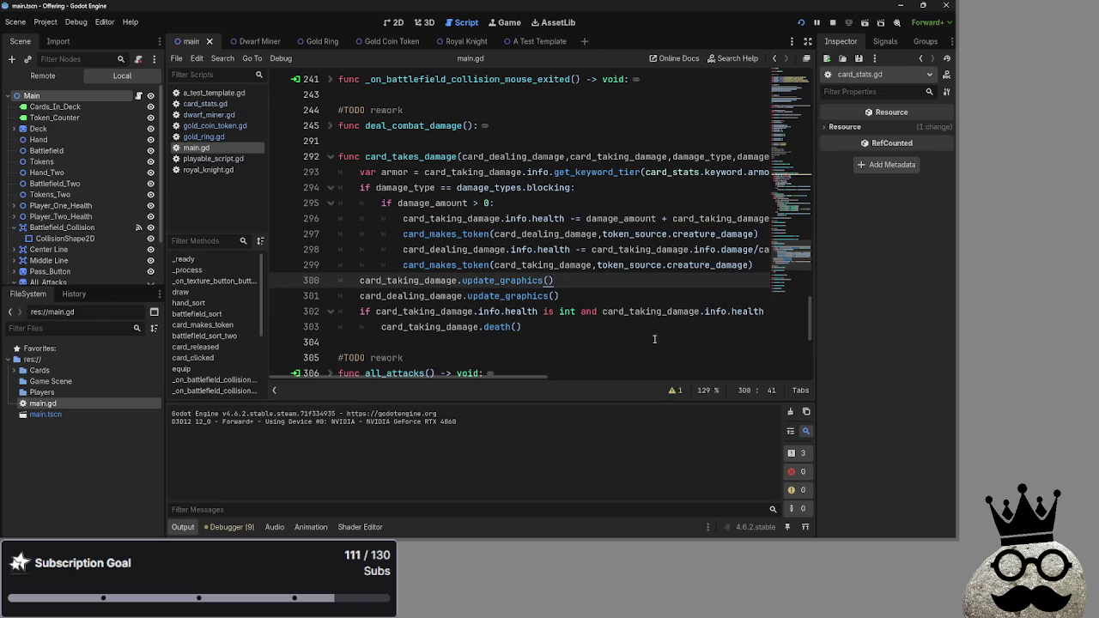
Swap + for - before the armor tier on lines 296 and 298, then relaunch the game.
left_click(664, 218)
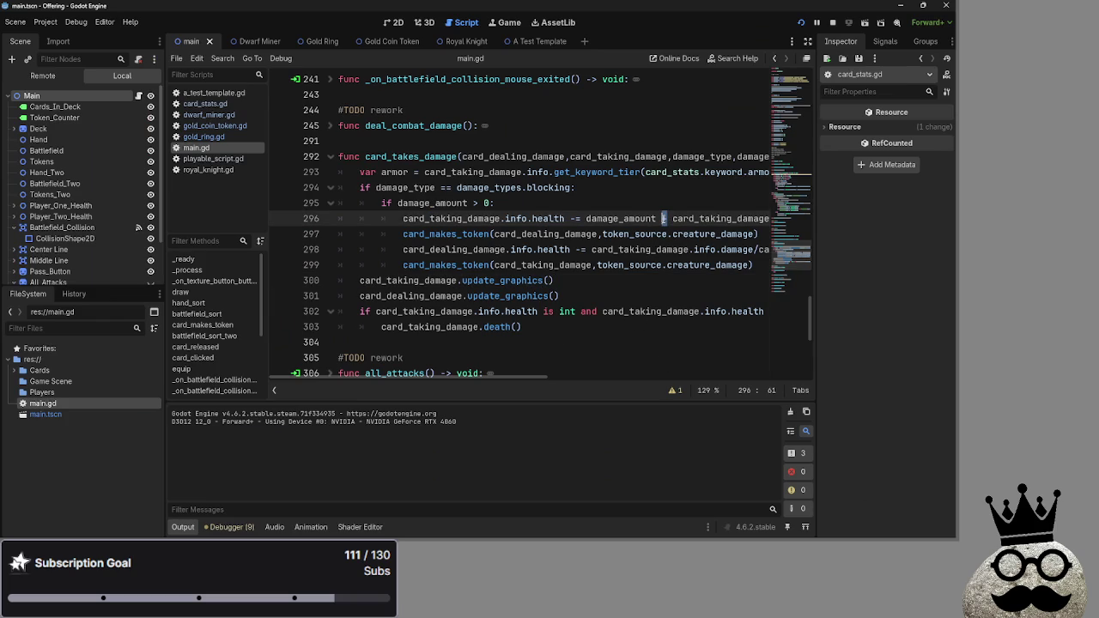
key("Delete")
type("-")
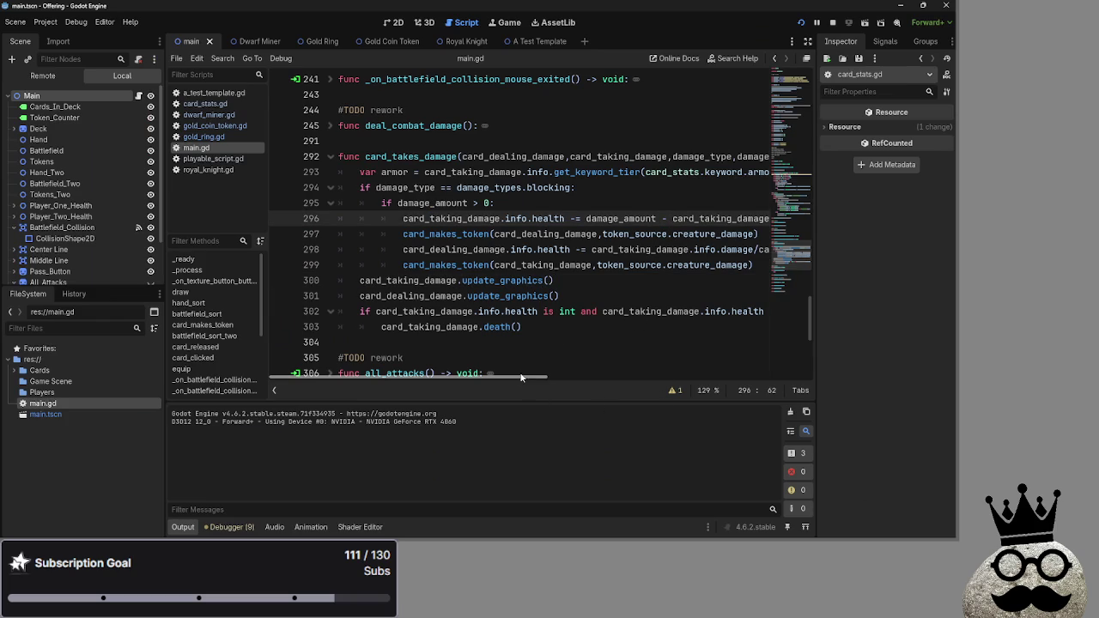
scroll(674, 358, "right", 5)
left_click(600, 249)
key("Delete")
type("-")
left_click(802, 23)
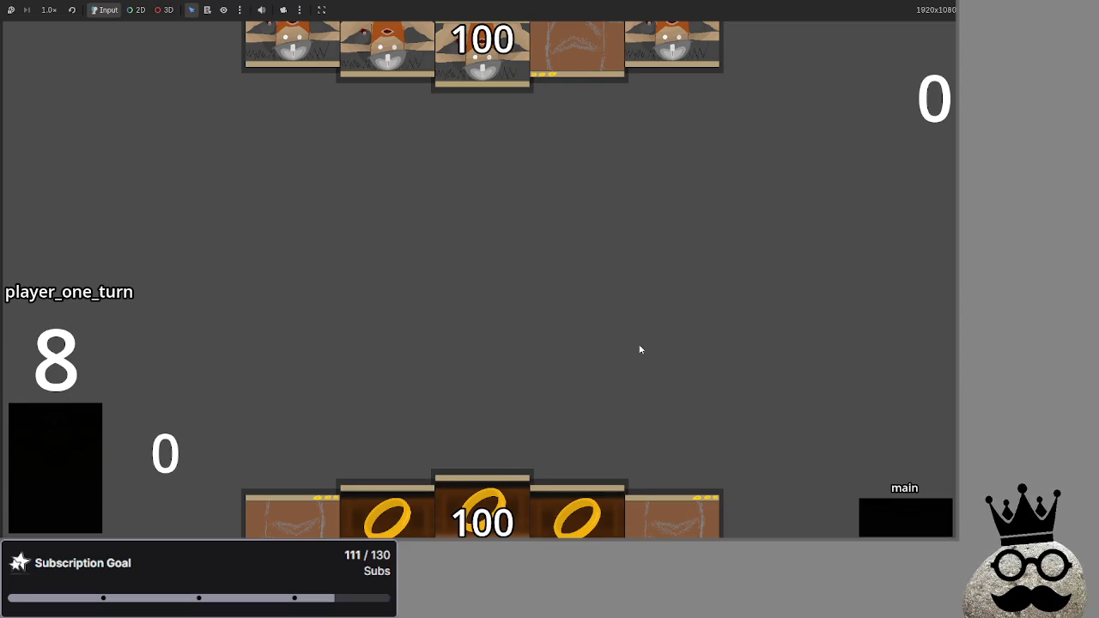
Deal cards and advance player one through attack, block, damage, main_two and end of turn.
left_click(56, 469)
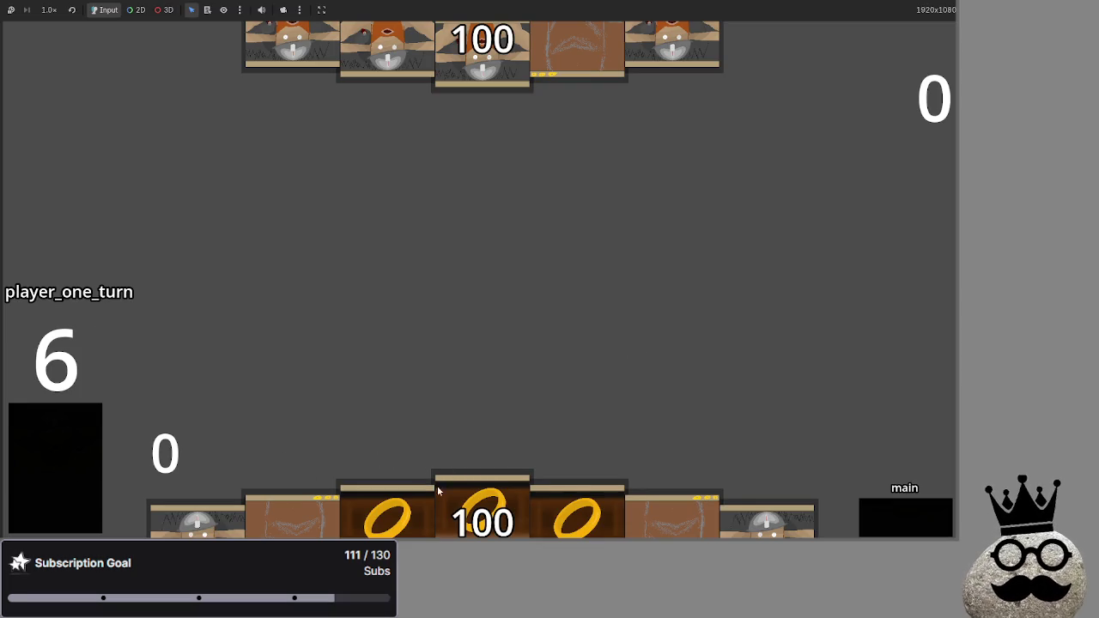
left_click(887, 524)
left_click(886, 524)
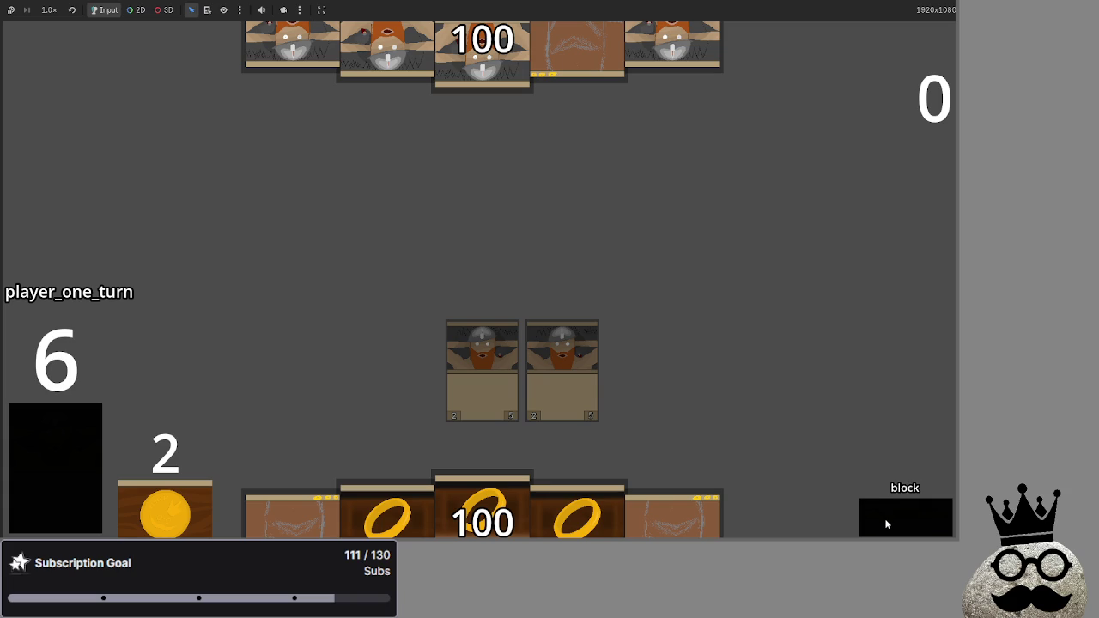
left_click(886, 524)
left_click(886, 524)
left_click(887, 524)
left_click(887, 524)
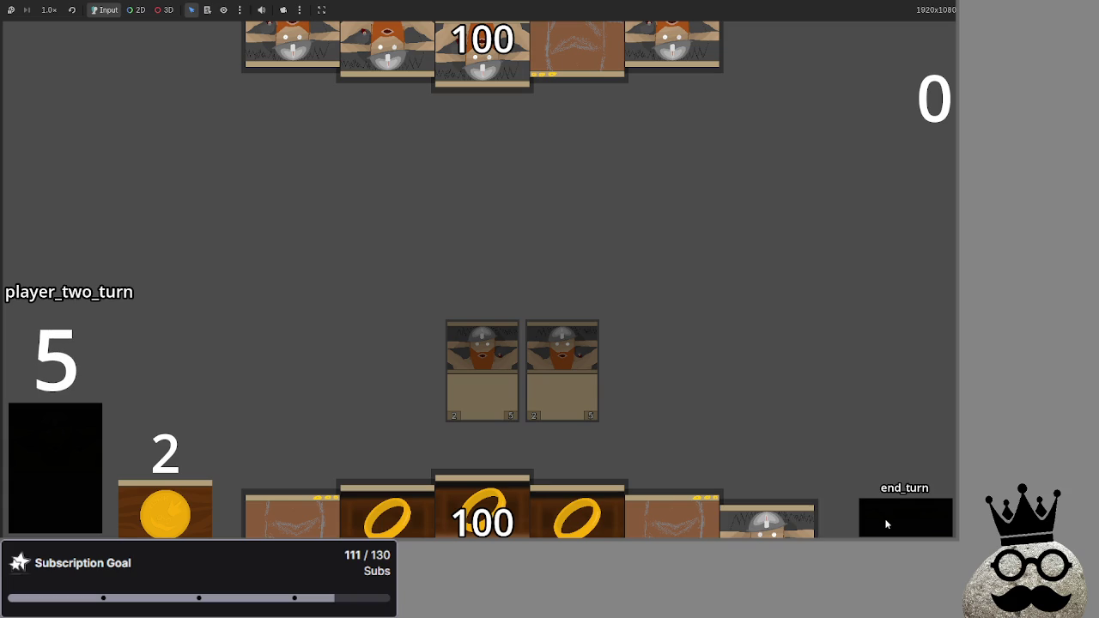
Run player two's turn through draw, attack, damage and main_two to its end.
left_click(886, 524)
left_click(886, 524)
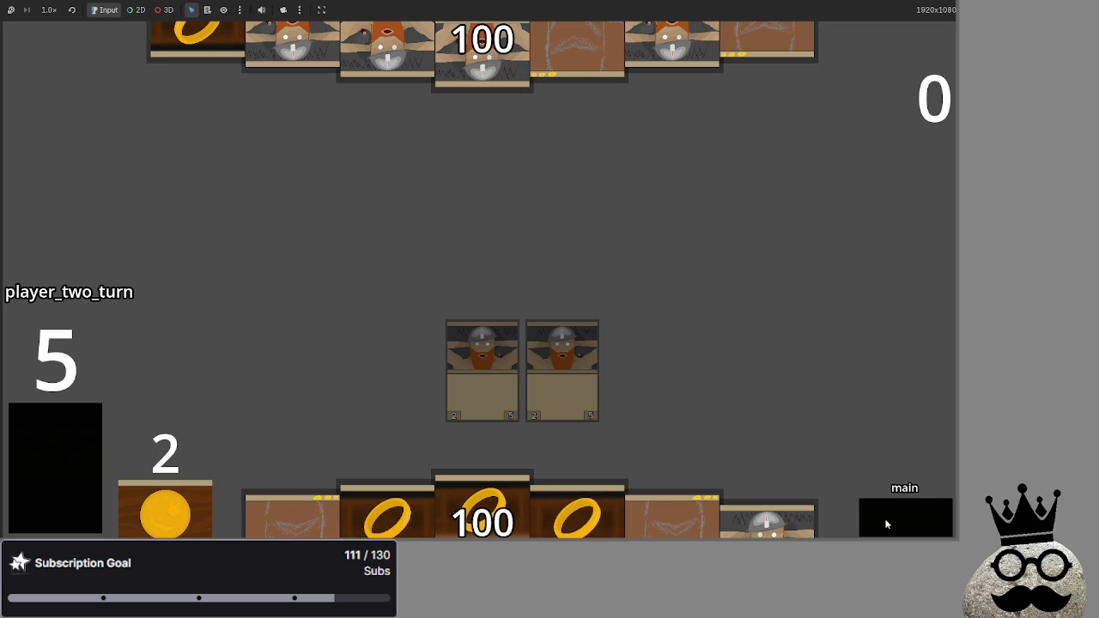
left_click(886, 524)
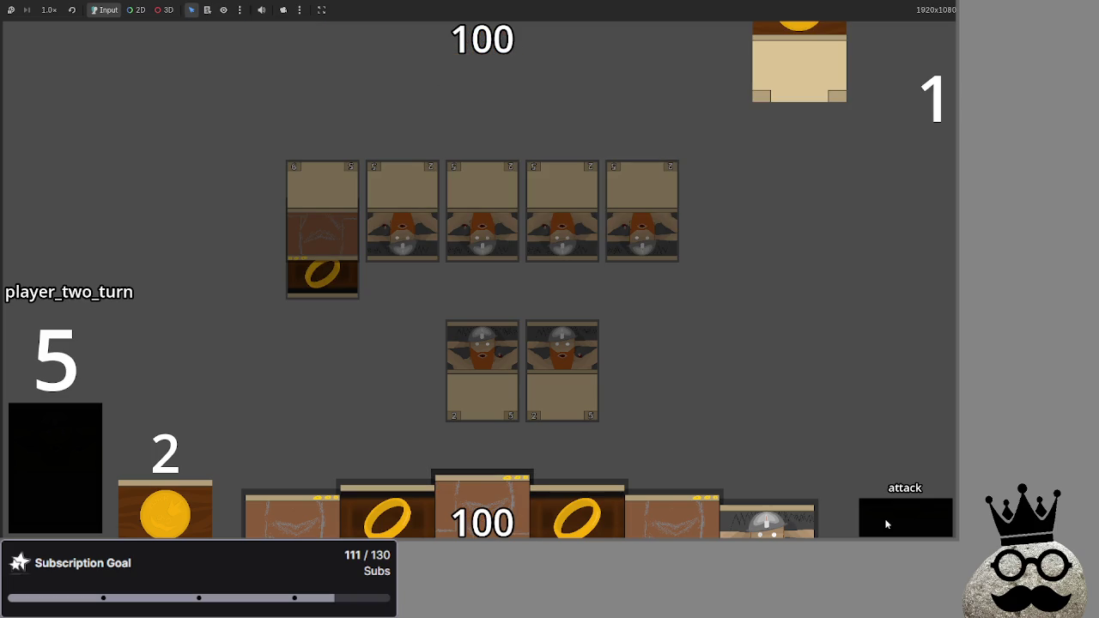
left_click(886, 524)
left_click(886, 523)
left_click(886, 524)
Draw for player one, advance to main_two, play a dwarf onto the field, and return to main.gd.
left_click(886, 524)
left_click(886, 523)
left_click(886, 524)
left_click(886, 524)
left_click(882, 518)
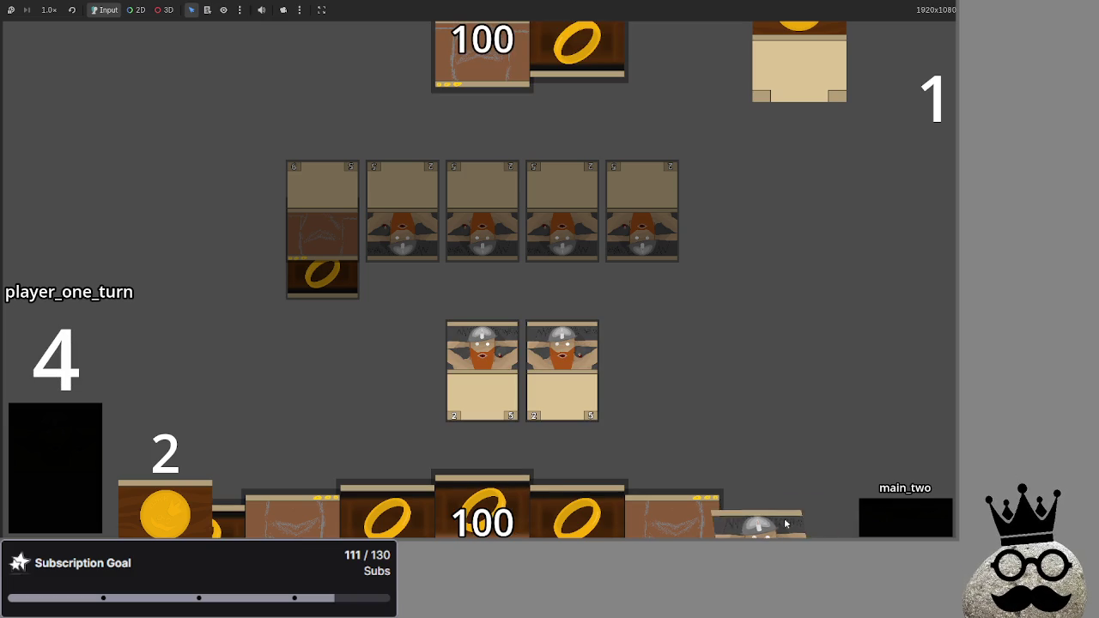
left_click_drag(788, 527, 745, 373)
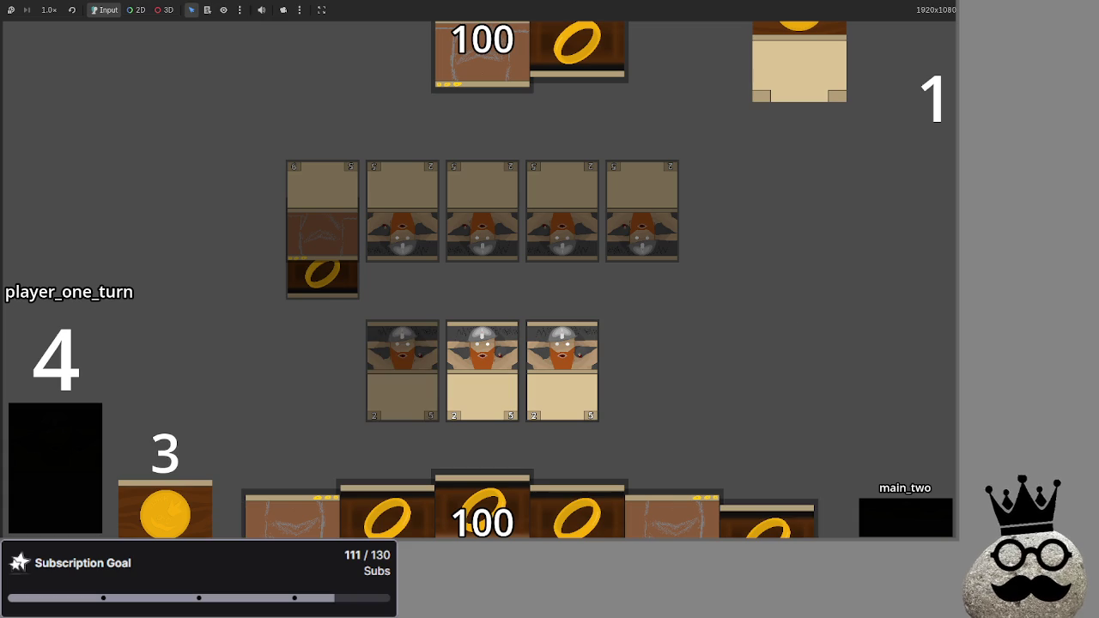
key("alt+Tab")
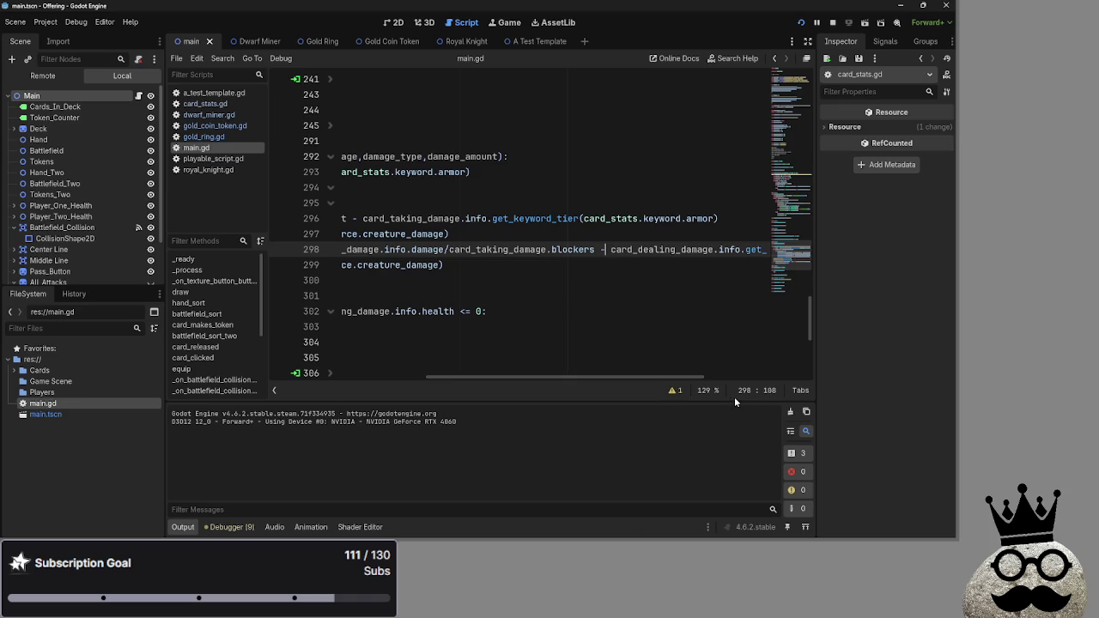
Inspect the 'if damage_amount > 0' check on line 295, then bring the running game forward.
left_click_drag(461, 380, 312, 380)
mouse_move(479, 206)
left_mouse_down()
mouse_move(386, 217)
mouse_move(273, 200)
left_mouse_up()
left_click(592, 203)
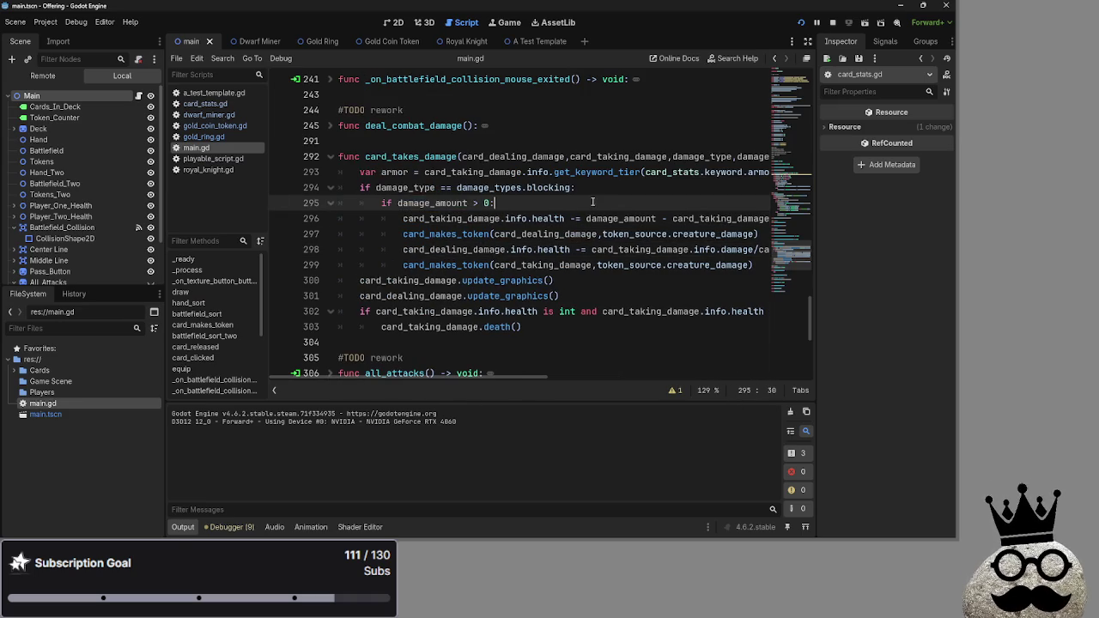
key("alt+Tab")
key("alt+Tab")
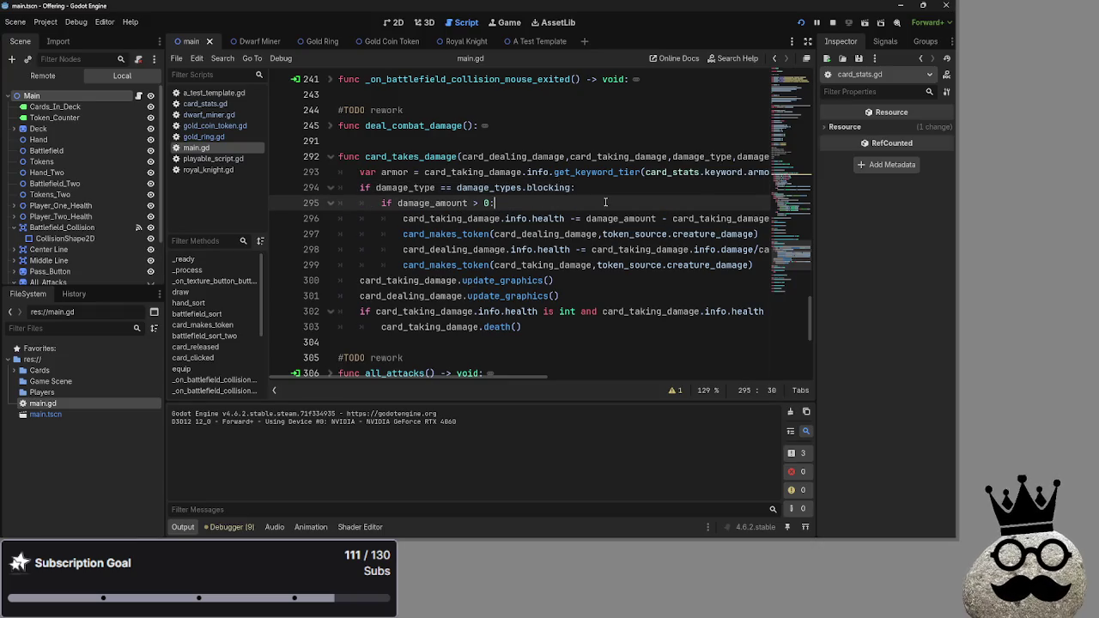
key("alt+Tab")
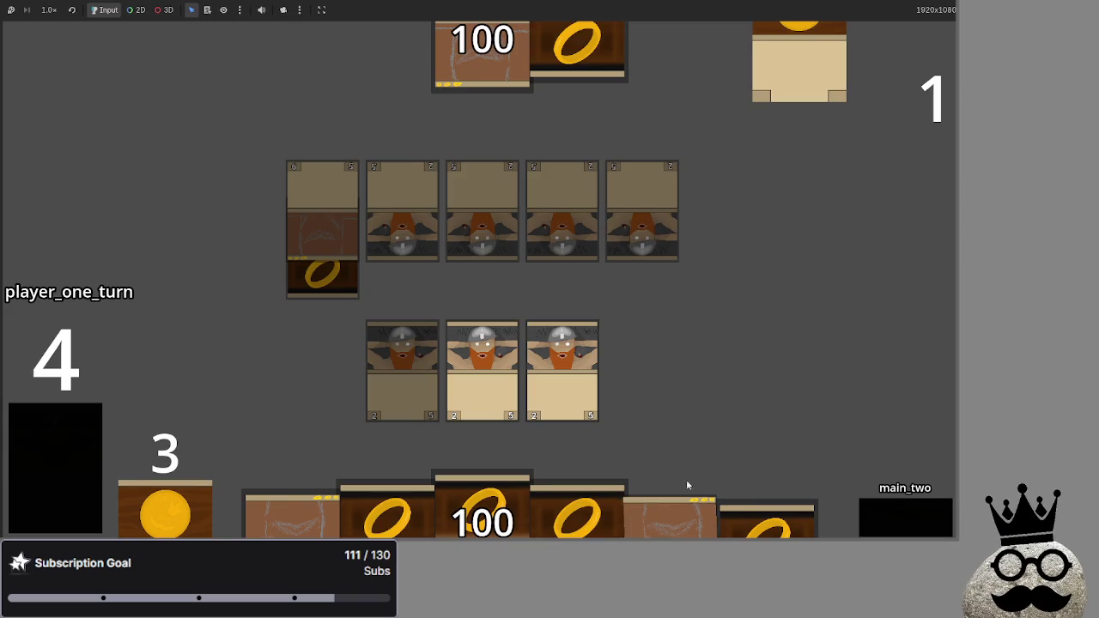
Play the fire card and advance through player two's draw, attack and damage until health reads 80.
left_click(687, 522)
left_click(894, 519)
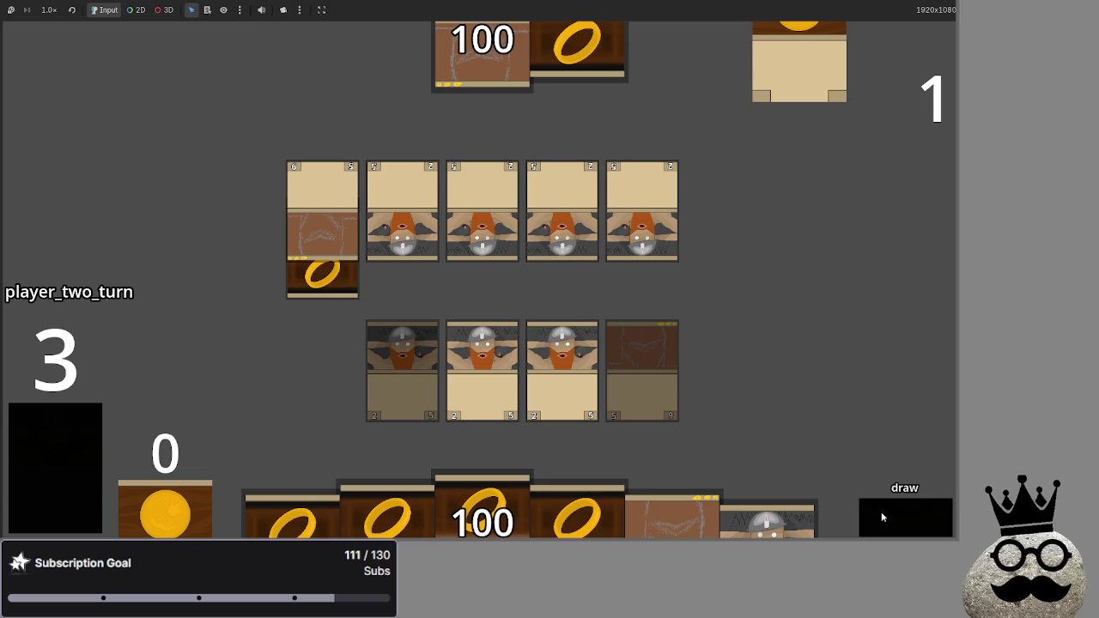
left_click(877, 511)
left_click(877, 511)
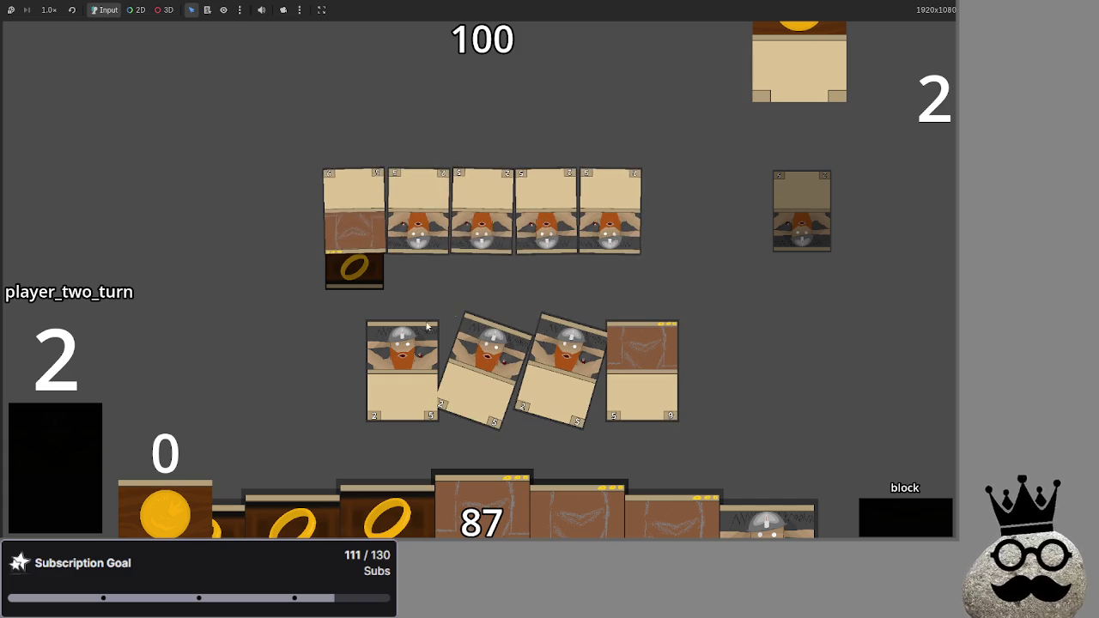
left_click(913, 521)
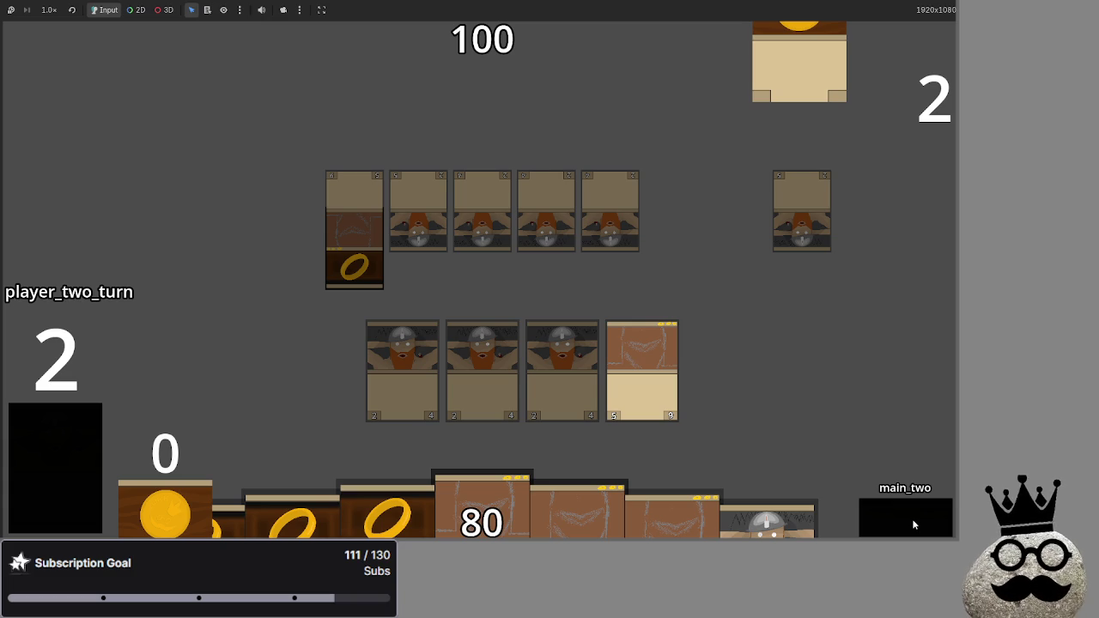
key("F8")
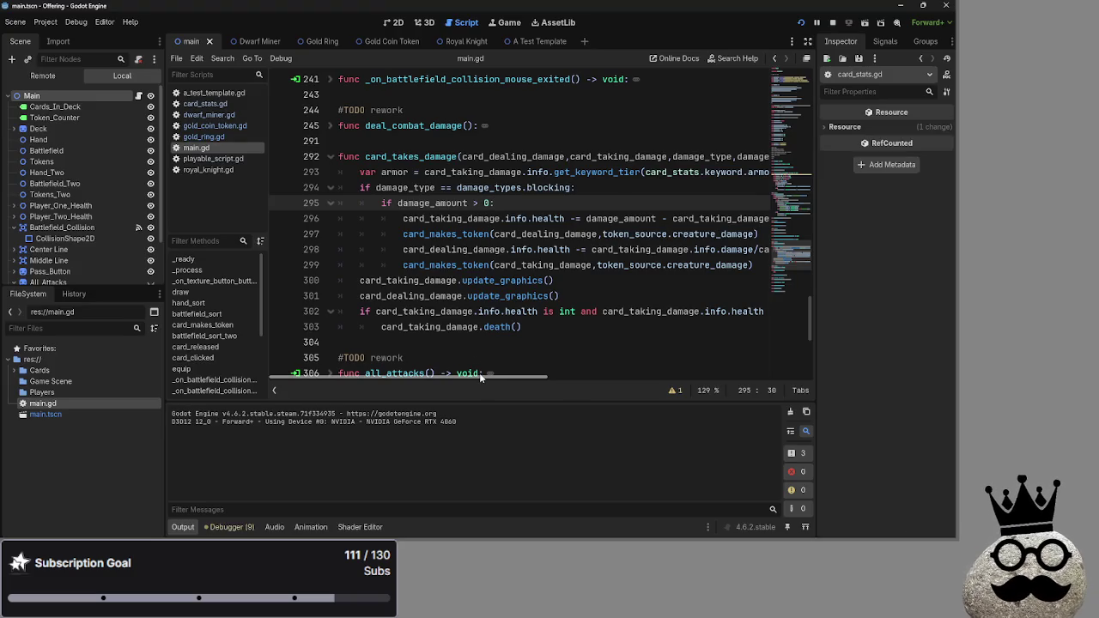
Delete the 'if damage_amount > 0:' line 295 and dedent the two lines beneath it.
left_click(469, 203)
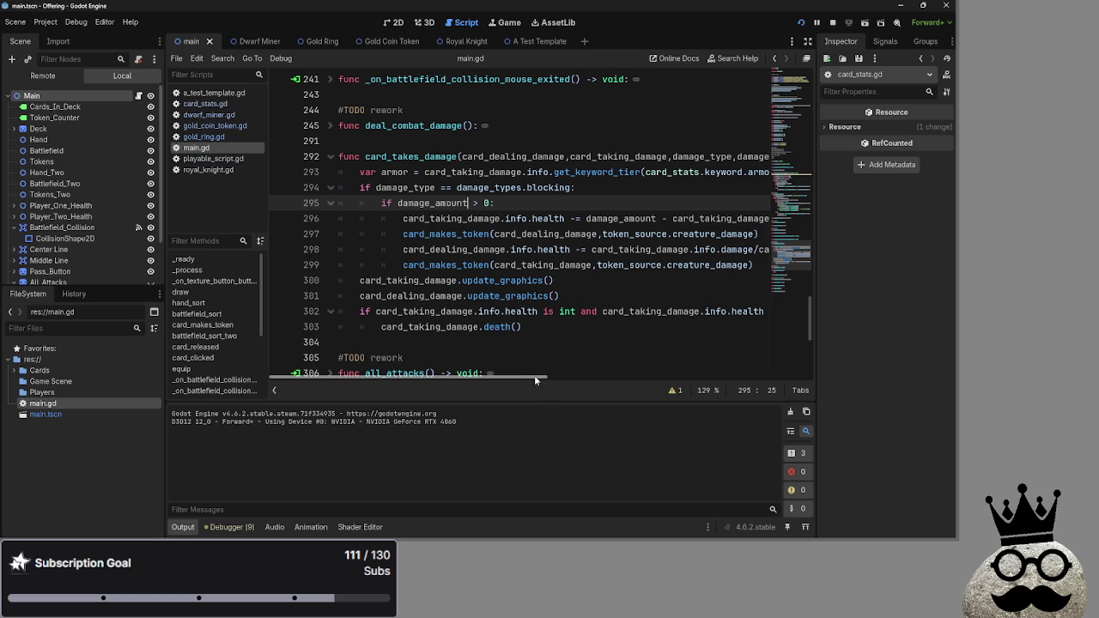
mouse_move(532, 381)
left_mouse_down()
mouse_move(667, 382)
mouse_move(511, 378)
left_mouse_up()
double_click(620, 219)
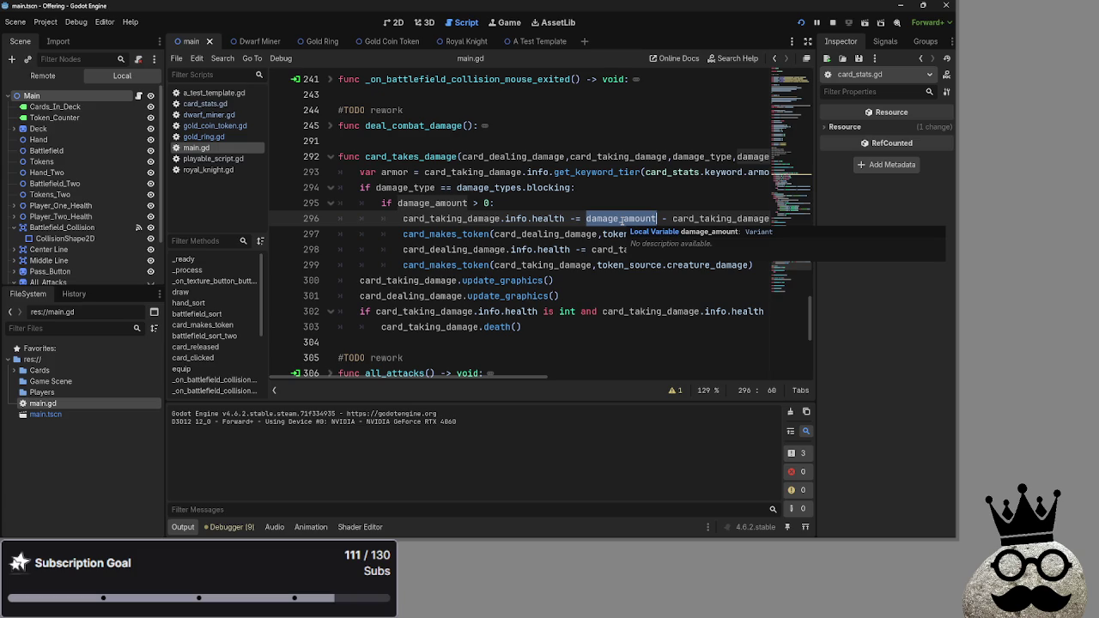
left_click(636, 203)
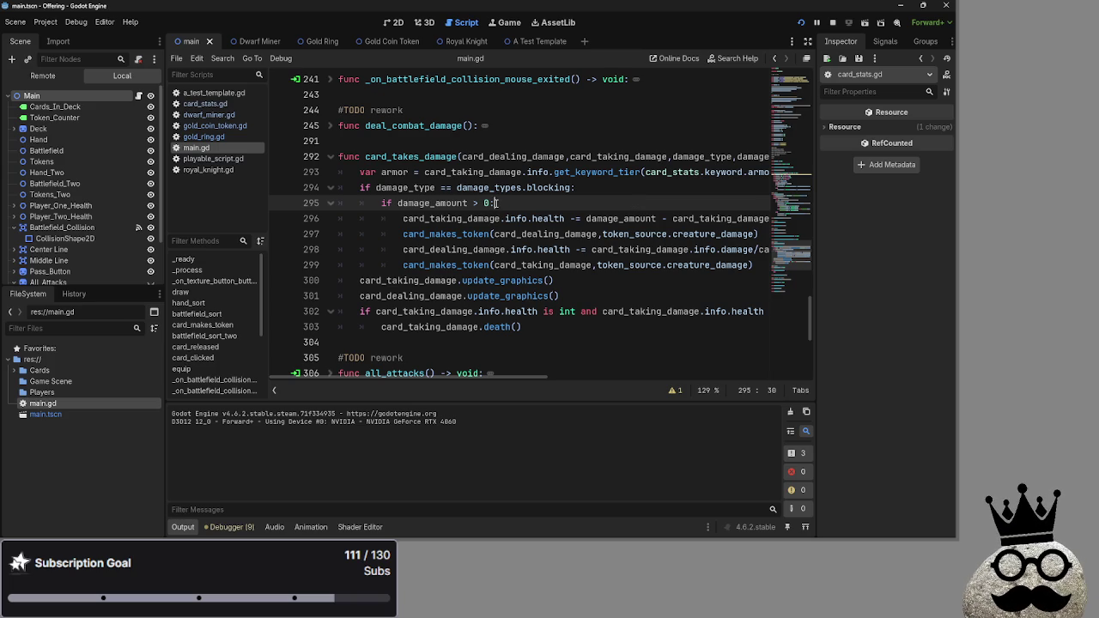
left_click_drag(496, 203, 363, 204)
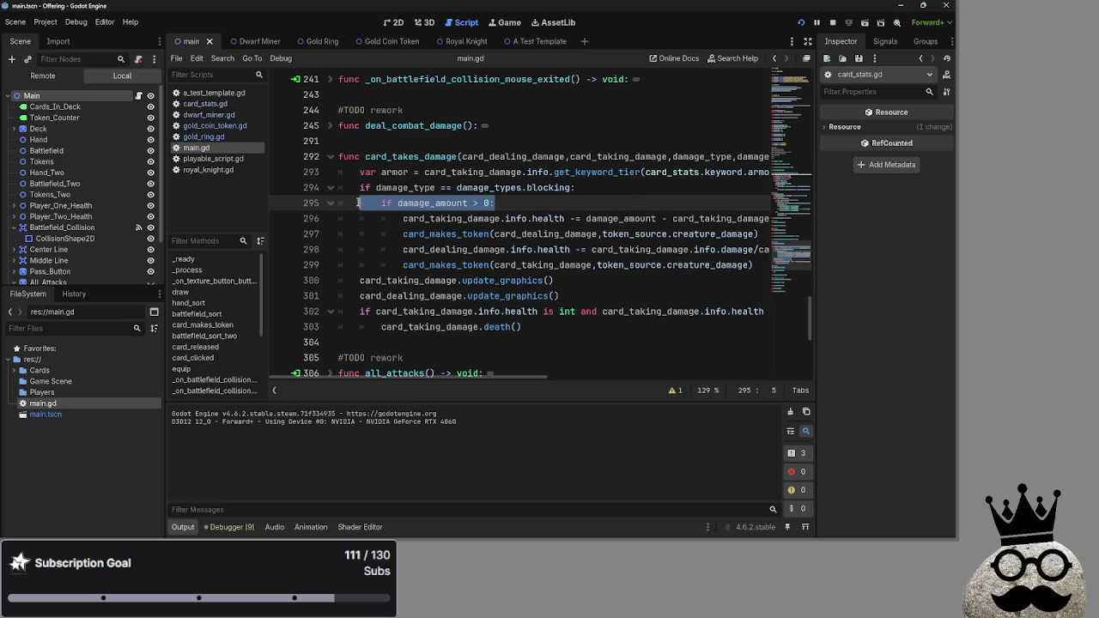
key("BackSpace")
key("BackSpace")
key("Down")
key("shift+Tab")
key("Down")
key("shift+Tab")
key("Down")
key("shift+Tab")
key("Down")
key("shift+Tab")
mouse_move(519, 377)
left_mouse_down()
mouse_move(815, 379)
mouse_move(318, 318)
left_mouse_up()
In dwarf_miner.gd, change keyword.armor on line 16 from 1 to 42 and restart the game.
left_click(204, 103)
left_click(209, 114)
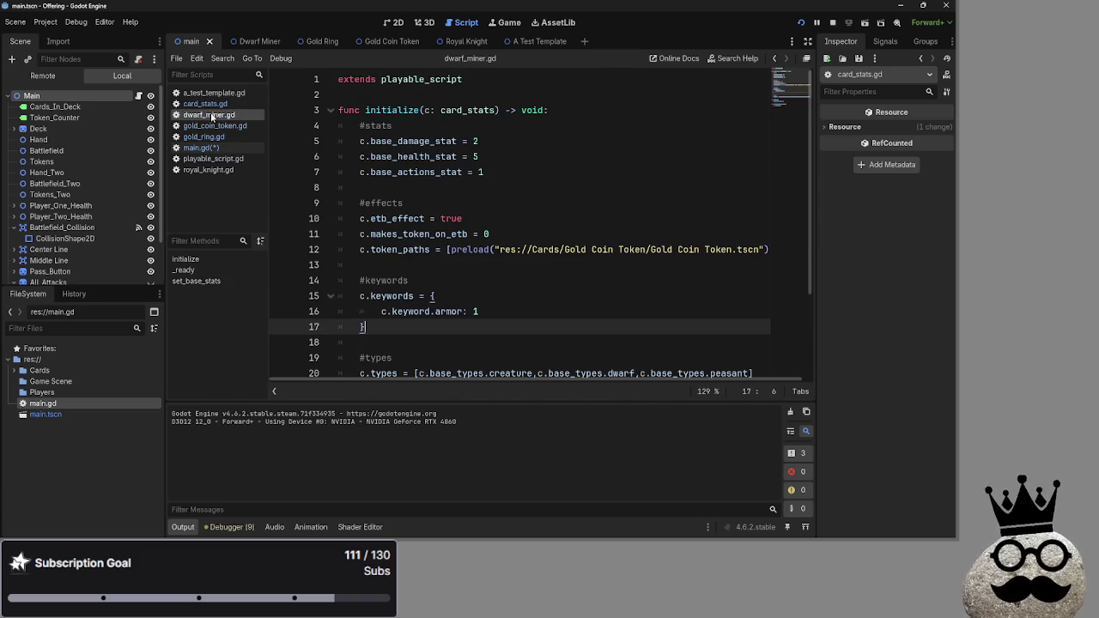
left_click(215, 126)
left_click(204, 137)
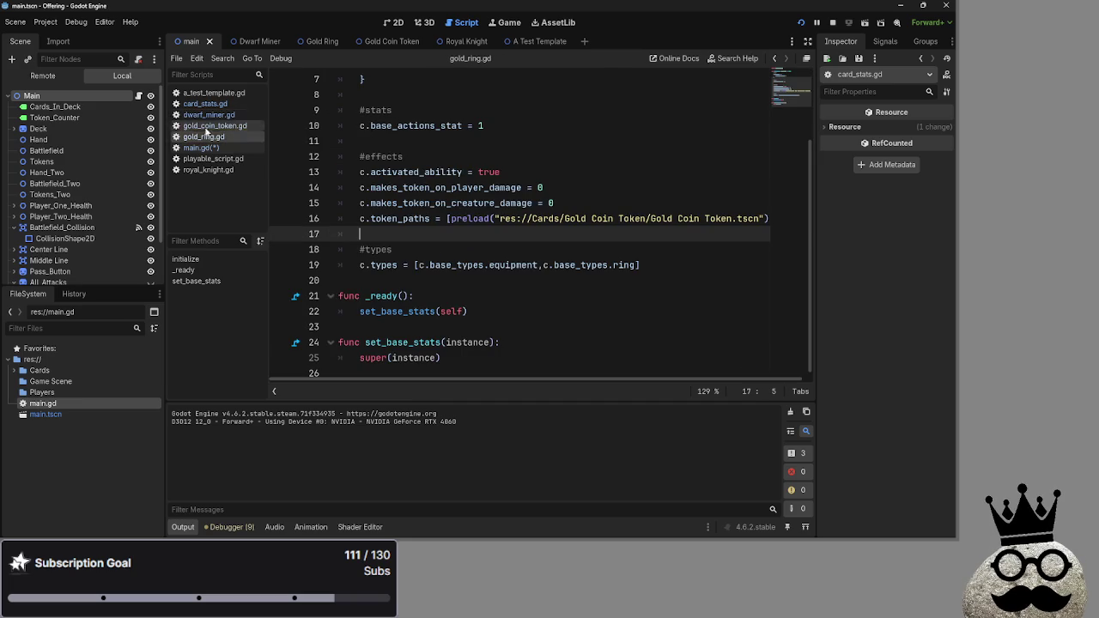
left_click(204, 103)
left_click(208, 114)
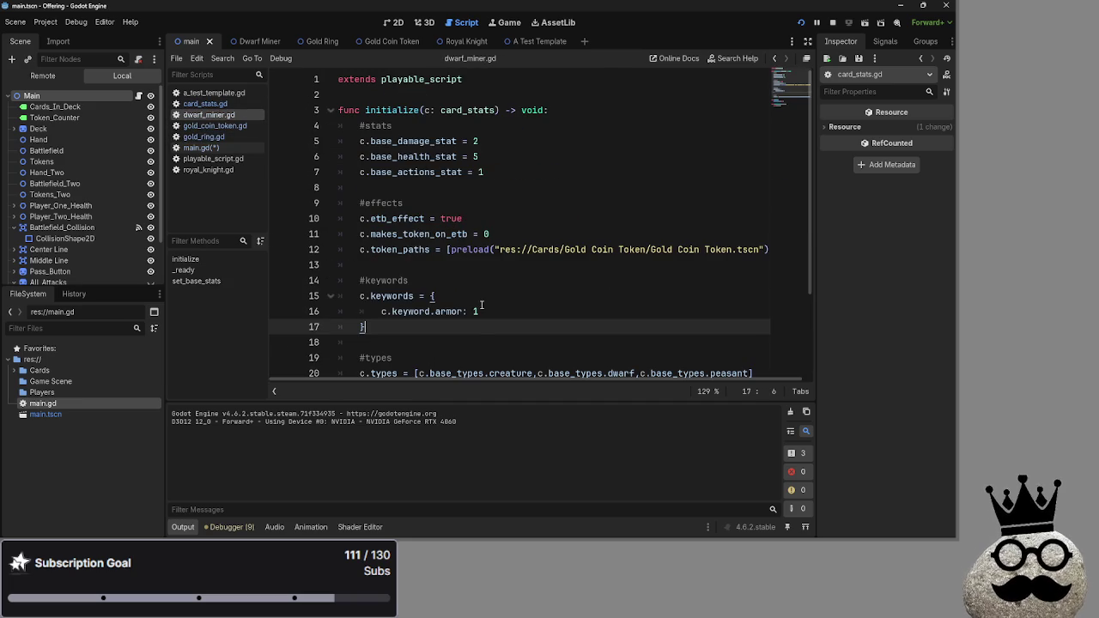
left_click(474, 314)
type("42")
left_click(799, 25)
left_click(800, 23)
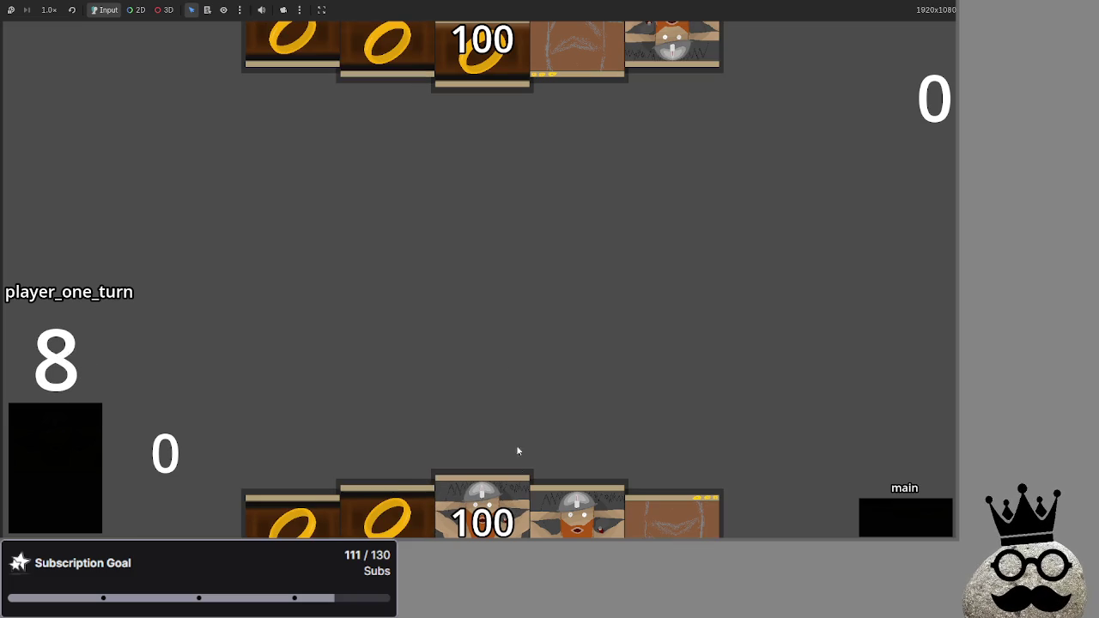
Play two dwarf cards, fight through damage leaving the bottom player at 98 health, then stop the game.
mouse_move(577, 515)
left_mouse_down()
mouse_move(468, 283)
mouse_move(482, 369)
left_mouse_up()
left_click_drag(385, 510, 363, 335)
left_click_drag(481, 507, 508, 338)
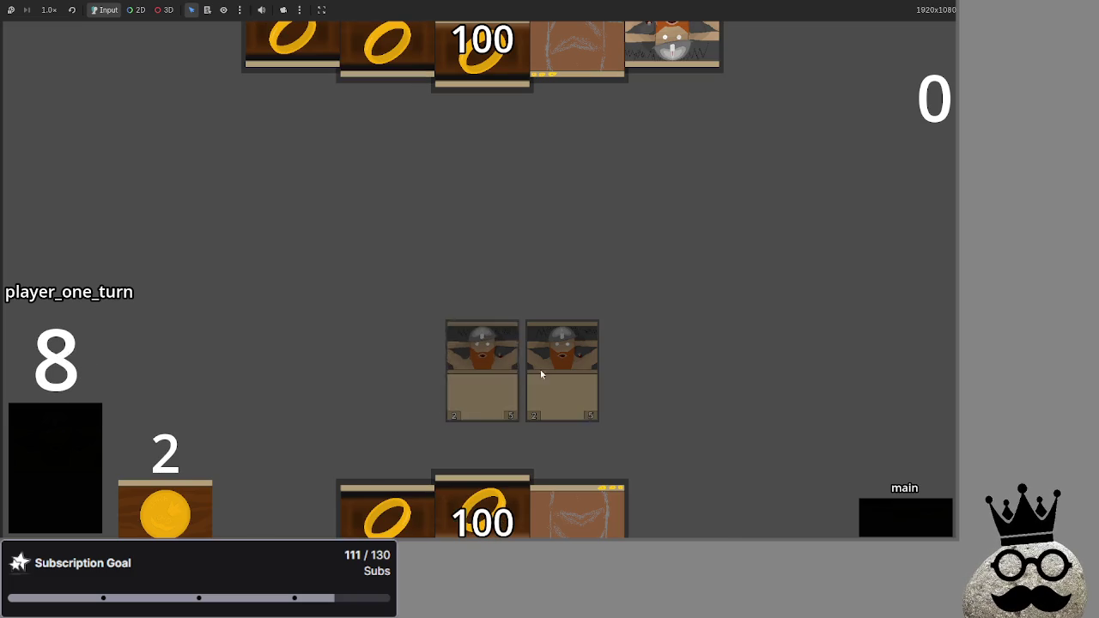
left_click(907, 525)
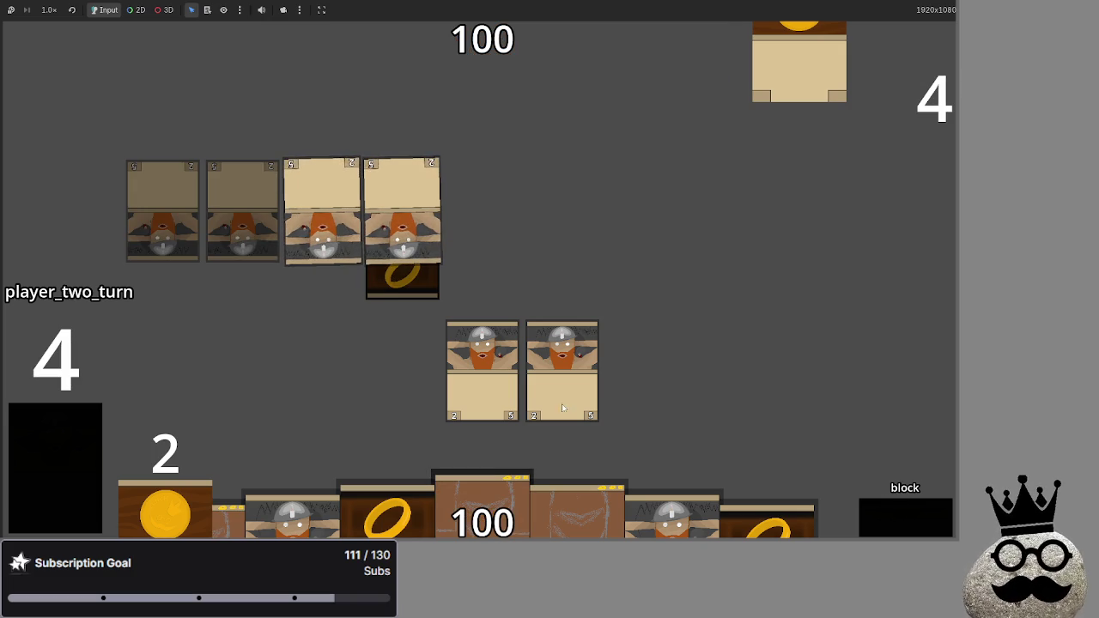
left_click(909, 523)
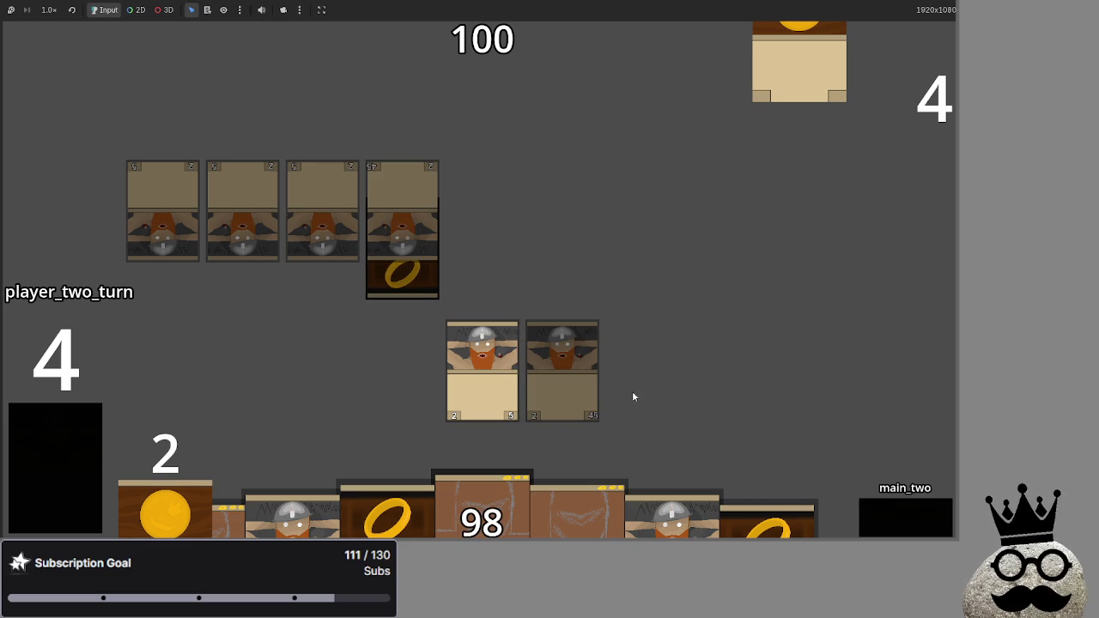
key("F8")
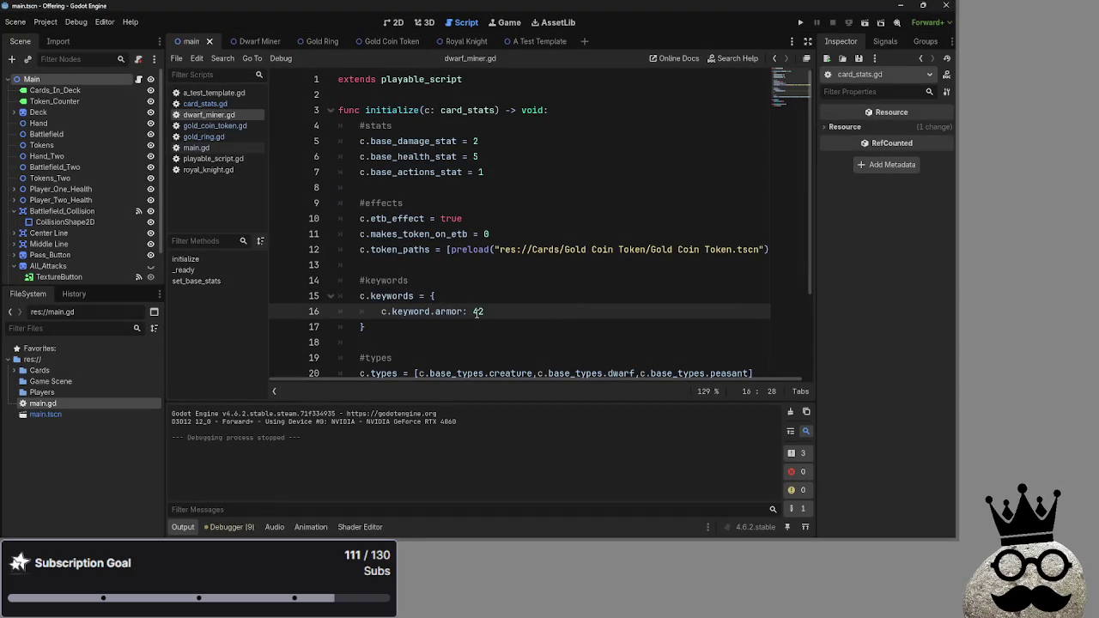
type("1")
Switch from dwarf_miner.gd to main.gd and open a new line after line 294's blocking check.
left_click(521, 303)
left_click(204, 103)
left_click(212, 115)
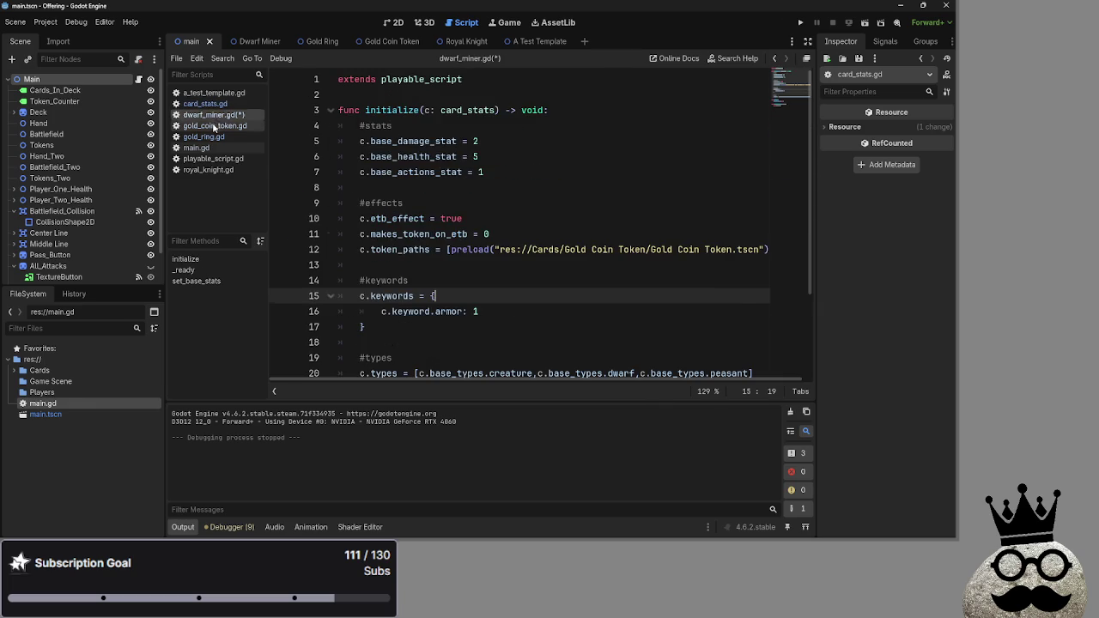
left_click(214, 126)
left_click(215, 136)
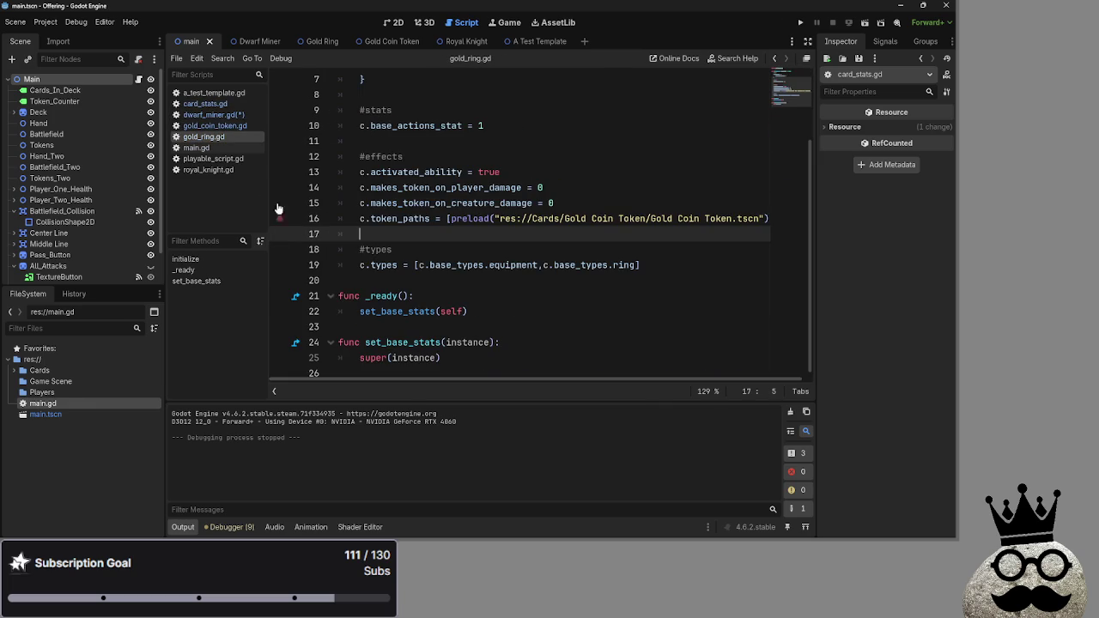
left_click(195, 148)
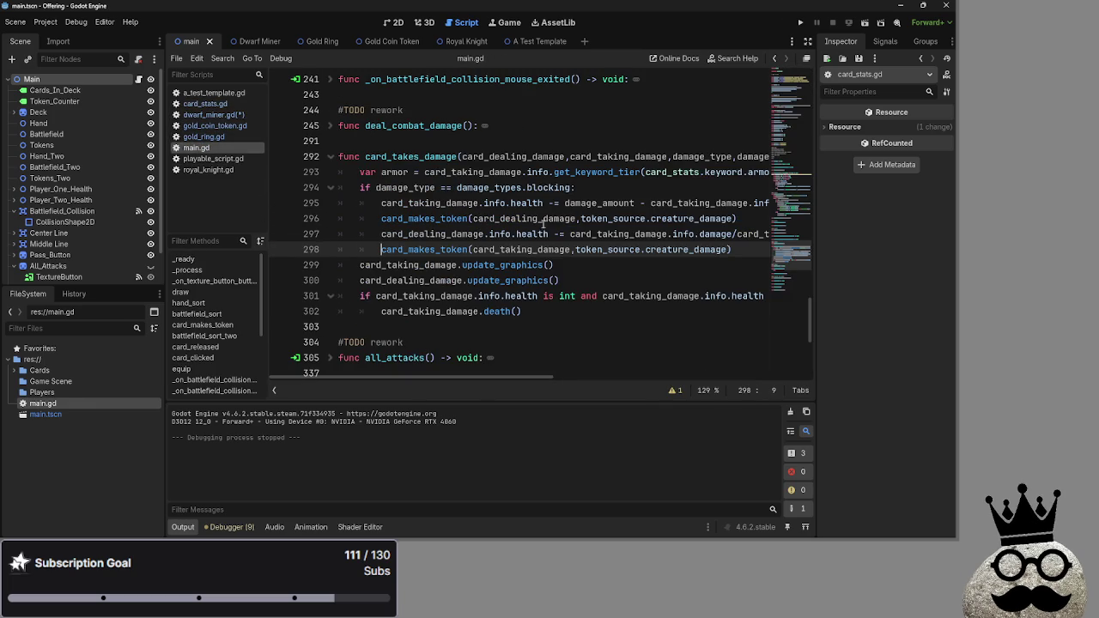
left_click(597, 187)
key("Return")
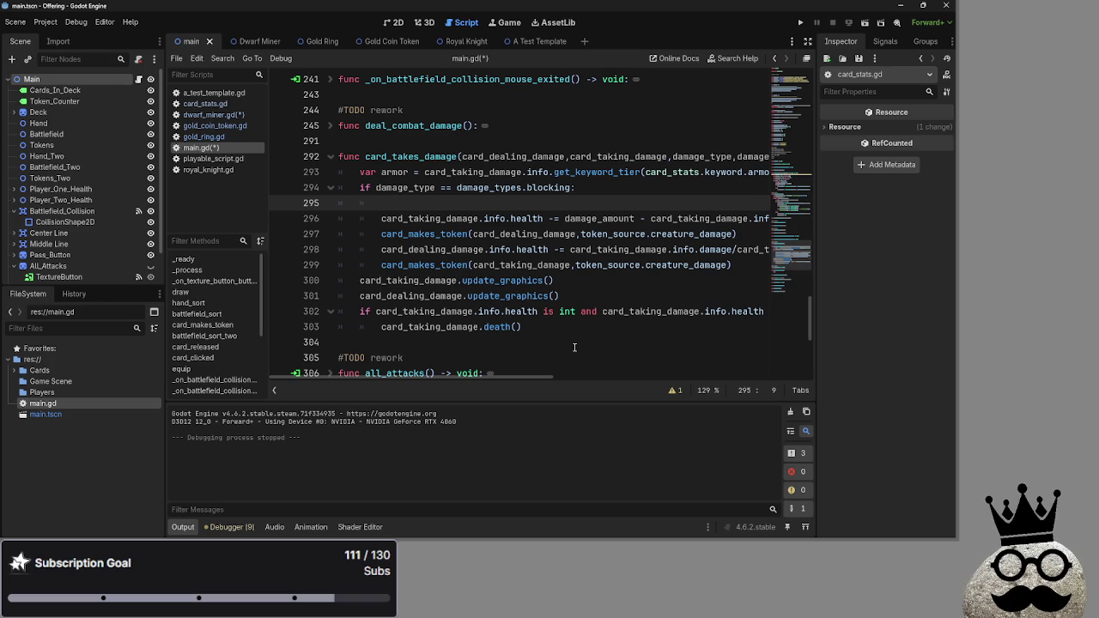
Start line 295 with 'if damage_amount' using the autocomplete suggestion.
type("if dm")
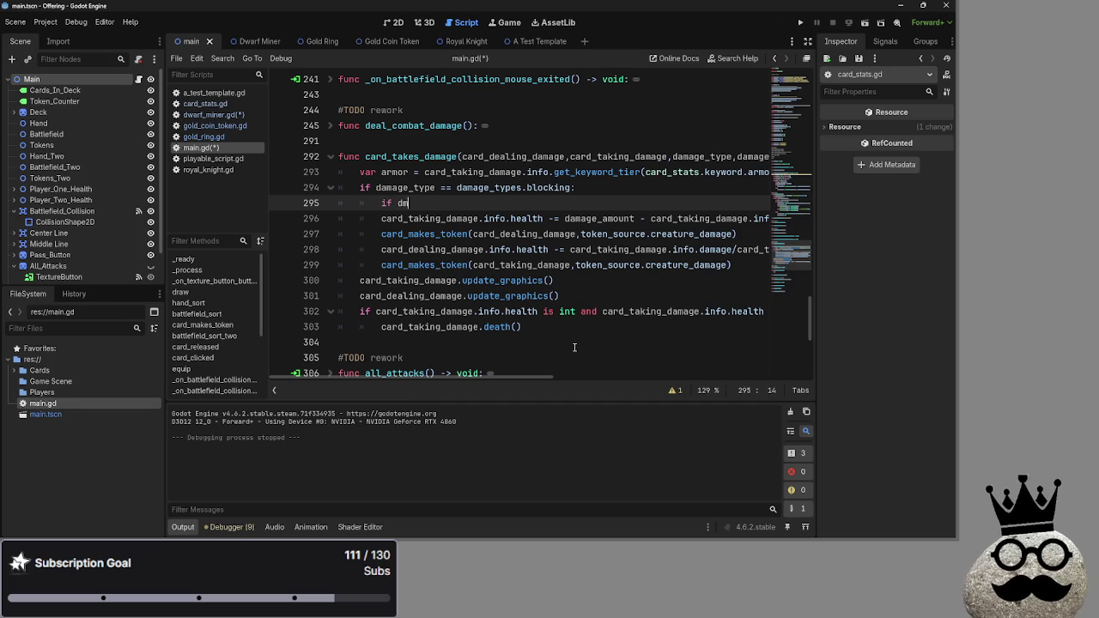
key("BackSpace")
type("amage")
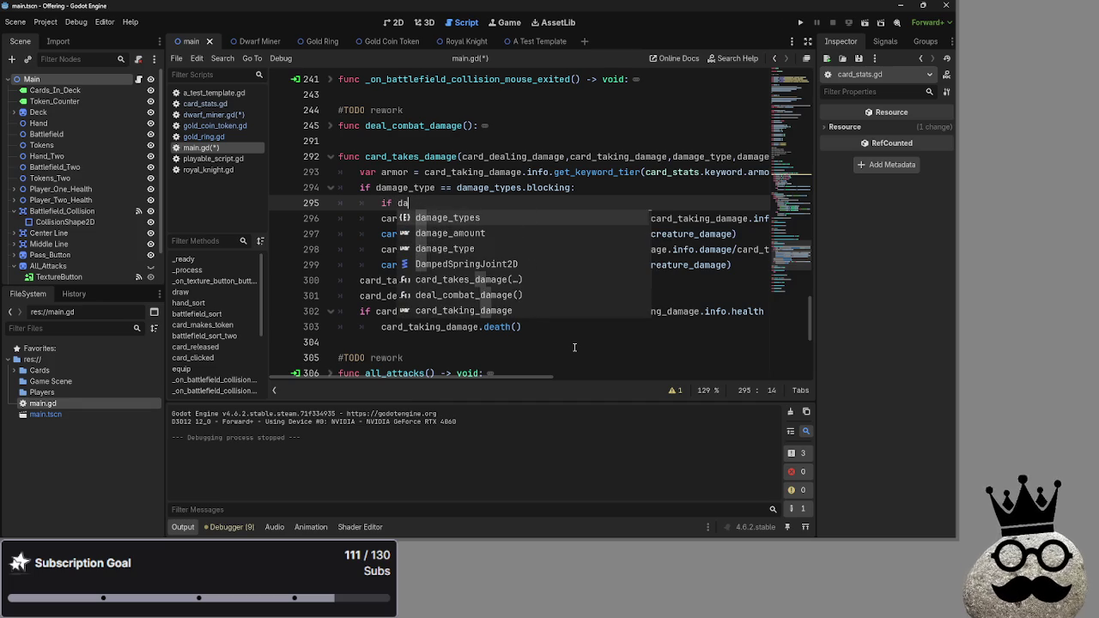
key("Down")
key("Return")
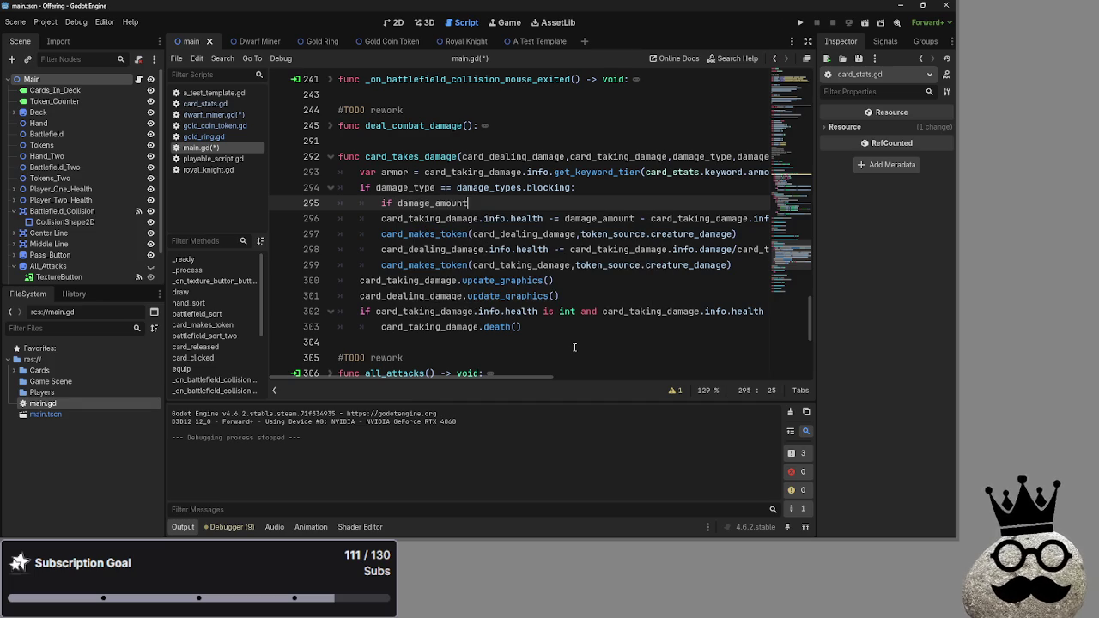
type(",")
key("BackSpace")
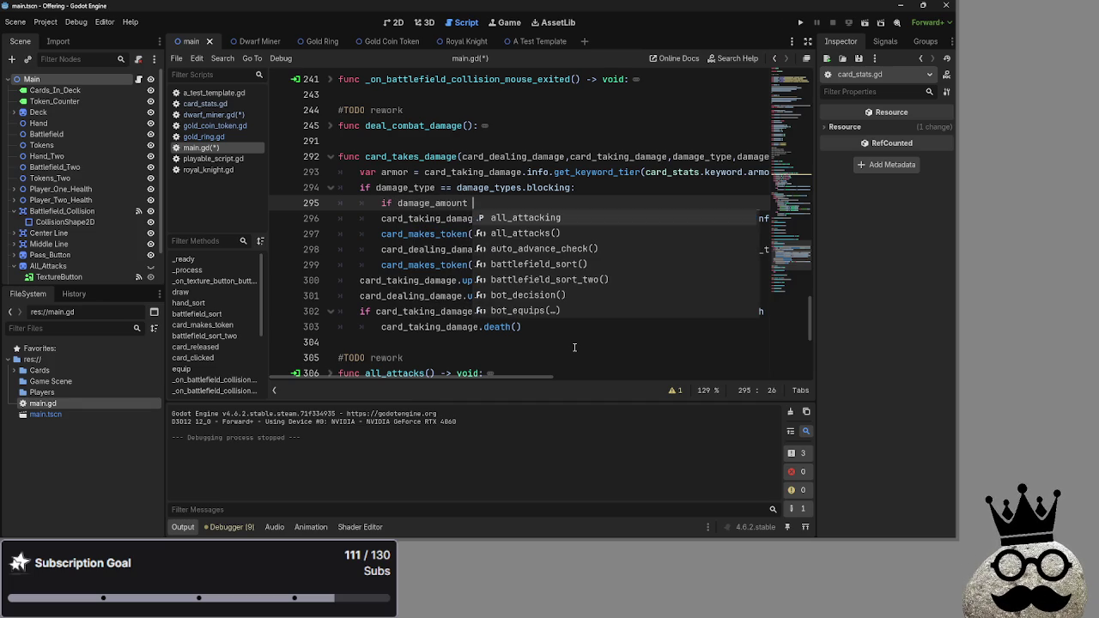
left_click(468, 204)
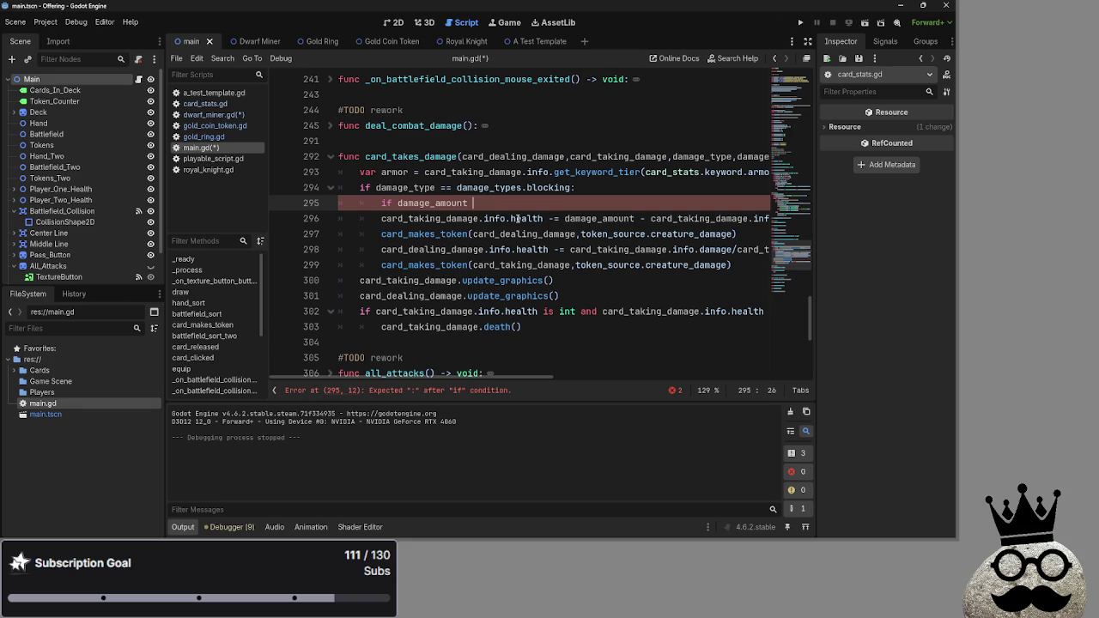
key("BackSpace")
Finish the condition with the copied get_keyword_tier(armor) subtraction and '< 0', adding pass below.
mouse_move(558, 376)
left_mouse_down()
mouse_move(633, 382)
mouse_move(517, 385)
left_mouse_up()
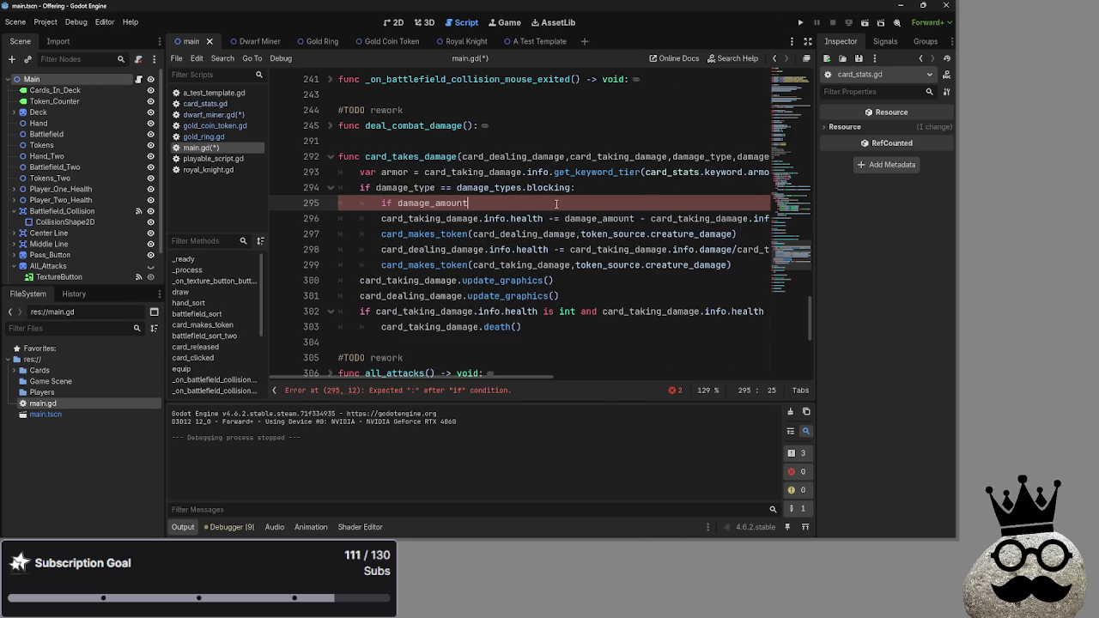
mouse_move(521, 379)
left_mouse_down()
mouse_move(719, 382)
mouse_move(532, 372)
left_mouse_up()
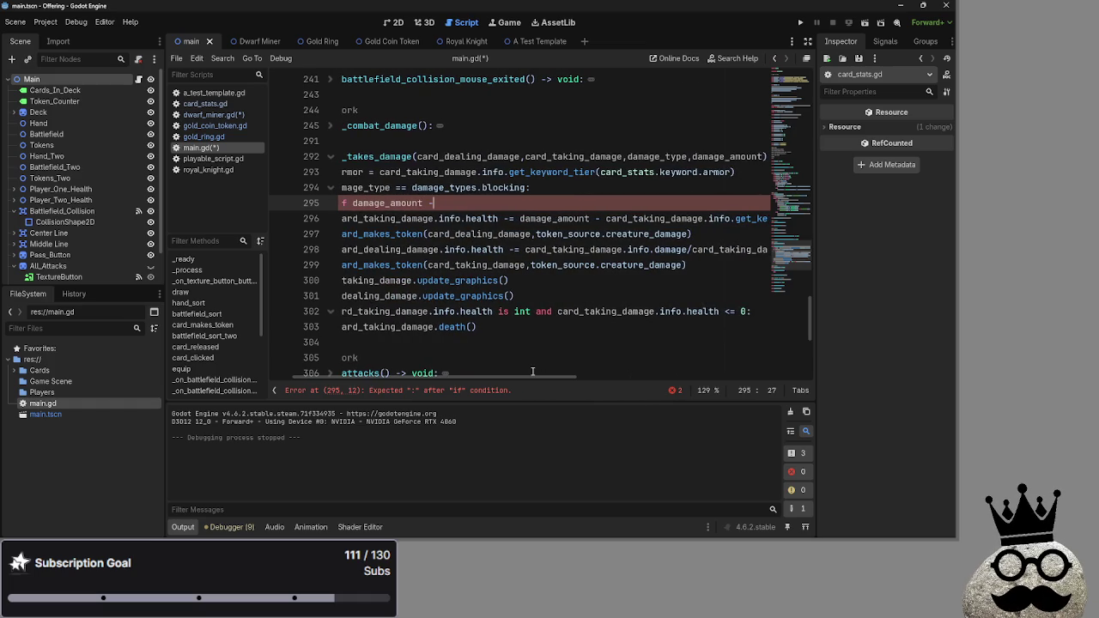
left_click_drag(606, 218, 784, 220)
key("ctrl+c")
left_click_drag(541, 372, 412, 375)
left_click(655, 204)
key("ctrl+v")
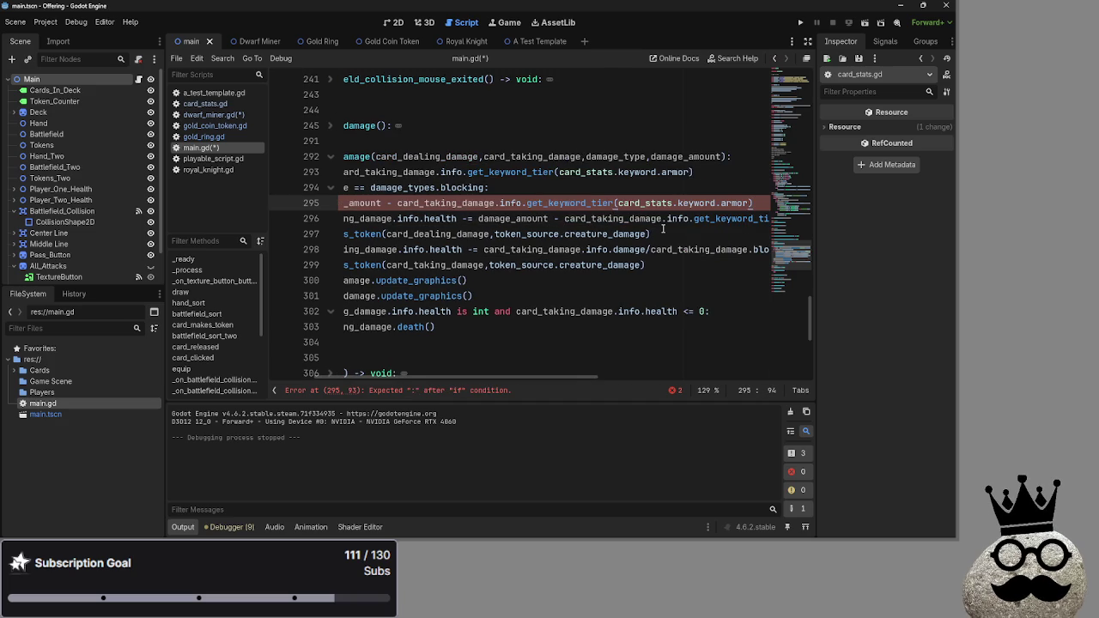
type("< 0")
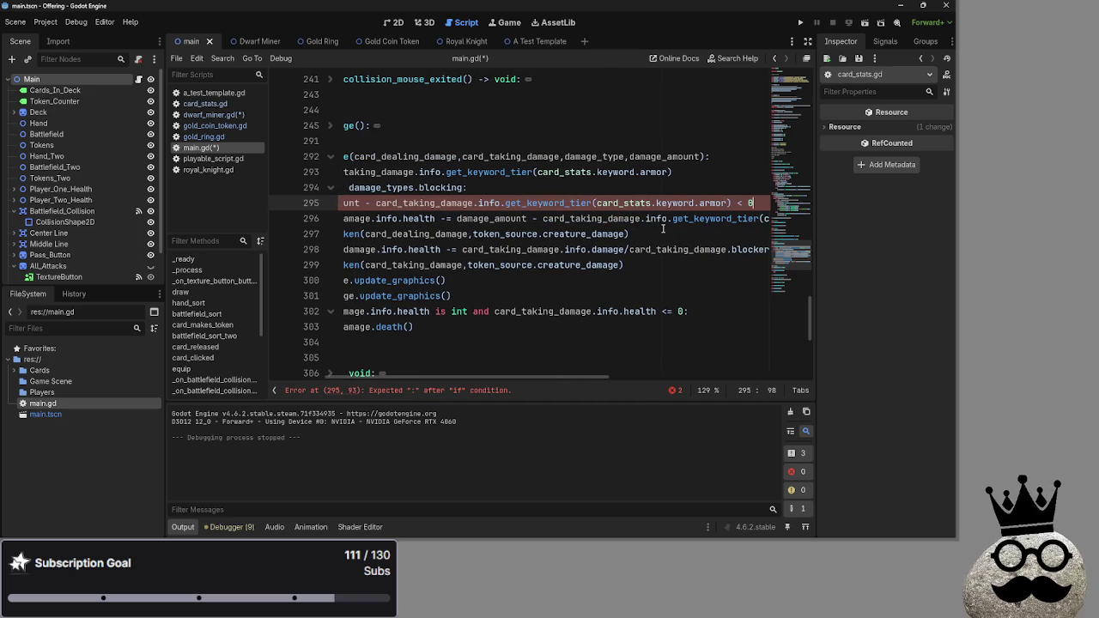
key("Return")
type("ass")
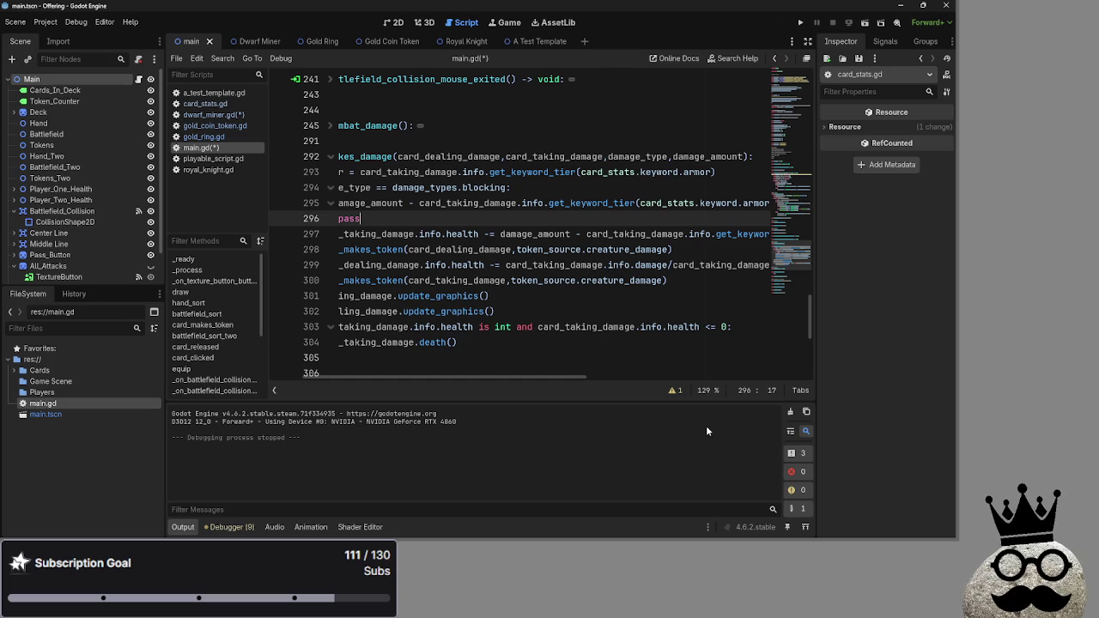
left_click_drag(346, 378, 313, 383)
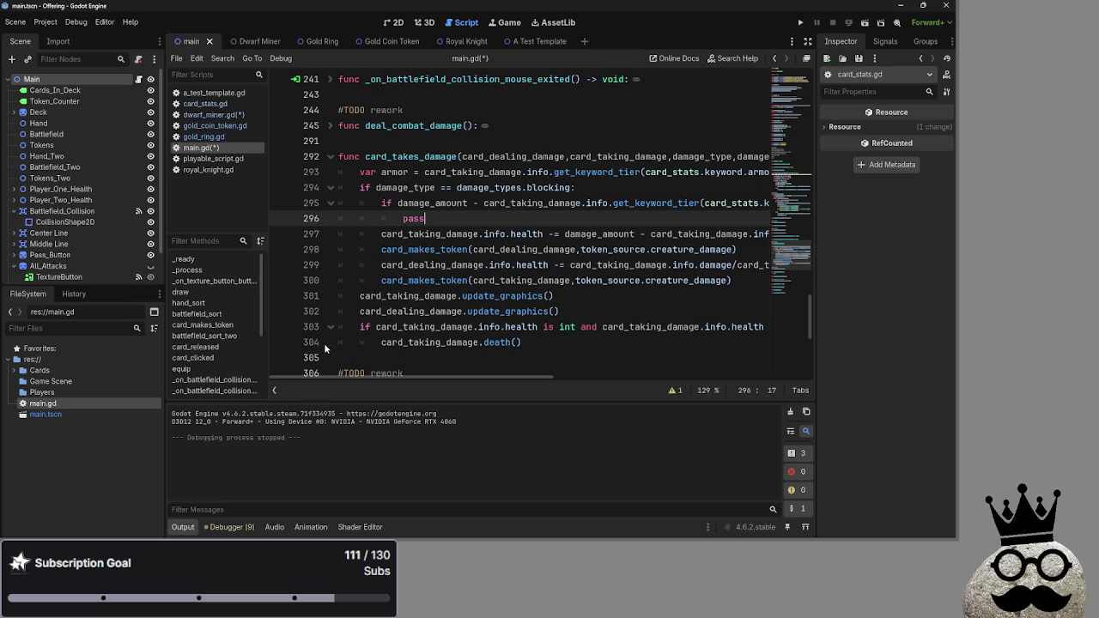
Review where damage_amount and card_taking_damage are used around the new armor check.
double_click(432, 202)
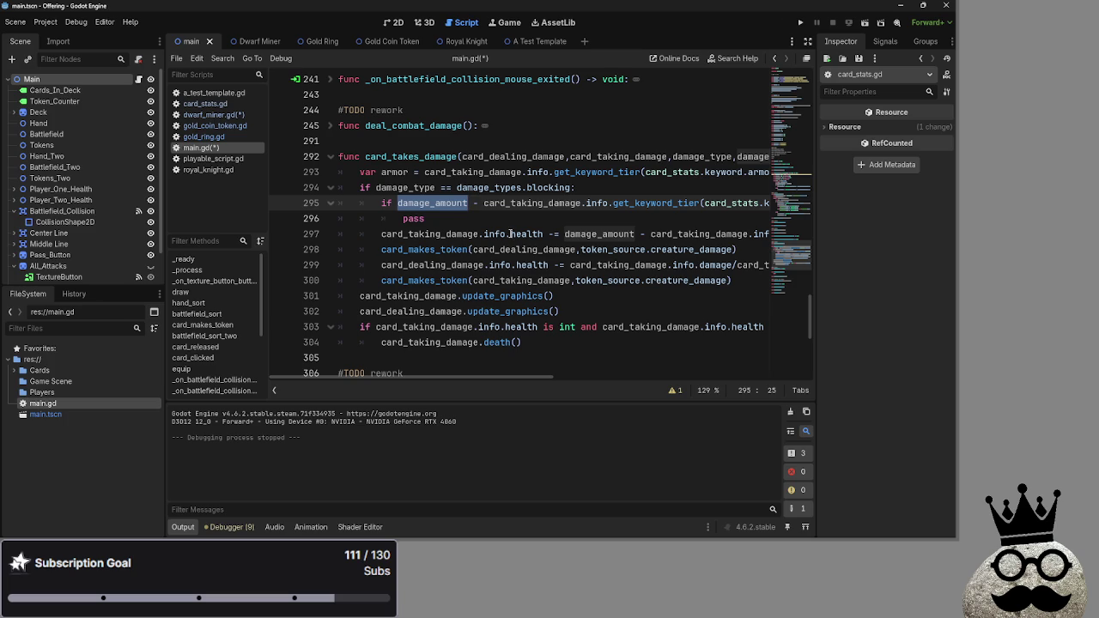
double_click(523, 203)
mouse_move(478, 381)
left_mouse_down()
mouse_move(586, 378)
mouse_move(477, 378)
left_mouse_up()
left_click(430, 218)
left_click_drag(430, 218, 400, 218)
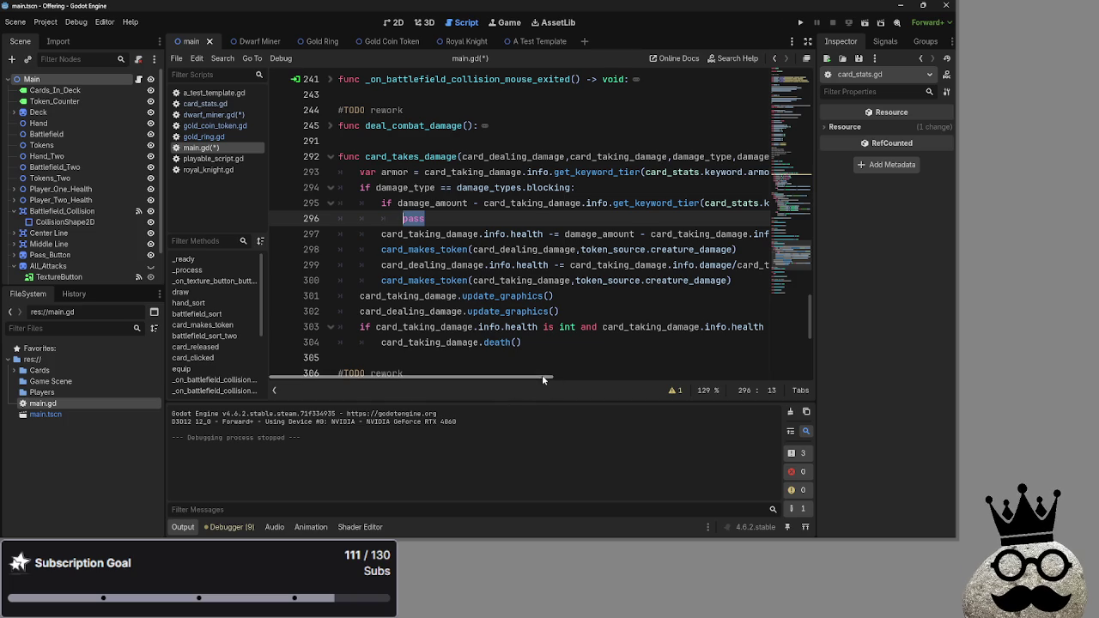
mouse_move(541, 377)
left_mouse_down()
mouse_move(692, 384)
mouse_move(496, 387)
mouse_move(687, 388)
mouse_move(505, 392)
left_mouse_up()
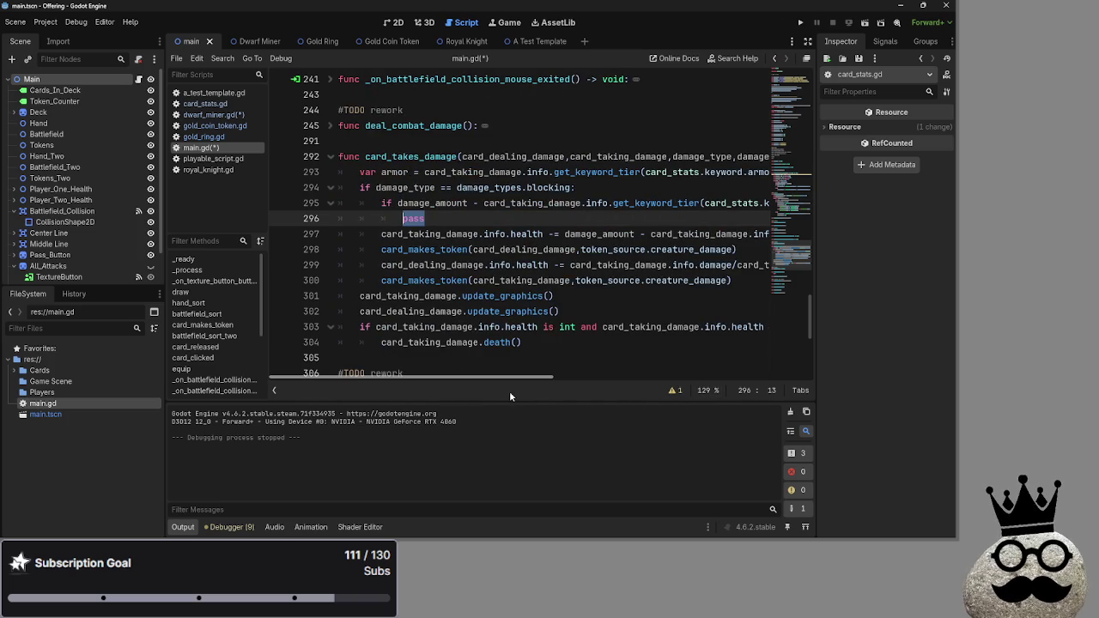
left_click_drag(542, 378, 687, 377)
Change the comparison to '> 0' and insert a 'var real_damage' line above the if.
left_click(565, 202)
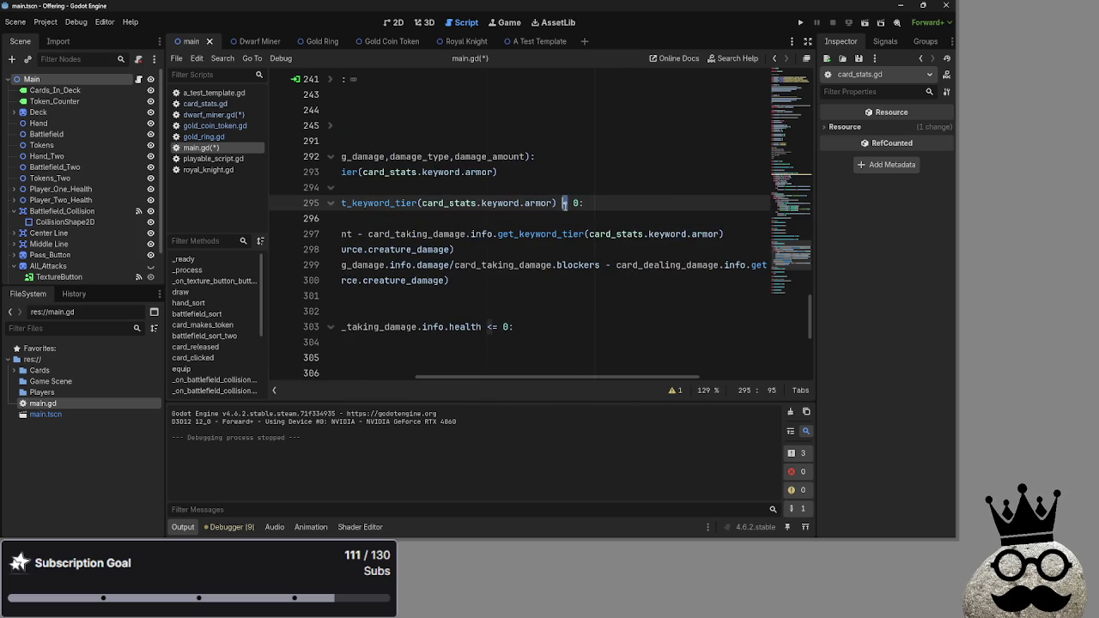
type("=")
left_click_drag(583, 374, 399, 342)
key("ctrl+shift+Return")
type("var real_damage")
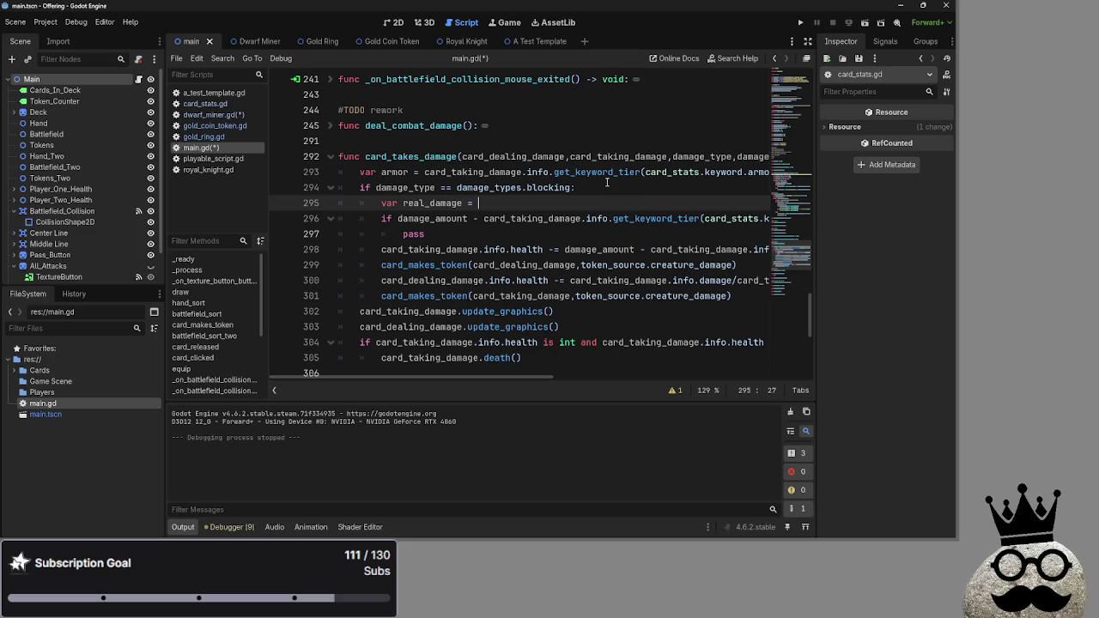
Move the damage_amount minus armor tier expression into 'var real_damage =' above the if.
left_click(542, 173)
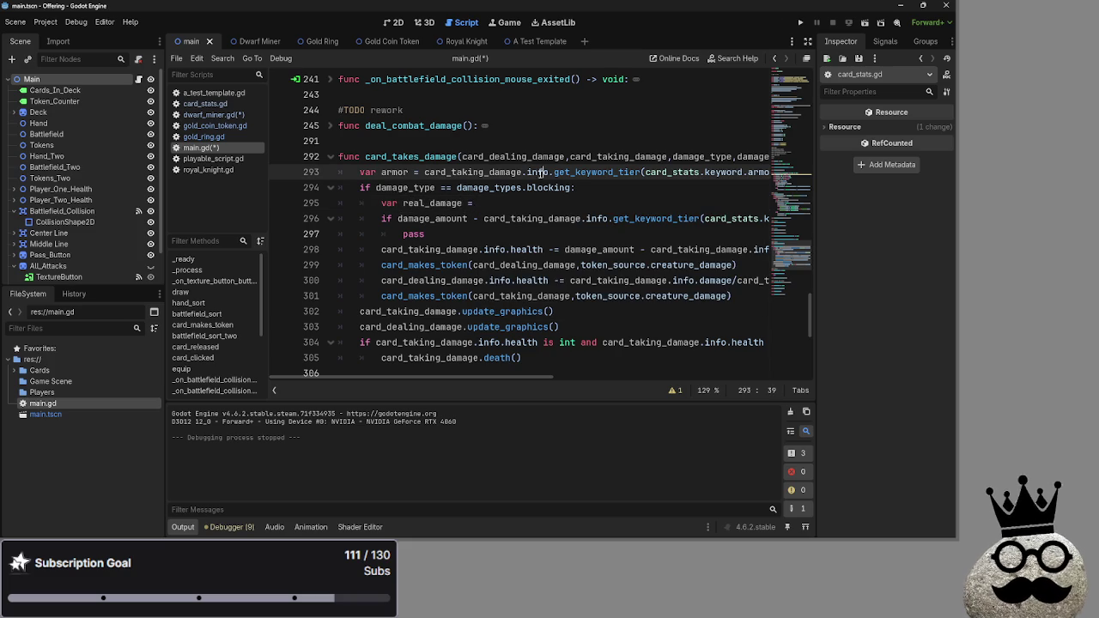
left_click(398, 219)
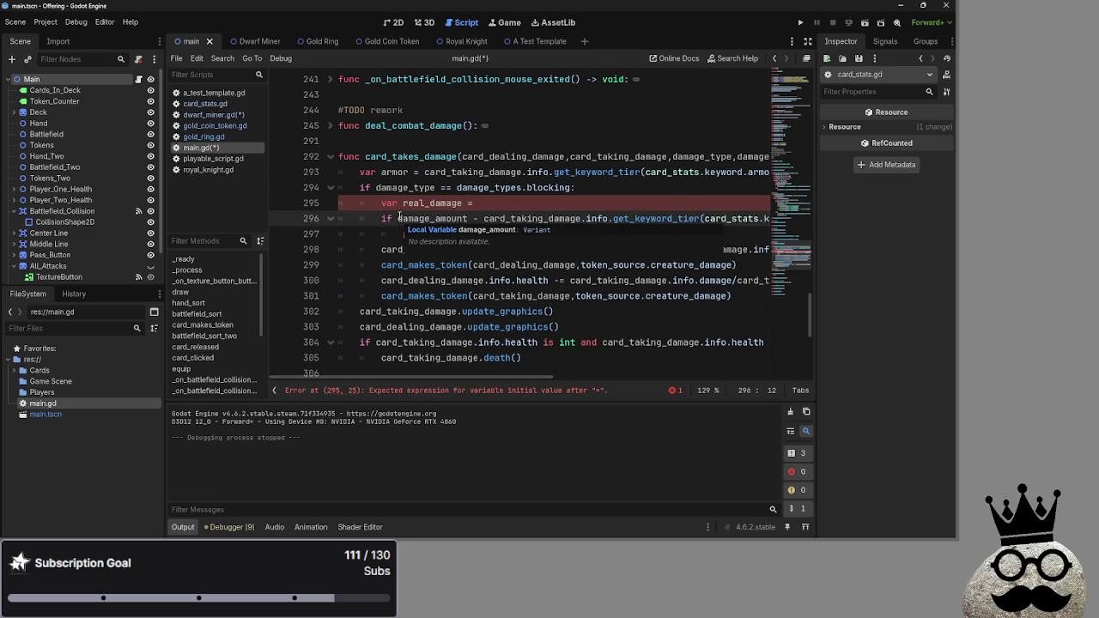
mouse_move(409, 219)
left_mouse_down()
mouse_move(777, 219)
mouse_move(727, 219)
left_mouse_up()
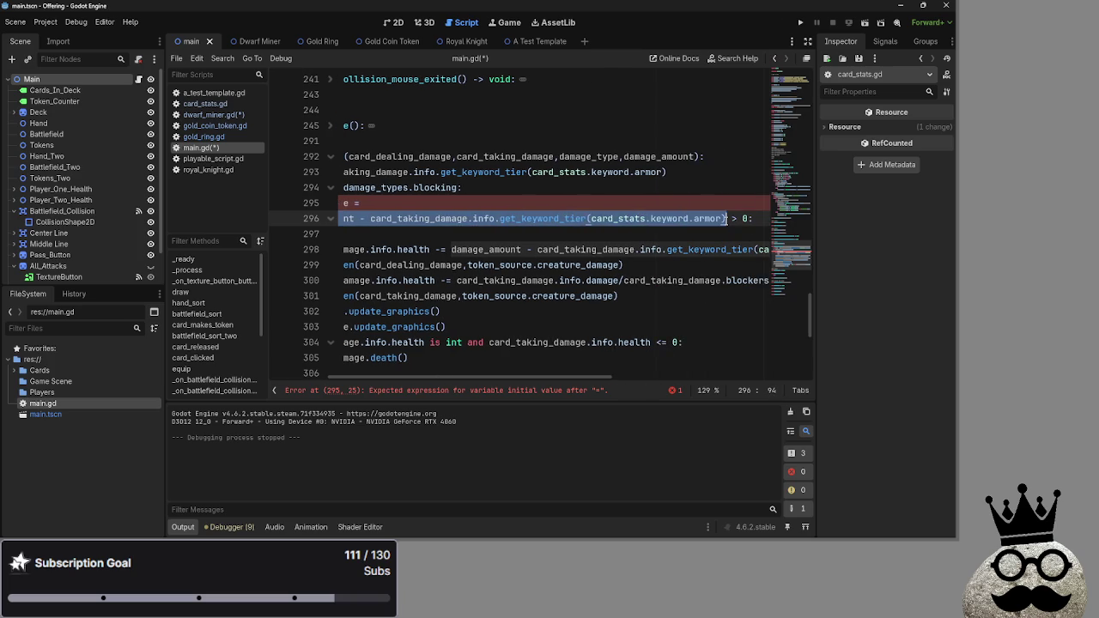
key("ctrl+x")
key("ctrl+v")
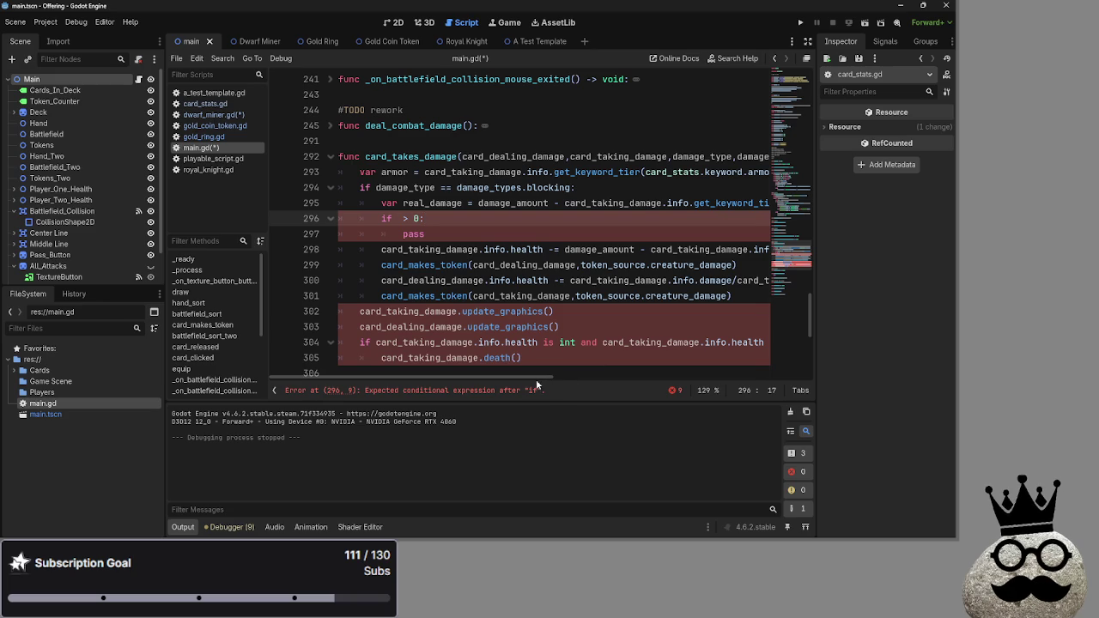
mouse_move(526, 378)
left_mouse_down()
mouse_move(664, 377)
mouse_move(481, 378)
left_mouse_up()
Test real_damage > 0 in the if and subtract real_damage from health on line 298.
left_click(397, 220)
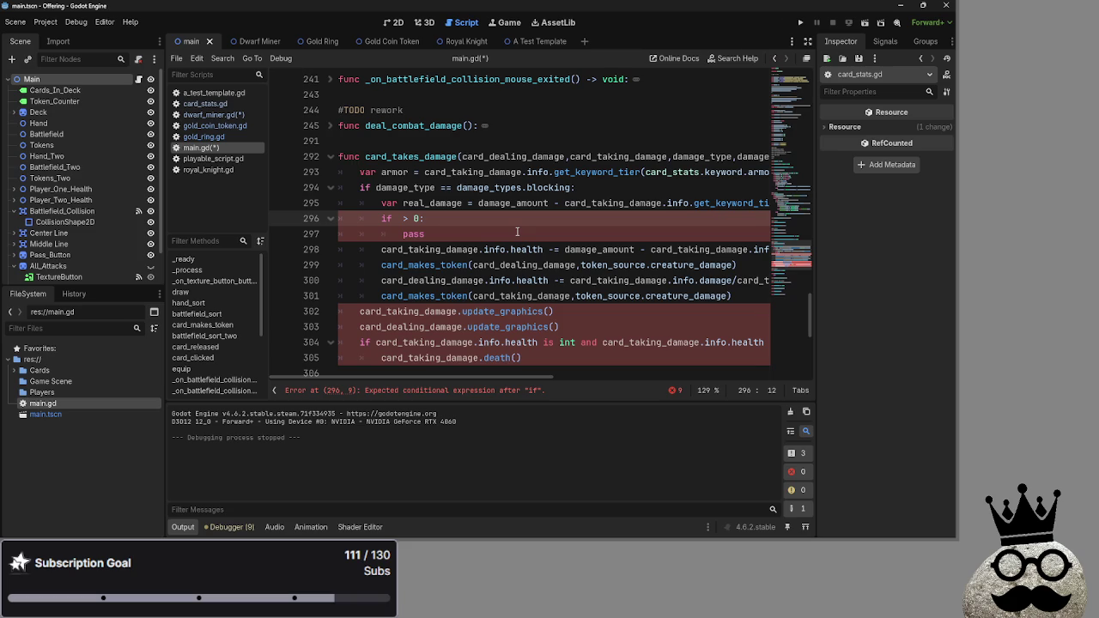
type("real")
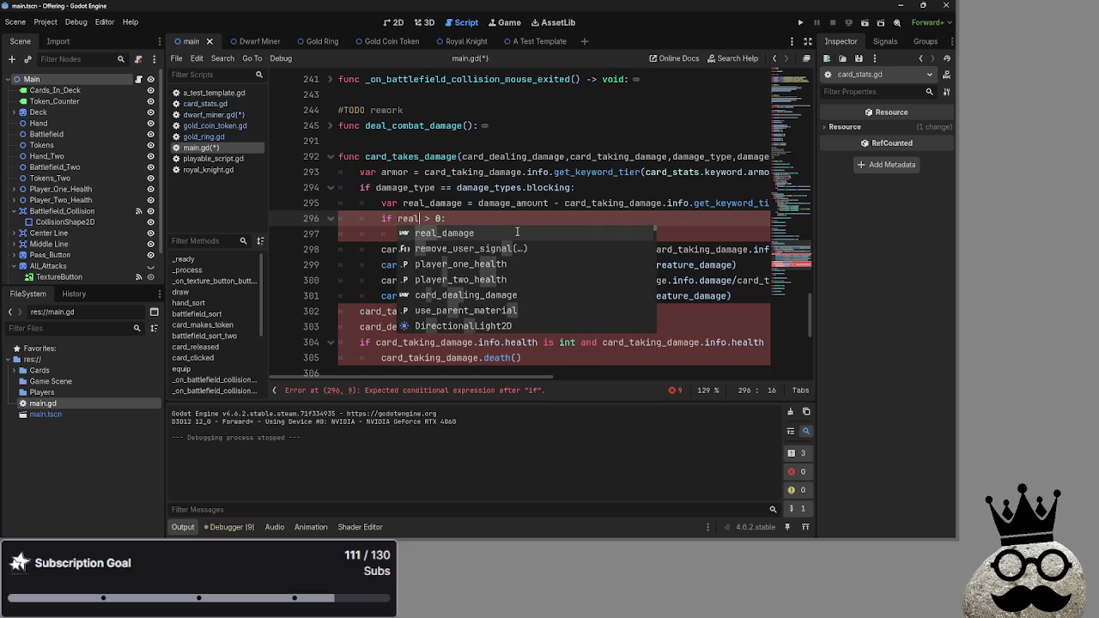
key("Return")
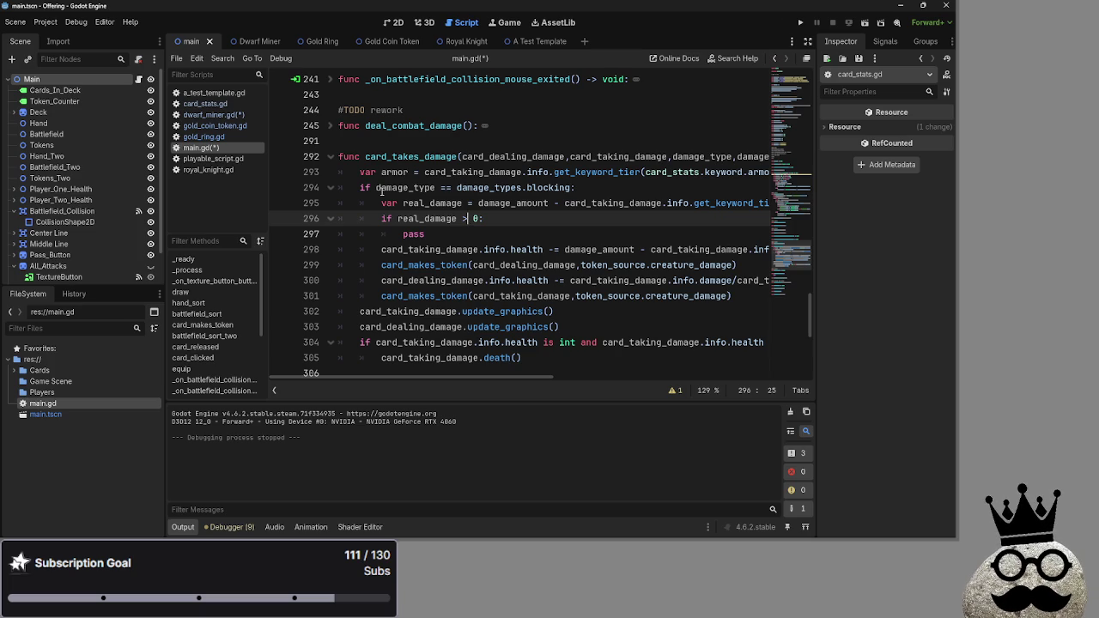
left_click_drag(463, 380, 614, 379)
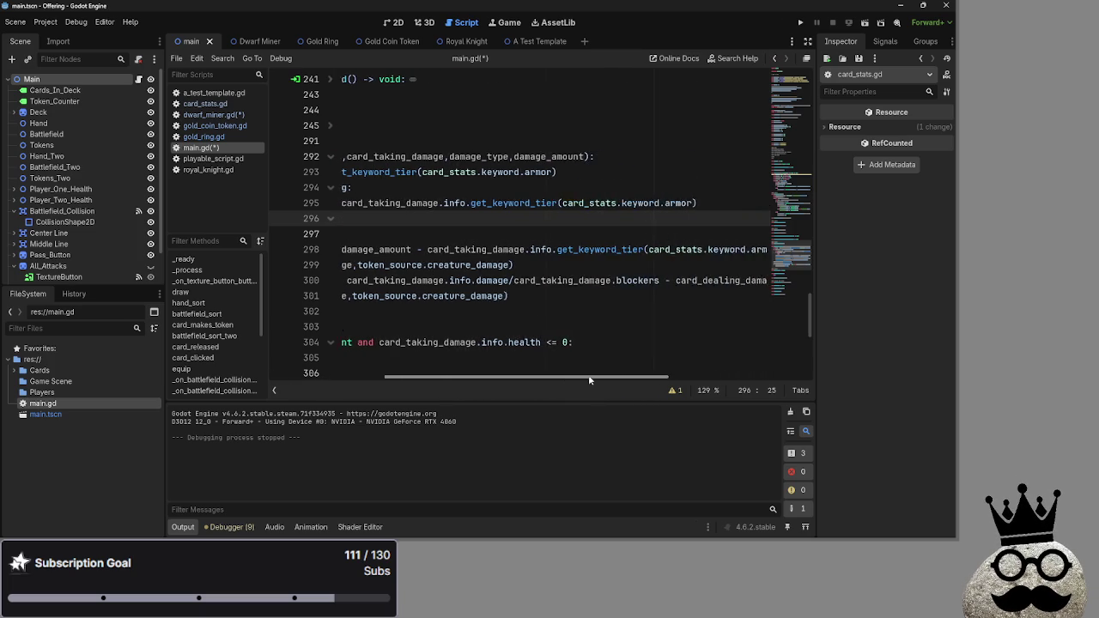
left_click_drag(697, 255, 287, 249)
left_click_drag(770, 249, 562, 249)
type("real_damage")
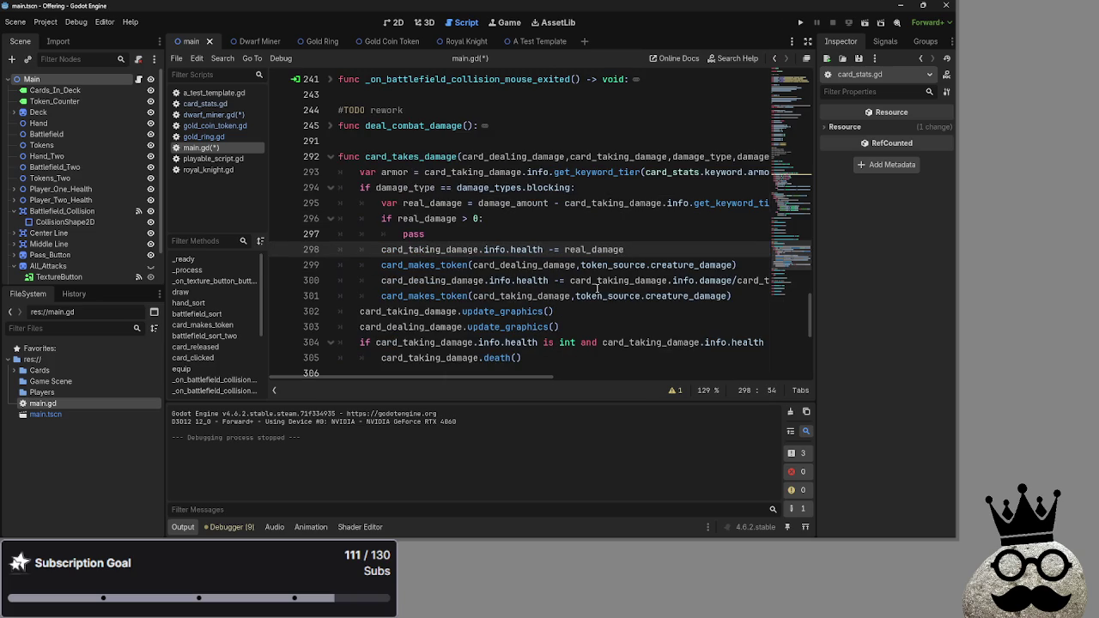
On line 297 of main.gd, overwrite the pass under the real_damage > 0 check with 'real_damage = 0'.
mouse_move(532, 375)
left_mouse_down()
mouse_move(800, 381)
mouse_move(669, 373)
left_mouse_up()
left_click_drag(628, 280, 825, 281)
mouse_move(588, 377)
left_mouse_down()
mouse_move(508, 376)
mouse_move(650, 372)
mouse_move(330, 364)
left_mouse_up()
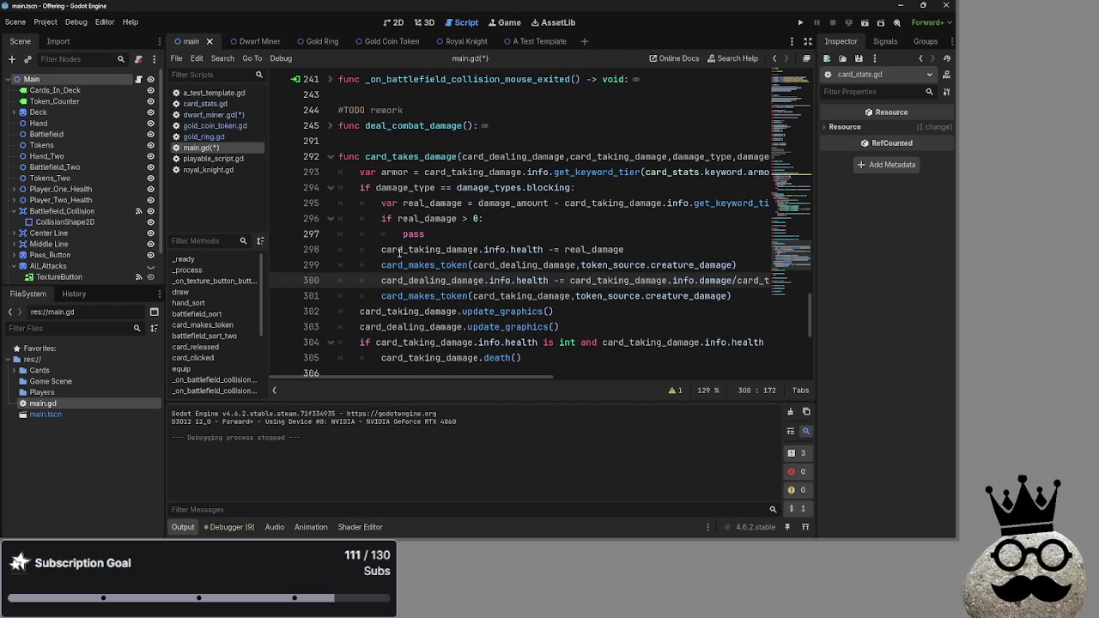
left_click(459, 233)
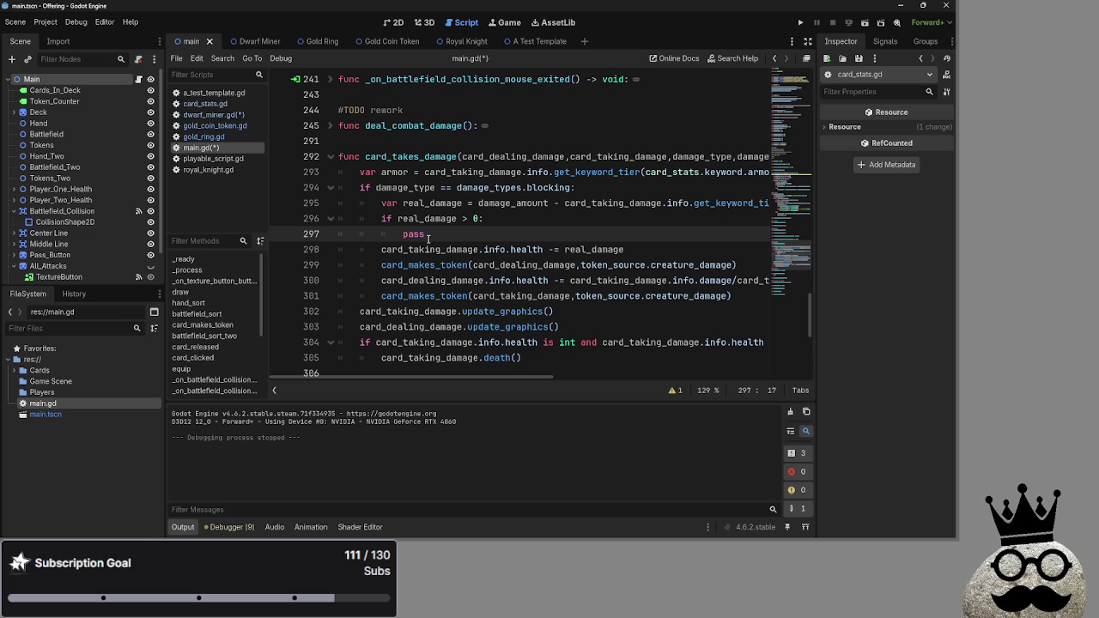
key("shift+Left")
key("shift+Left")
key("shift+Left")
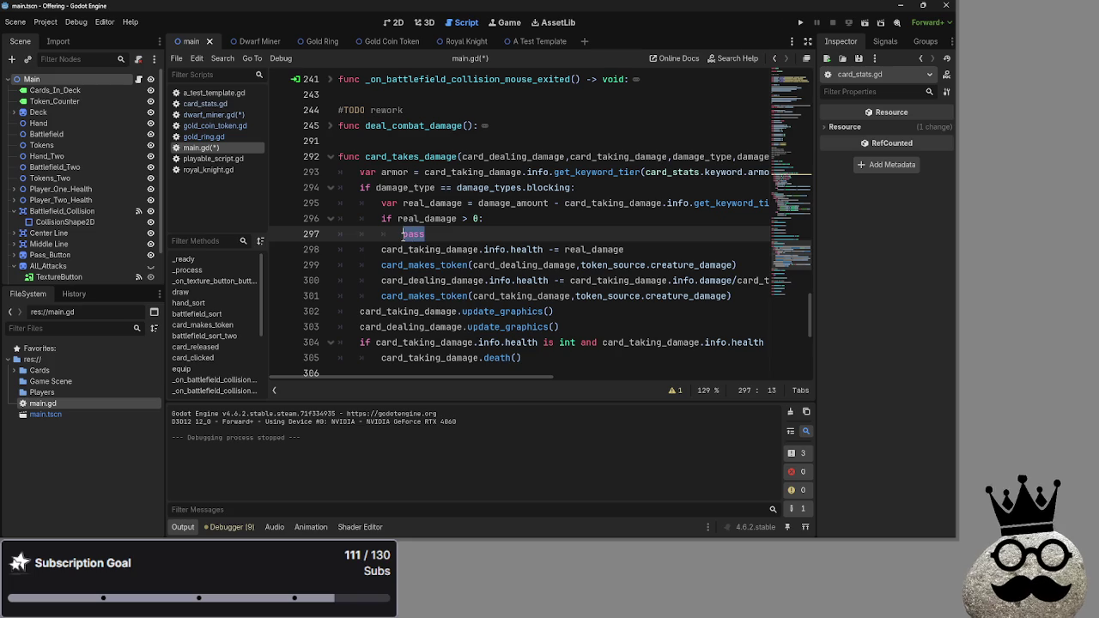
type("rea")
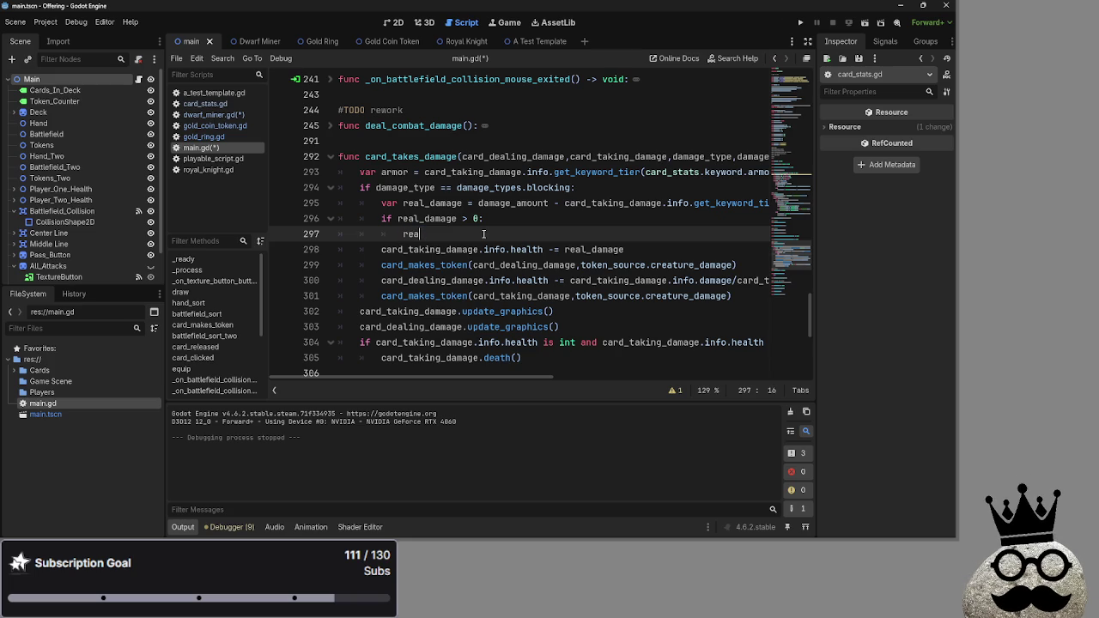
type("l_damage = 0")
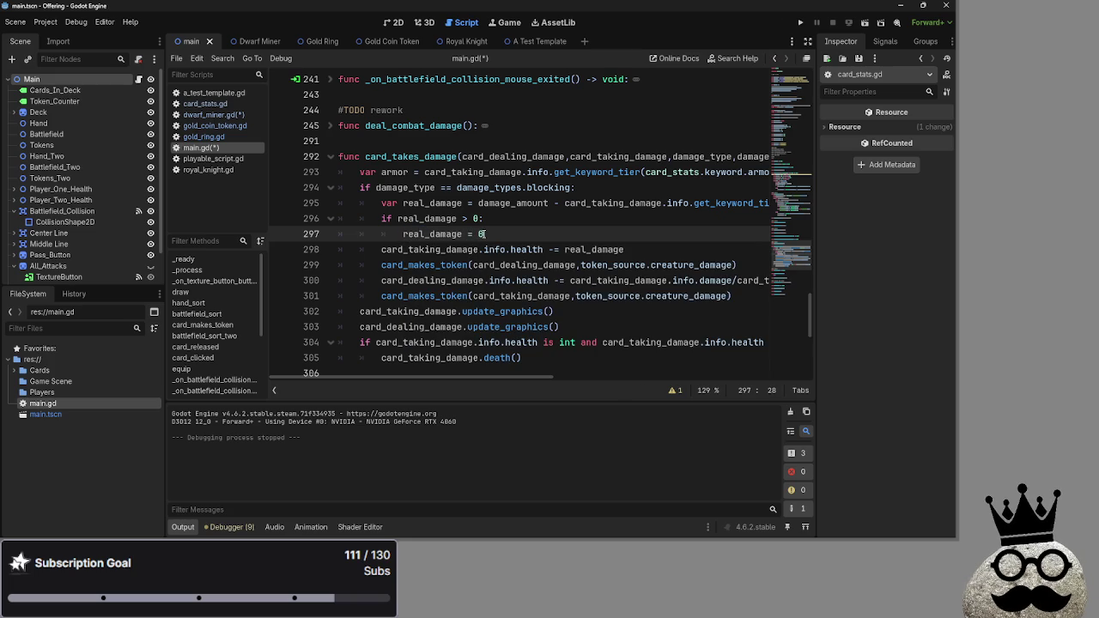
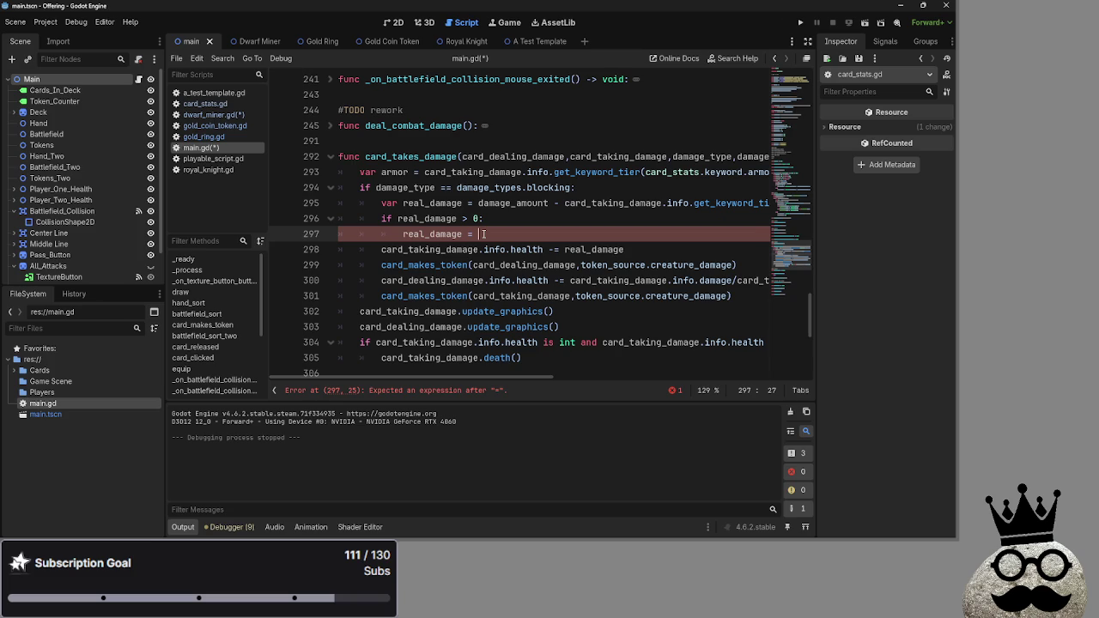
Put damage_amount on line 297 and delete real_damage from the health subtraction on line 298.
type("dam")
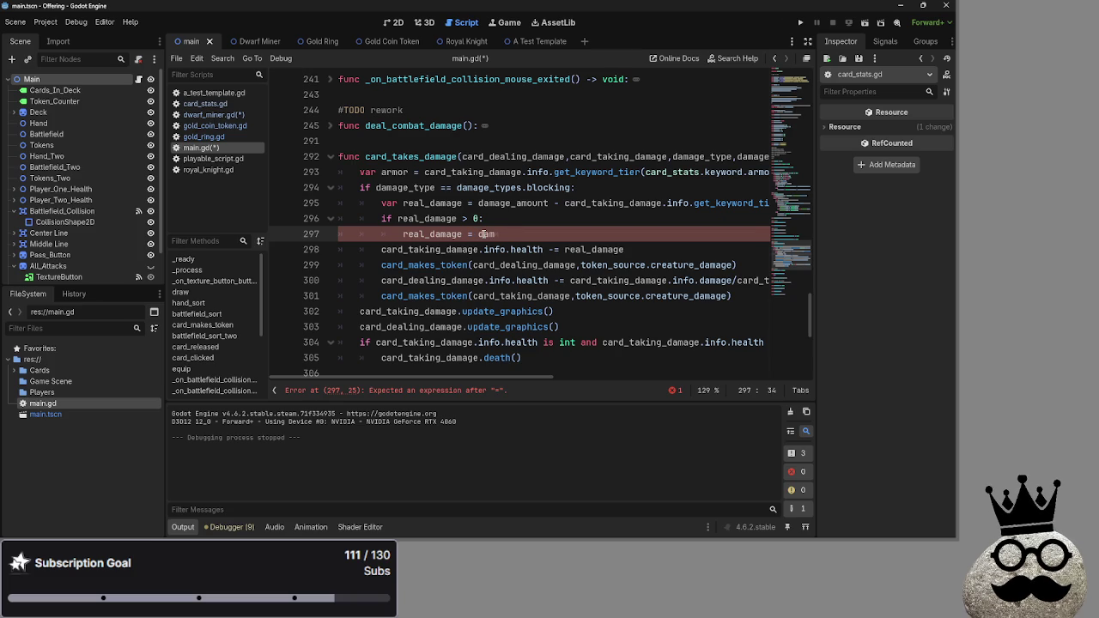
type("a")
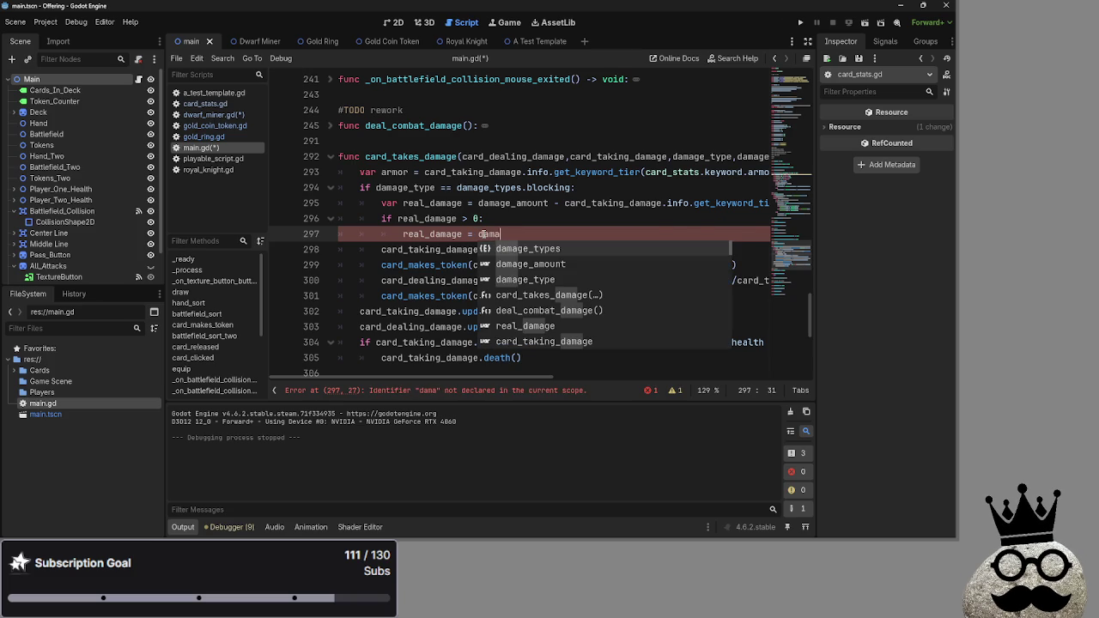
key("Down")
key("Return")
double_click(655, 249)
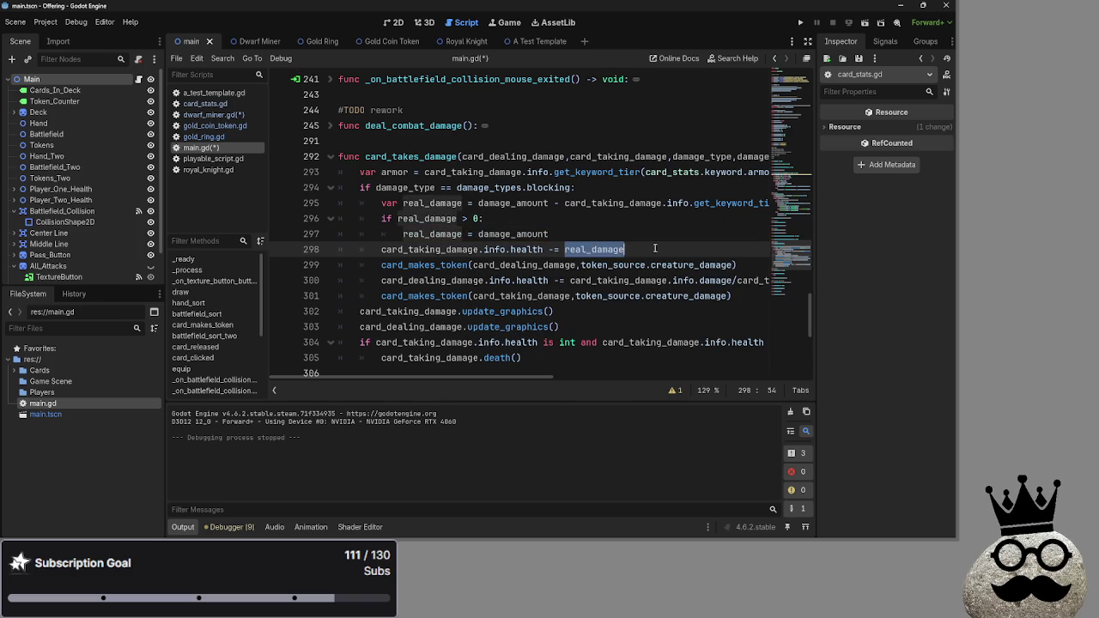
type("damage_")
key("Return")
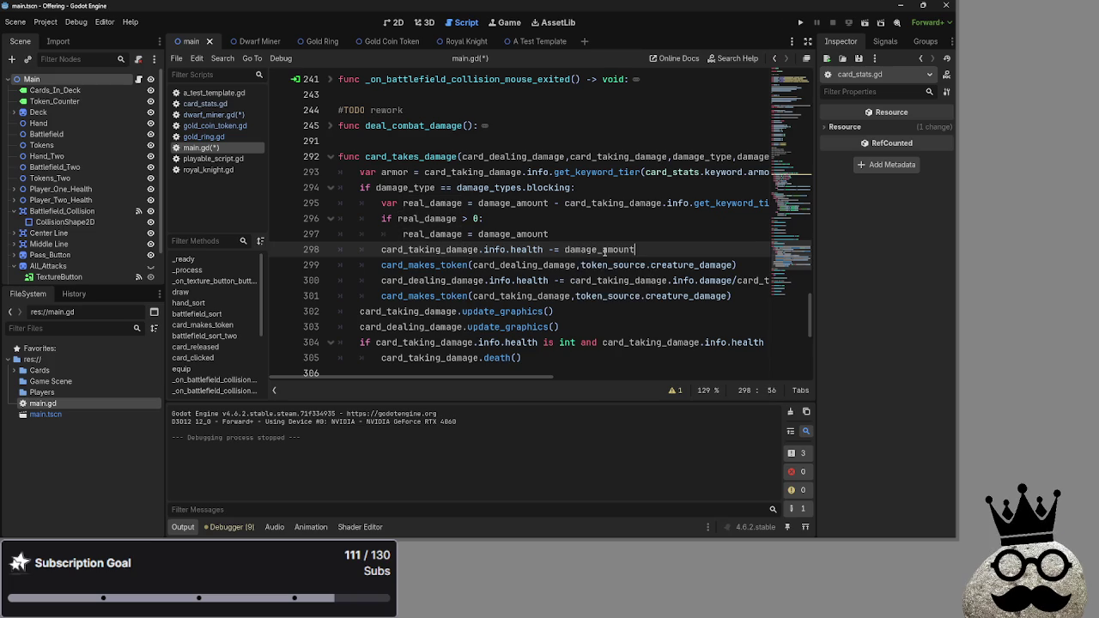
double_click(404, 235)
left_click(430, 234)
double_click(429, 233)
double_click(598, 249)
type("real")
key("Return")
double_click(610, 250)
key("BackSpace")
Check the damage_amount reference on line 297 through selection and its context menu.
double_click(586, 233)
left_click(586, 232)
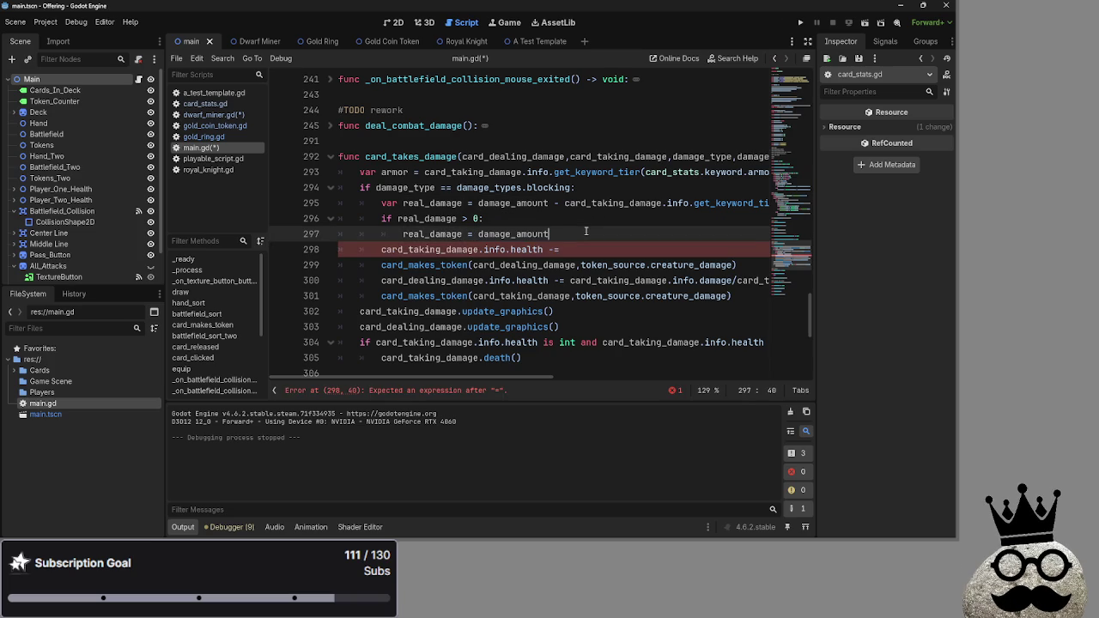
double_click(586, 232)
left_click(587, 232)
double_click(587, 232)
left_click(586, 232)
right_click(586, 231)
left_click(584, 232)
triple_click(577, 234)
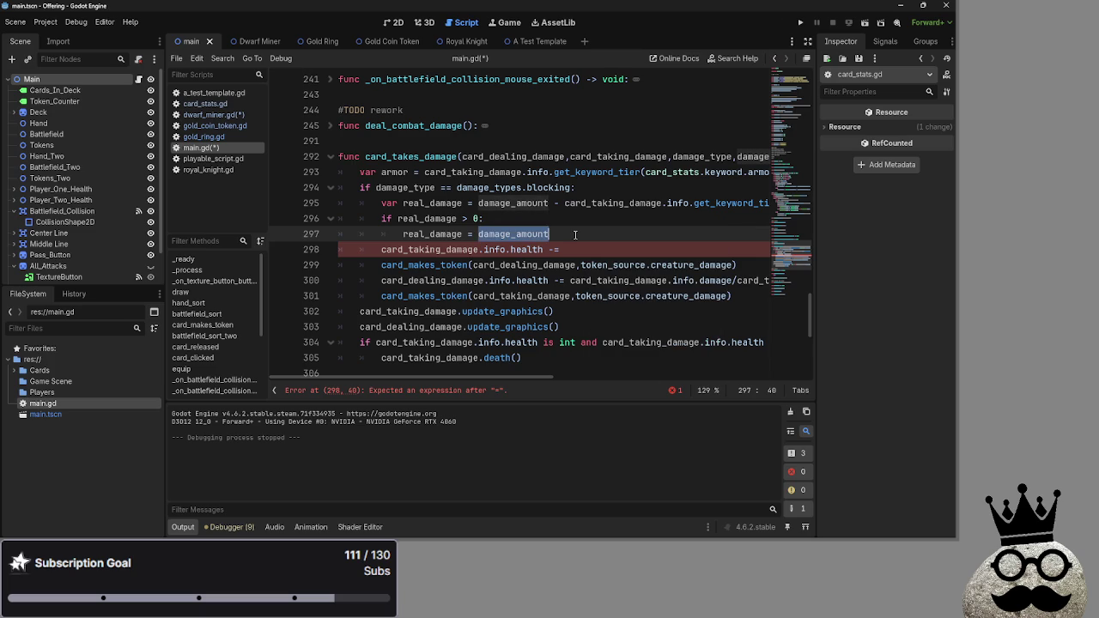
left_click(576, 234)
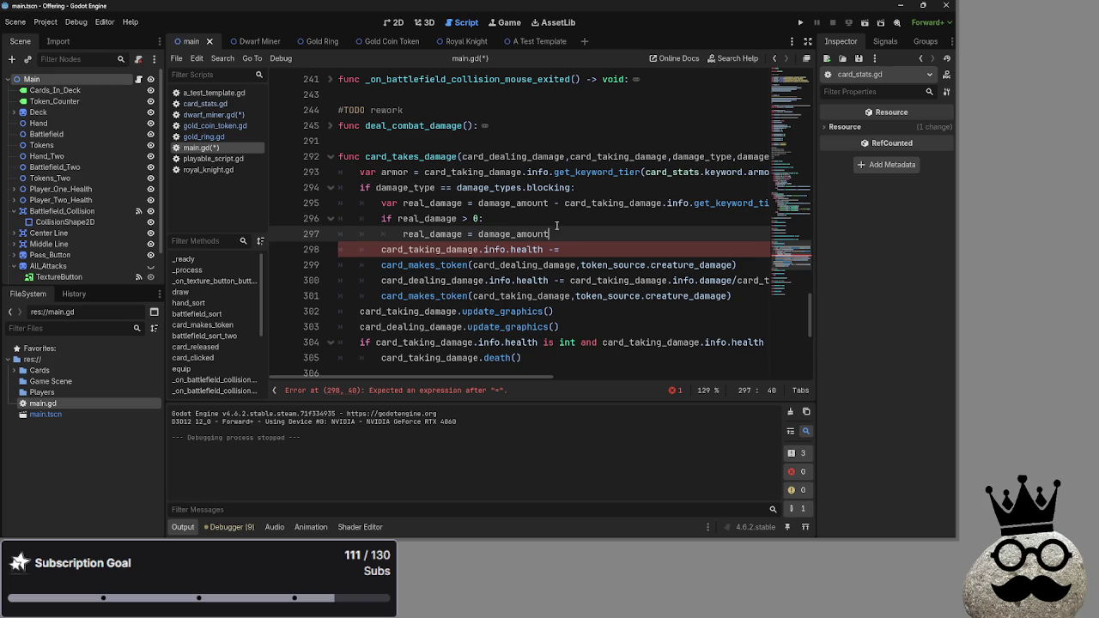
Remove the 'var real_damage =' declaration from the armour-reduction line 295.
left_click(573, 248)
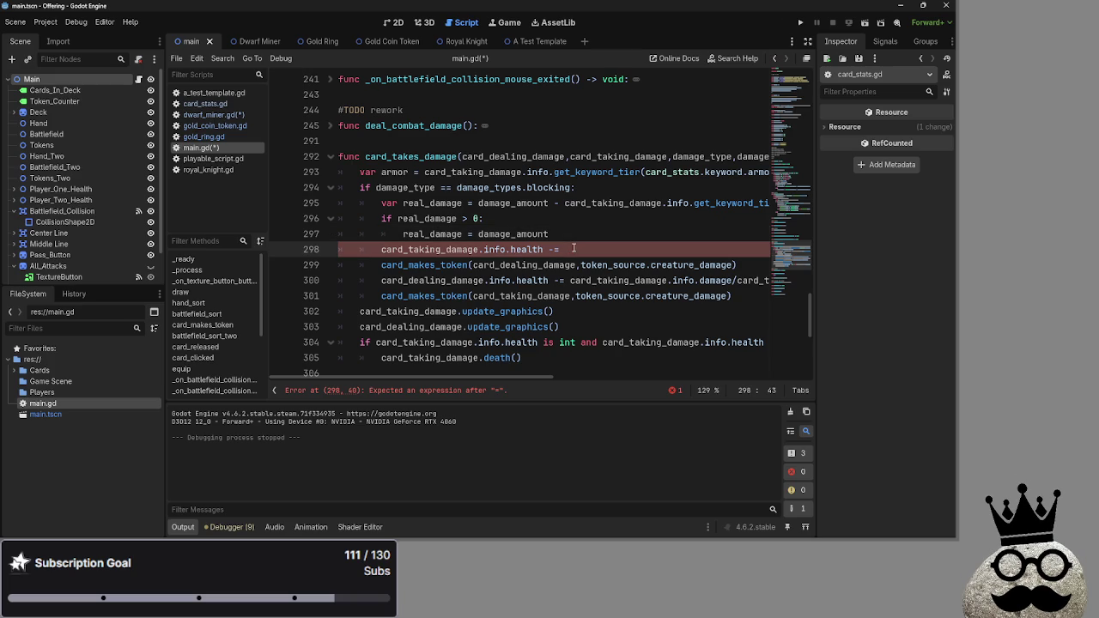
scroll(554, 379, "right", 1)
mouse_move(555, 379)
left_mouse_down()
mouse_move(695, 378)
mouse_move(485, 375)
mouse_move(601, 376)
mouse_move(530, 382)
left_mouse_up()
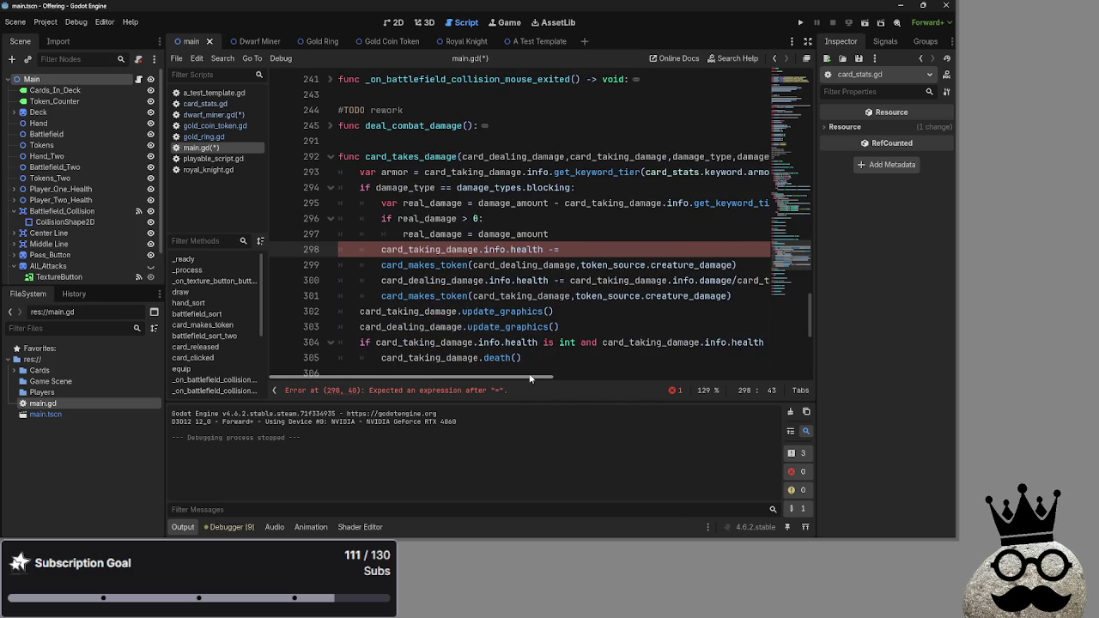
left_click_drag(478, 202, 381, 218)
left_click(381, 218)
key("ctrl+z")
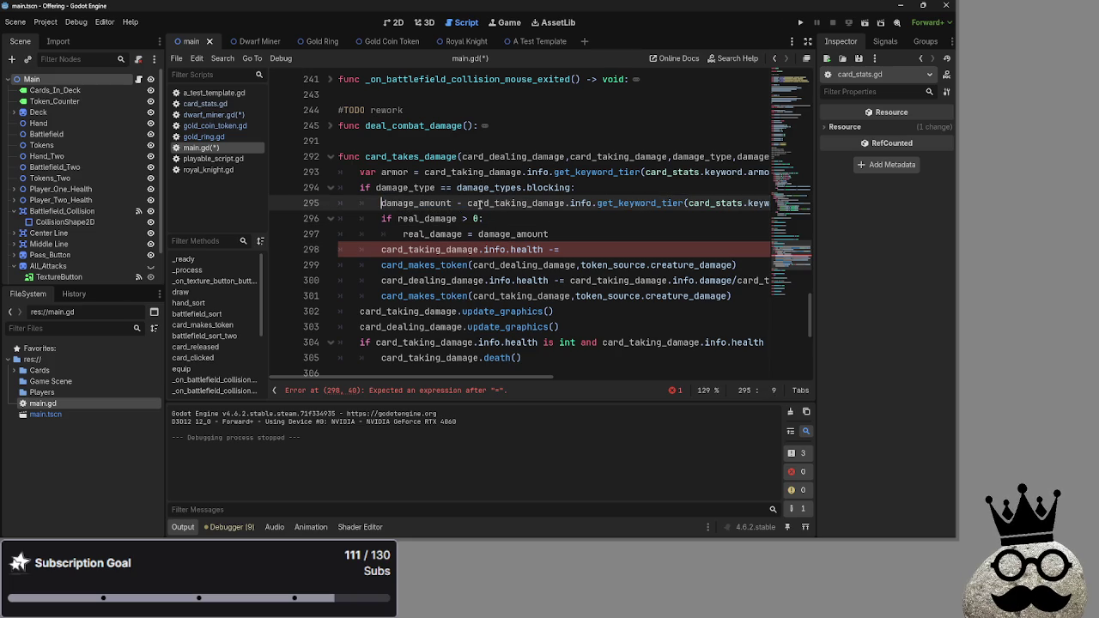
Make line 295 read '-= damage_amount -' so damage_amount is reduced directly.
left_click(462, 203)
type("=")
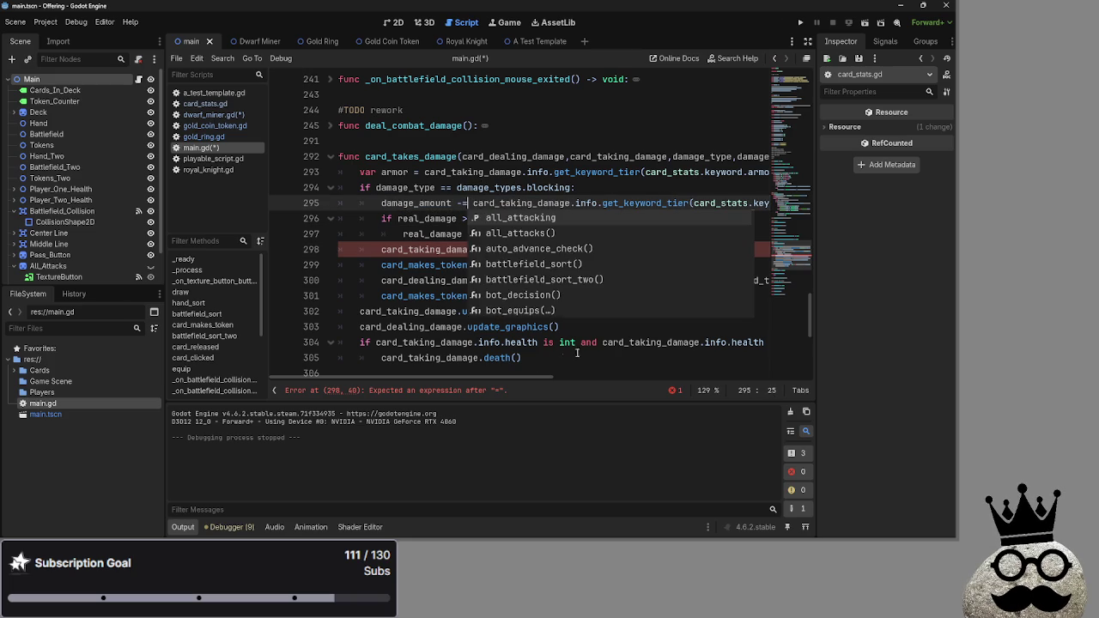
triple_click(475, 203)
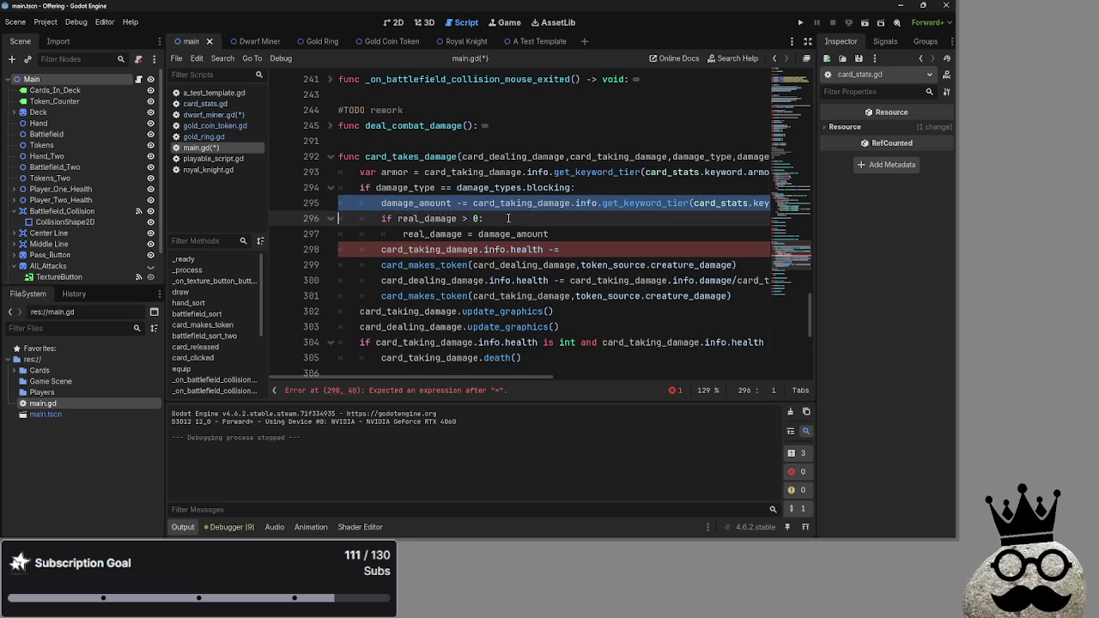
left_click(475, 203)
type("damage_amount")
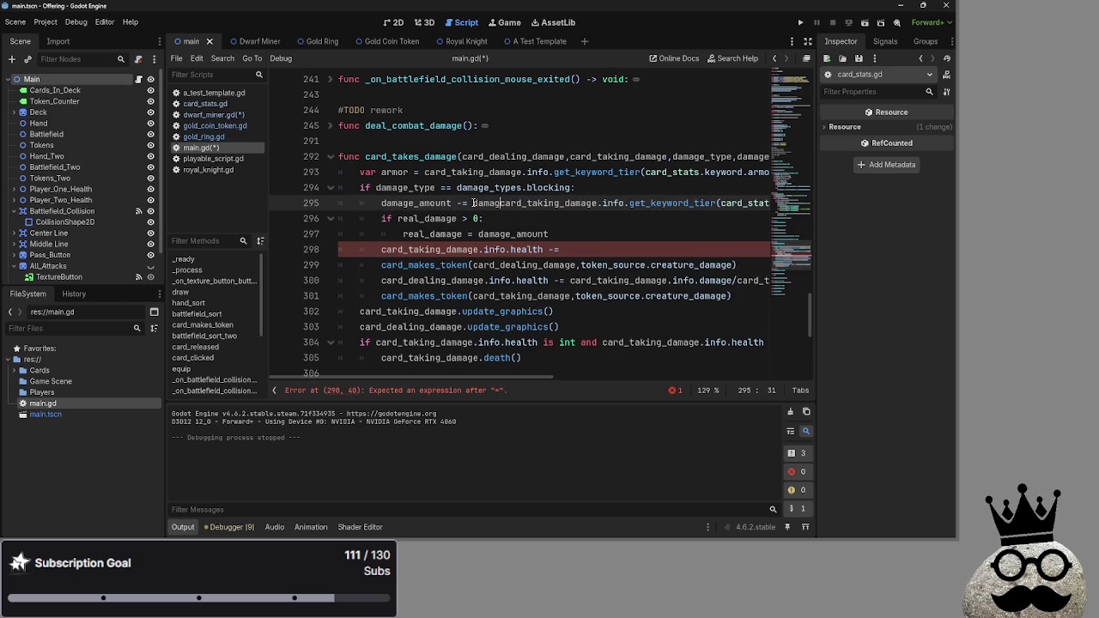
type(" -")
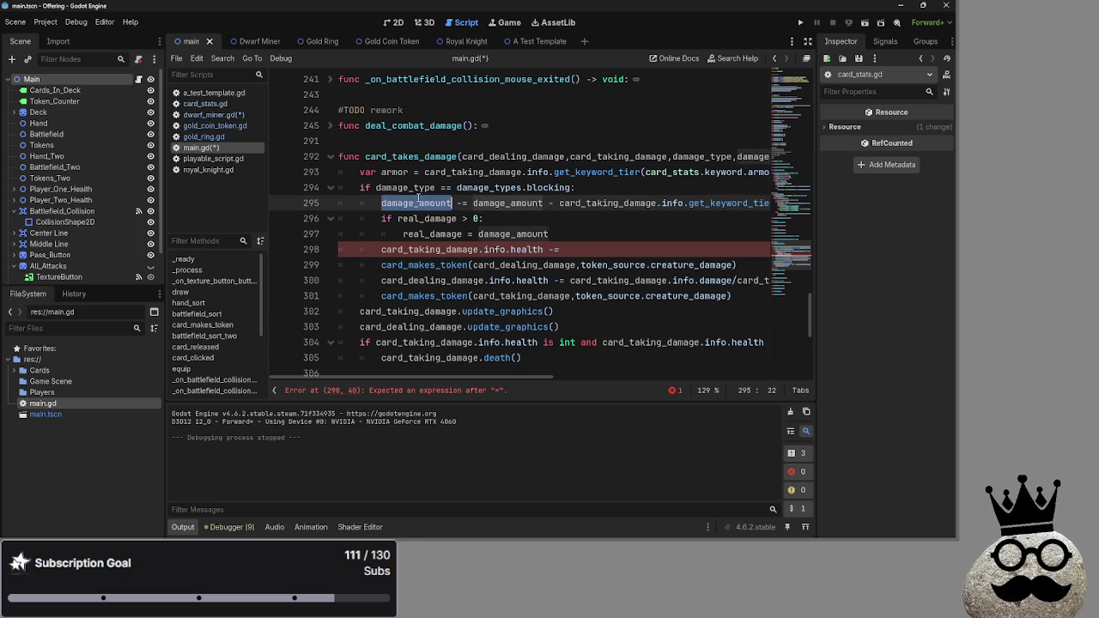
Change the if condition on line 296 to test damage_amount instead of real_damage.
double_click(421, 203)
left_click(545, 219)
double_click(424, 218)
type("da,a")
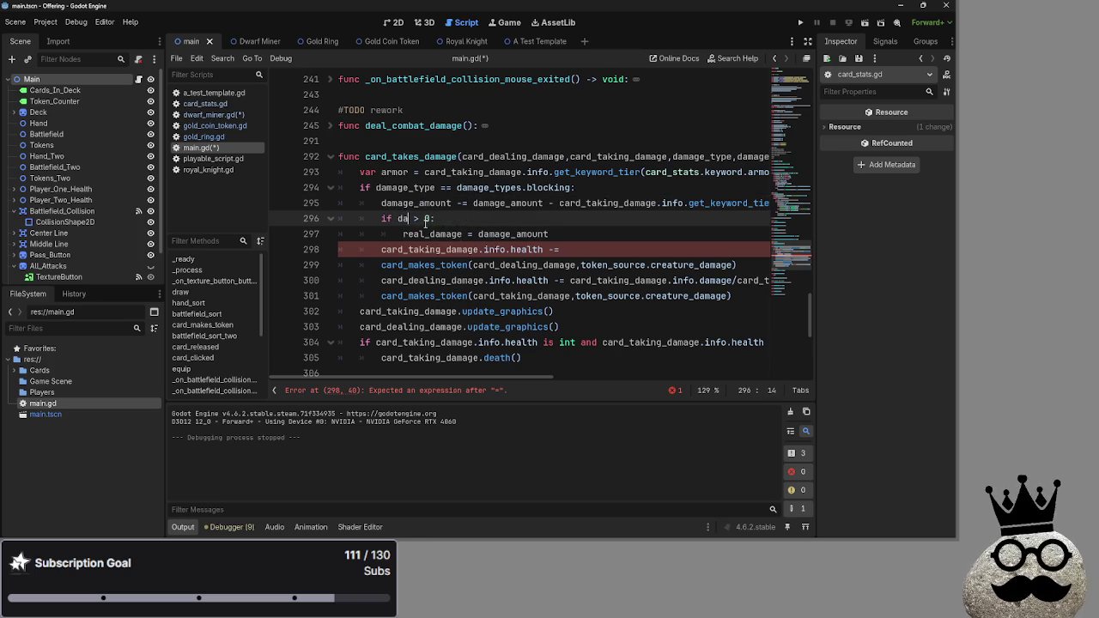
key("BackSpace")
key("BackSpace")
type("mag")
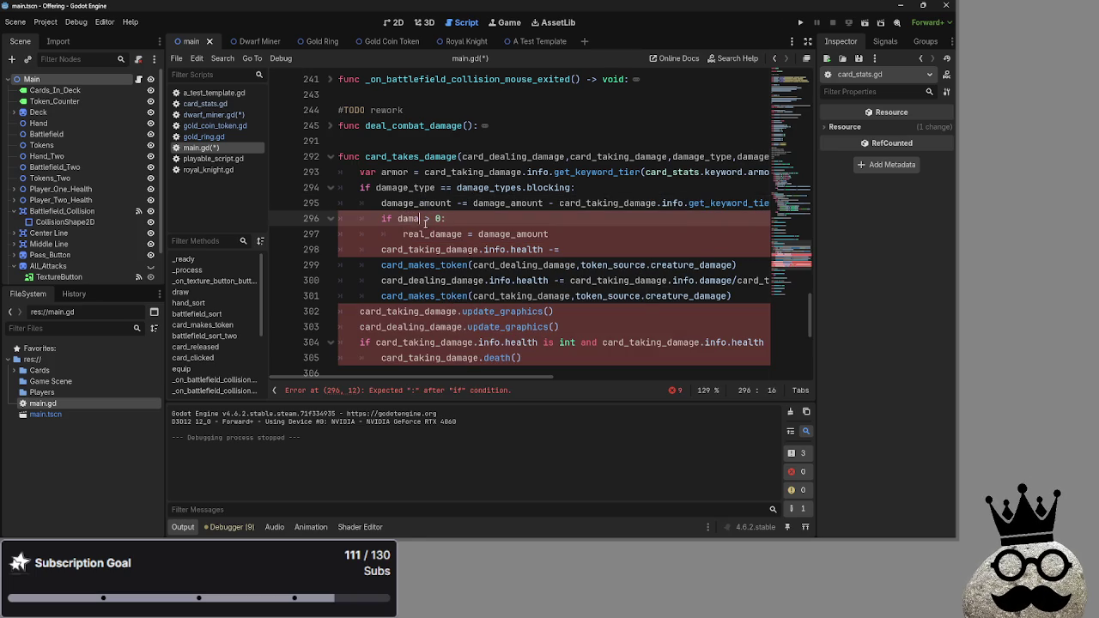
type("e")
key("Return")
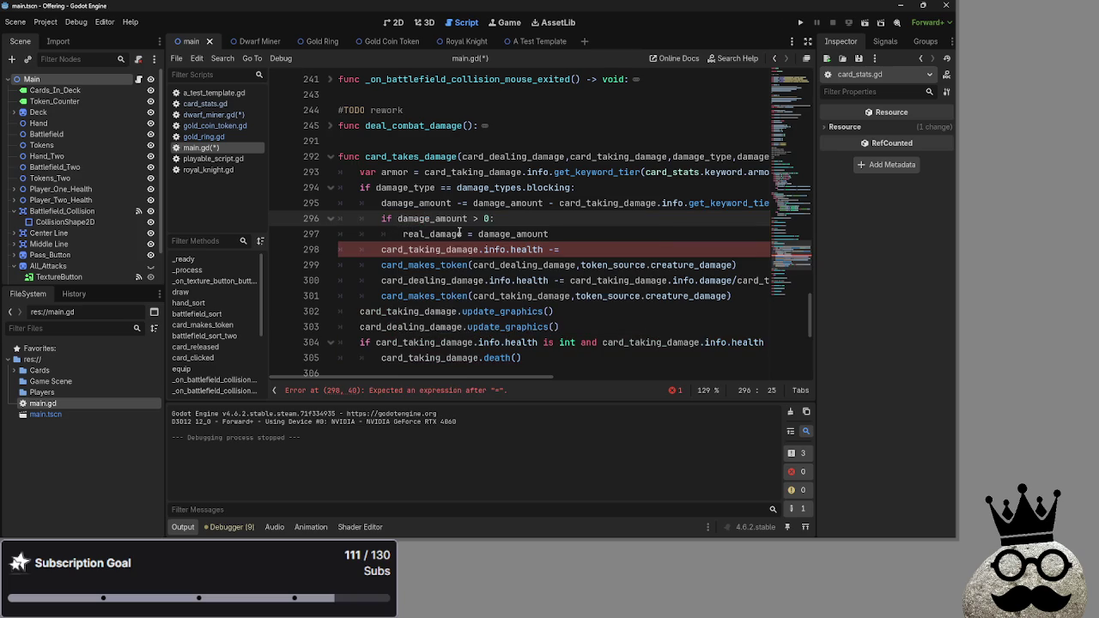
Replace line 297 with 'damage_amount = 0'.
left_click_drag(567, 236, 404, 235)
type("da")
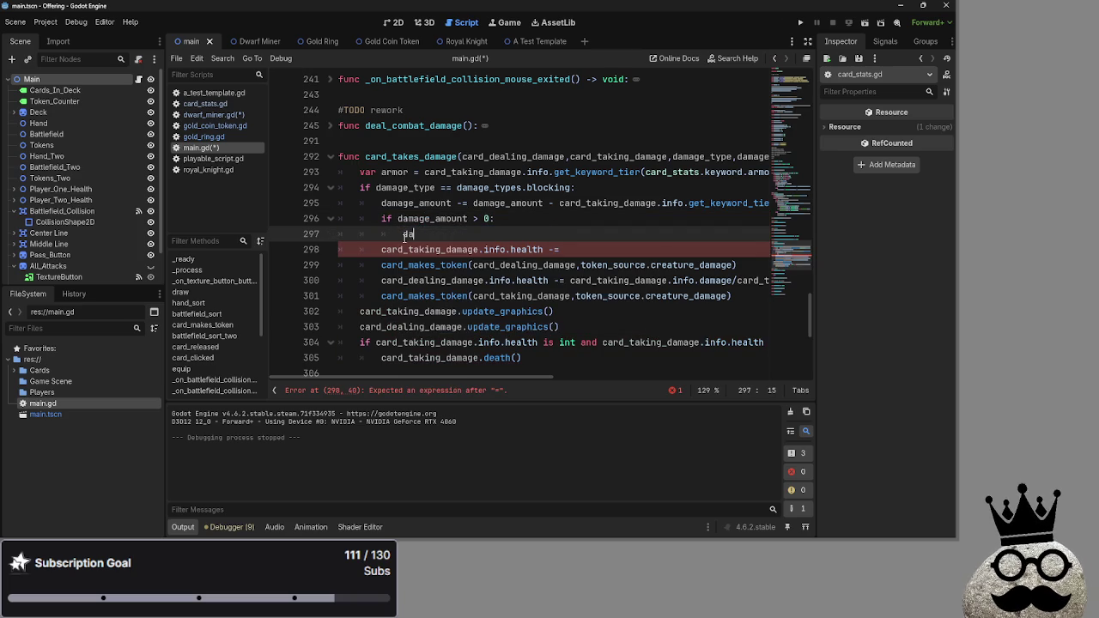
key("Return")
type("= 0")
key("alt+Tab")
key("Escape")
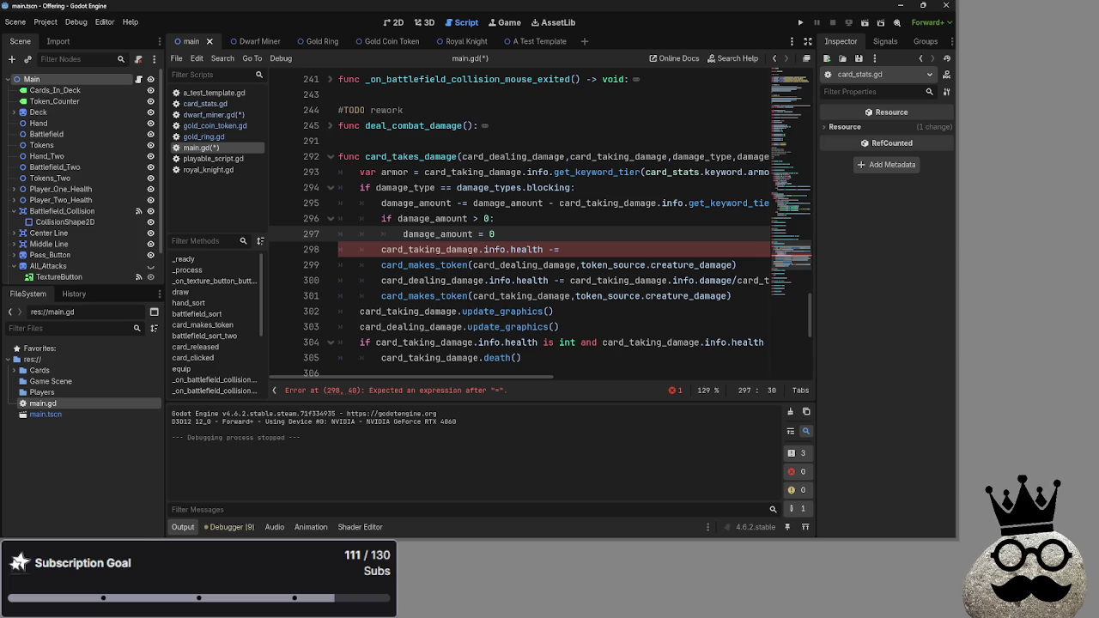
left_click(508, 219)
left_click(515, 235)
double_click(511, 234)
left_click(559, 238)
Complete line 298 as 'health -= damage_amount', then bring up the Discord chat.
left_click(585, 248)
type("dama")
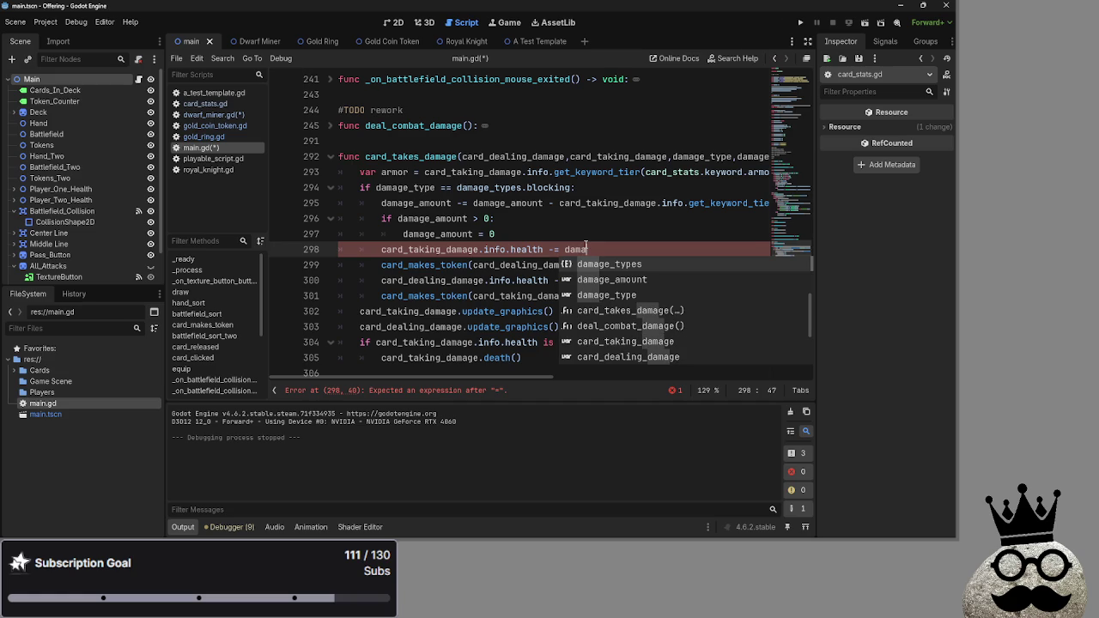
key("Return")
left_click(558, 250)
key("BackSpace")
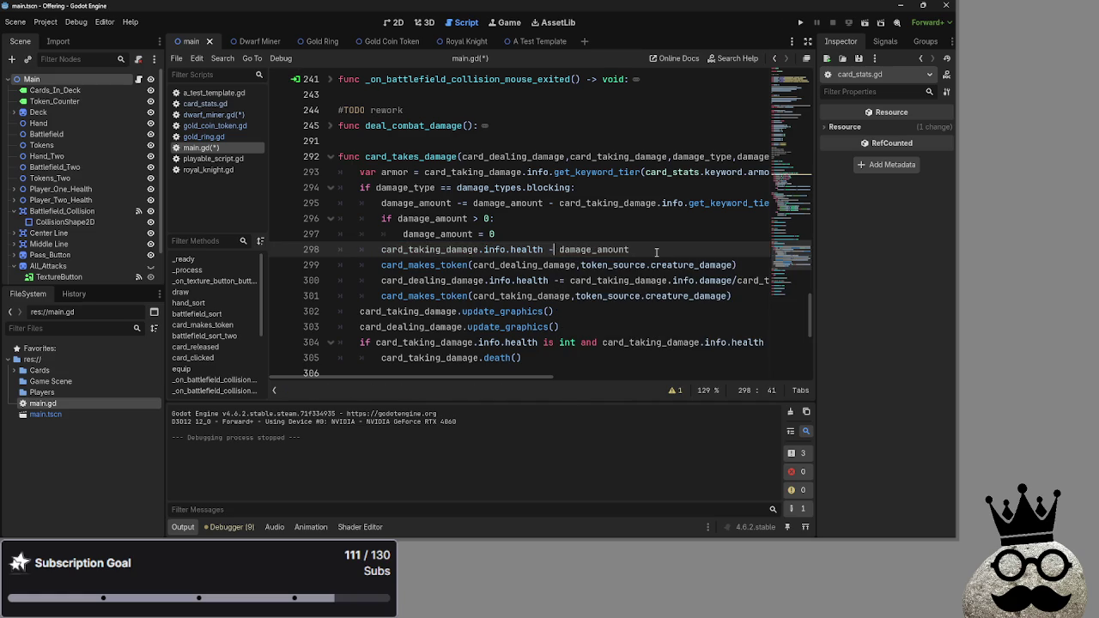
type("=")
left_click(657, 250)
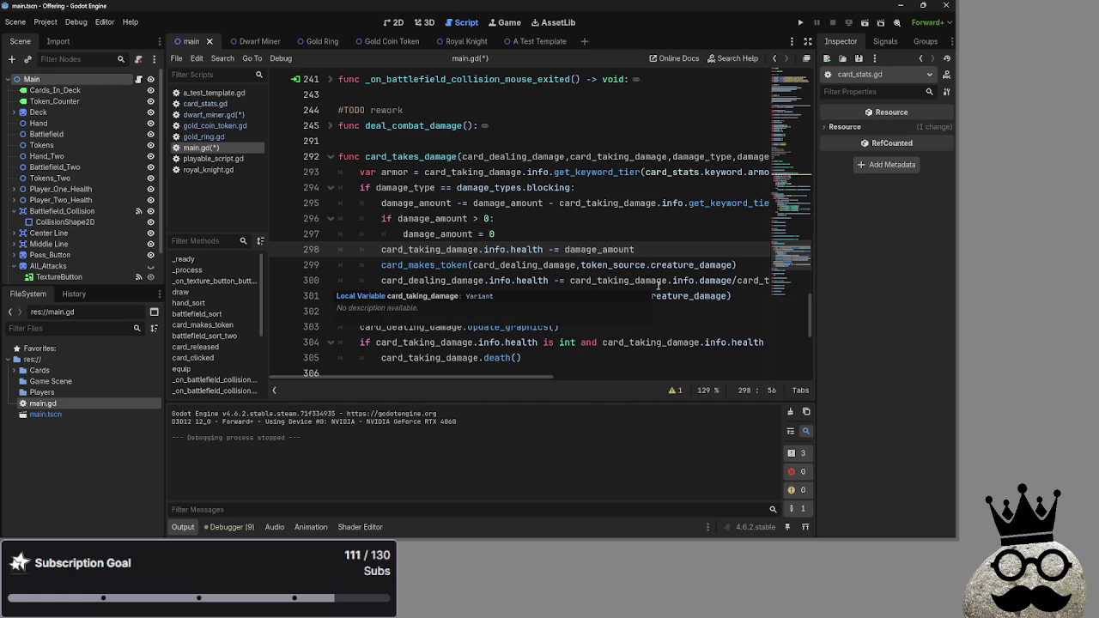
left_click(654, 233)
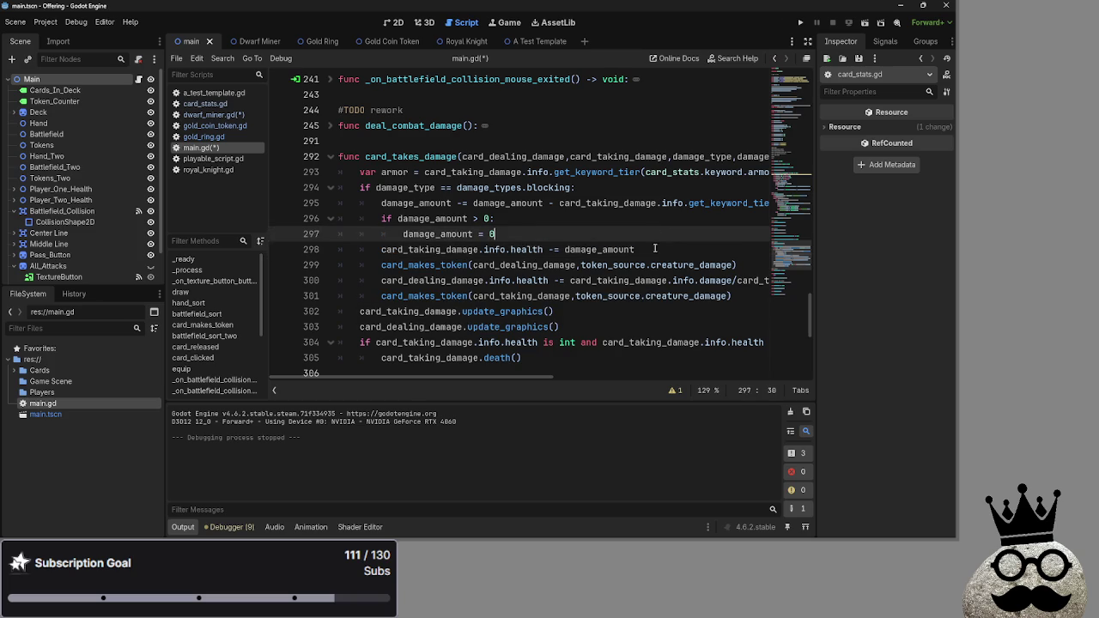
left_click(656, 244)
left_click(657, 234)
key("alt+Tab")
key("alt+Tab")
key("super+Up")
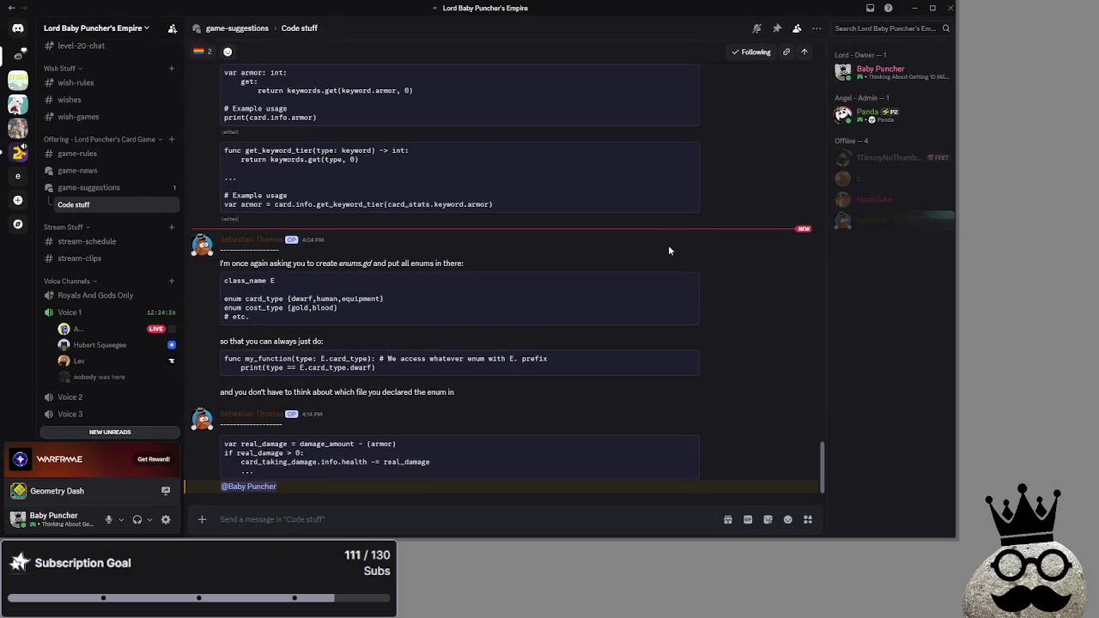
Examine the suggested snippet's damage_amount, armor and real_damage lines in the Code stuff thread.
mouse_move(222, 445)
left_mouse_down()
mouse_move(440, 446)
mouse_move(295, 453)
left_mouse_up()
left_click(294, 452)
double_click(262, 444)
double_click(324, 444)
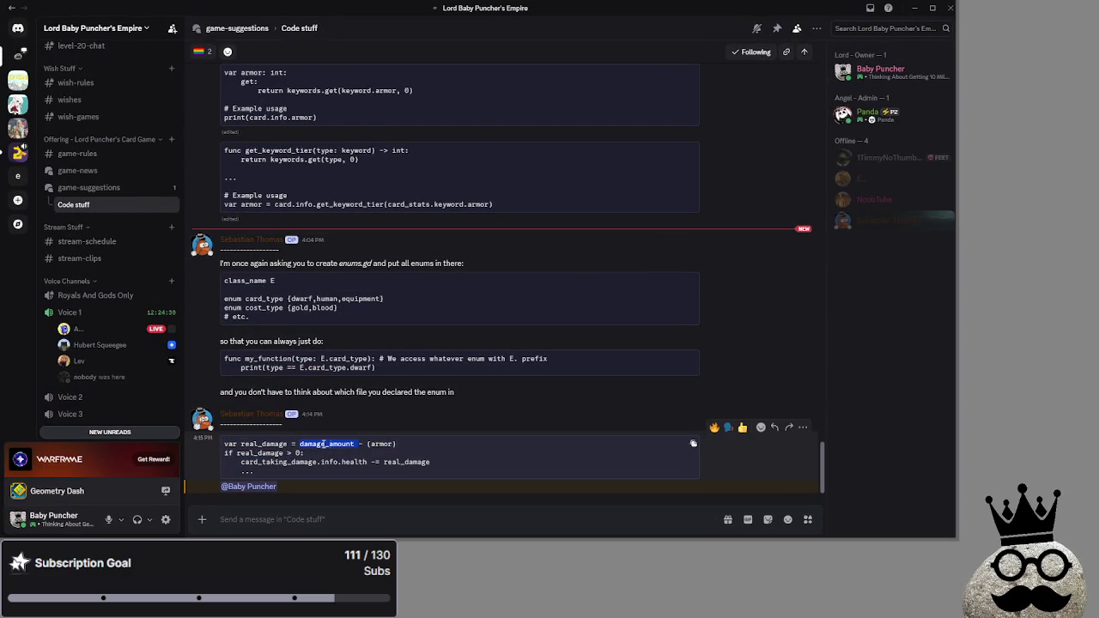
double_click(382, 444)
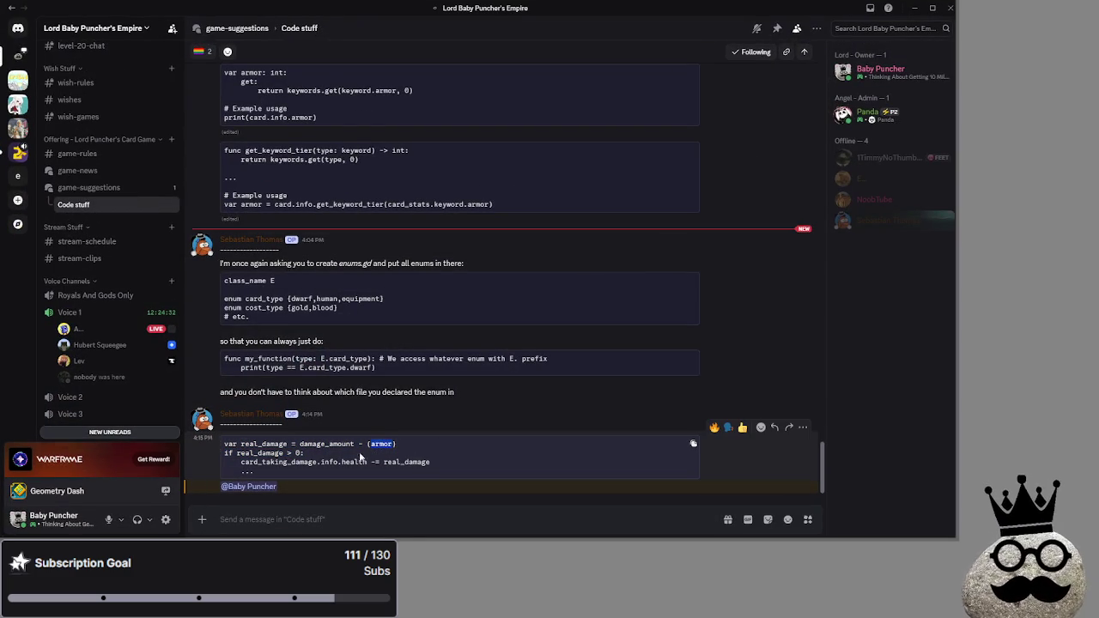
double_click(262, 453)
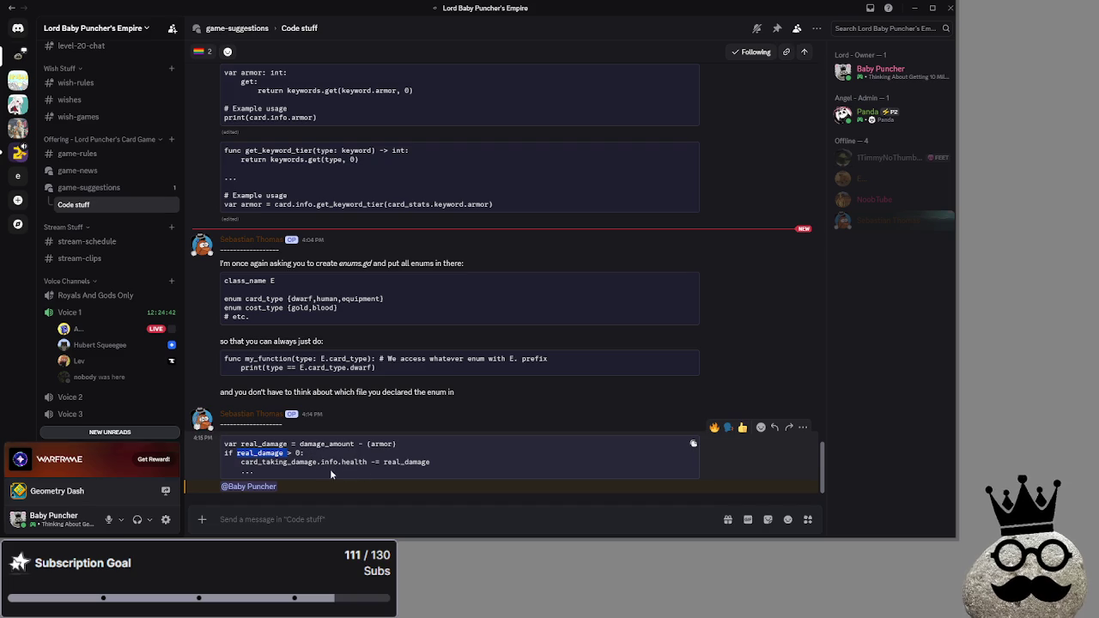
Return from Discord to the Godot script editor with main.gd.
key("alt+Tab")
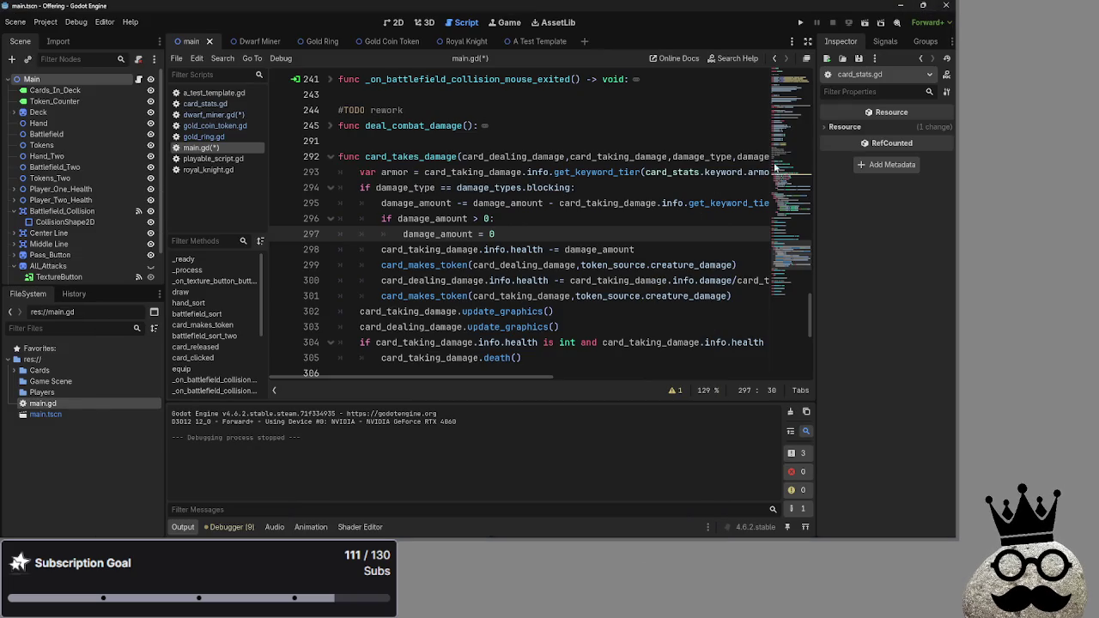
key("alt+Tab")
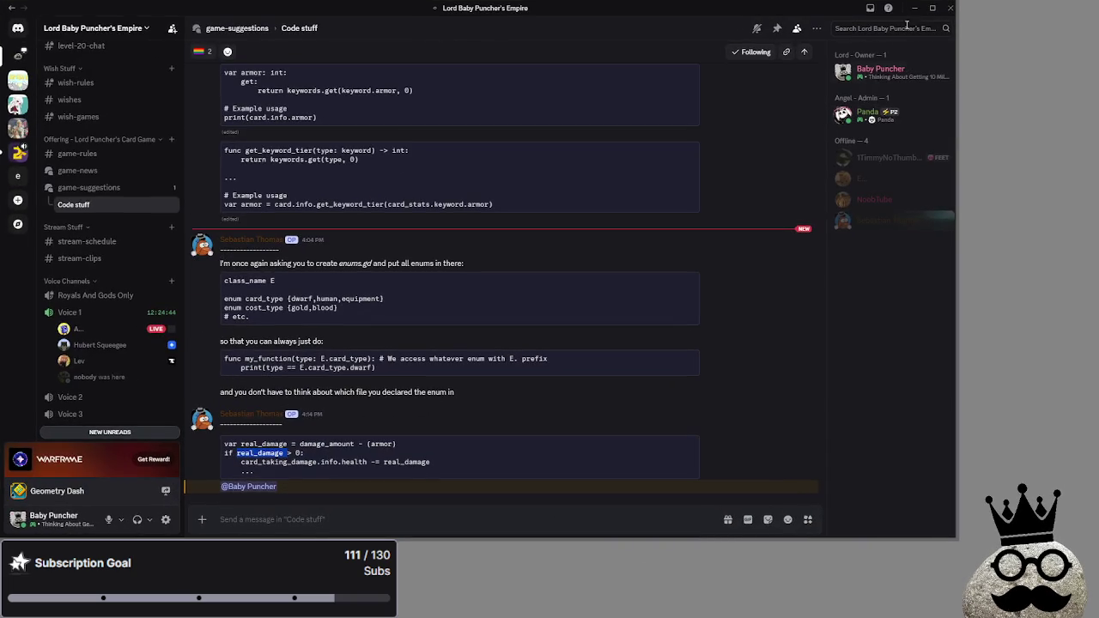
left_click(935, 7)
key("alt+Tab")
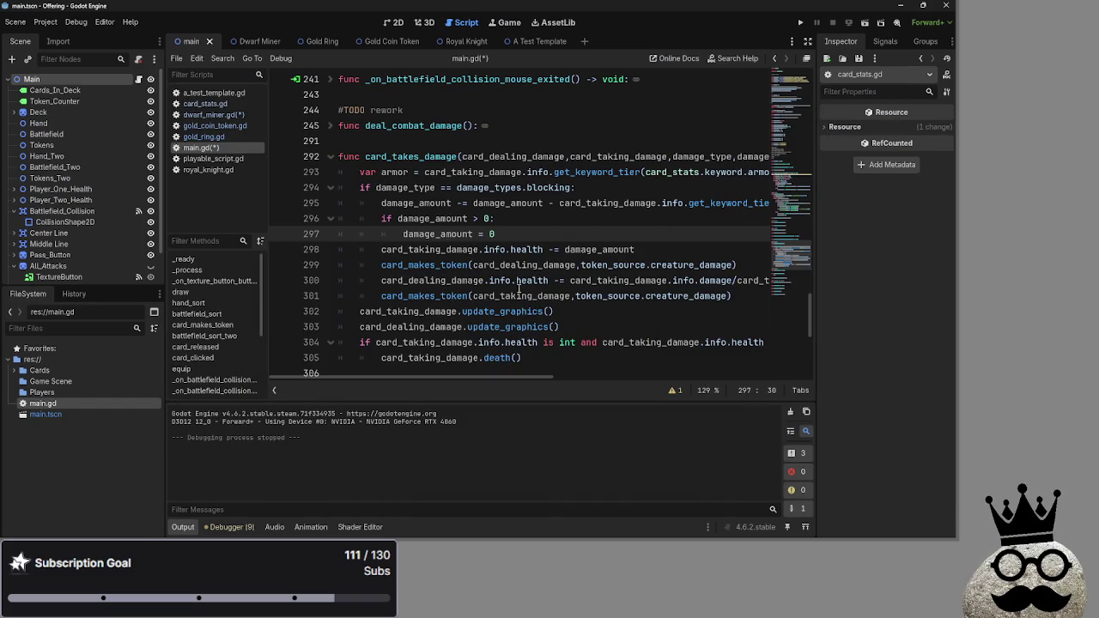
Change '-=' to '=' on line 295 so damage_amount is reassigned, not double-subtracted.
double_click(518, 204)
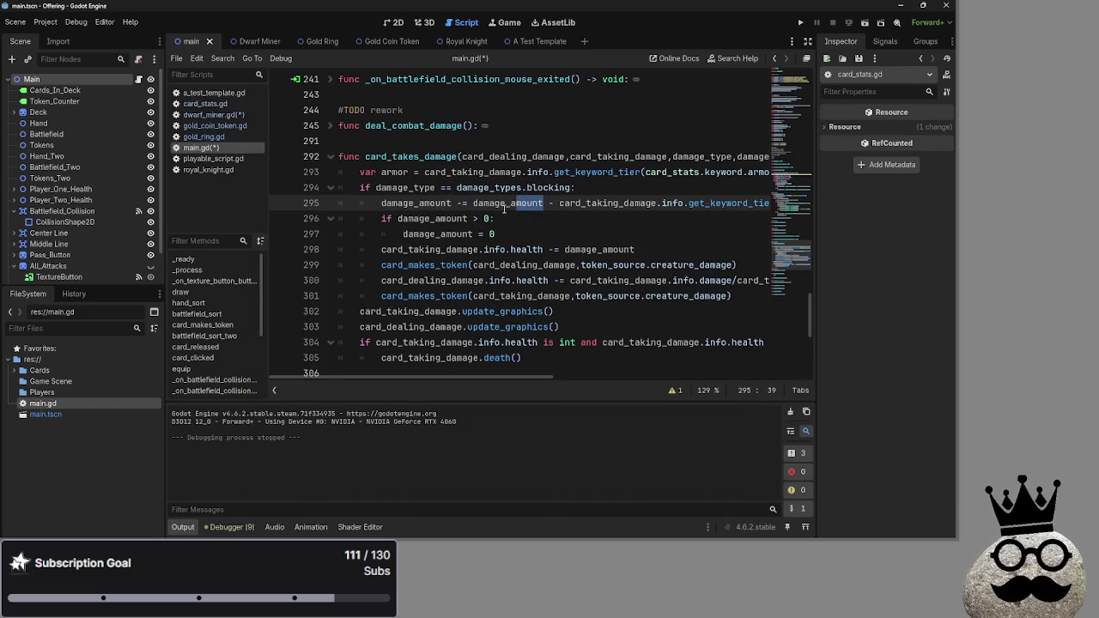
double_click(607, 203)
mouse_move(527, 376)
left_mouse_down()
mouse_move(628, 376)
mouse_move(515, 376)
left_mouse_up()
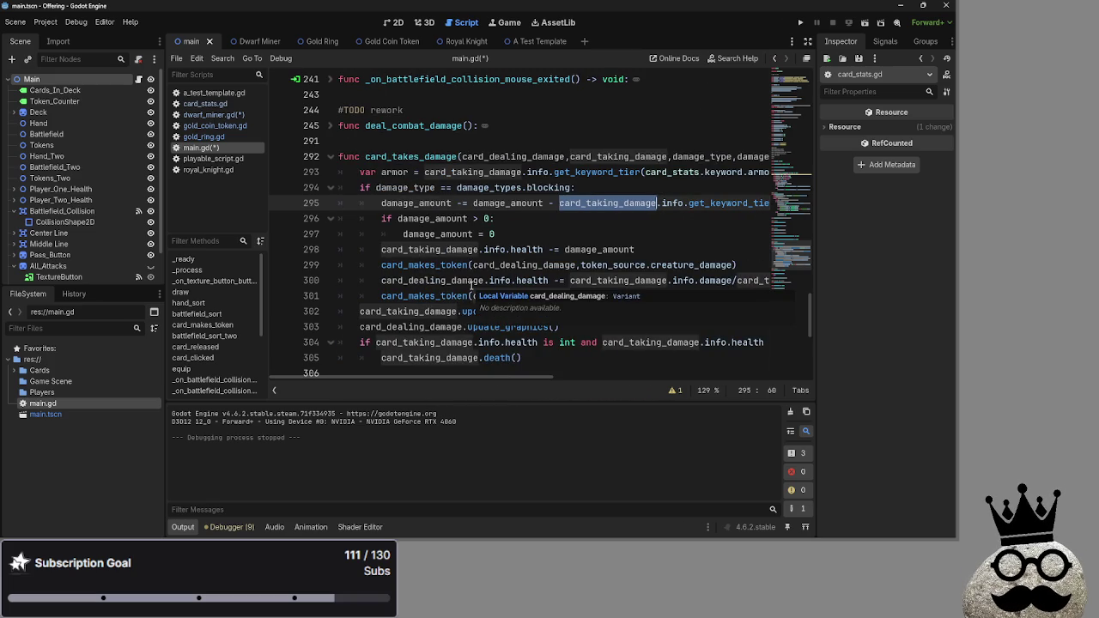
left_click(467, 203)
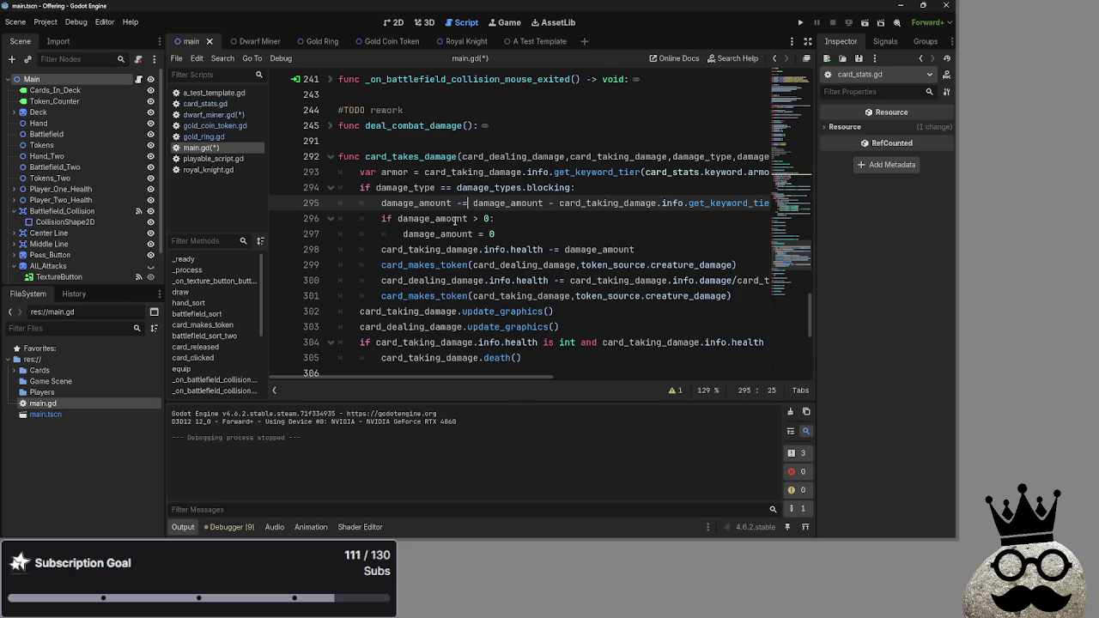
left_click(457, 204)
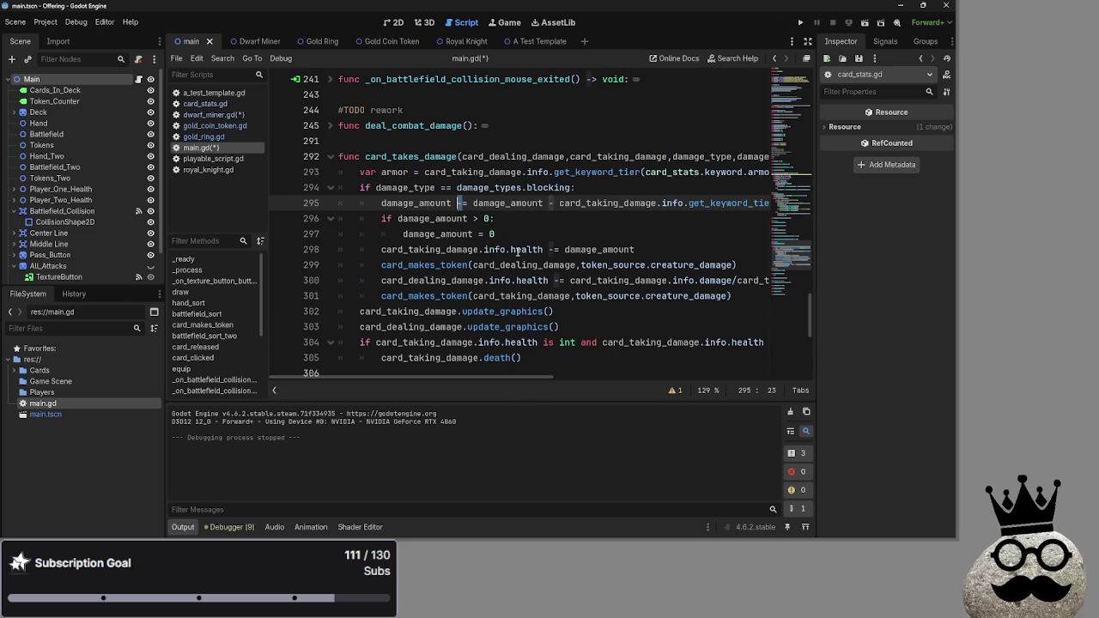
key("Delete")
Flip the line 296 check from 'damage_amount > 0' to 'damage_amount < 0'.
left_click(522, 219)
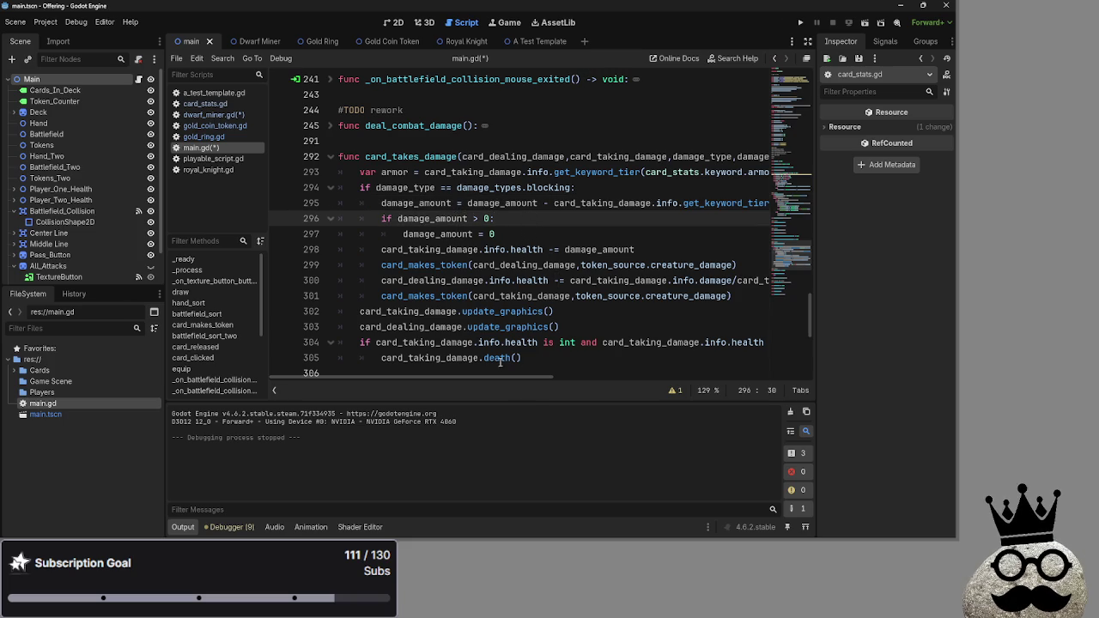
mouse_move(492, 380)
left_mouse_down()
mouse_move(586, 379)
mouse_move(485, 379)
left_mouse_up()
double_click(445, 221)
double_click(492, 233)
left_click(473, 219)
key("Right")
key("BackSpace")
type("<")
left_click(576, 227)
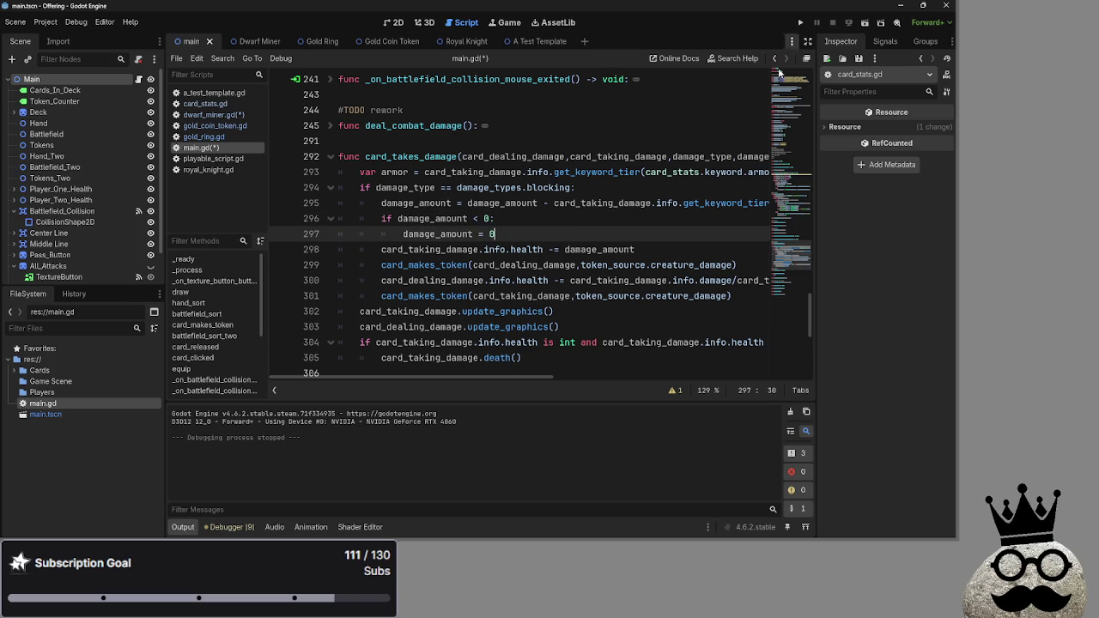
Replace 'damage_amount = 0' on line 297 with 'return'.
left_click(674, 255)
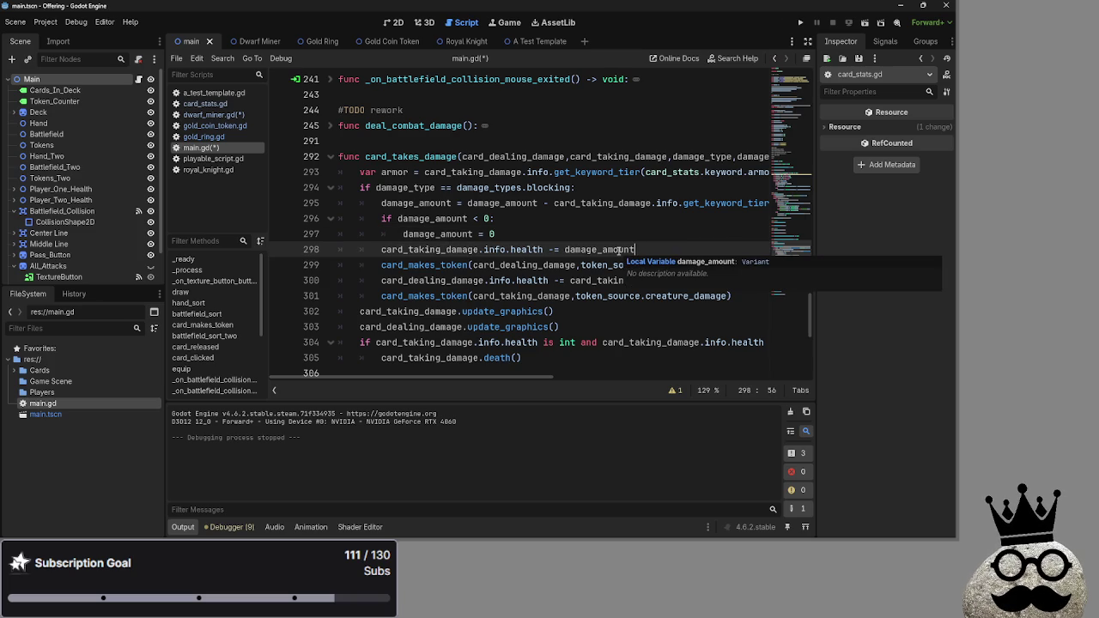
left_click_drag(497, 234, 404, 237)
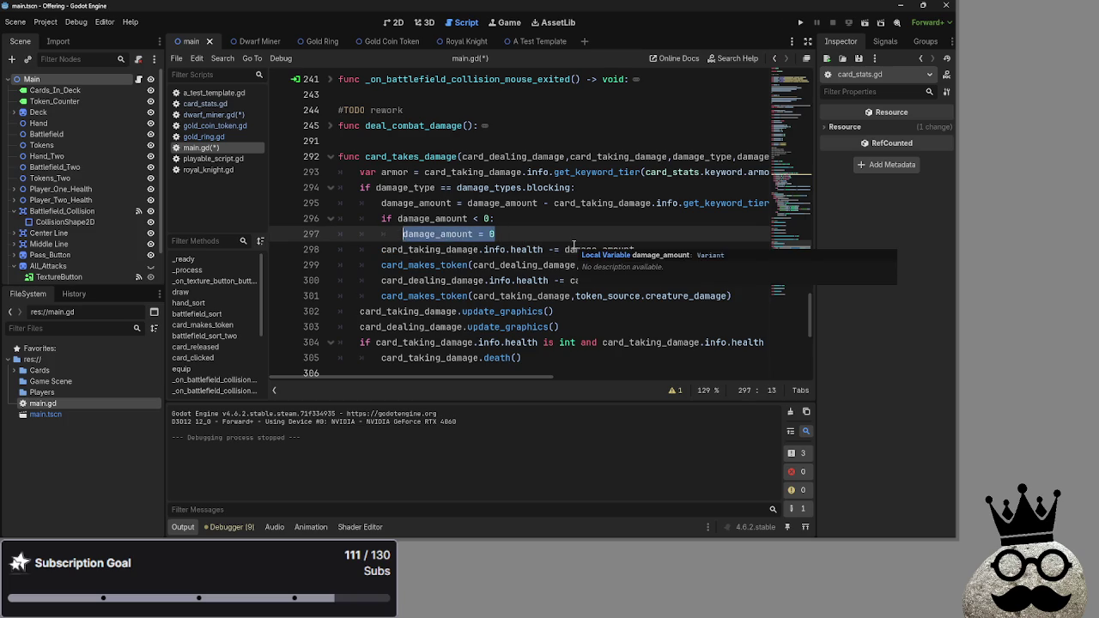
type("return")
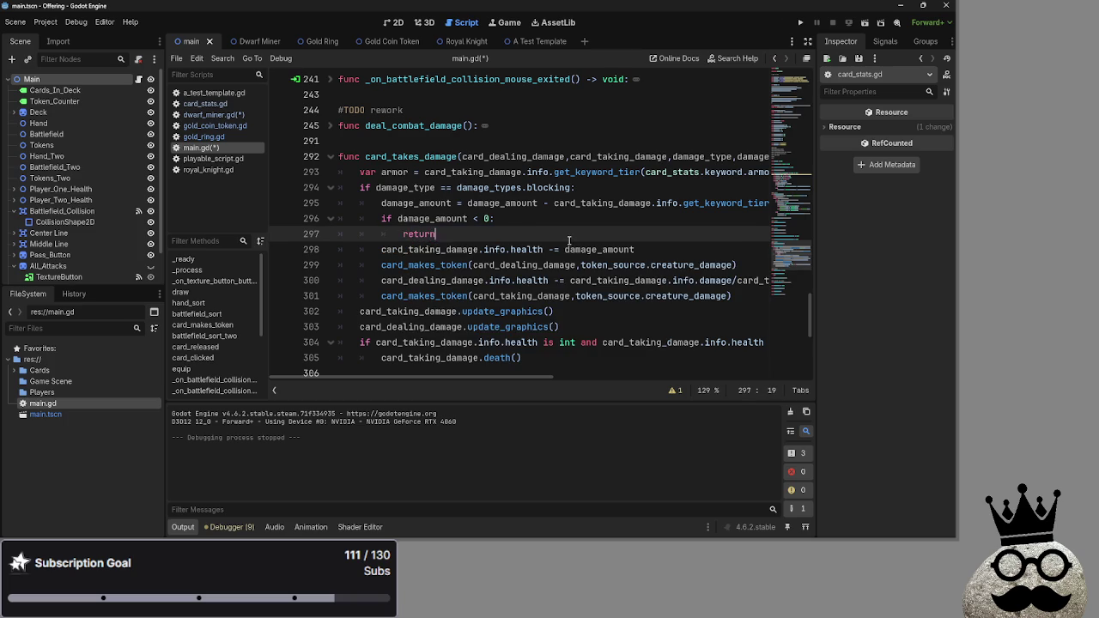
left_click(558, 219)
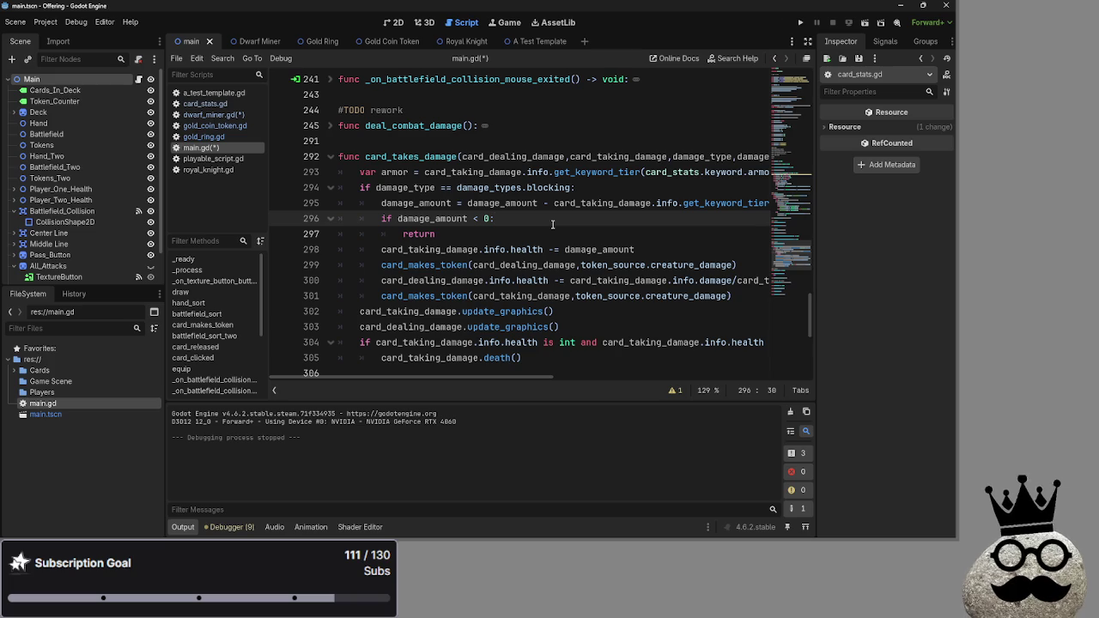
Review the token call and lines 299–301 following the new return.
left_click(451, 264)
left_click_drag(736, 264, 359, 265)
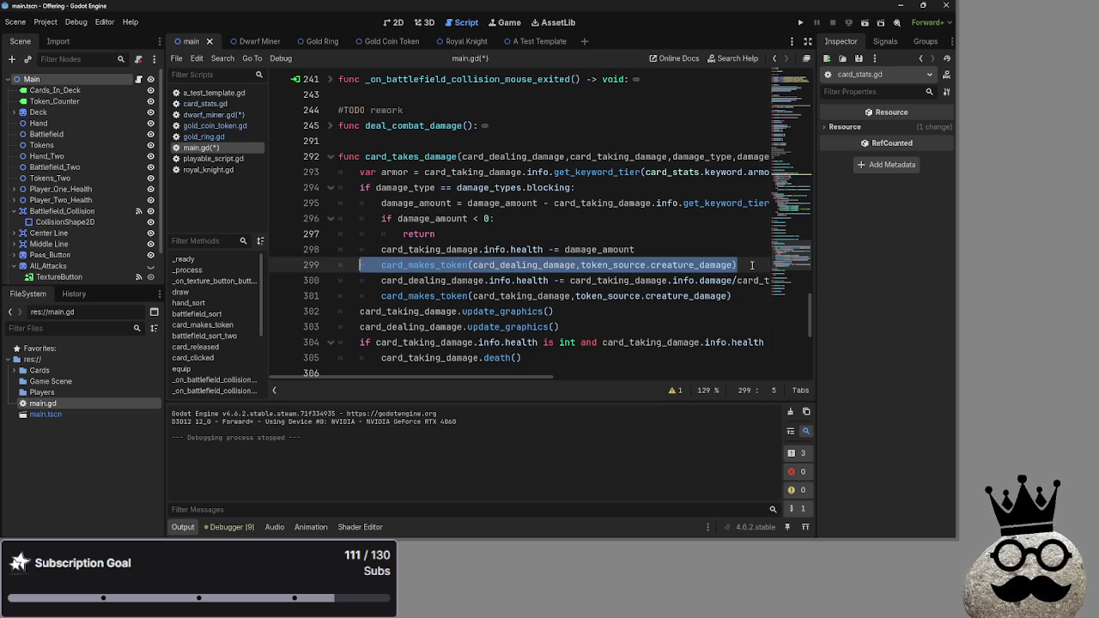
left_click(752, 265)
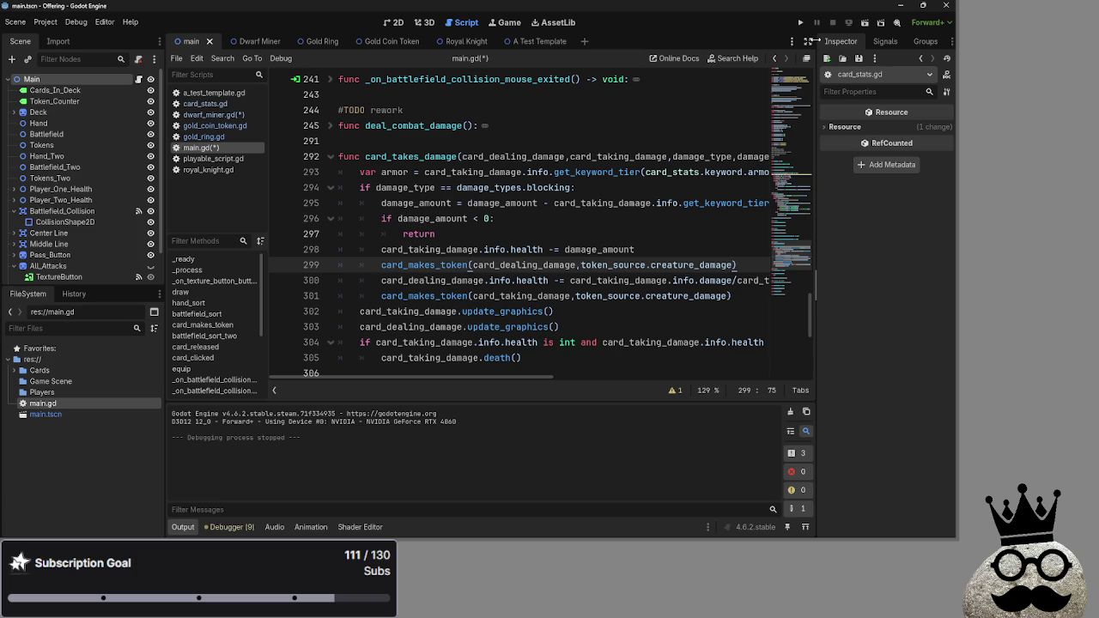
double_click(411, 233)
left_click(457, 233)
key("Down")
key("Home")
key("shift+End")
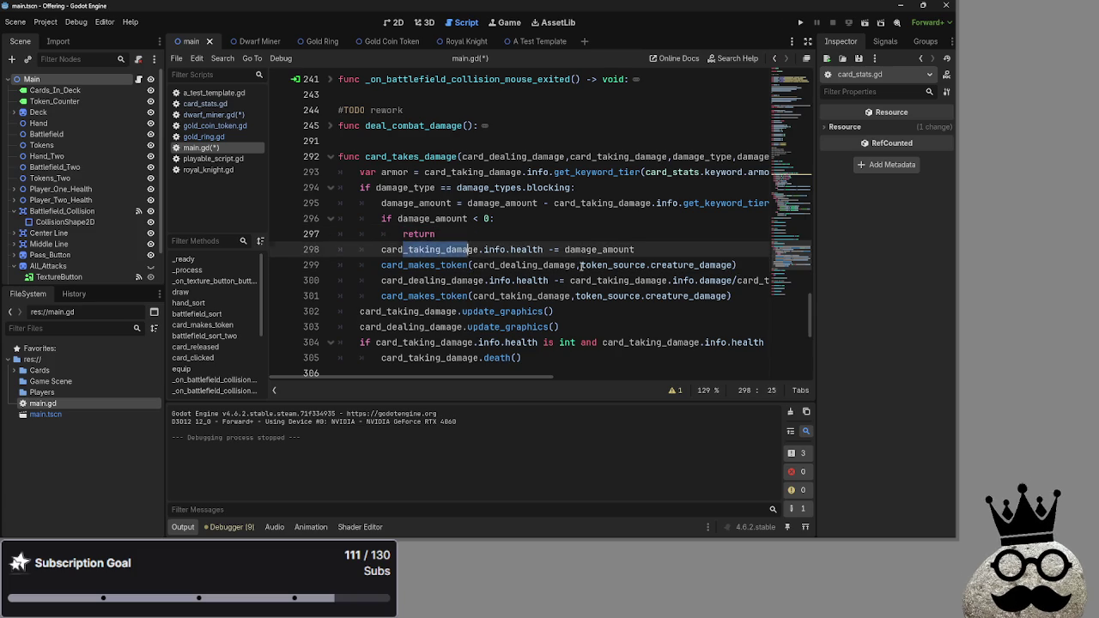
key("shift+Down")
key("shift+Down")
key("shift+Down")
key("End")
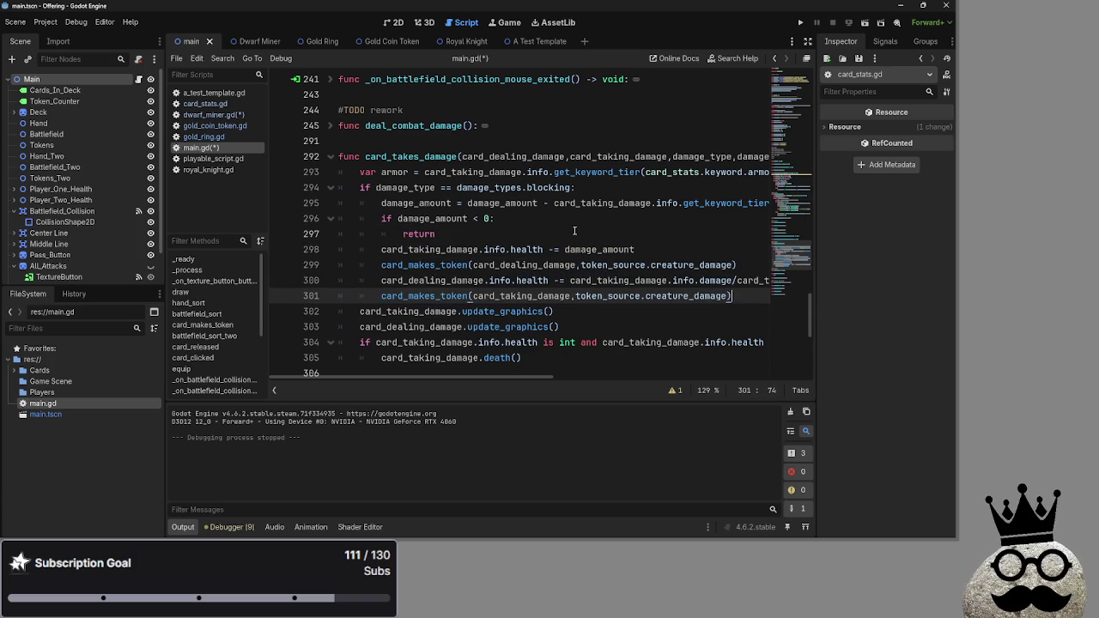
mouse_move(515, 376)
left_mouse_down()
mouse_move(570, 374)
mouse_move(498, 368)
mouse_move(547, 367)
left_mouse_up()
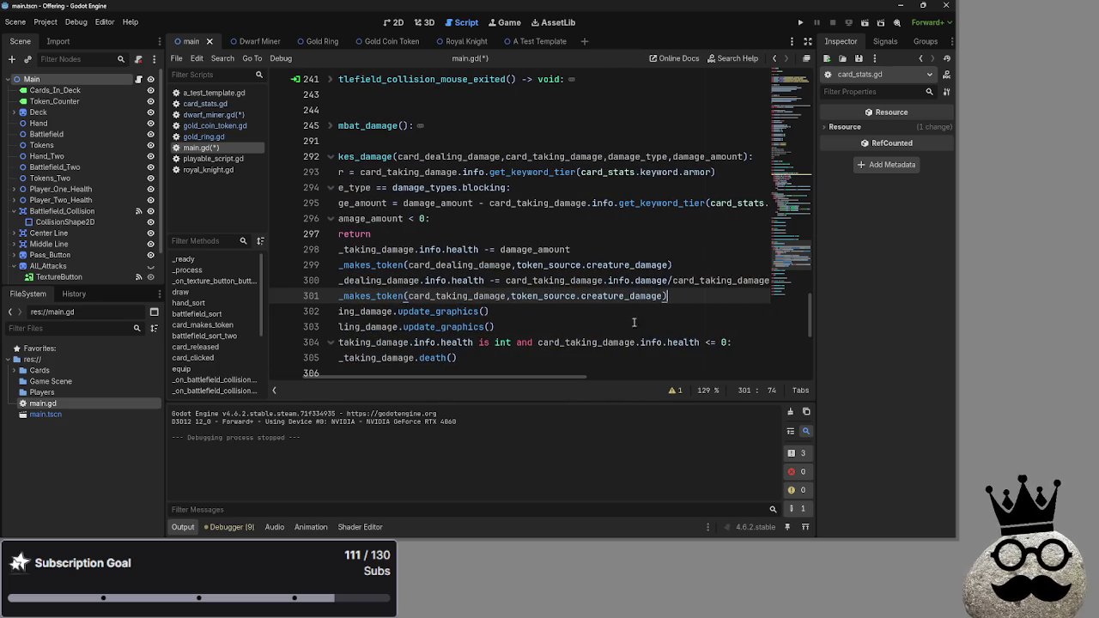
left_click_drag(699, 301, 276, 275)
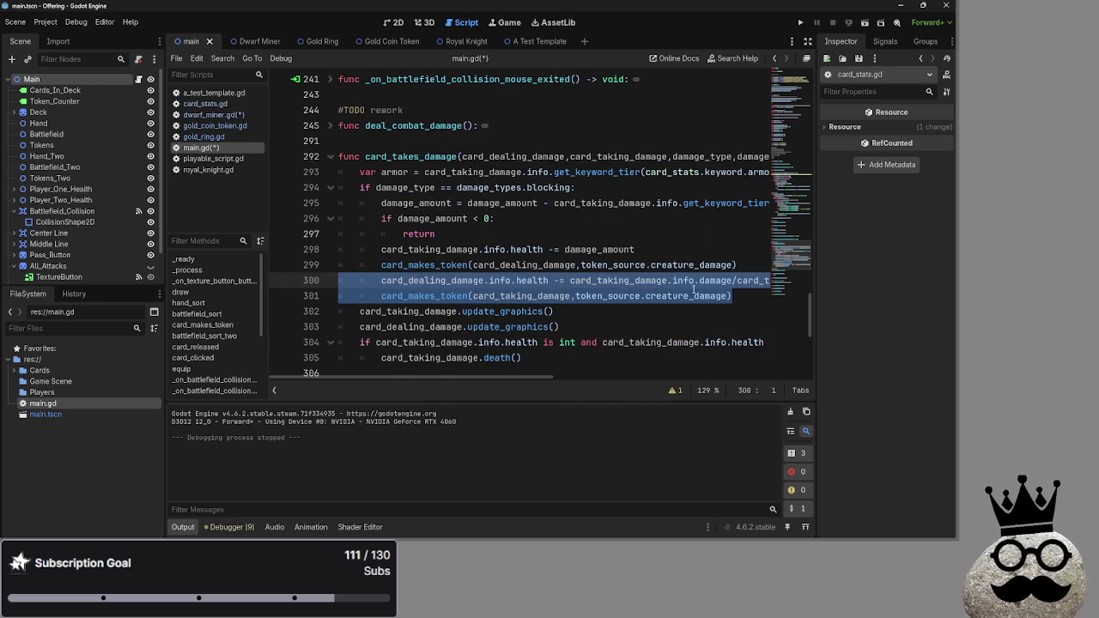
left_click(745, 295)
Scroll up from the card_takes_damage function through the script.
mouse_move(508, 377)
left_mouse_down()
mouse_move(567, 380)
mouse_move(551, 393)
left_mouse_up()
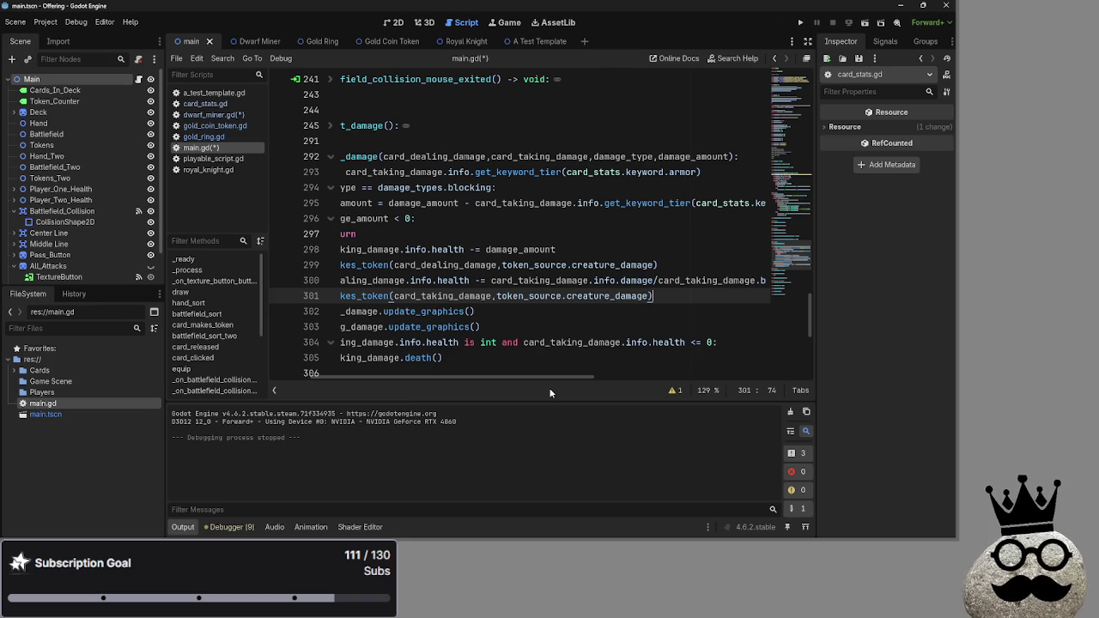
scroll(550, 360, "up", 5)
left_click_drag(343, 368, 393, 378)
scroll(393, 378, "up", 3)
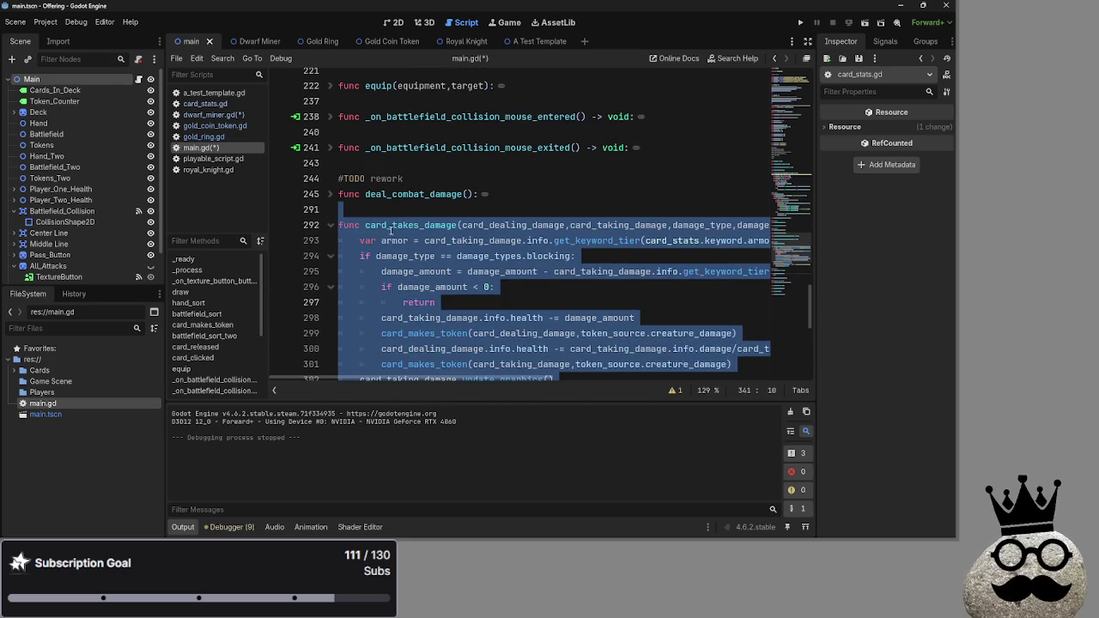
left_click(392, 240)
double_click(394, 227)
scroll(394, 231, "up", 3)
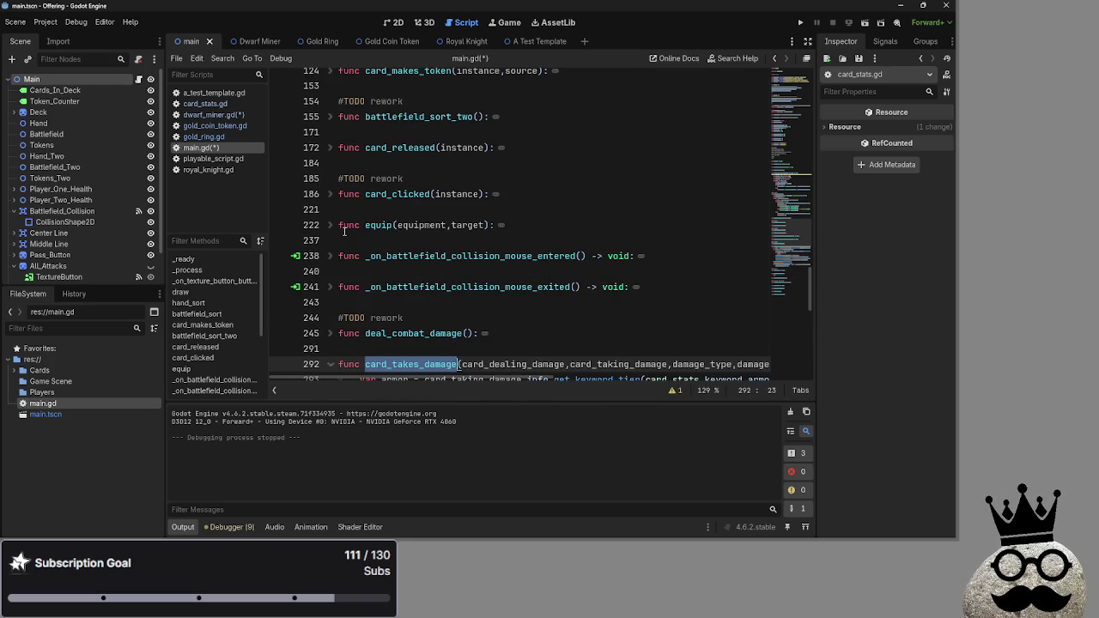
scroll(345, 230, "up", 1)
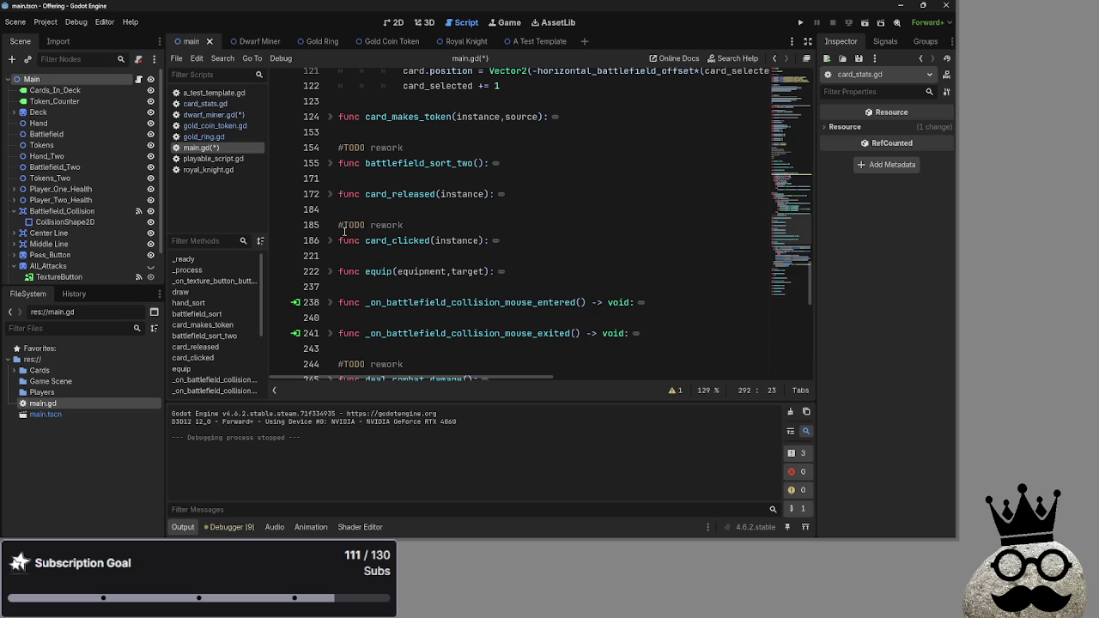
Unfold the deal_combat_damage function.
left_click(370, 225)
scroll(344, 292, "down", 3)
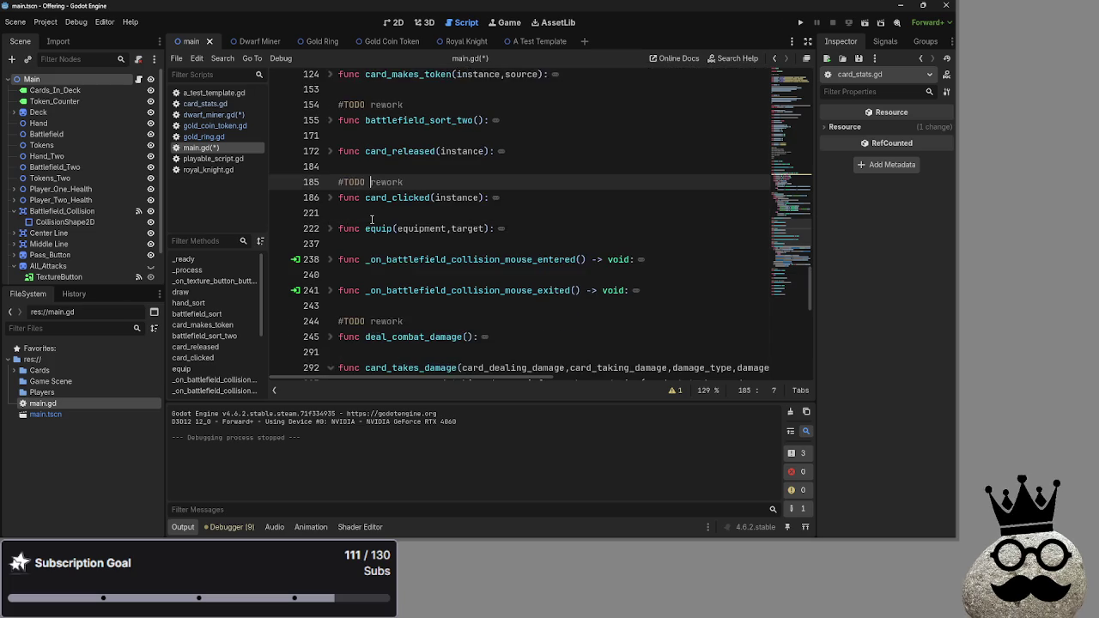
left_click(330, 287)
scroll(520, 233, "down", 8)
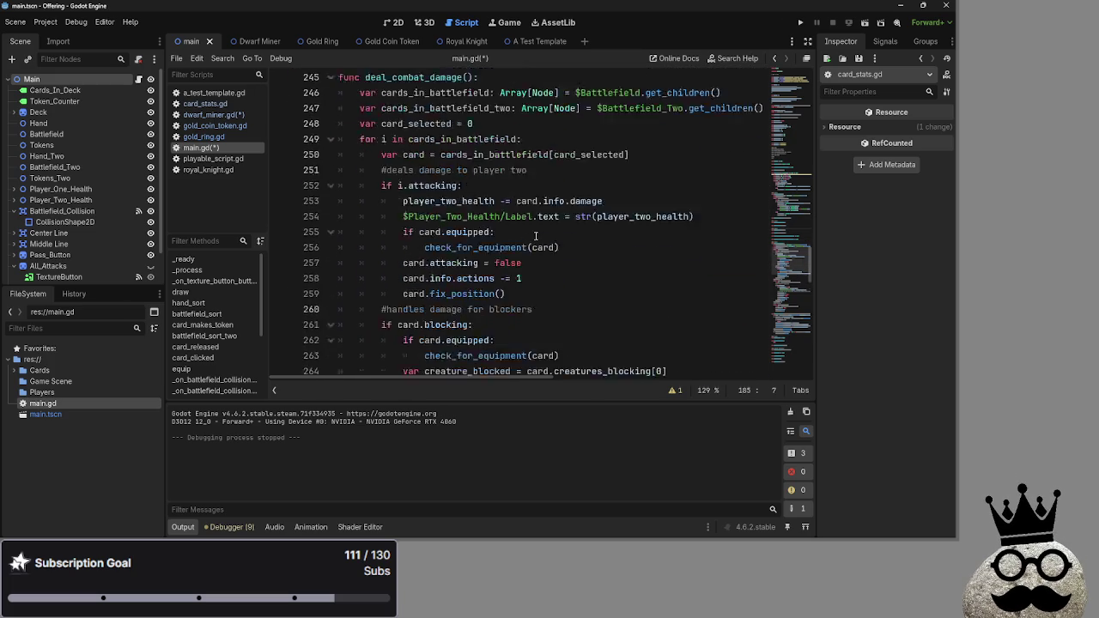
scroll(520, 232, "up", 2)
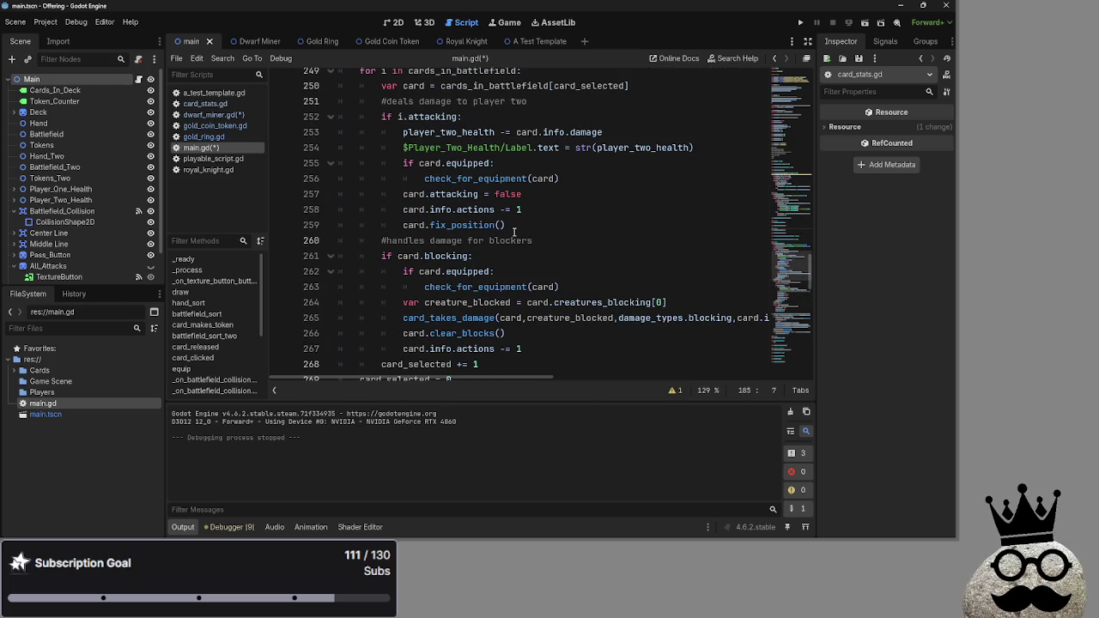
scroll(513, 232, "up", 1)
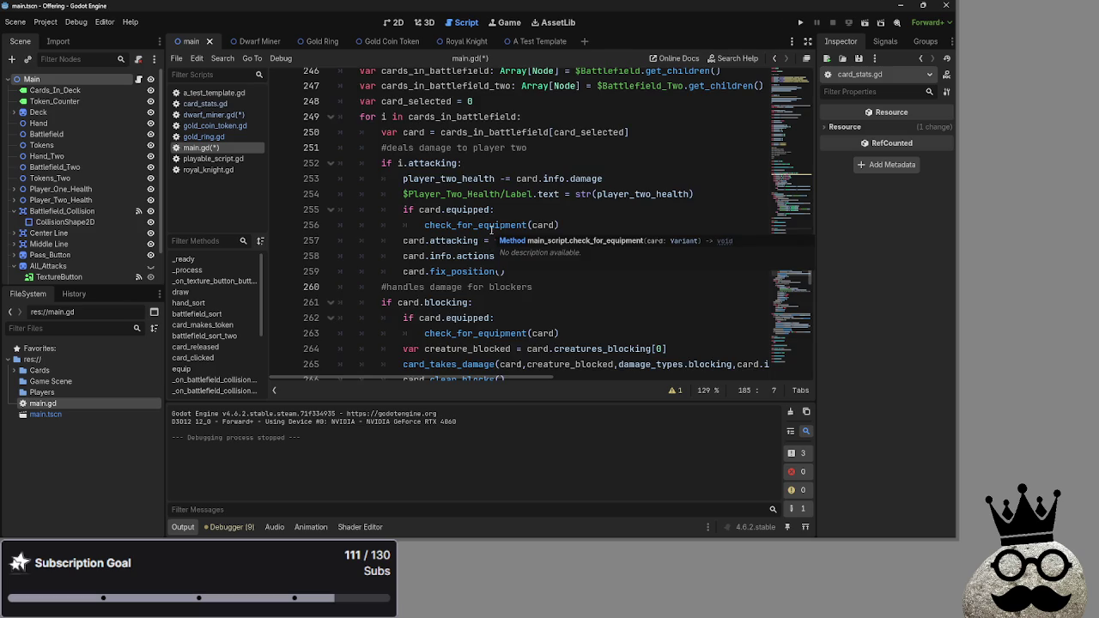
scroll(490, 230, "down", 3)
Insert an empty line after the blocker's card_takes_damage call on line 265.
double_click(464, 228)
scroll(463, 232, "up", 1)
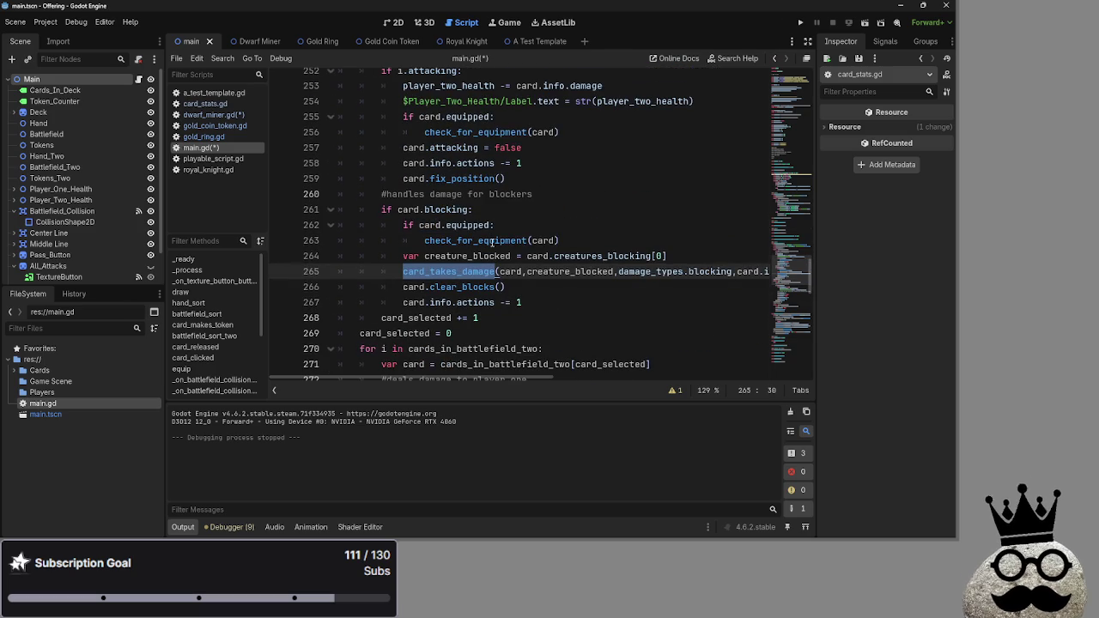
mouse_move(523, 375)
left_mouse_down()
mouse_move(622, 376)
mouse_move(597, 376)
left_mouse_up()
left_click(720, 276)
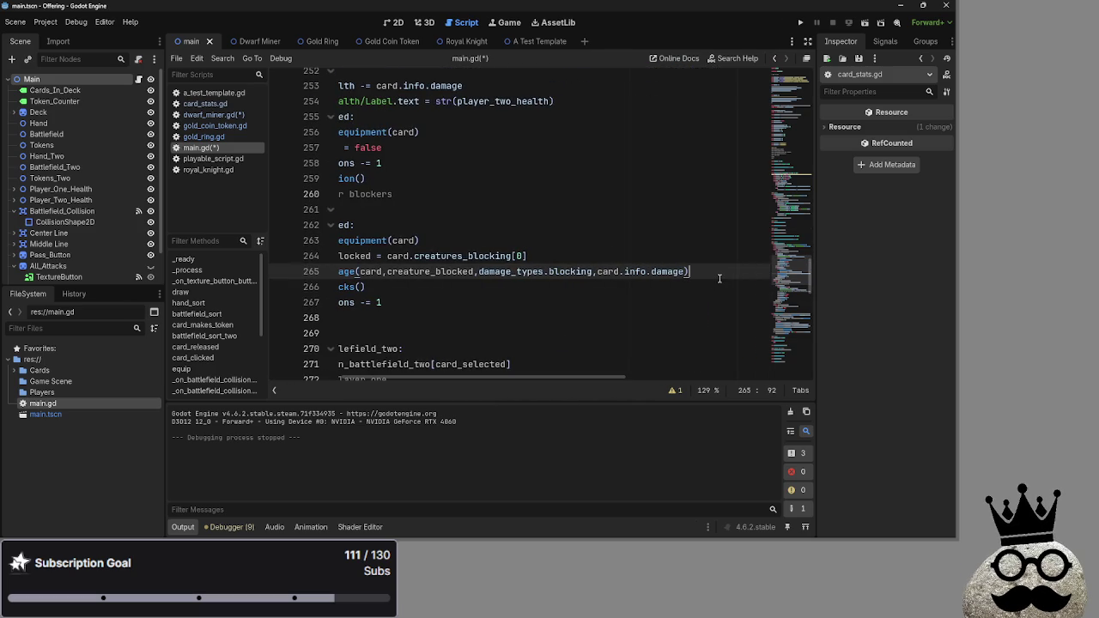
key("Return")
left_click_drag(339, 378, 323, 378)
type("card")
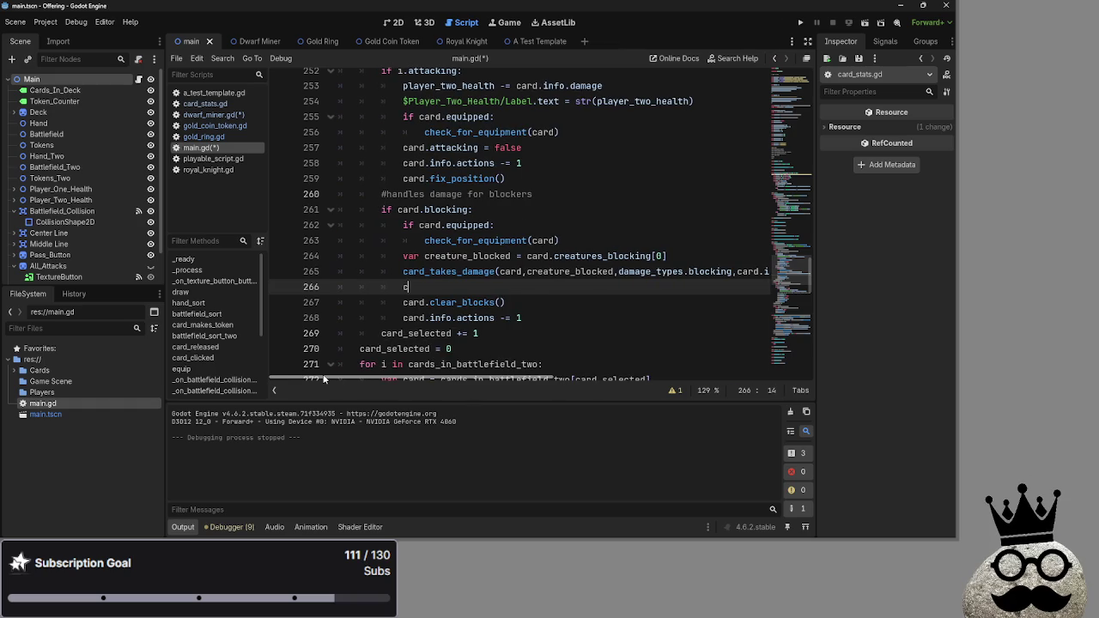
Start the second card_takes_damage call on line 266 with creature_blocked, card and damage_types arguments.
type("+")
type("tal")
type("es_")
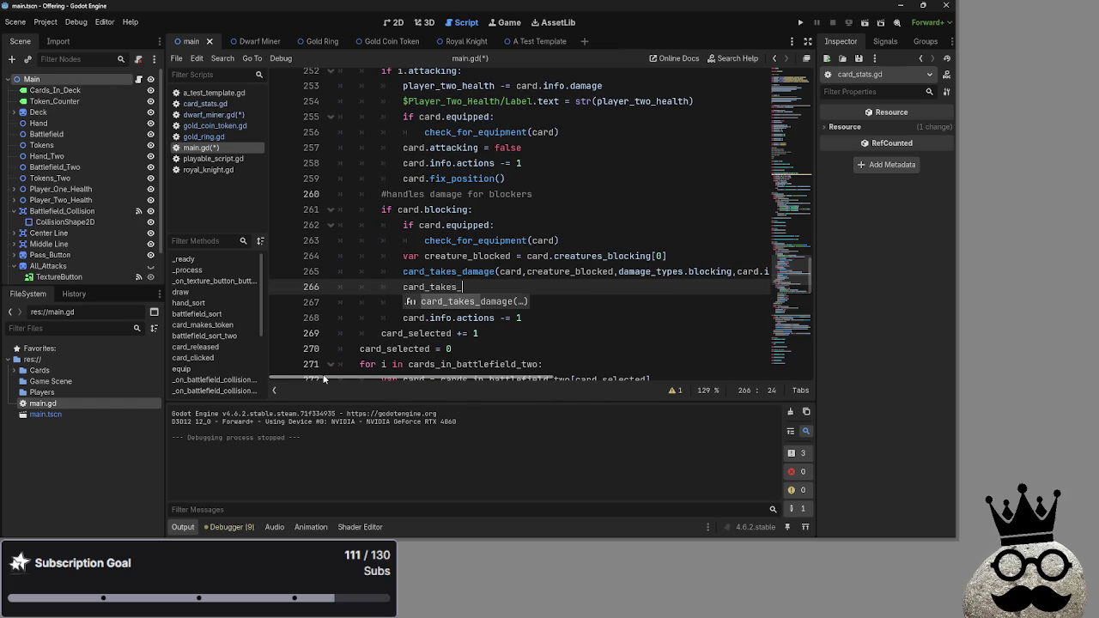
key("Return")
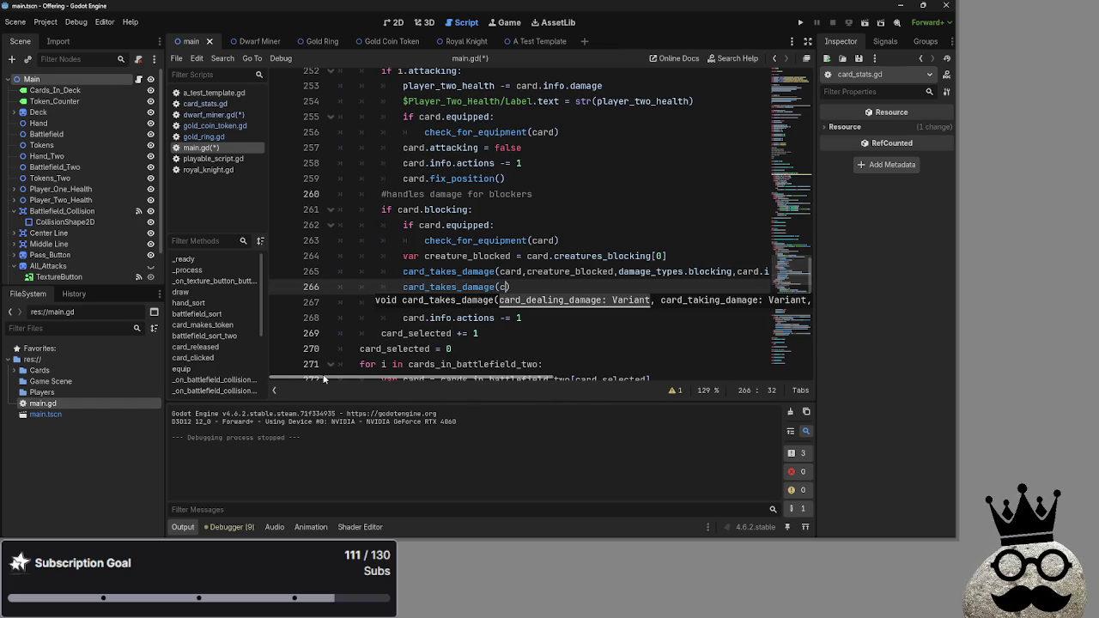
type("reat")
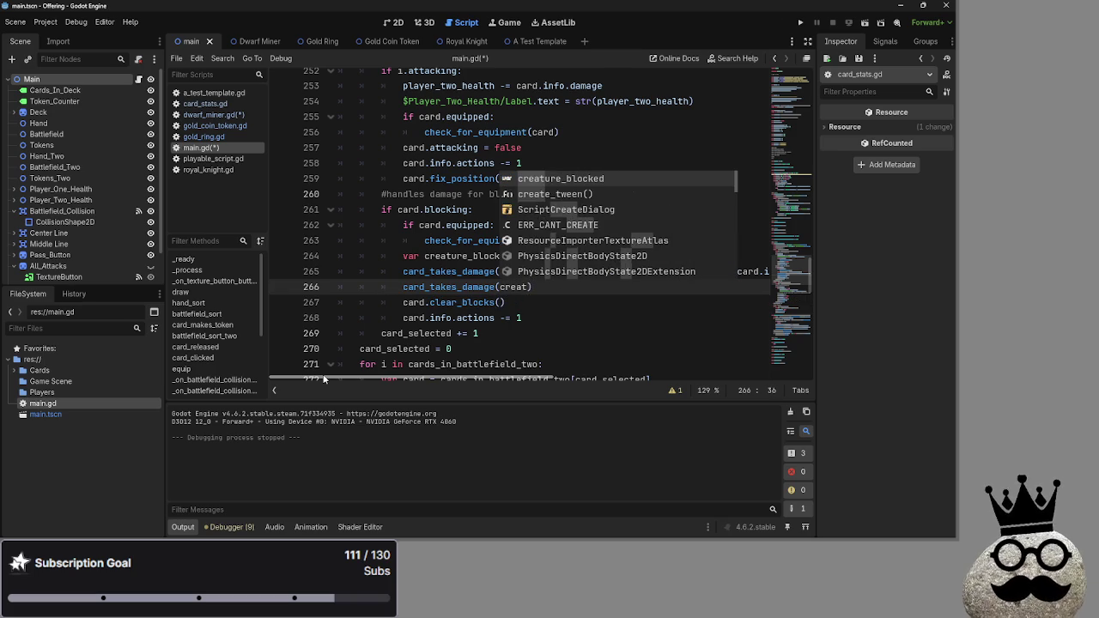
key("Return")
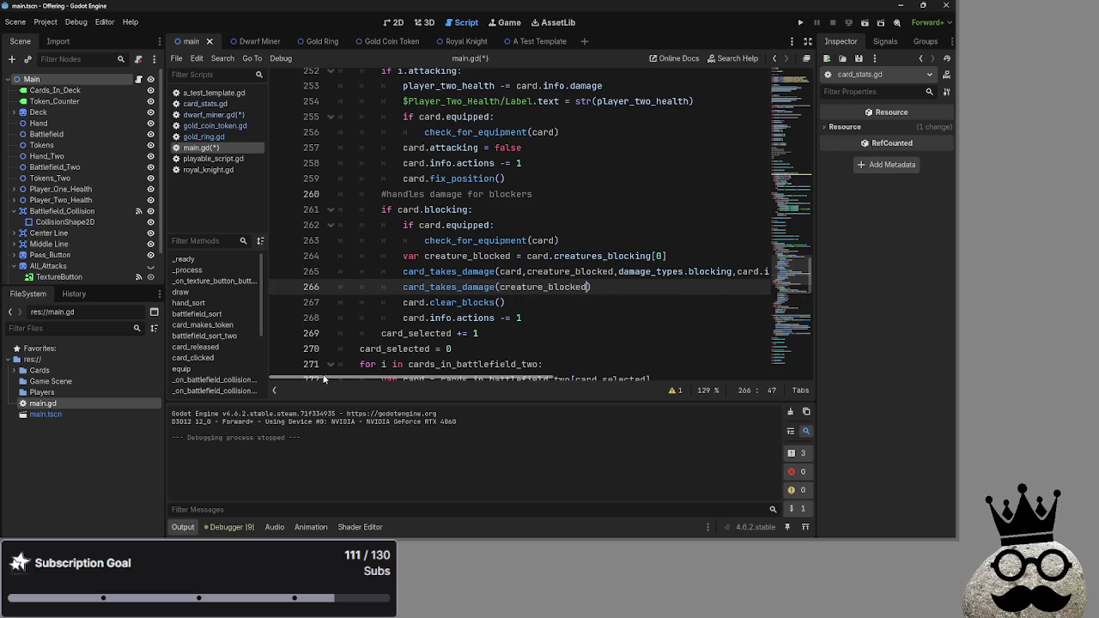
key("BackSpace")
type("card")
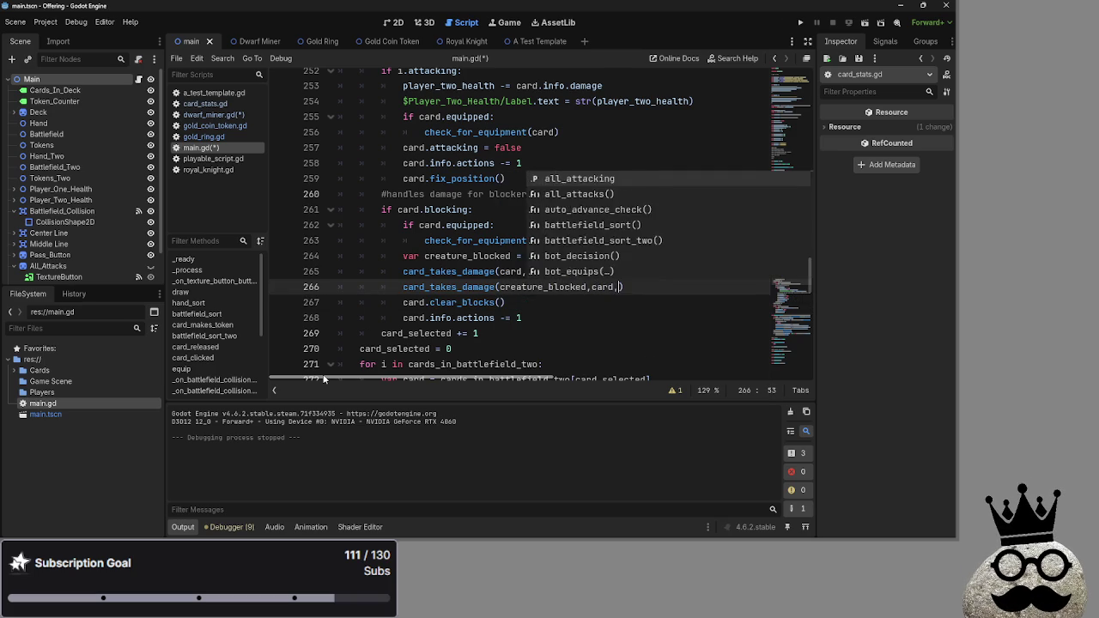
type(",")
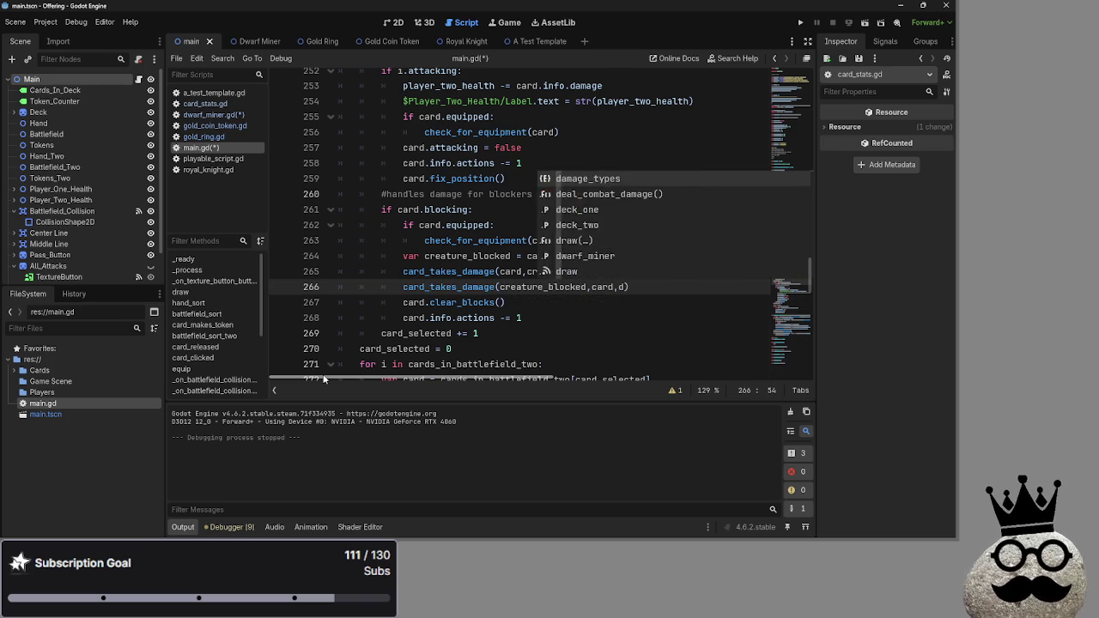
key("Return")
type(",")
type("all_a")
key("Return")
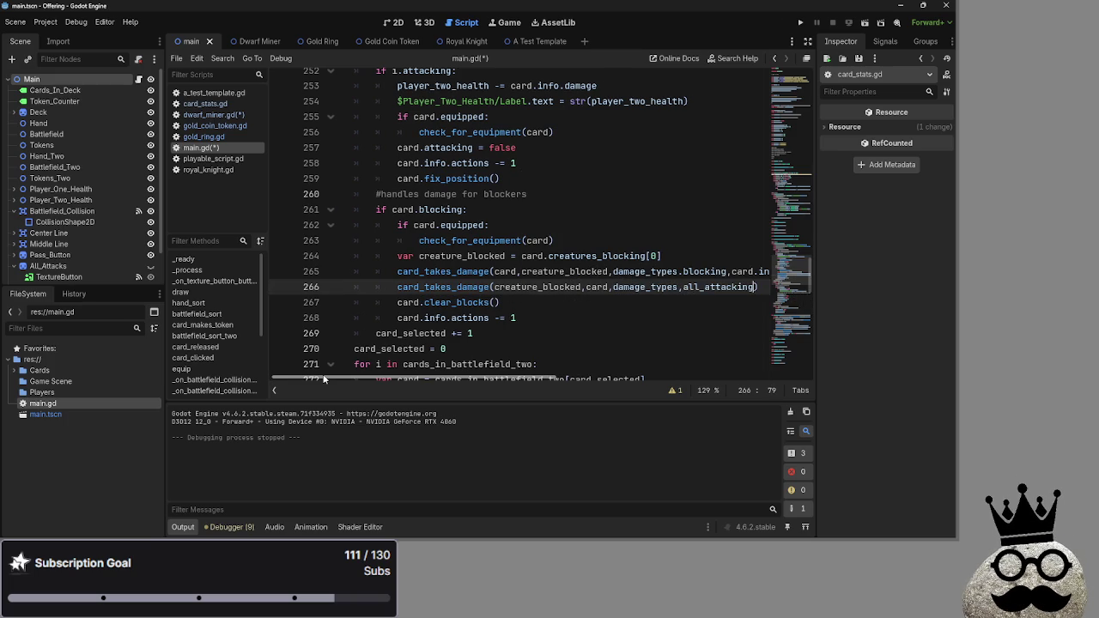
type(".")
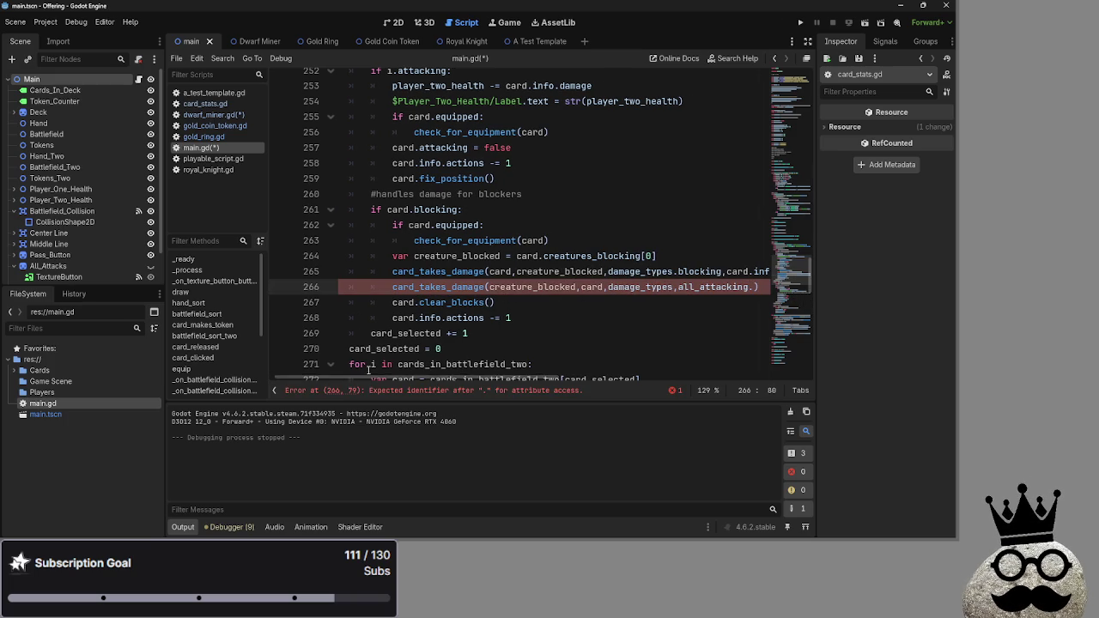
key("BackSpace")
Add creature_blocked.info.damage as the call's damage argument.
mouse_move(490, 378)
left_mouse_down()
mouse_move(559, 367)
mouse_move(639, 327)
left_mouse_up()
left_click(588, 240)
scroll(588, 241, "up", 5)
left_click(493, 225)
type("Er")
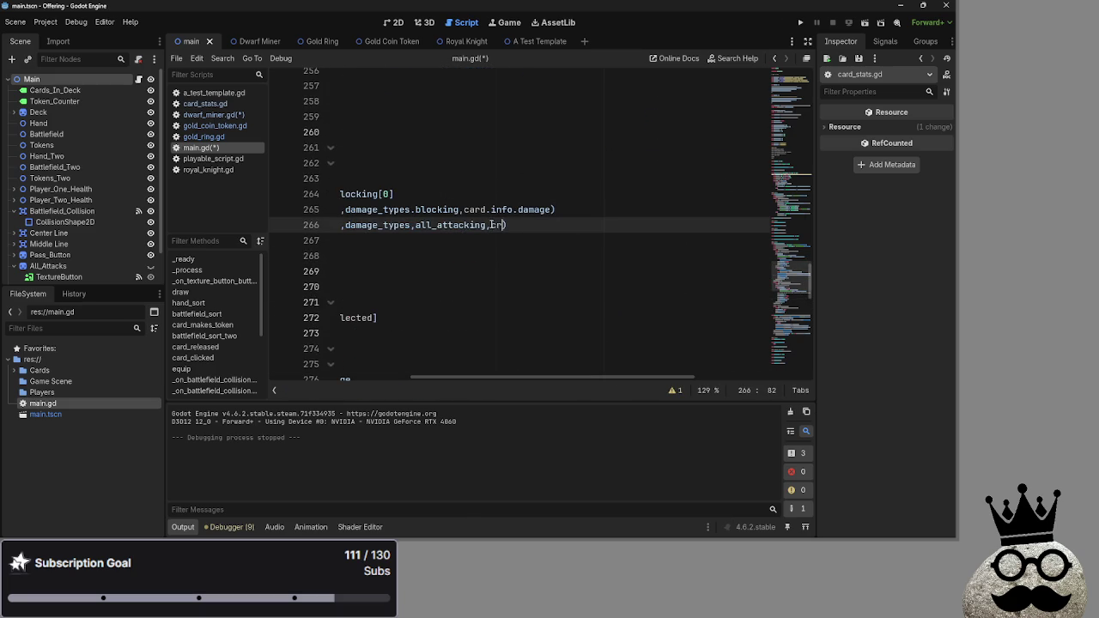
type("ure_block")
key("Return")
type(",")
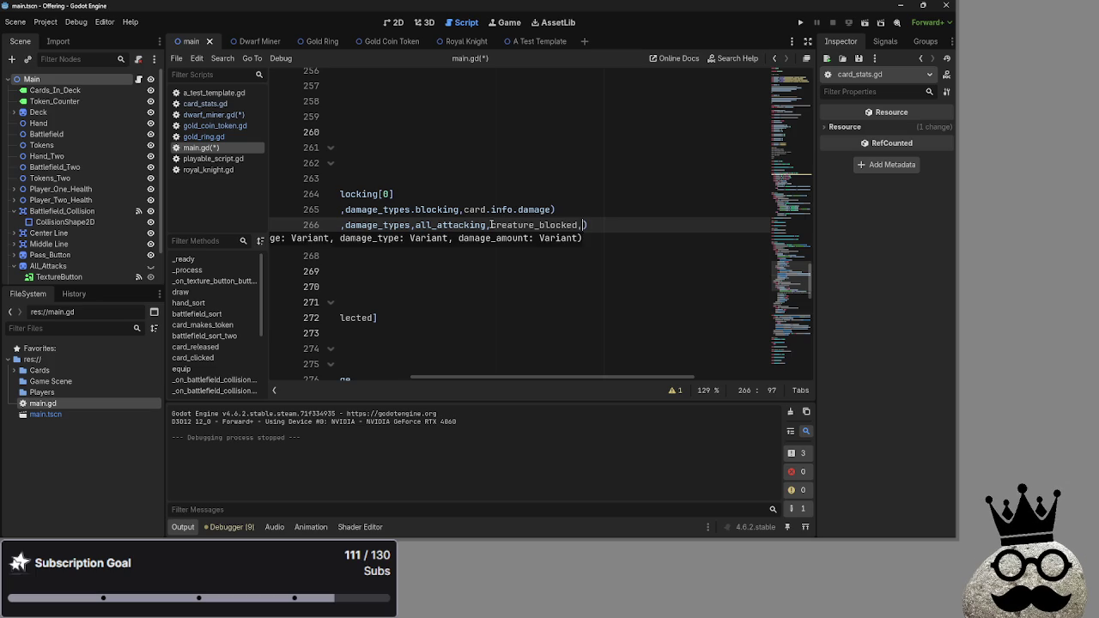
key("BackSpace")
type(".info.damage")
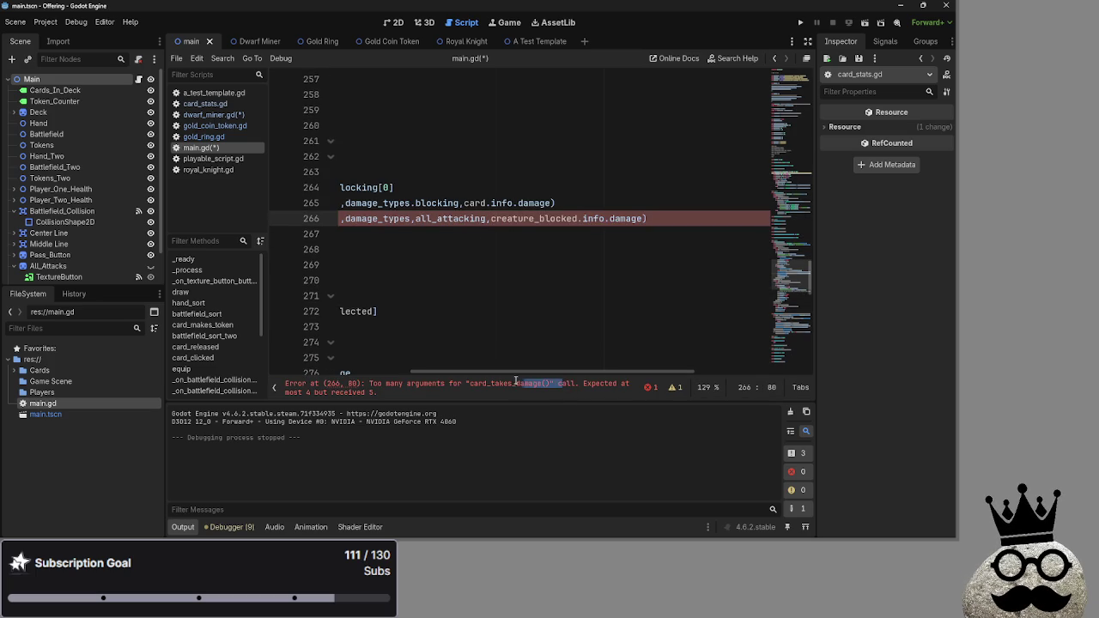
left_click_drag(564, 377, 423, 377)
left_click(628, 254)
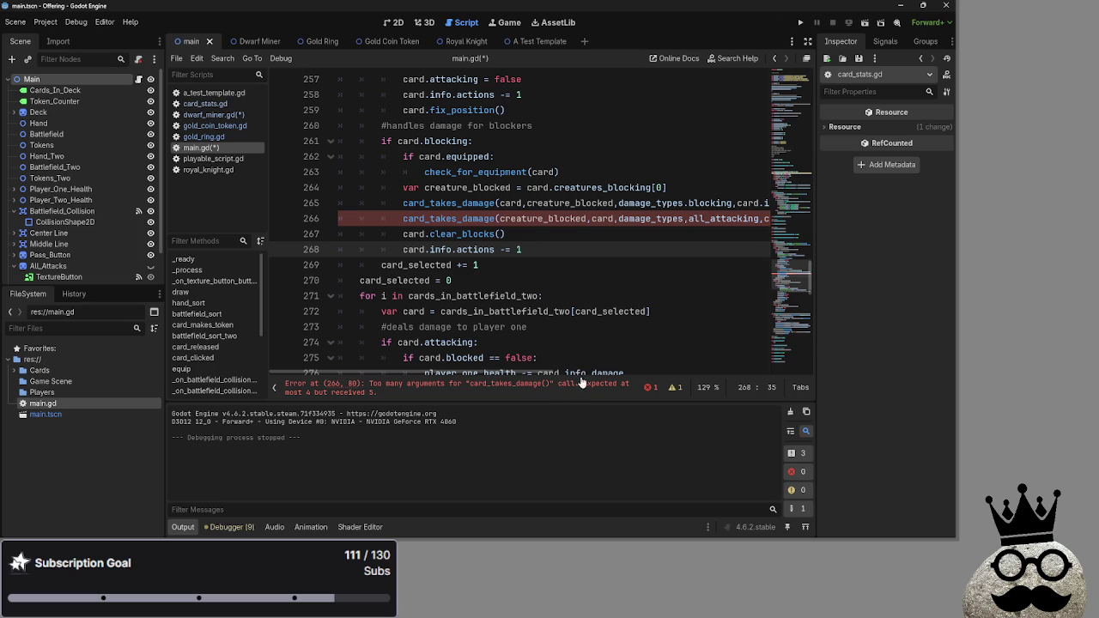
mouse_move(493, 373)
left_mouse_down()
mouse_move(652, 371)
mouse_move(538, 366)
left_mouse_up()
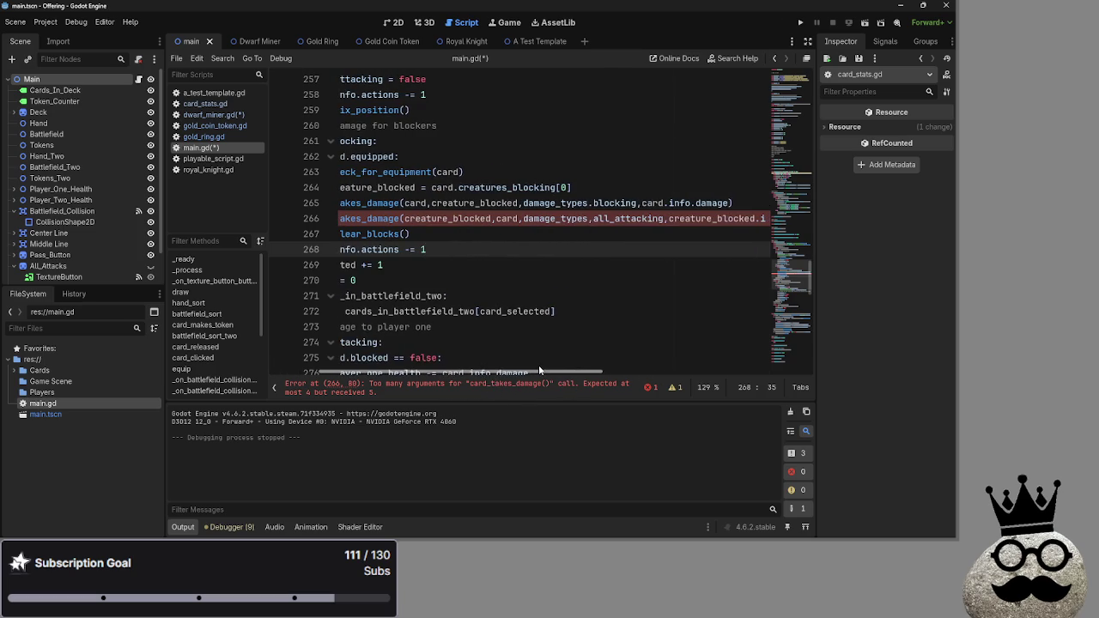
Fix the call's errors: use damage_types followed by a period and shorten all_attacking to attacking.
left_click(520, 218)
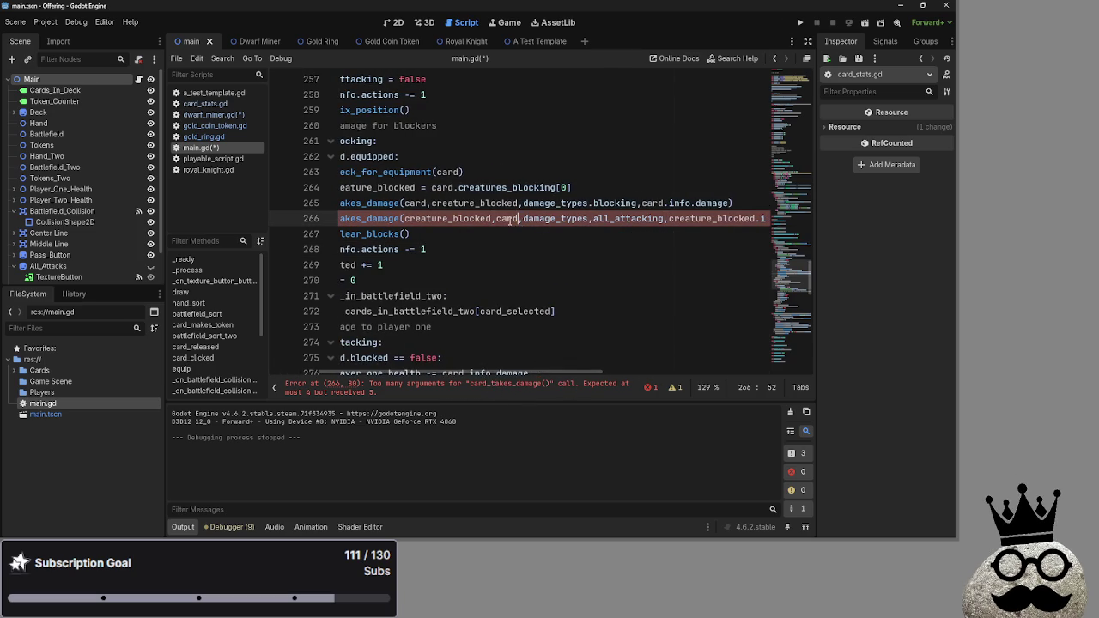
double_click(539, 219)
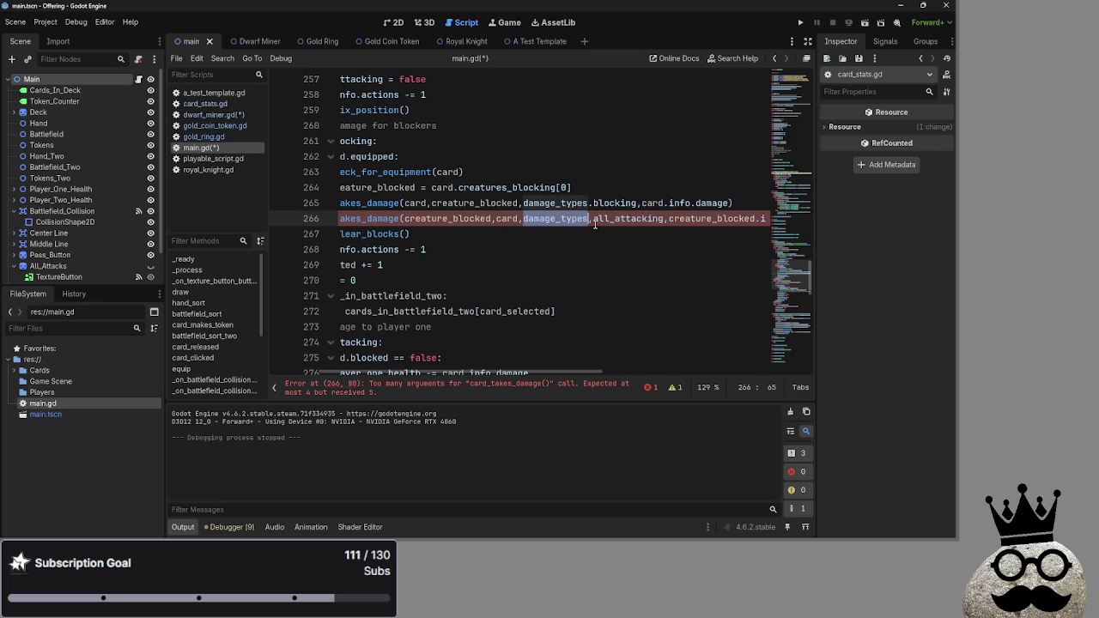
left_click(592, 220)
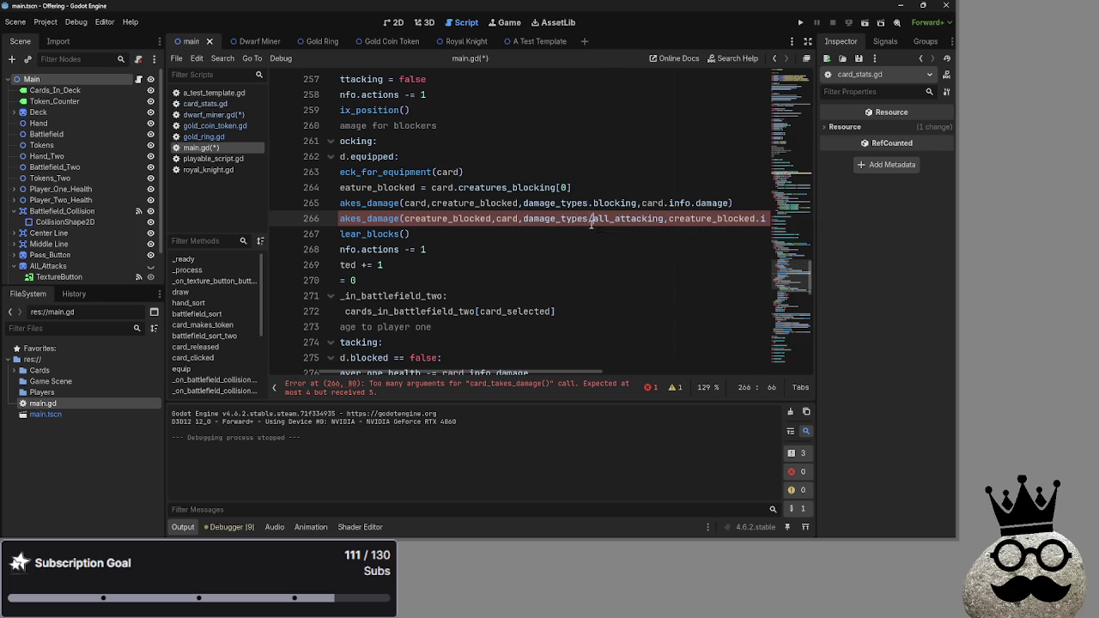
key("BackSpace")
type(".")
left_click(601, 239)
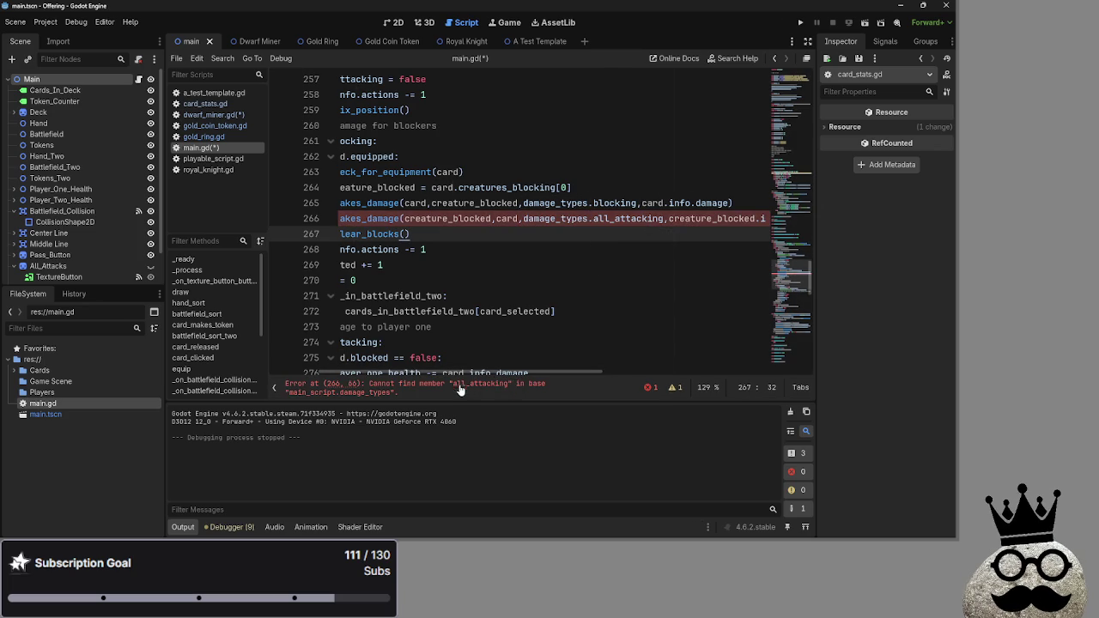
left_click(475, 392)
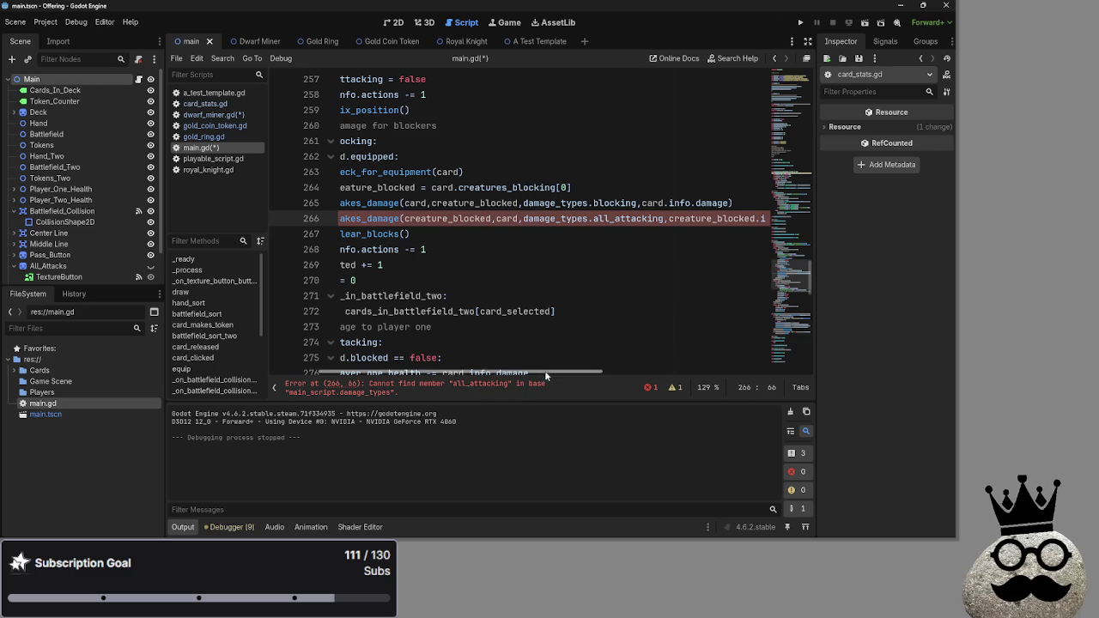
left_click_drag(613, 220, 598, 221)
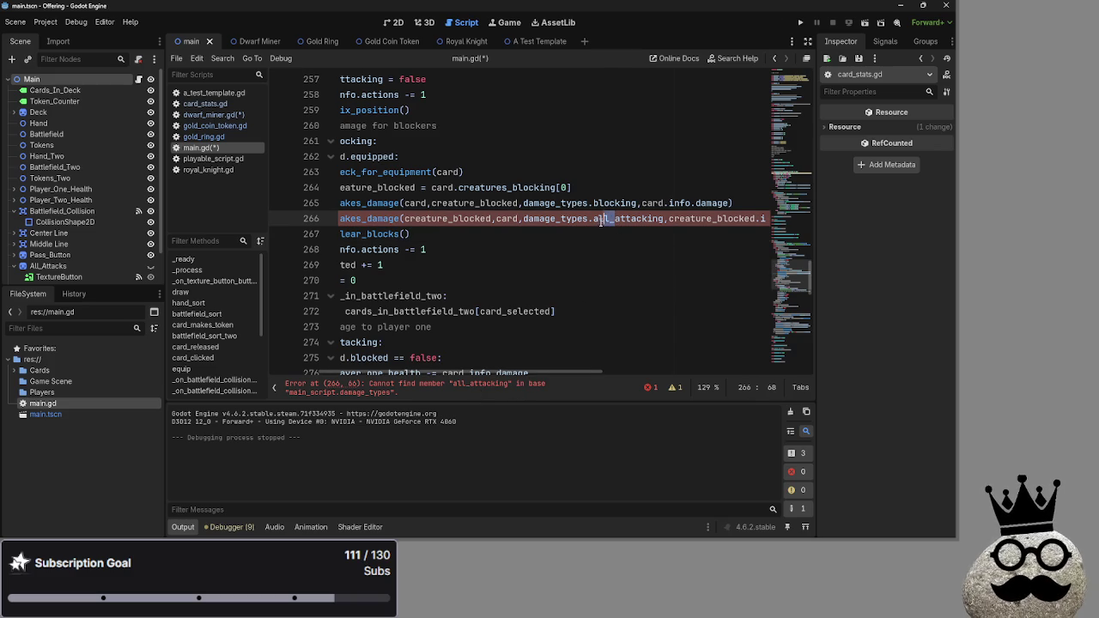
key("BackSpace")
key("BackSpace")
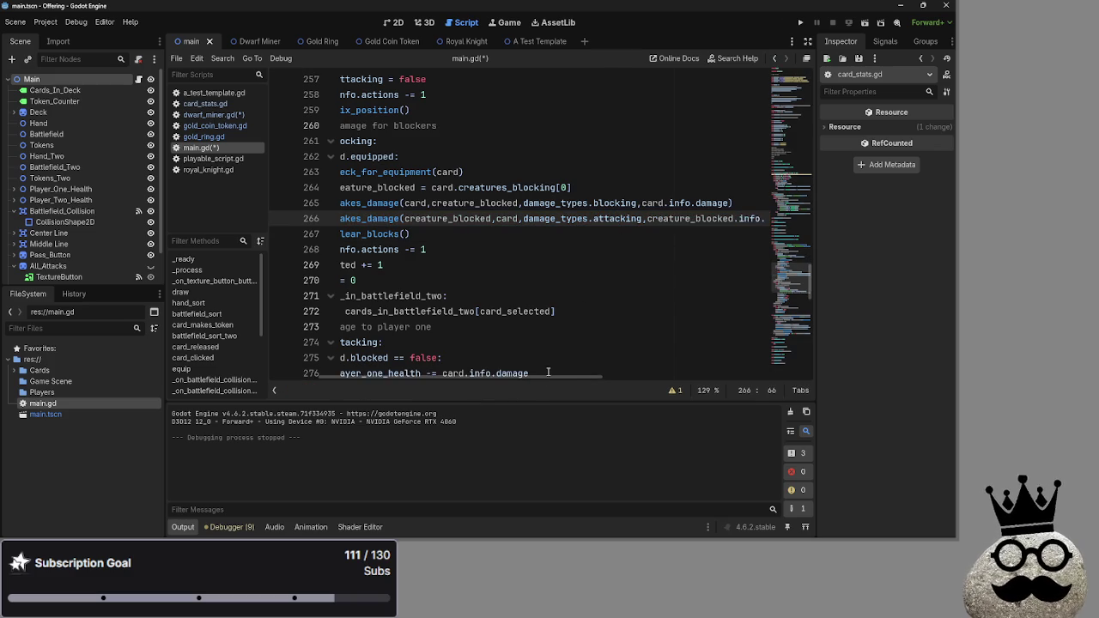
Delete lines 301–302, the counter-damage to the dealing card and its token, from card_takes_damage.
left_click_drag(551, 374, 558, 390)
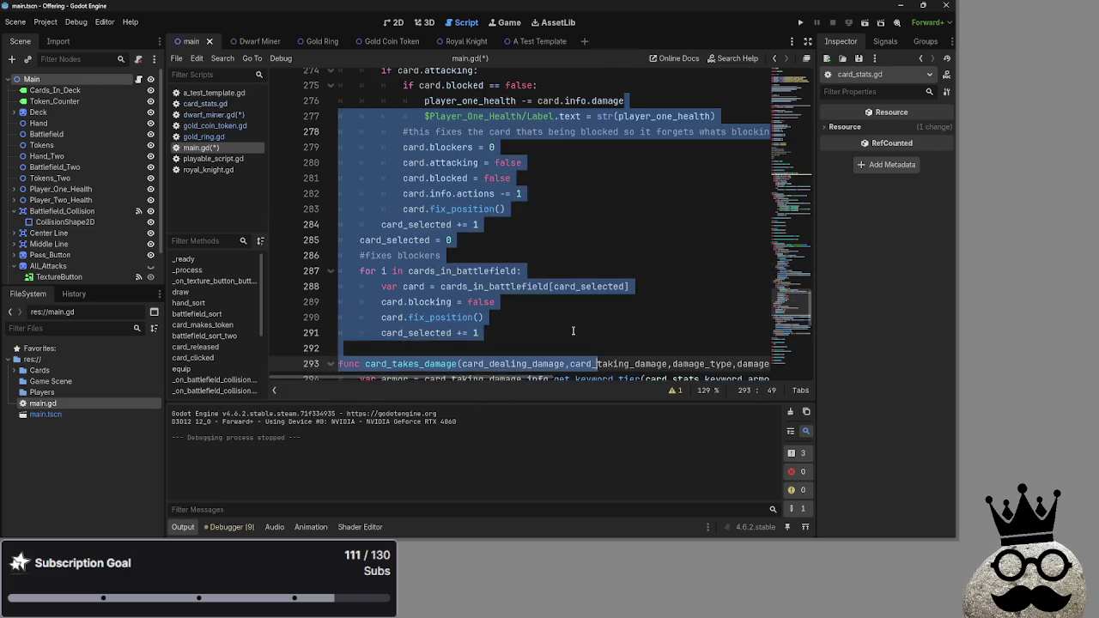
scroll(566, 324, "up", 4)
scroll(566, 324, "up", 2)
left_click(566, 305)
scroll(566, 306, "down", 10)
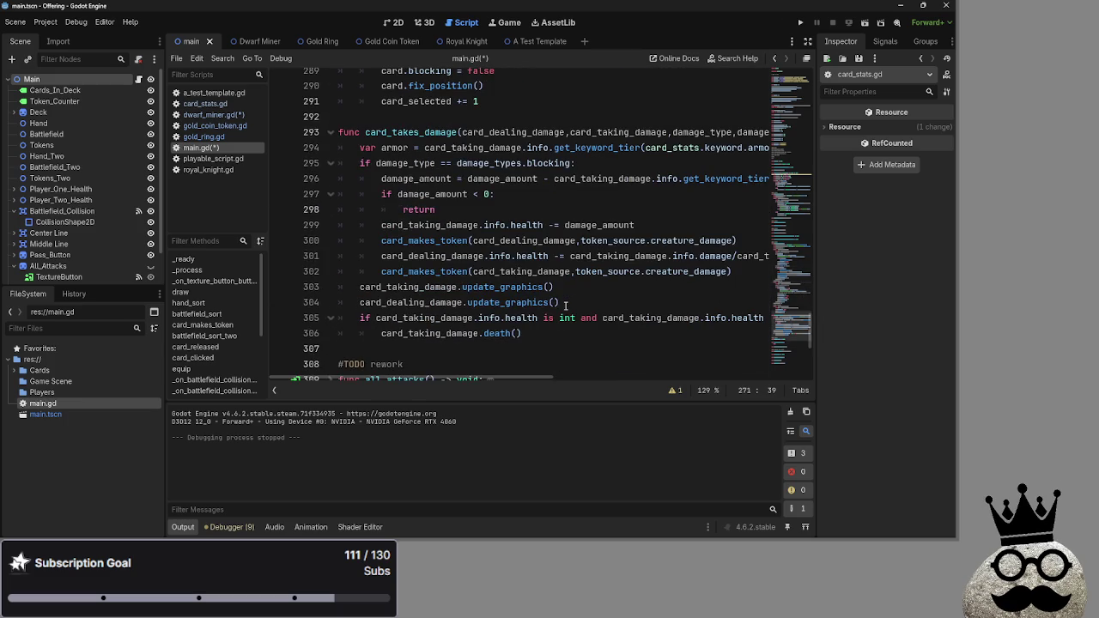
left_click_drag(732, 271, 318, 255)
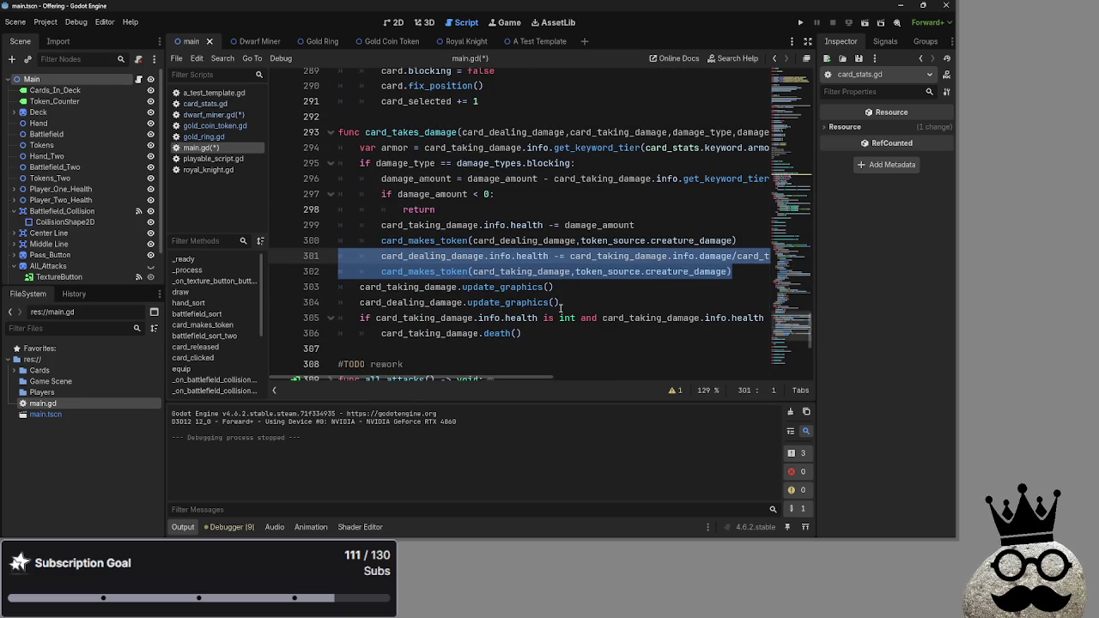
key("Delete")
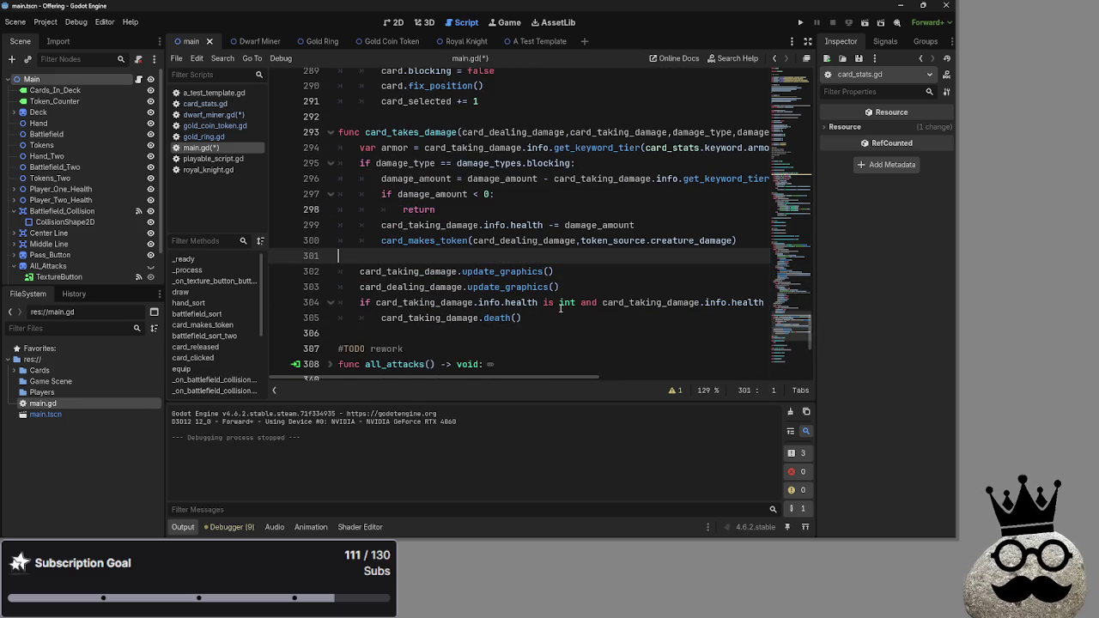
key("BackSpace")
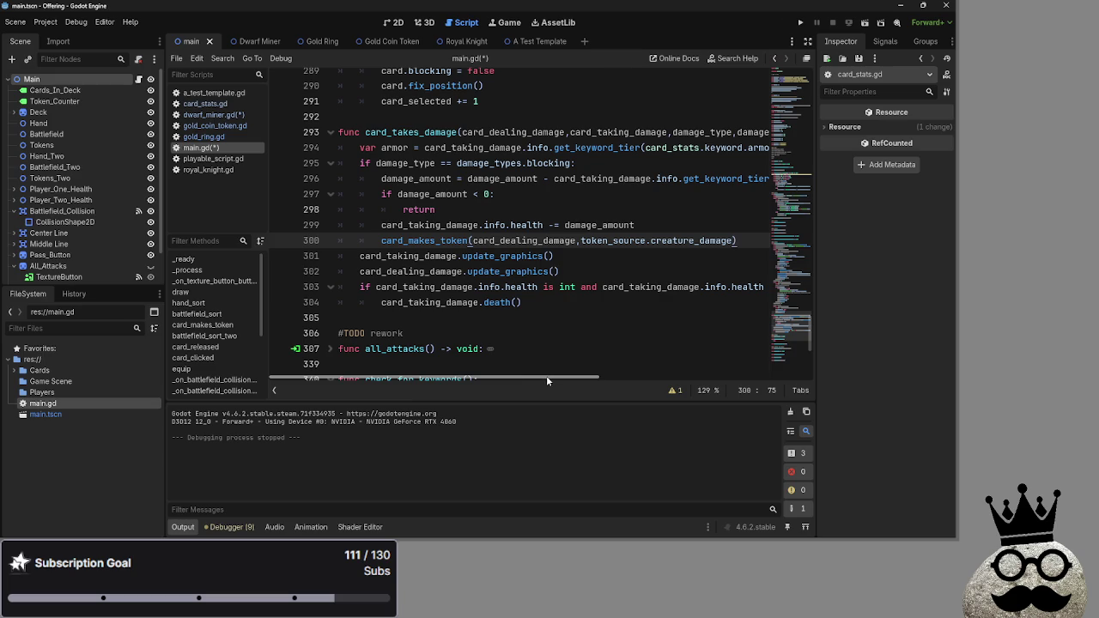
Run the game and advance through player one's turn phases to end the turn.
left_click(801, 23)
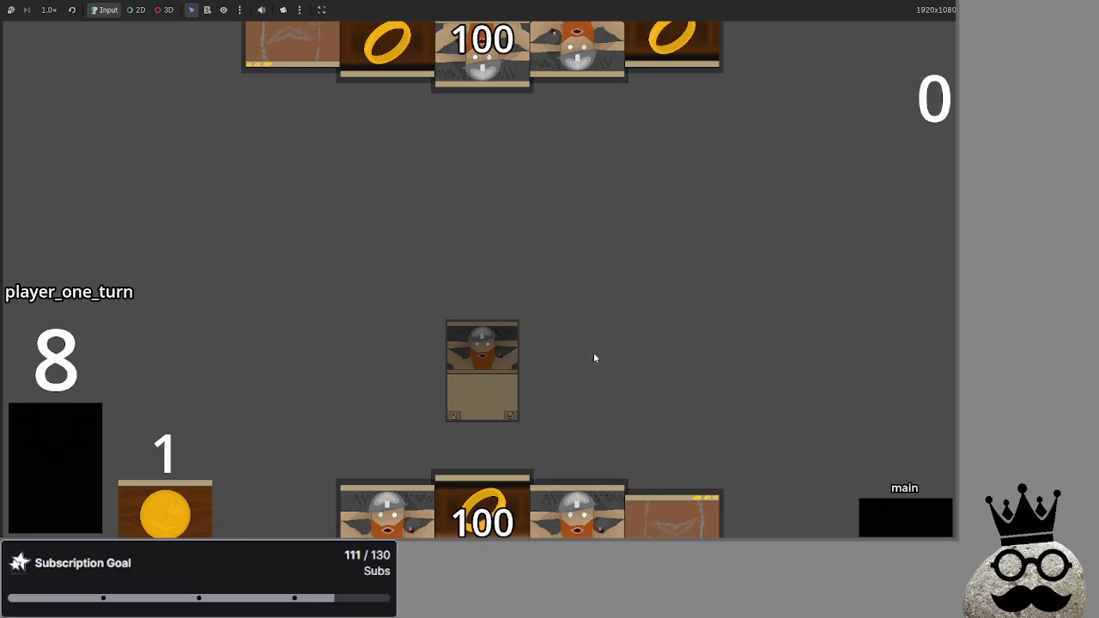
left_click(915, 515)
left_click(898, 516)
left_click(895, 516)
left_click(896, 516)
left_click(896, 516)
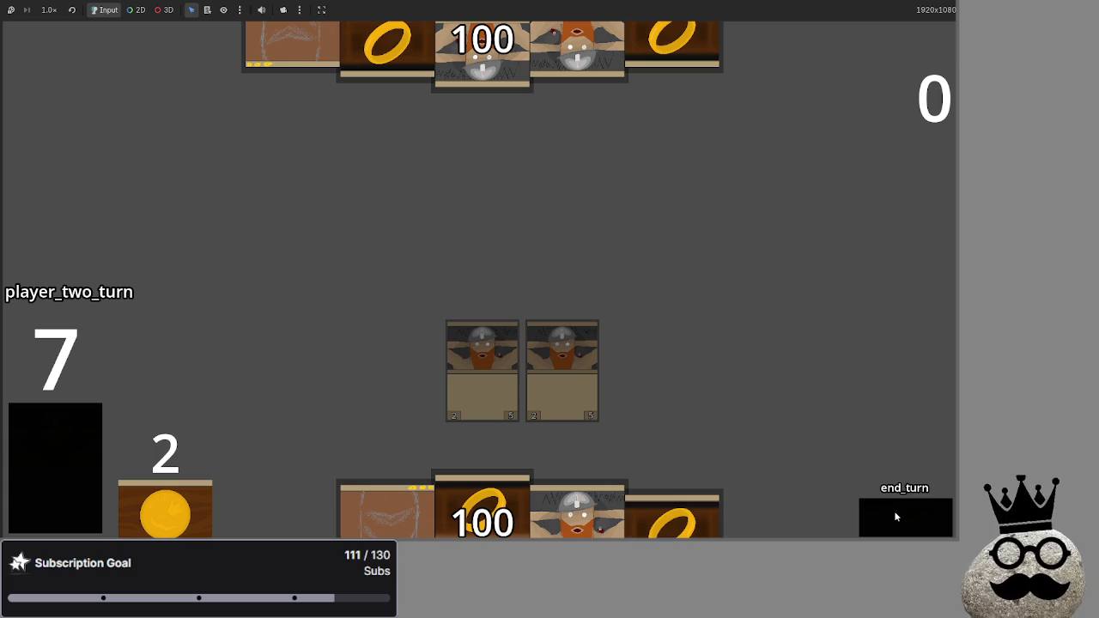
Play through the next turn into blocking and damage, then return to card_takes_damage in main.gd.
left_click(895, 516)
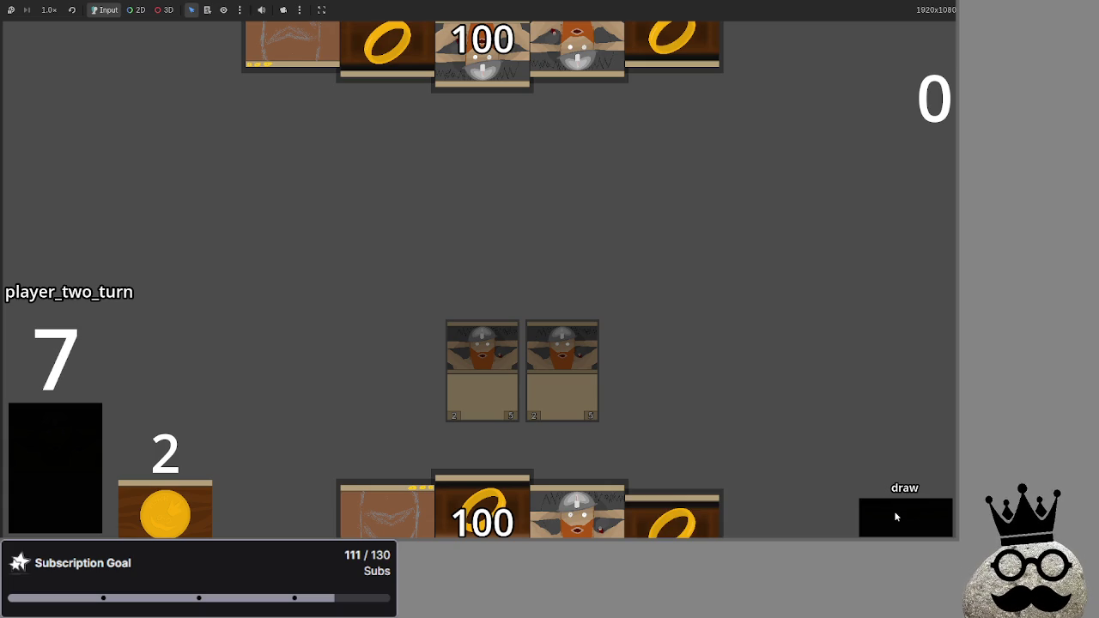
left_click(896, 517)
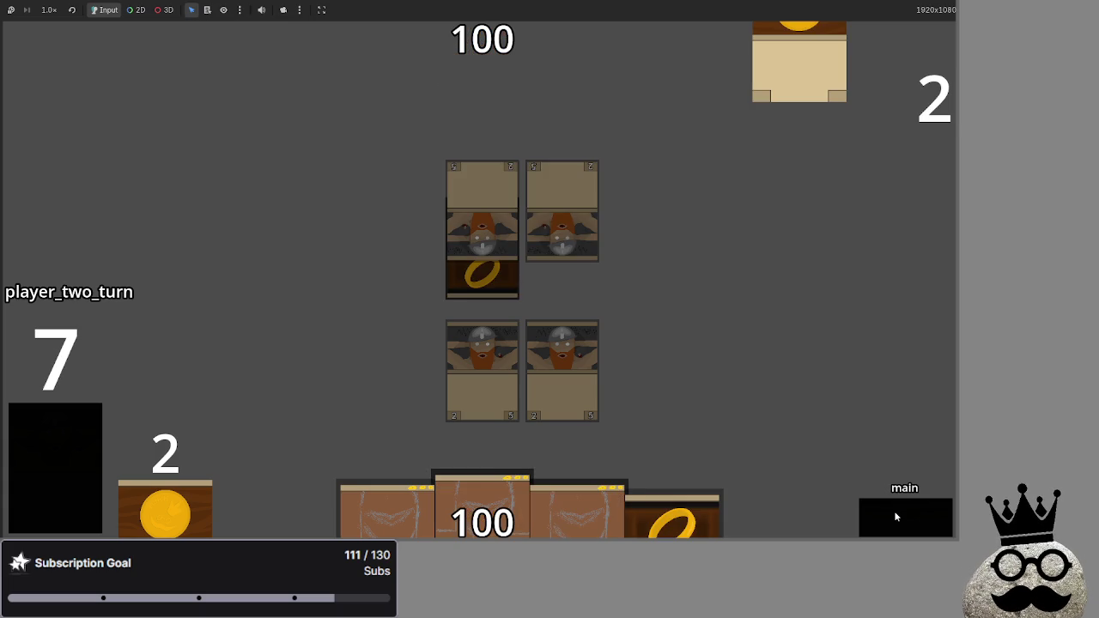
left_click(895, 517)
left_click(896, 516)
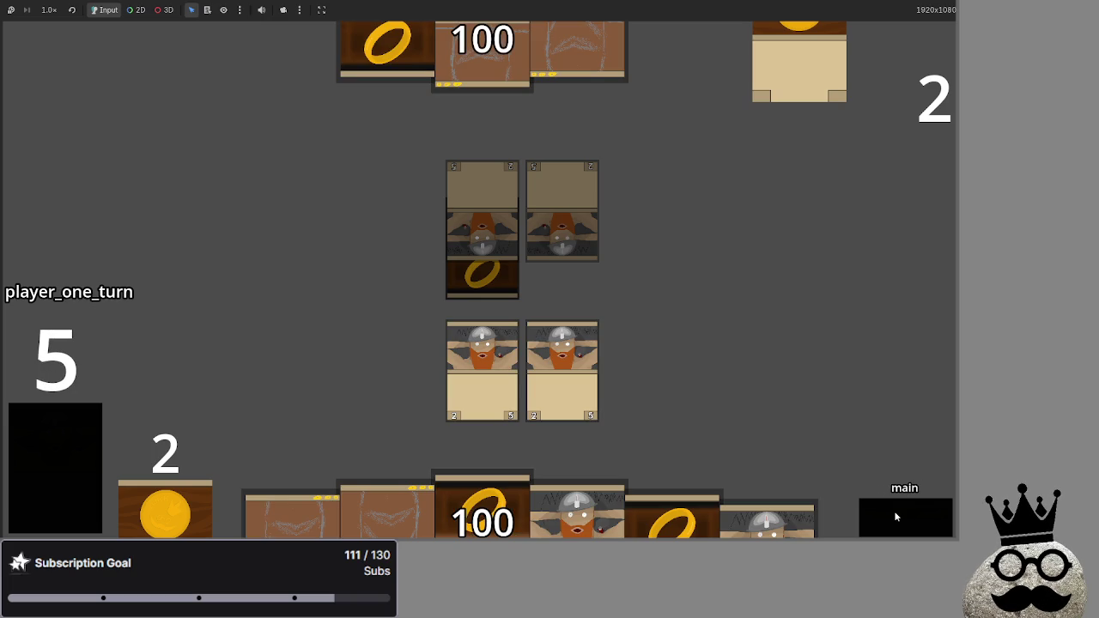
left_click(894, 511)
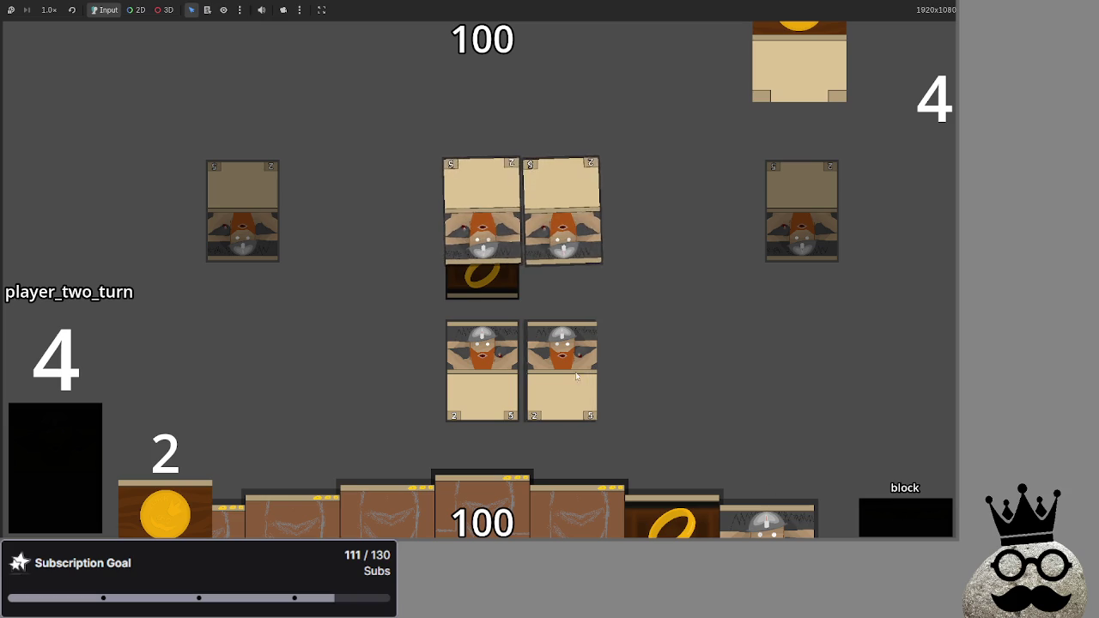
left_click(910, 526)
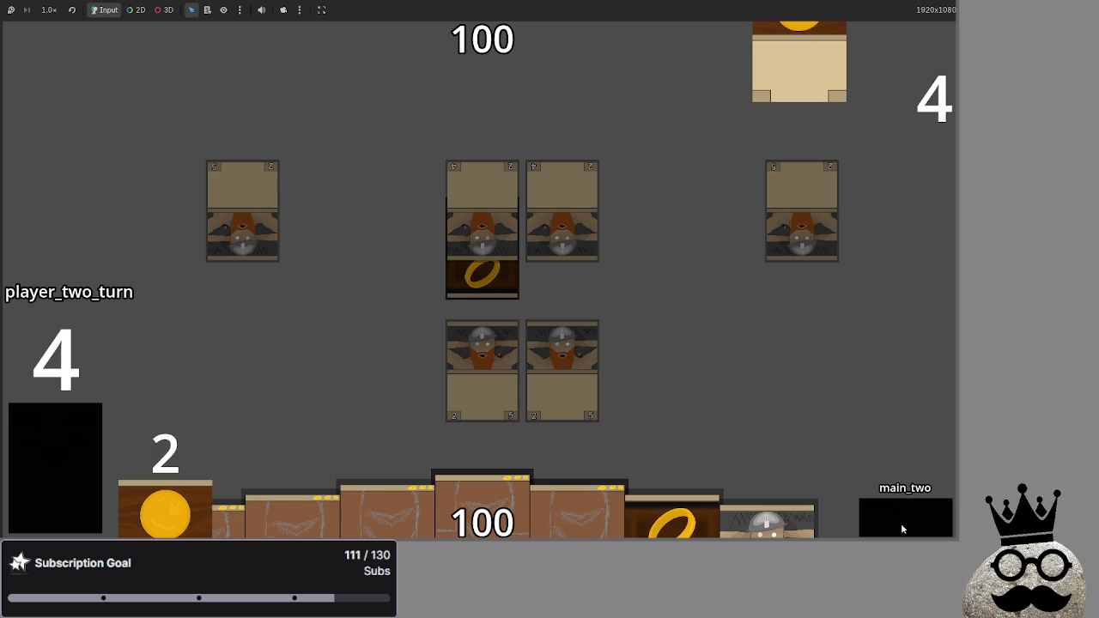
key("F8")
left_click(548, 255)
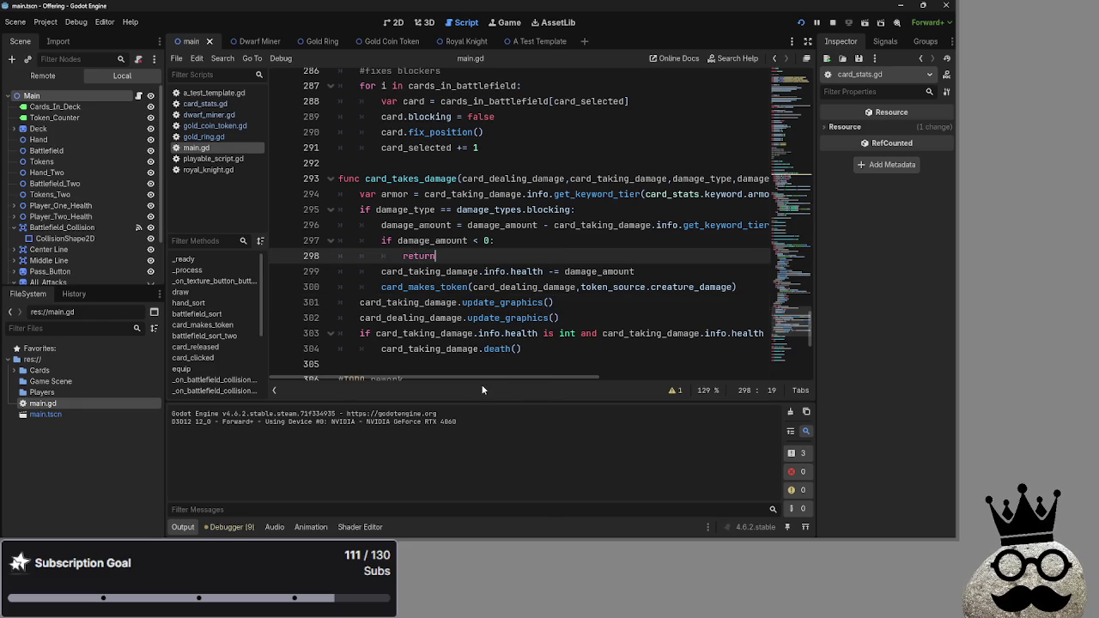
left_click(205, 104)
left_click(208, 115)
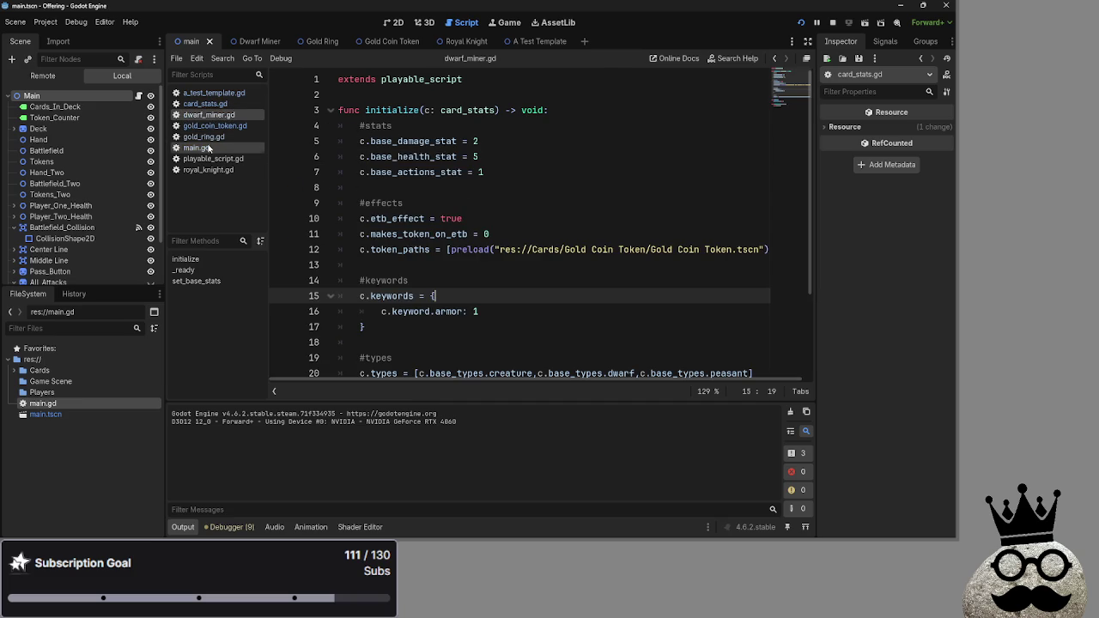
left_click(203, 126)
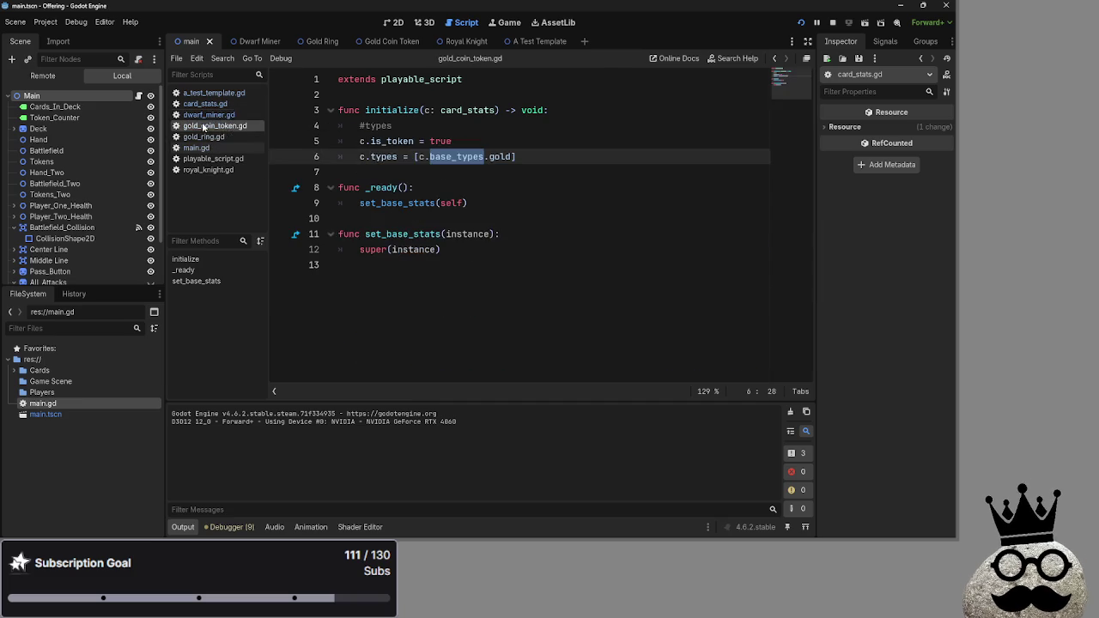
left_click(203, 136)
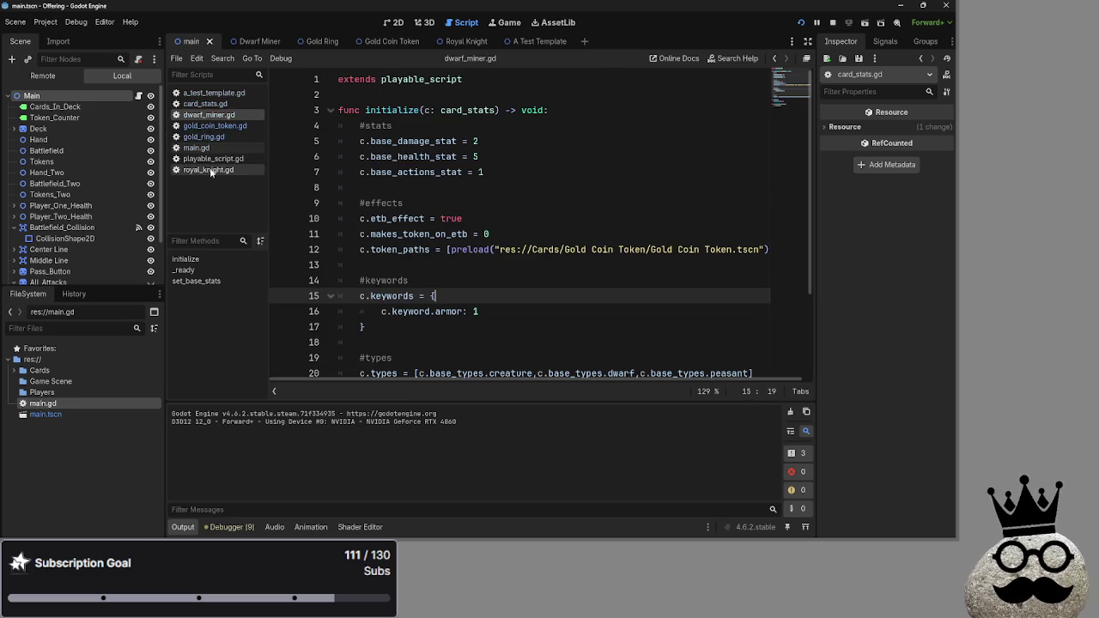
left_click(208, 170)
left_click(212, 126)
left_click(207, 136)
left_click(206, 104)
left_click(215, 114)
left_click(206, 103)
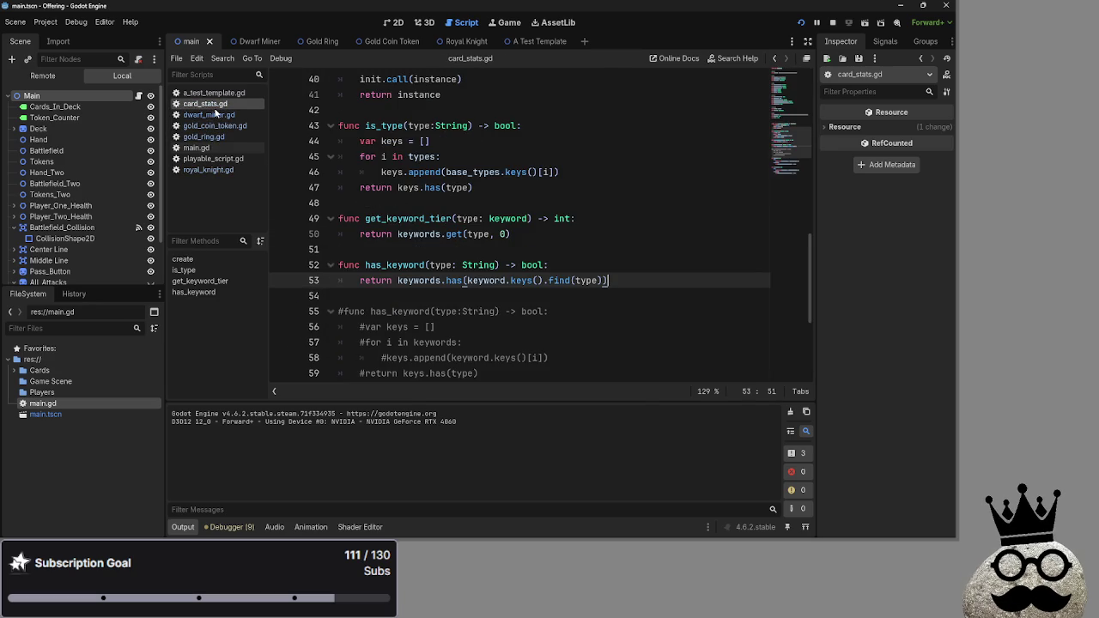
left_click(214, 115)
left_click(210, 92)
left_click(212, 116)
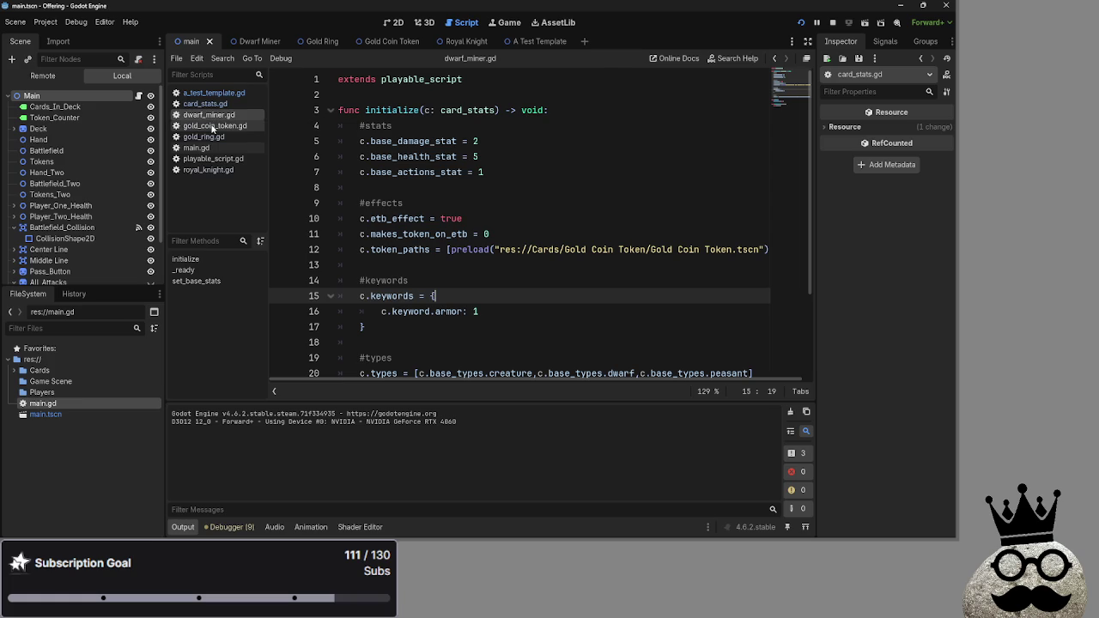
left_click(213, 126)
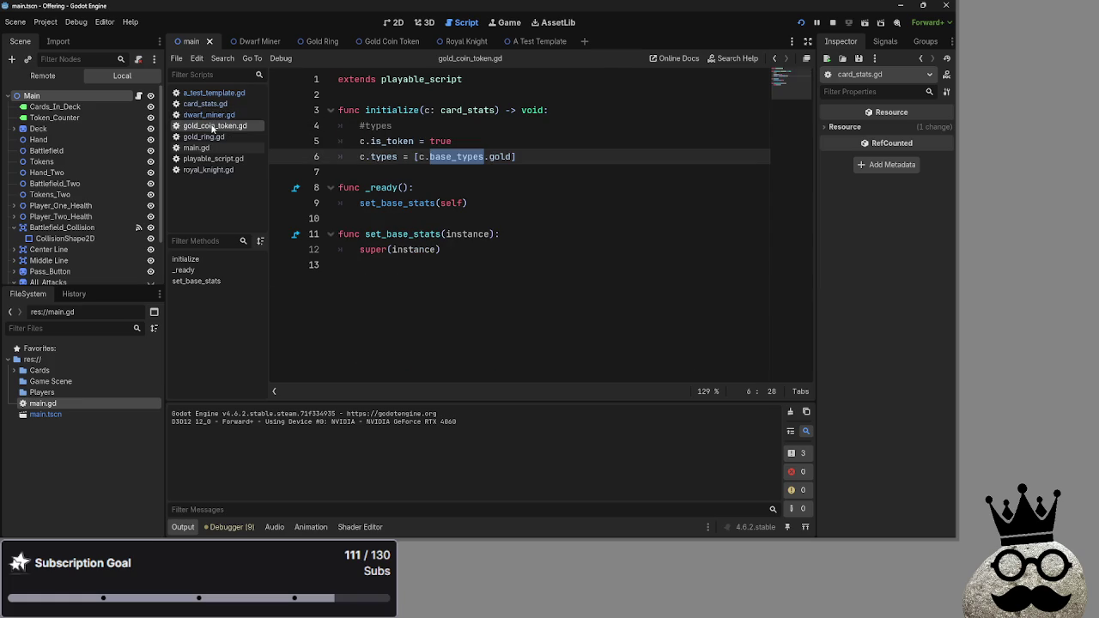
left_click(398, 176)
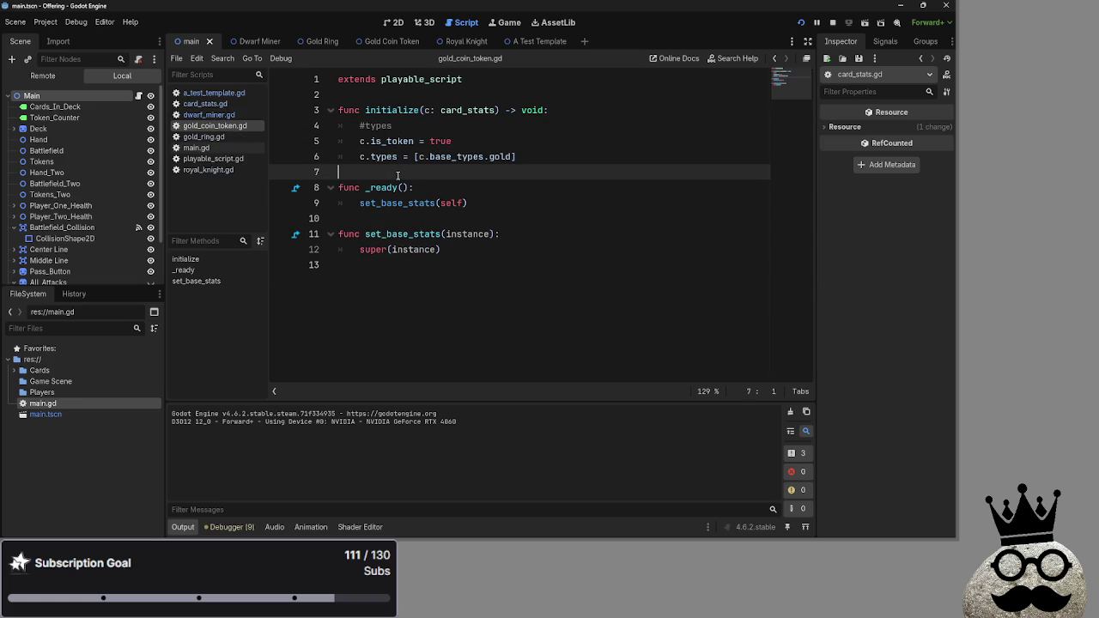
left_click(203, 103)
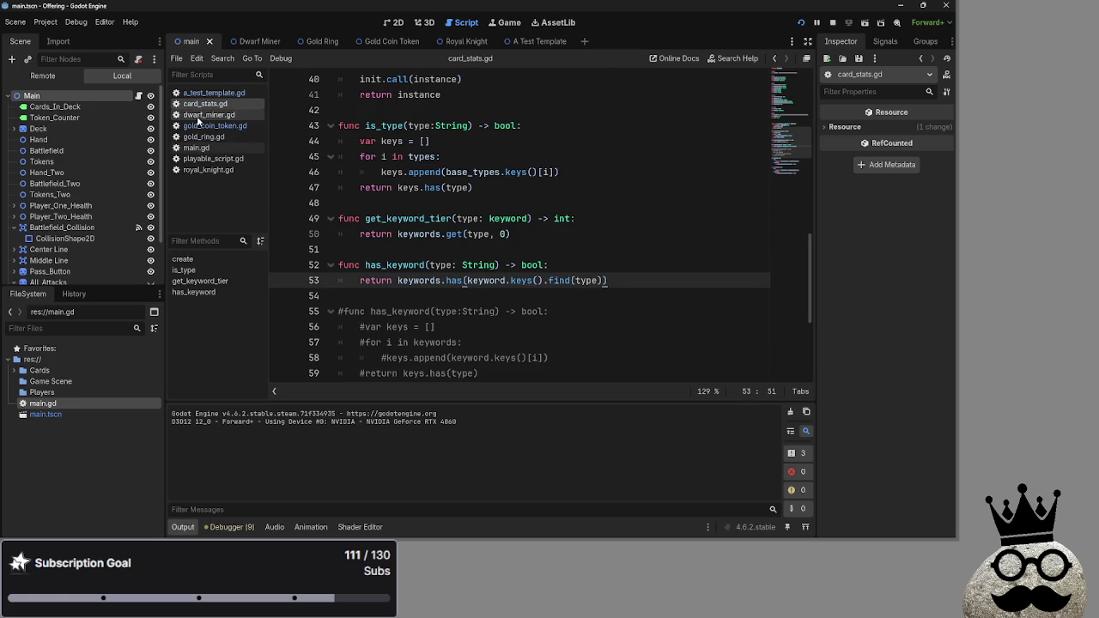
left_click(199, 115)
left_click(206, 126)
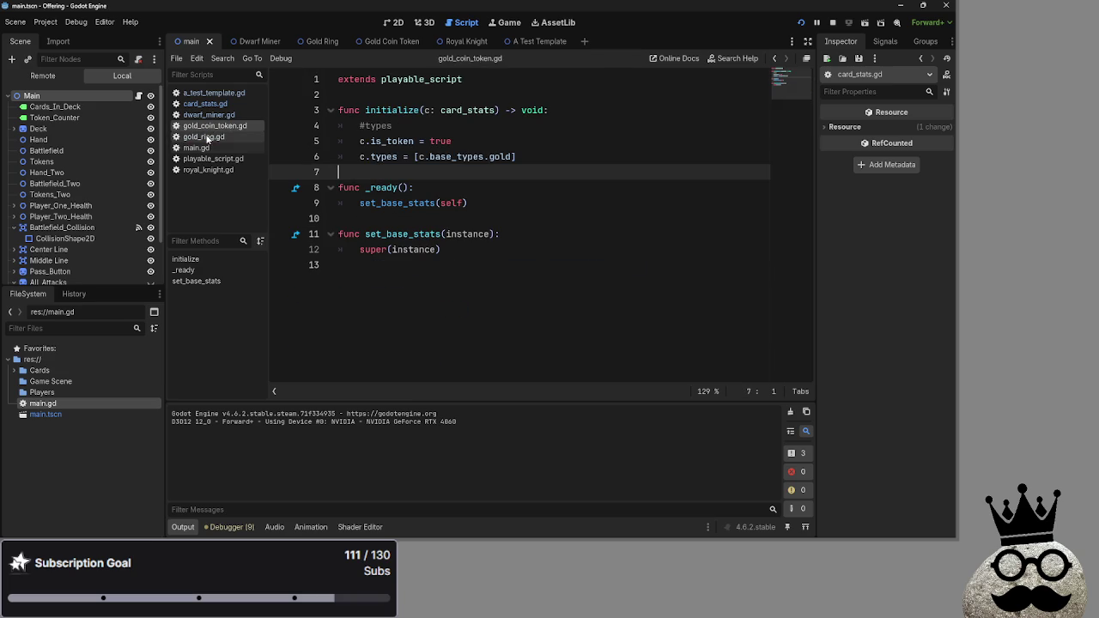
left_click(197, 147)
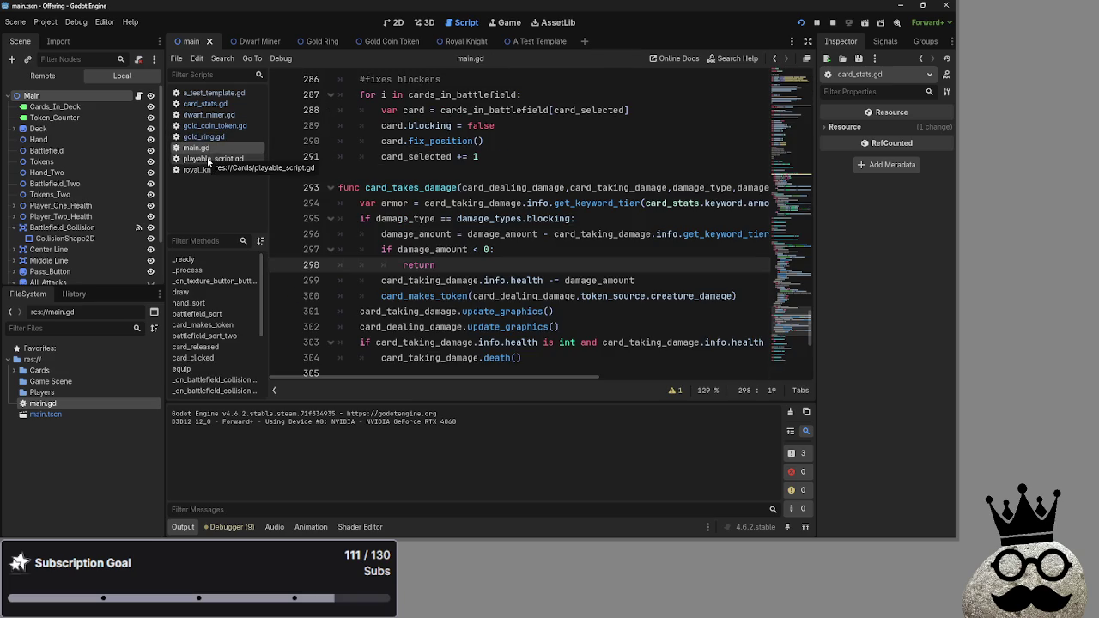
scroll(545, 378, "down", 2)
scroll(543, 359, "up", 2)
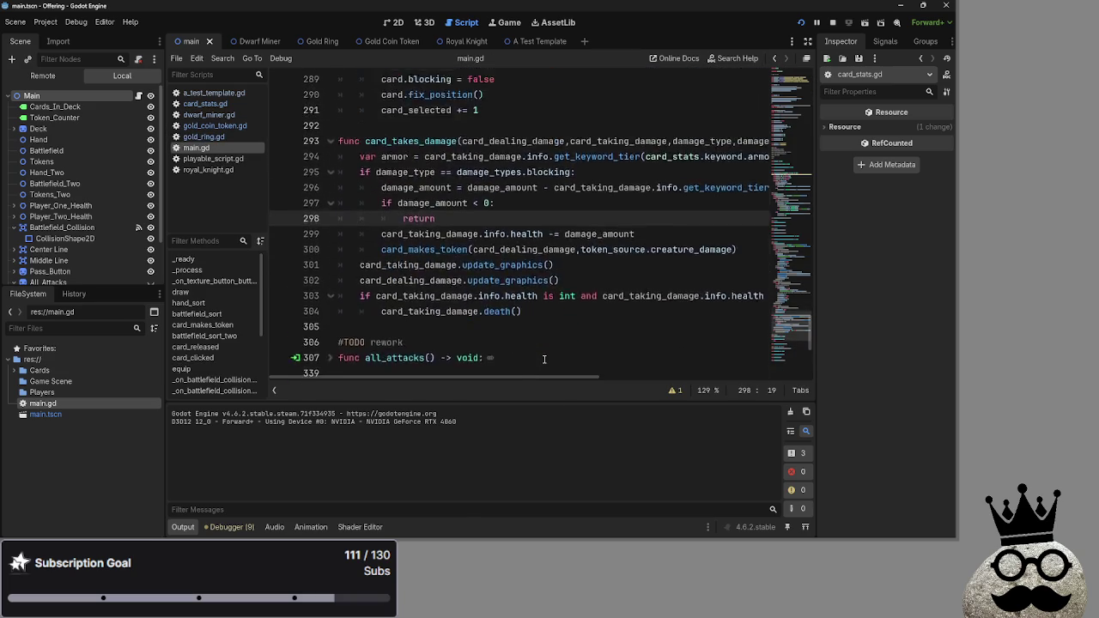
scroll(544, 359, "down", 1)
scroll(543, 359, "up", 1)
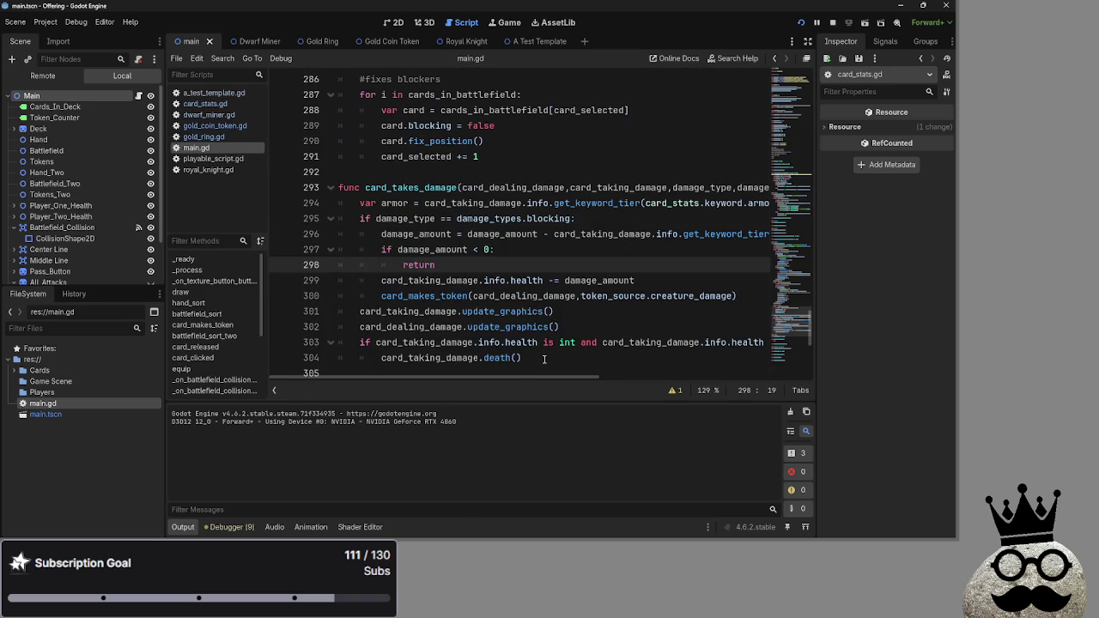
left_click(544, 358)
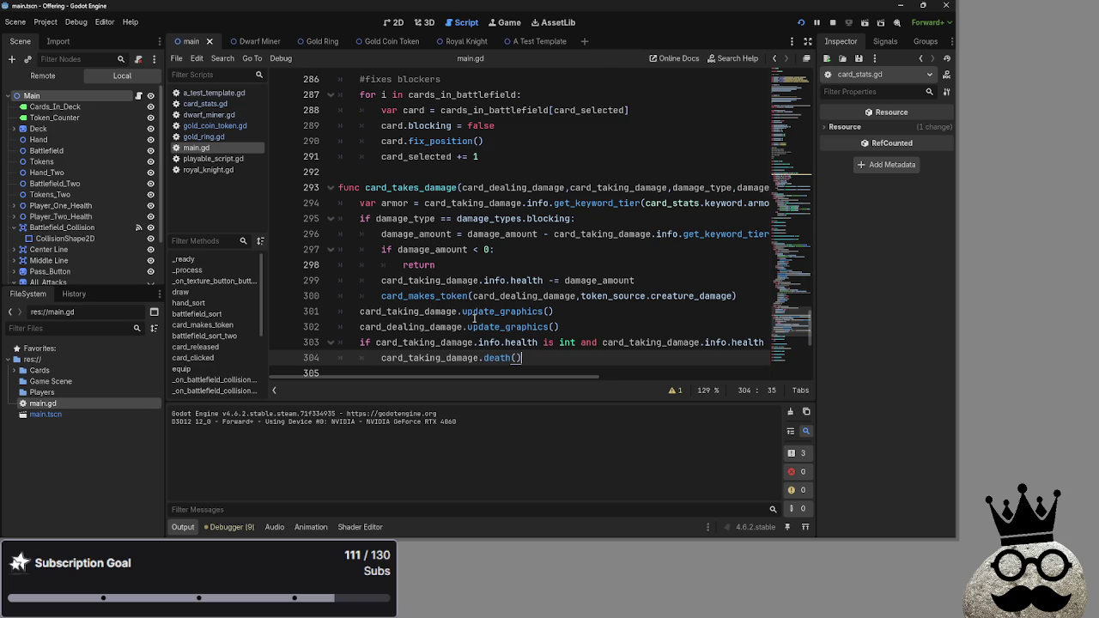
Inspect damage_amount and card_taking_damage in card_takes_damage, and compare the creature_blocked and card arguments on line 266.
double_click(438, 281)
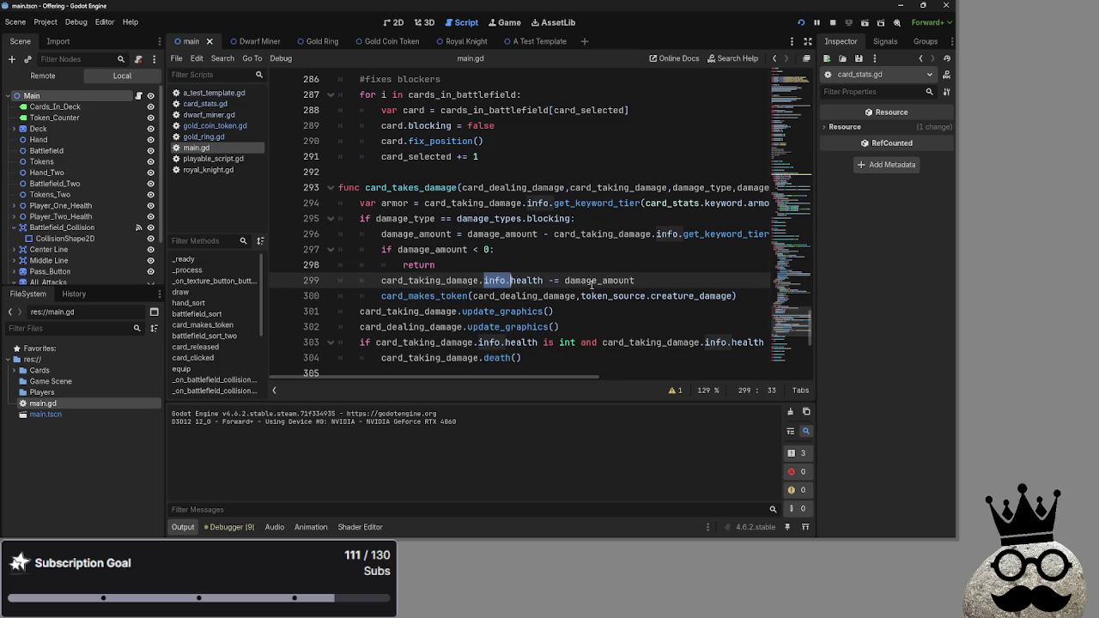
double_click(599, 281)
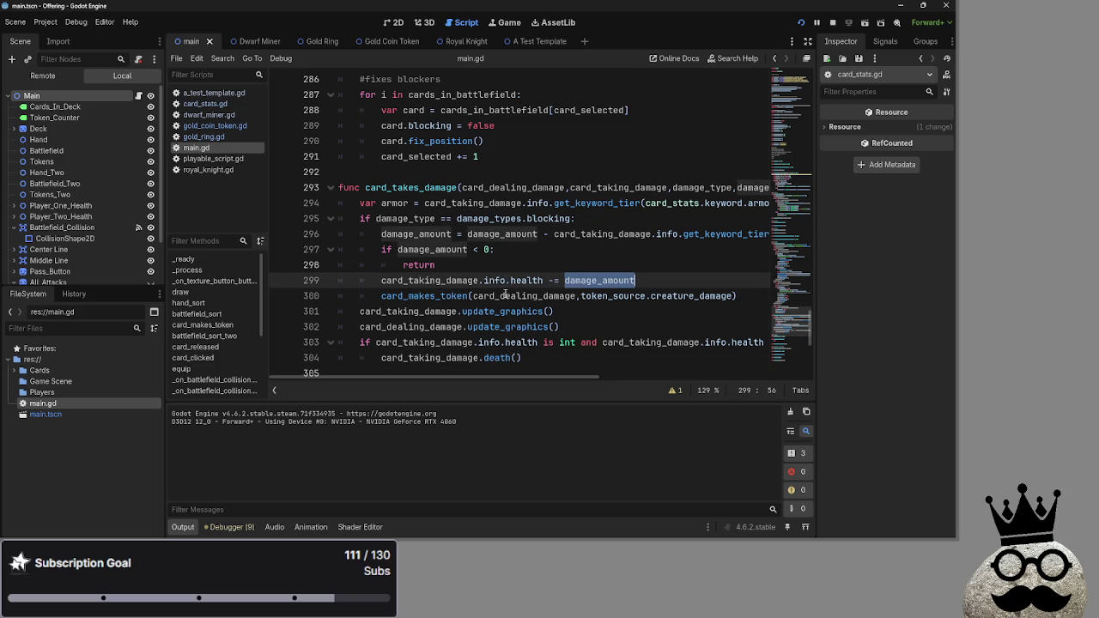
double_click(515, 237)
double_click(626, 234)
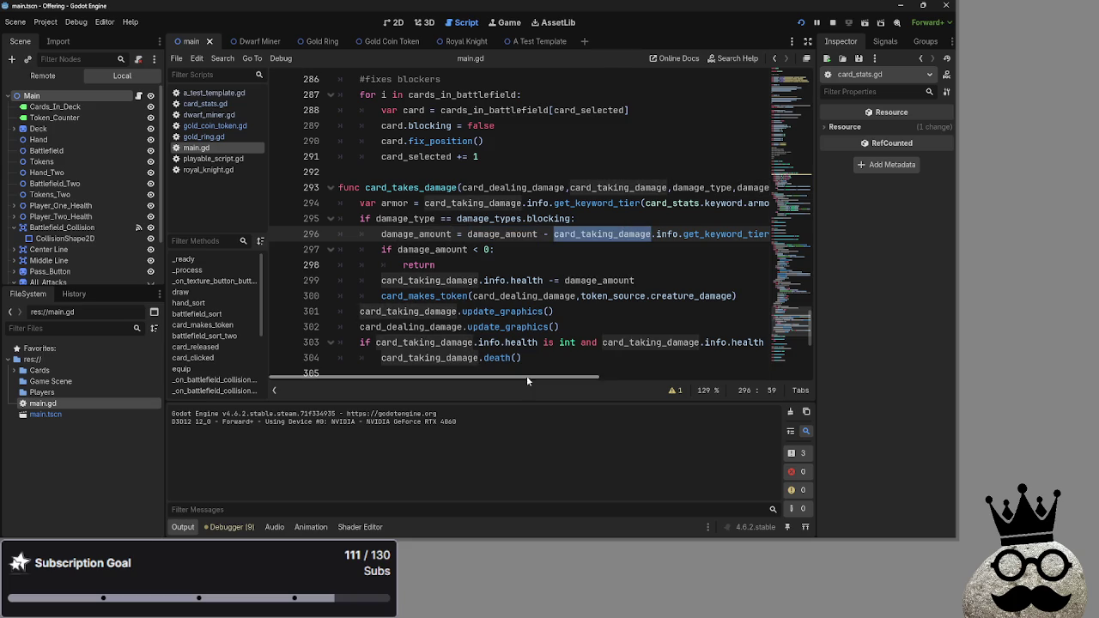
scroll(513, 376, "right", 5)
scroll(533, 382, "left", 4)
scroll(518, 383, "left", 2)
scroll(532, 358, "up", 10)
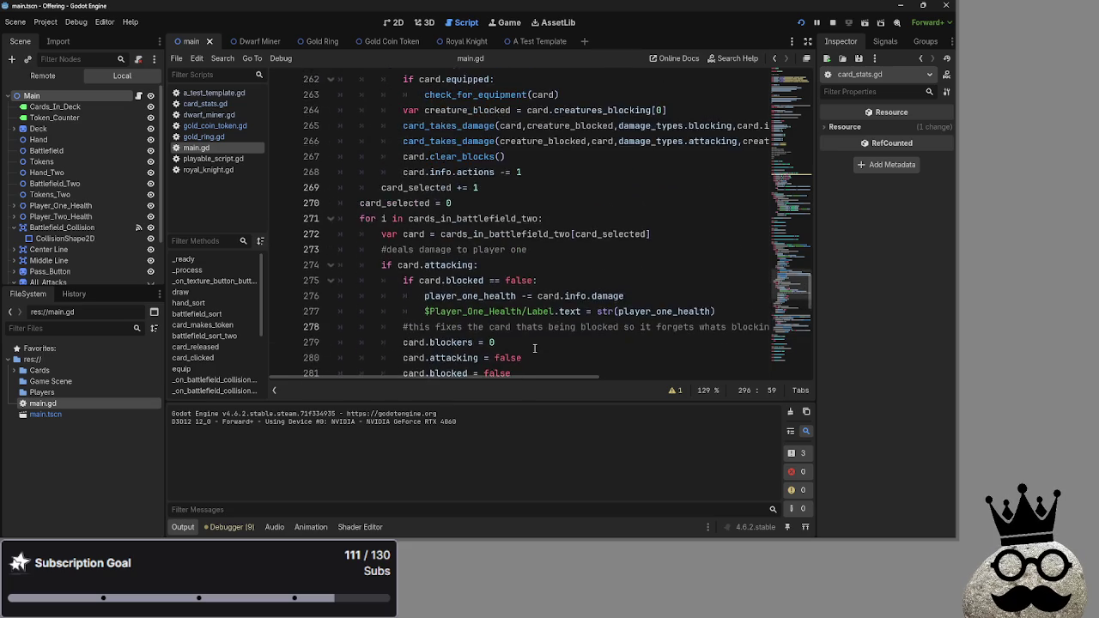
double_click(528, 281)
scroll(525, 333, "down", 2)
scroll(526, 334, "up", 2)
double_click(601, 280)
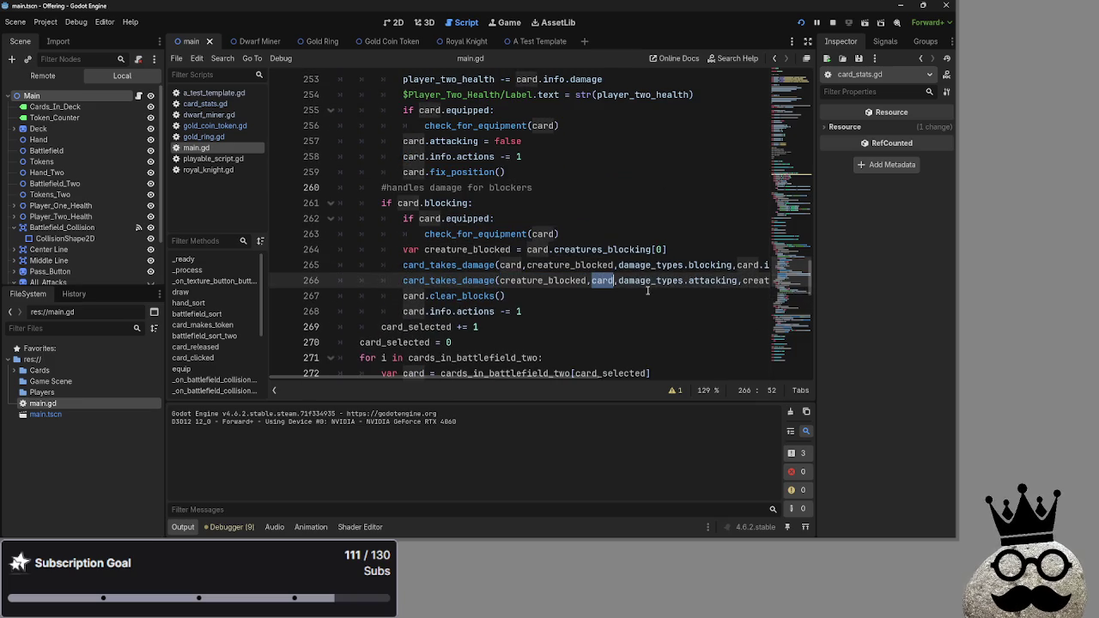
scroll(545, 338, "down", 11)
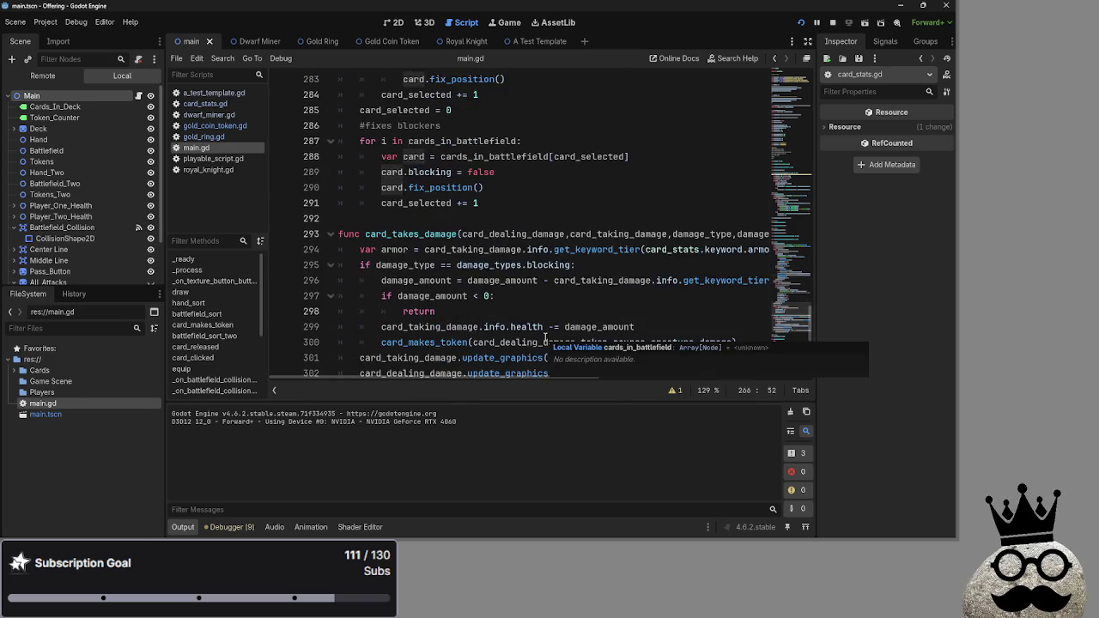
Select the whole blocking branch of card_takes_damage, lines 295–300.
mouse_move(361, 219)
left_mouse_down()
mouse_move(584, 225)
mouse_move(601, 261)
mouse_move(739, 311)
mouse_move(754, 297)
left_mouse_up()
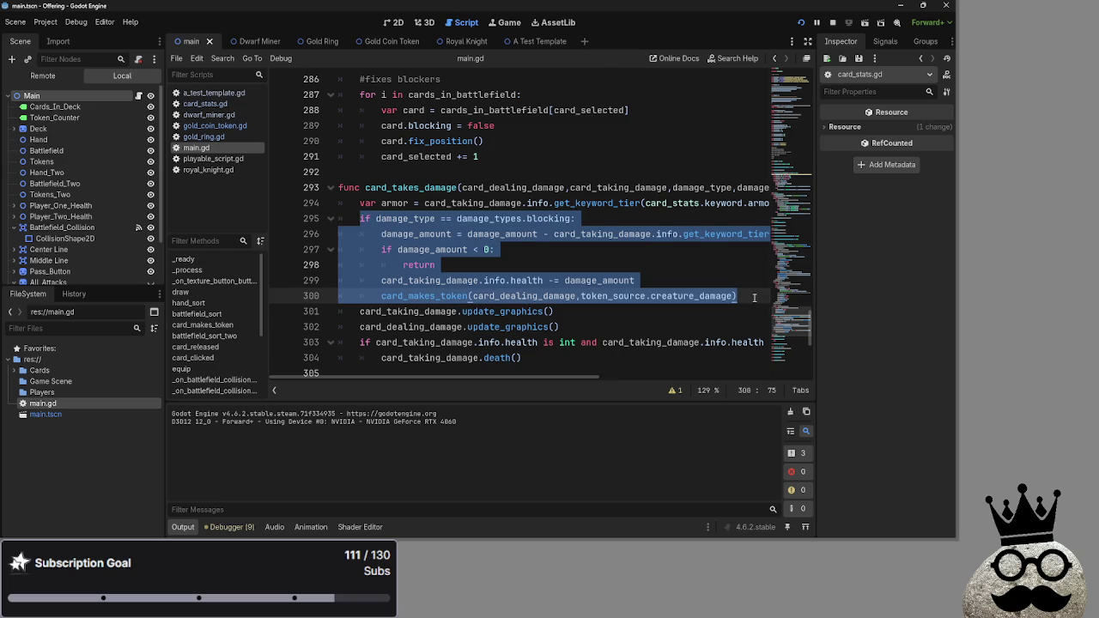
left_click(754, 297)
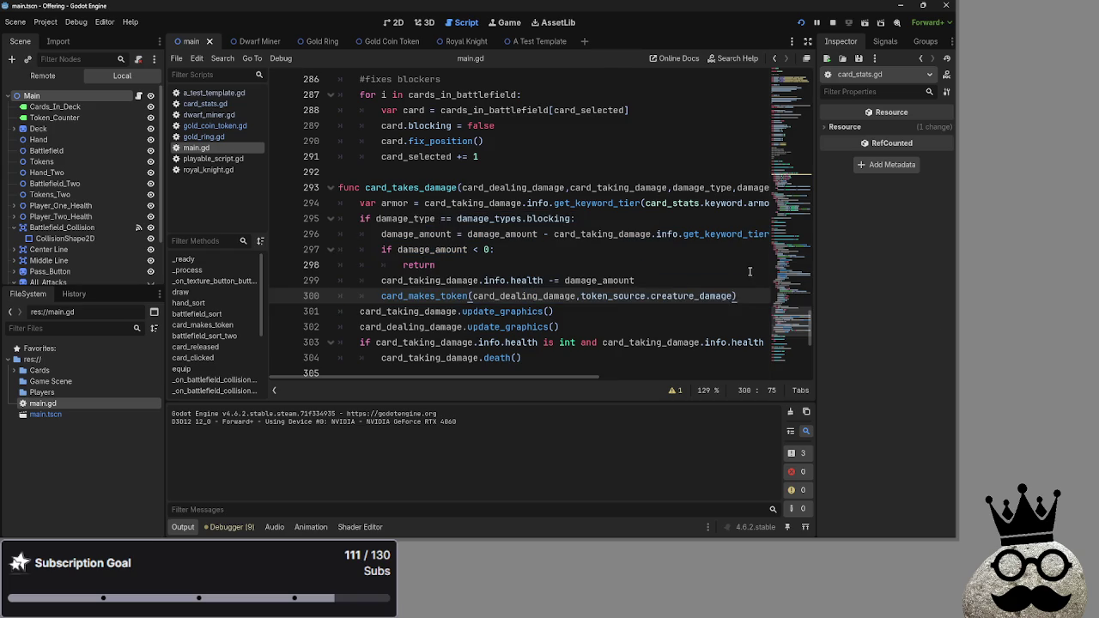
scroll(747, 292, "up", 3)
scroll(755, 313, "down", 3)
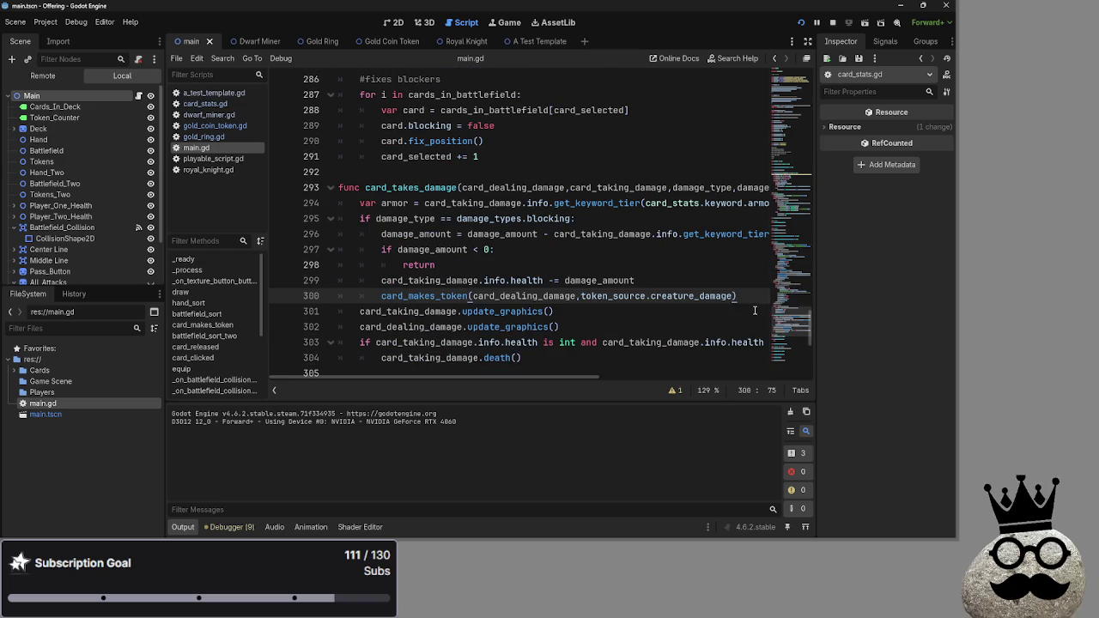
mouse_move(738, 296)
left_mouse_down()
mouse_move(402, 264)
mouse_move(359, 218)
left_mouse_up()
key("ctrl+c")
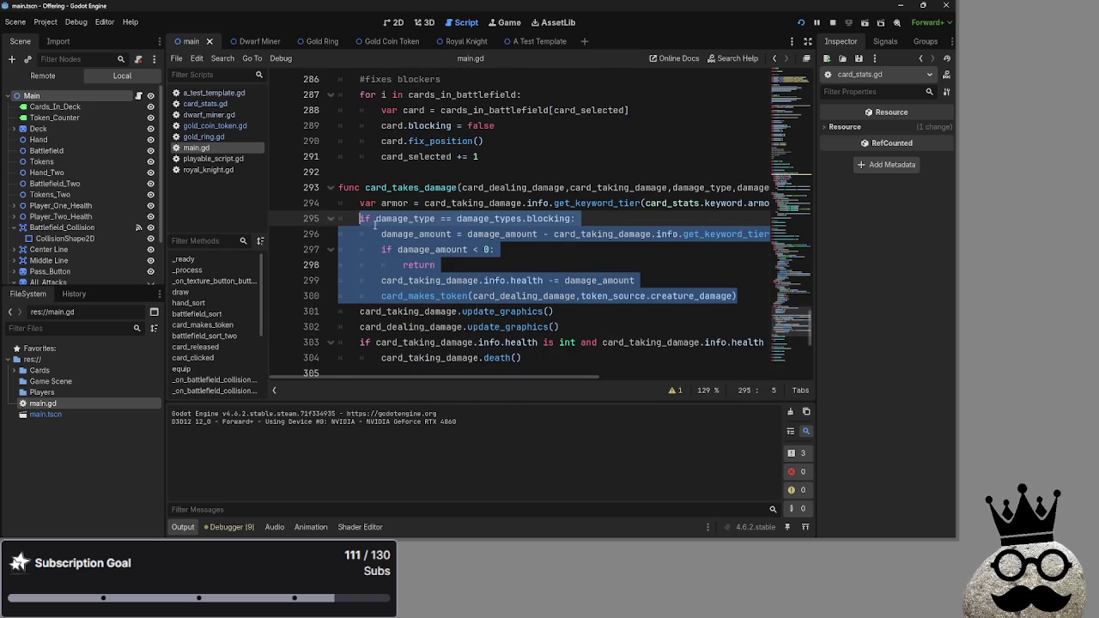
scroll(734, 294, "down", 1)
Paste a copy of the blocking branch after line 300 and change its condition to damage_types.attacking.
left_click(755, 249)
key("Return")
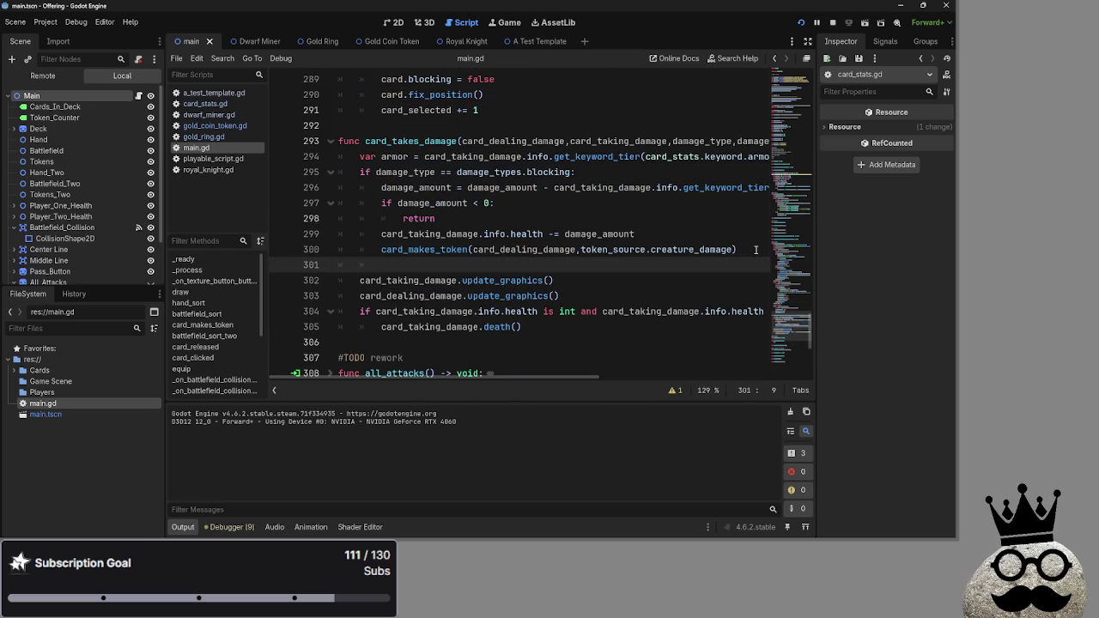
key("ctrl+v")
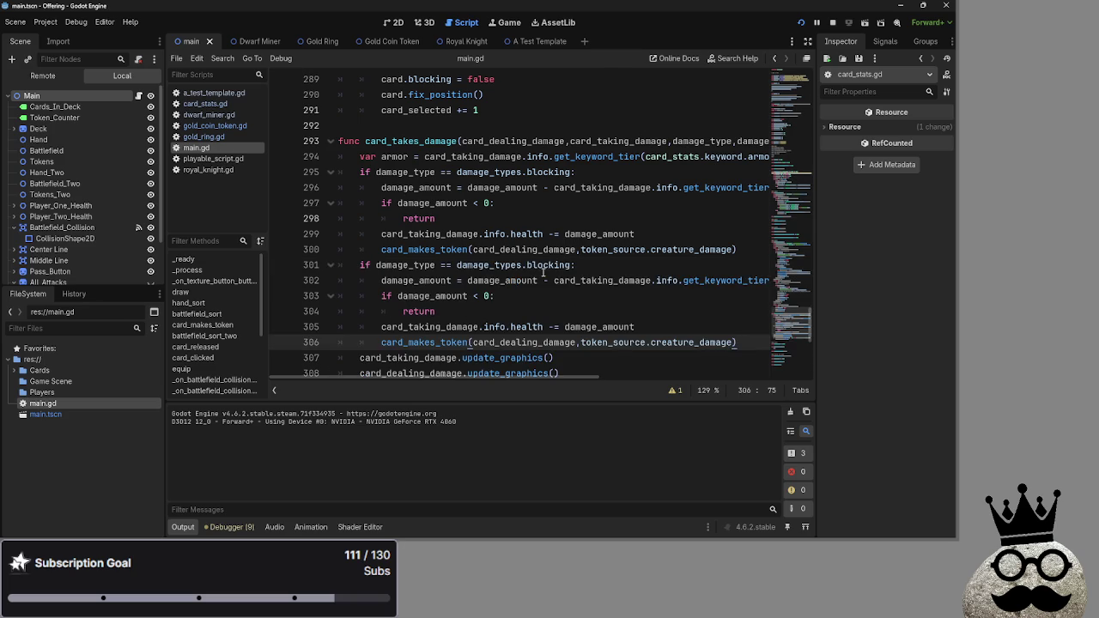
left_click(543, 267)
double_click(544, 266)
type("attack")
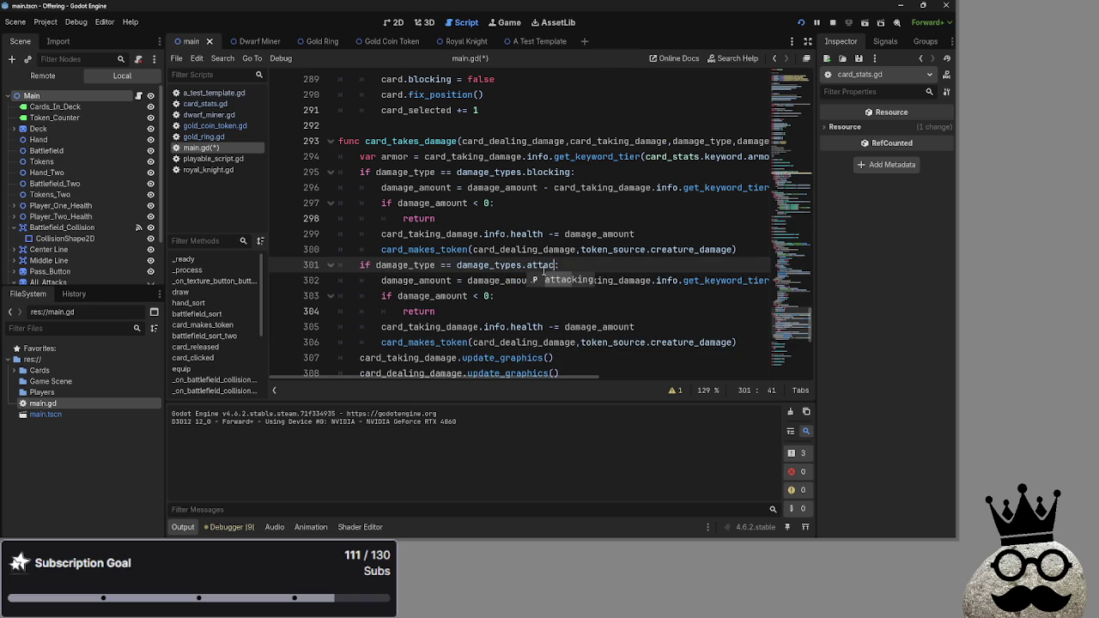
key("Return")
Review the pasted branch's card_makes_token call on line 306 and stop the running game.
left_click(554, 308)
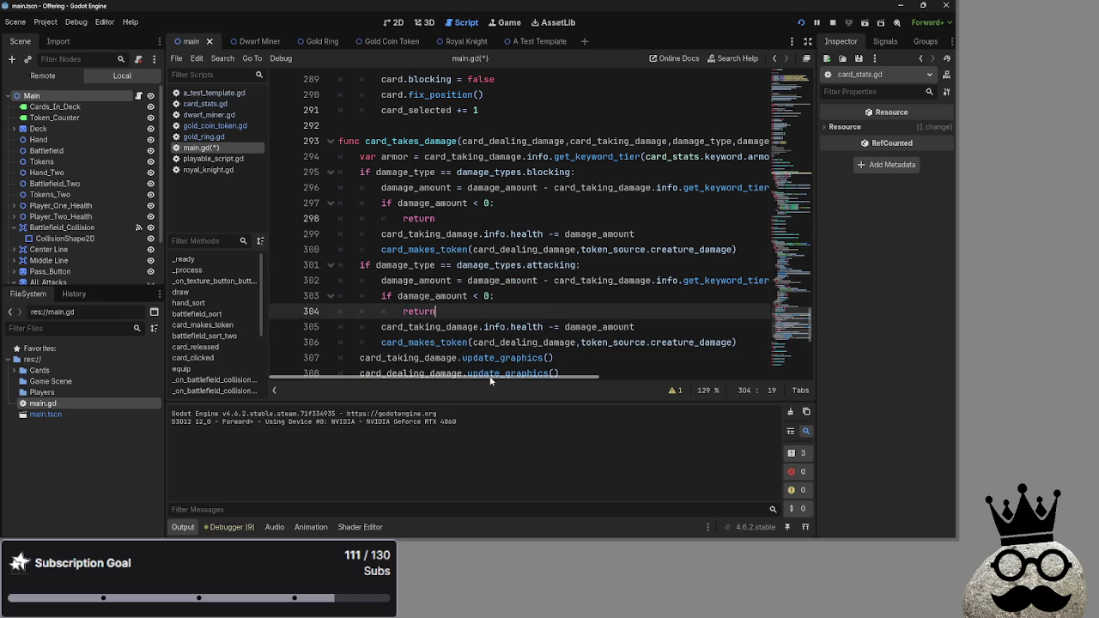
scroll(491, 356, "down", 1)
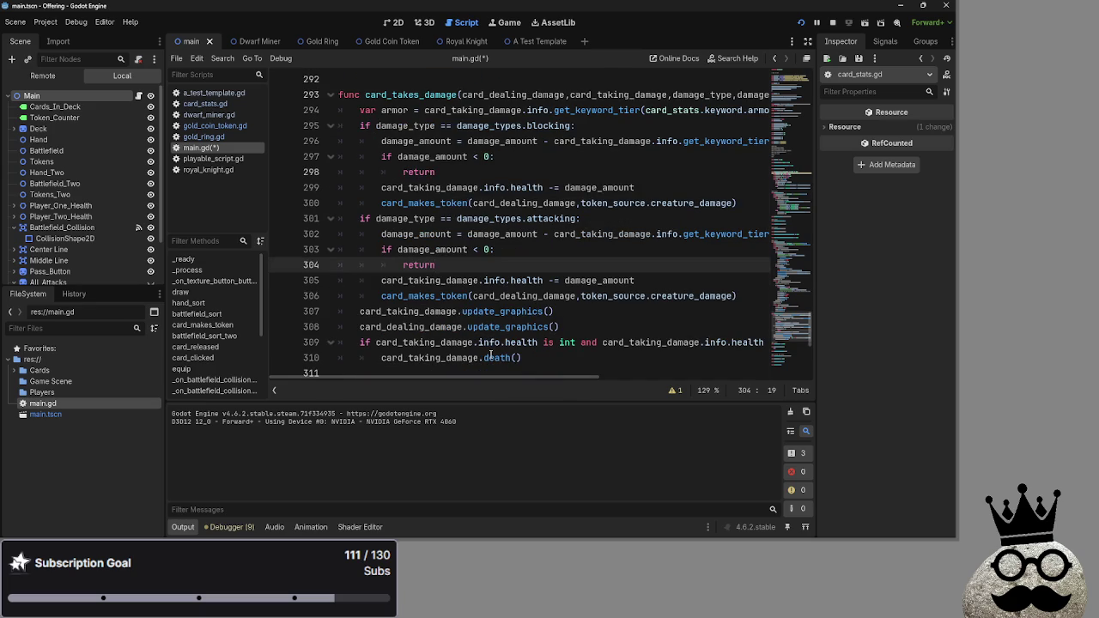
double_click(424, 297)
double_click(524, 296)
left_click(631, 294)
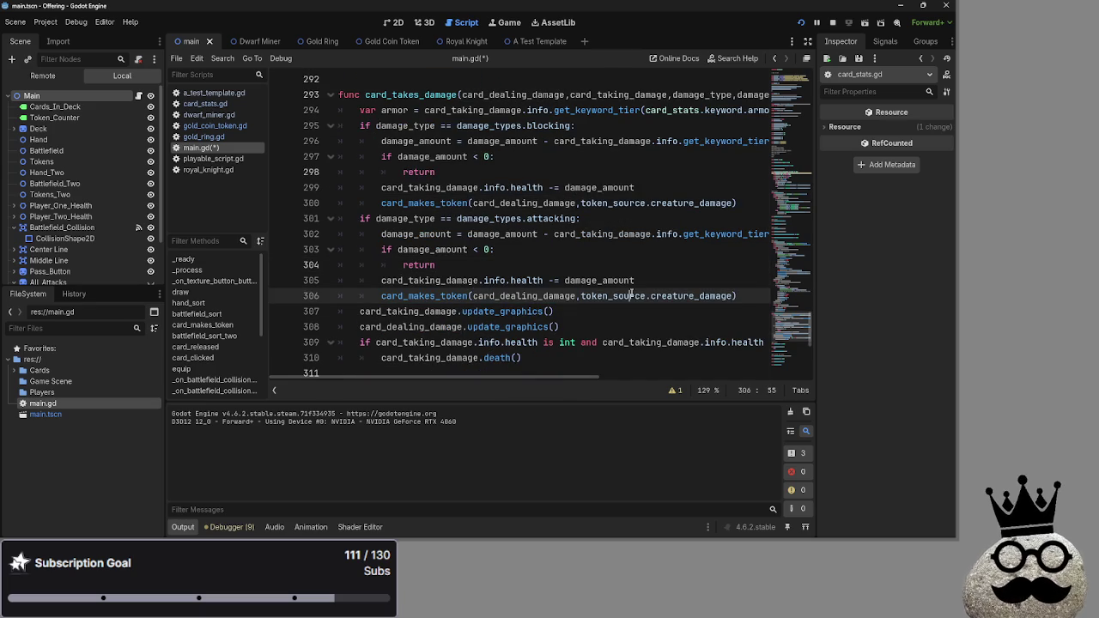
double_click(664, 295)
left_click(608, 296)
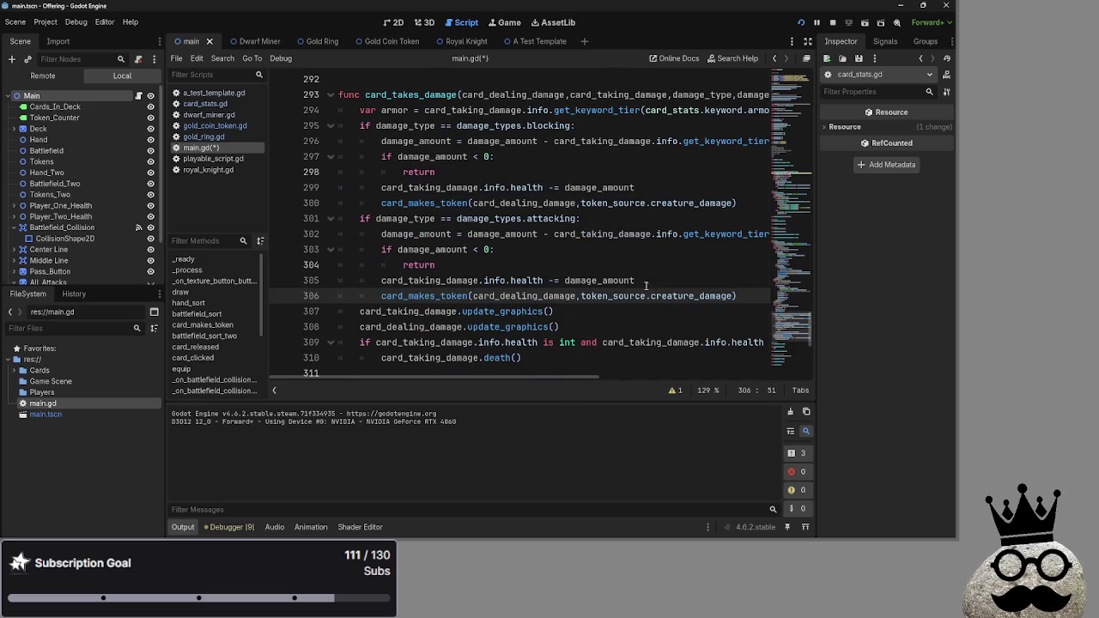
left_click(660, 282)
scroll(670, 275, "up", 1)
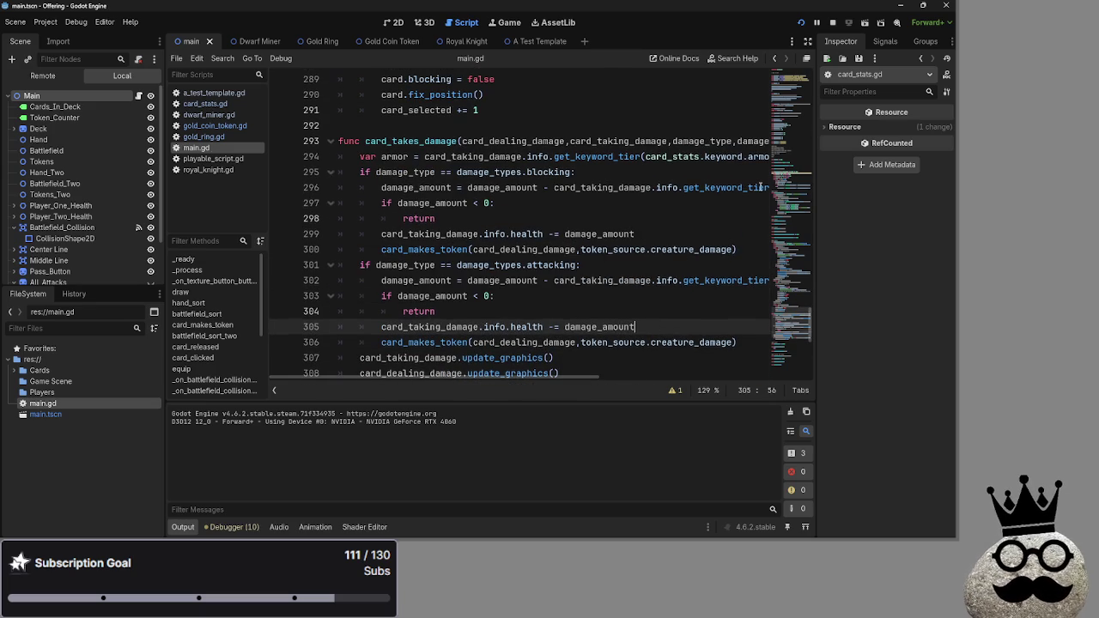
left_click(833, 23)
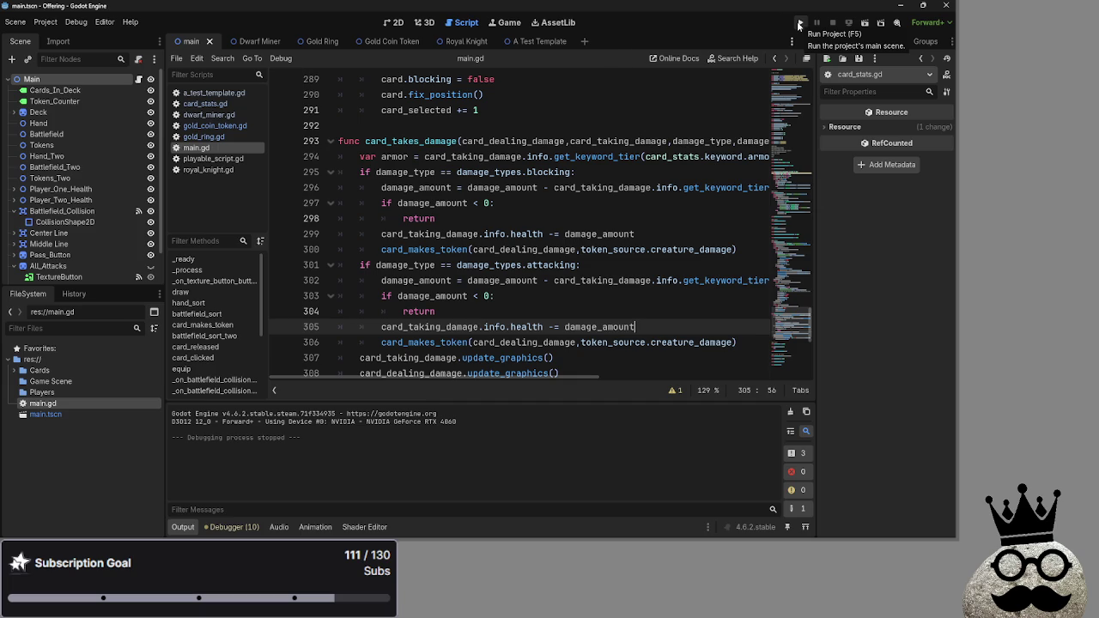
Run the game, drag the dwarf cards and last hand card onto the board, then advance through attack to damage.
left_click(806, 23)
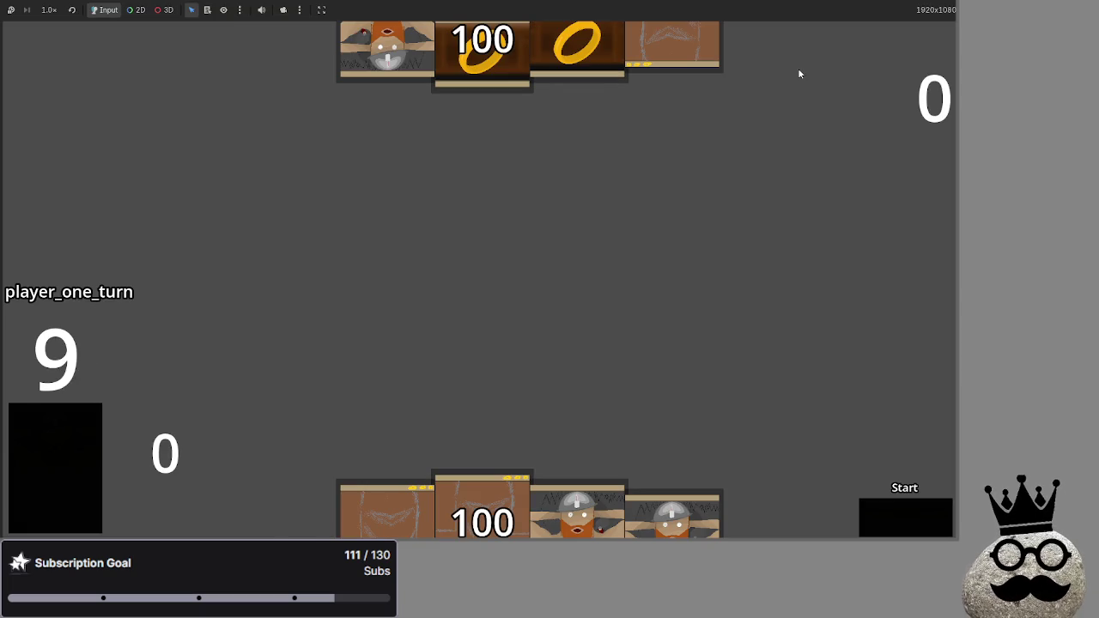
mouse_move(575, 482)
left_mouse_down()
mouse_move(546, 247)
mouse_move(546, 257)
left_mouse_up()
left_click_drag(672, 515, 563, 344)
left_click_drag(384, 516, 399, 335)
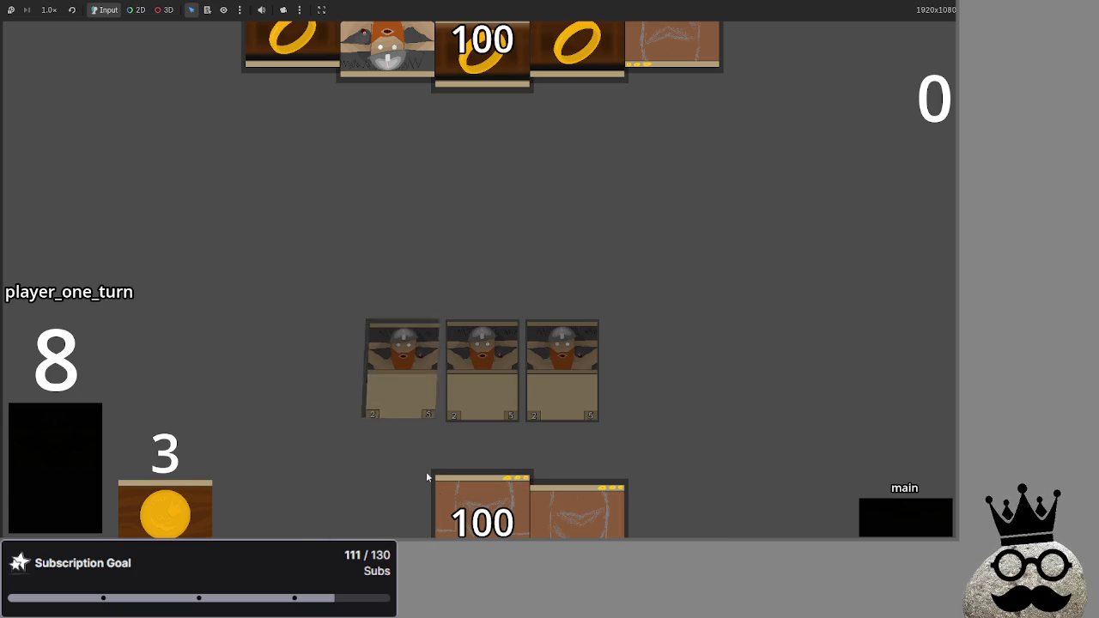
left_click_drag(577, 508, 642, 370)
left_click(876, 504)
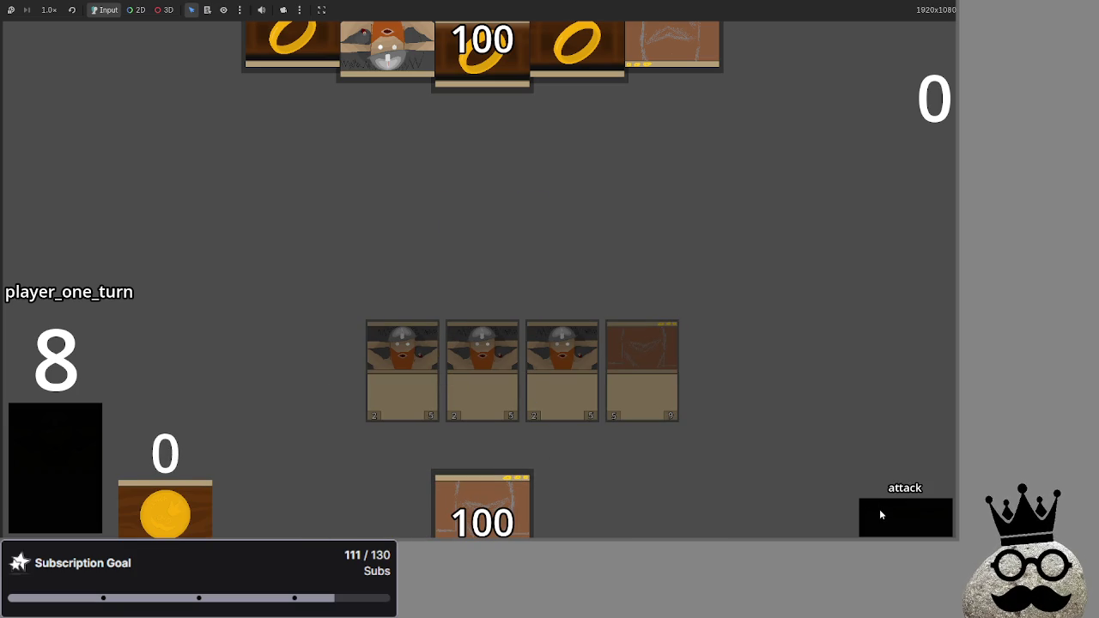
left_click(879, 510)
key("alt+Tab")
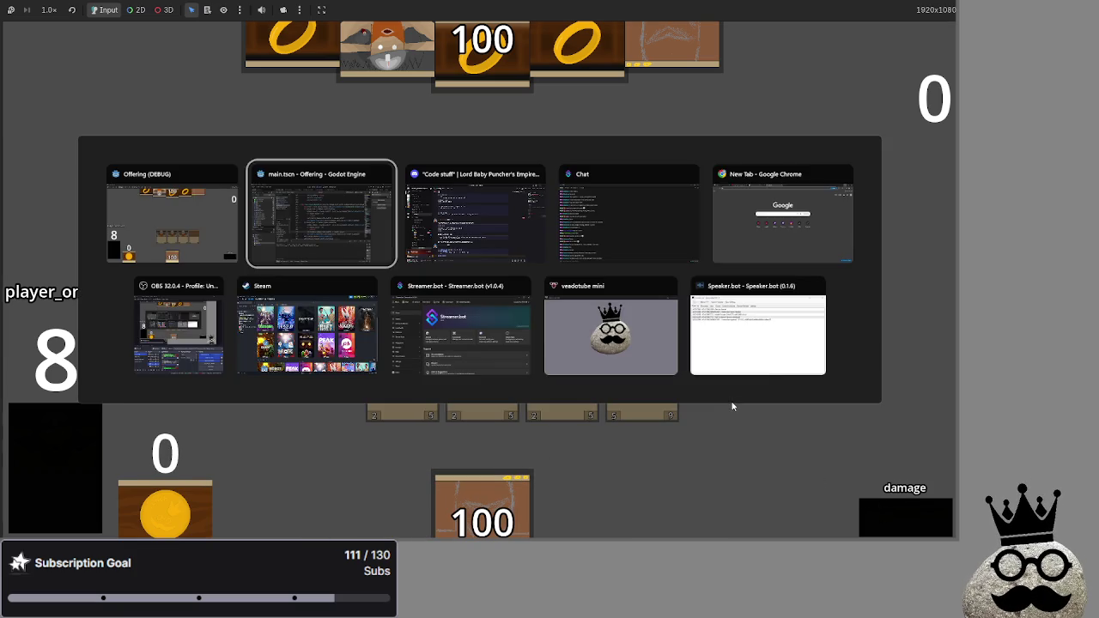
Delete the #keywords block and its leftover blank line from dwarf_miner.gd.
left_click(205, 103)
left_click(208, 115)
mouse_move(490, 326)
left_mouse_down()
mouse_move(403, 287)
mouse_move(338, 280)
left_mouse_up()
key("BackSpace")
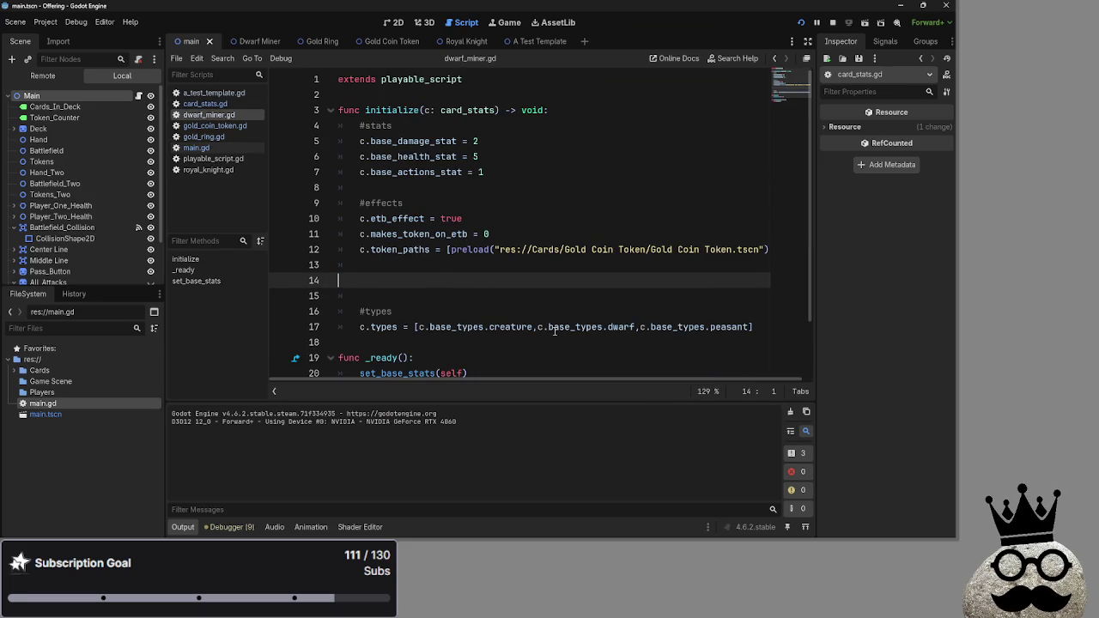
key("BackSpace")
key("BackSpace")
Restart the game, play a dwarf card onto the board and draw two cards from the deck.
left_click(831, 22)
left_click(798, 23)
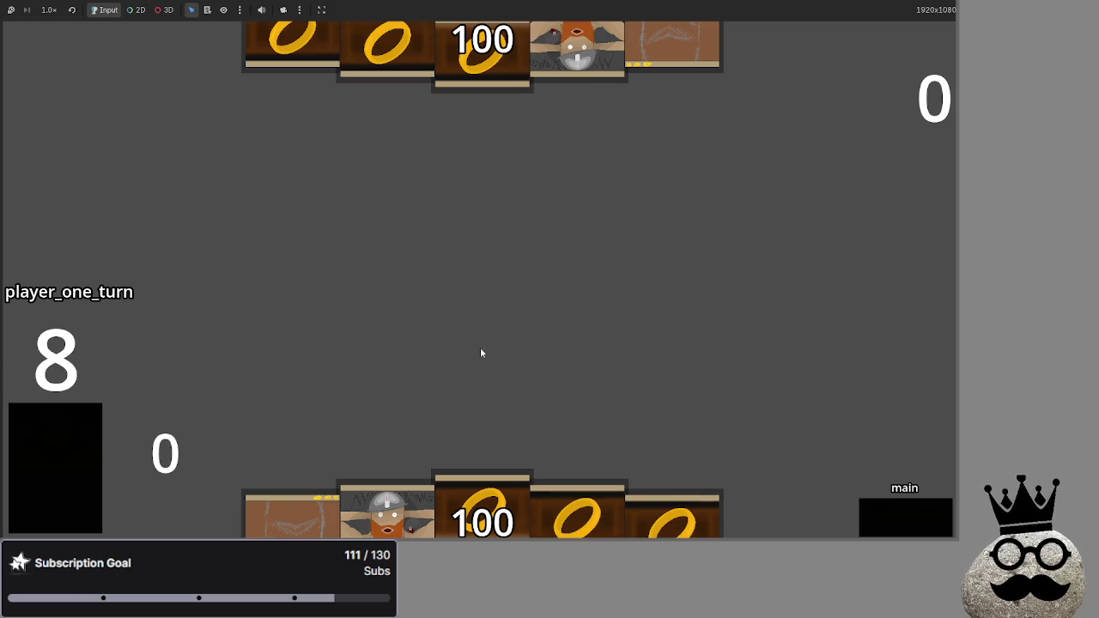
mouse_move(386, 506)
left_mouse_down()
mouse_move(438, 243)
mouse_move(400, 326)
left_mouse_up()
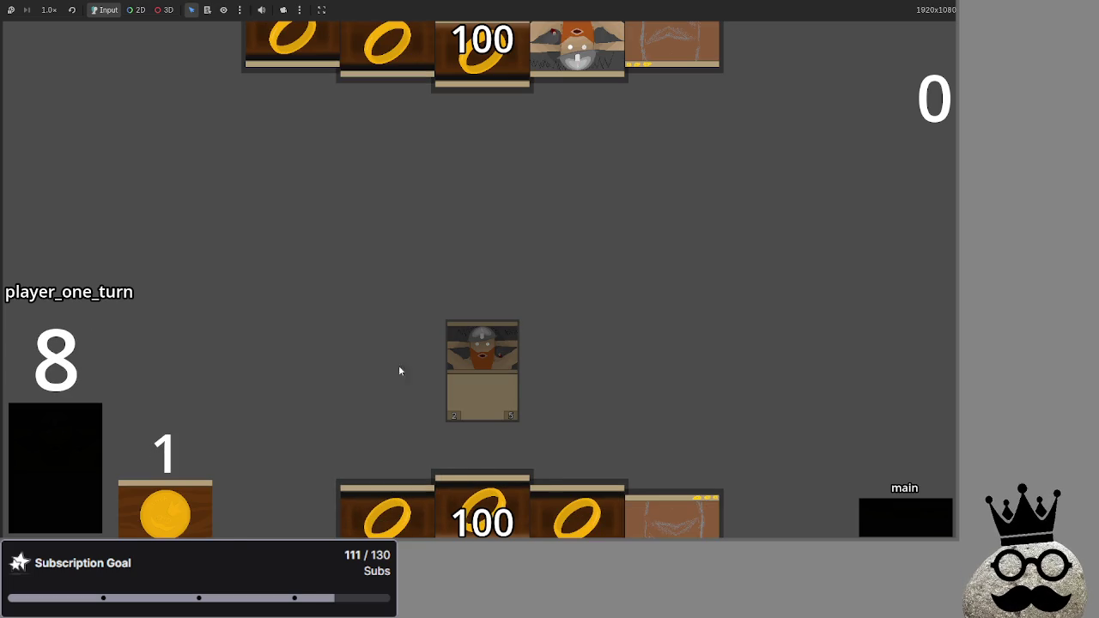
mouse_move(669, 509)
left_mouse_down()
mouse_move(655, 269)
mouse_move(576, 475)
left_mouse_up()
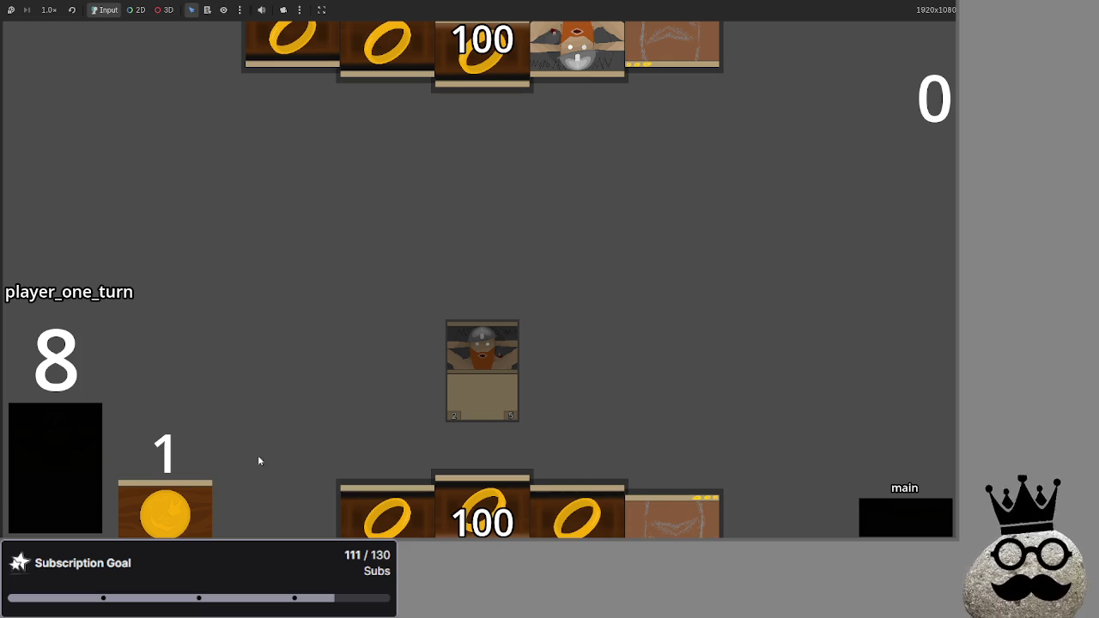
left_click(69, 460)
left_click(69, 461)
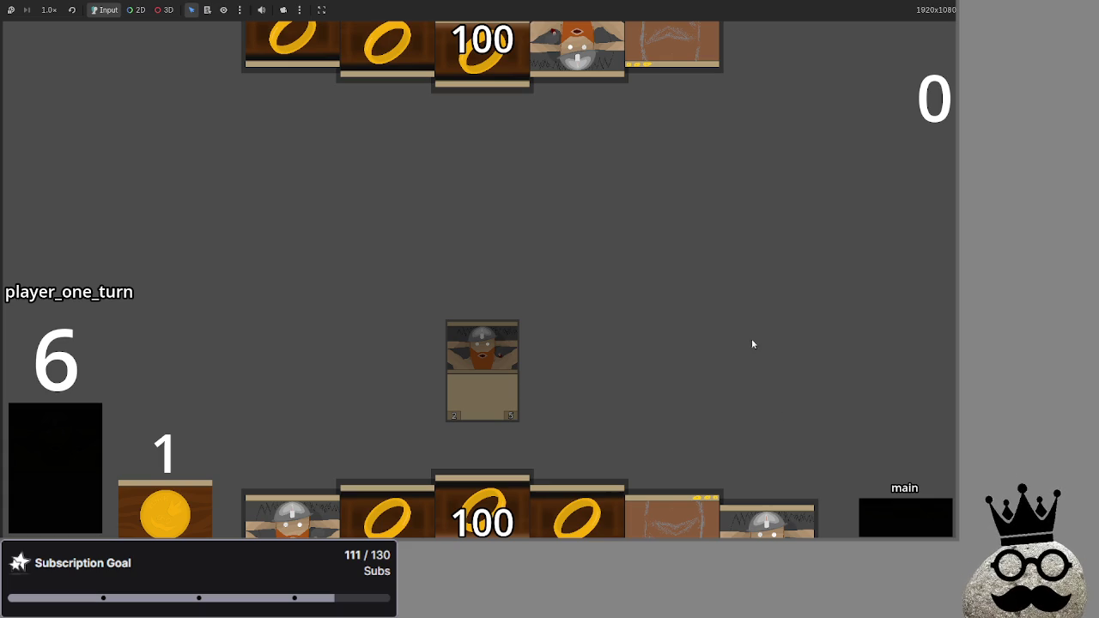
Return to the editor and reopen main.gd from the script list.
key("alt+Tab")
scroll(353, 206, "down", 1)
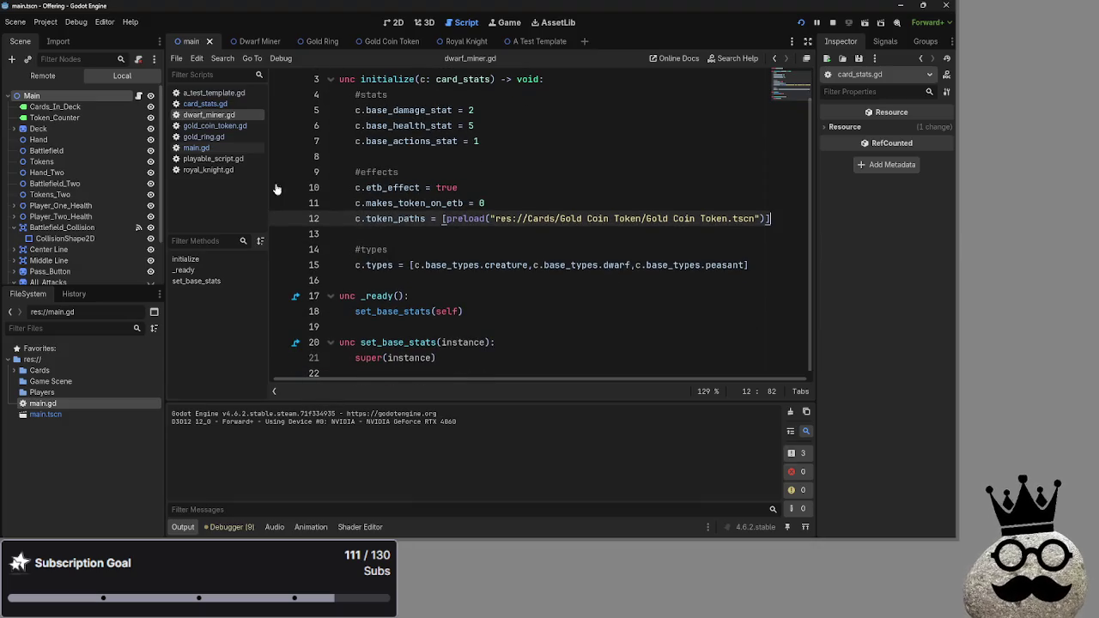
left_click(206, 125)
left_click(195, 148)
Compare the attacking condition on line 301 with the blocking check and return on lines 295–298.
scroll(594, 289, "down", 3)
double_click(552, 218)
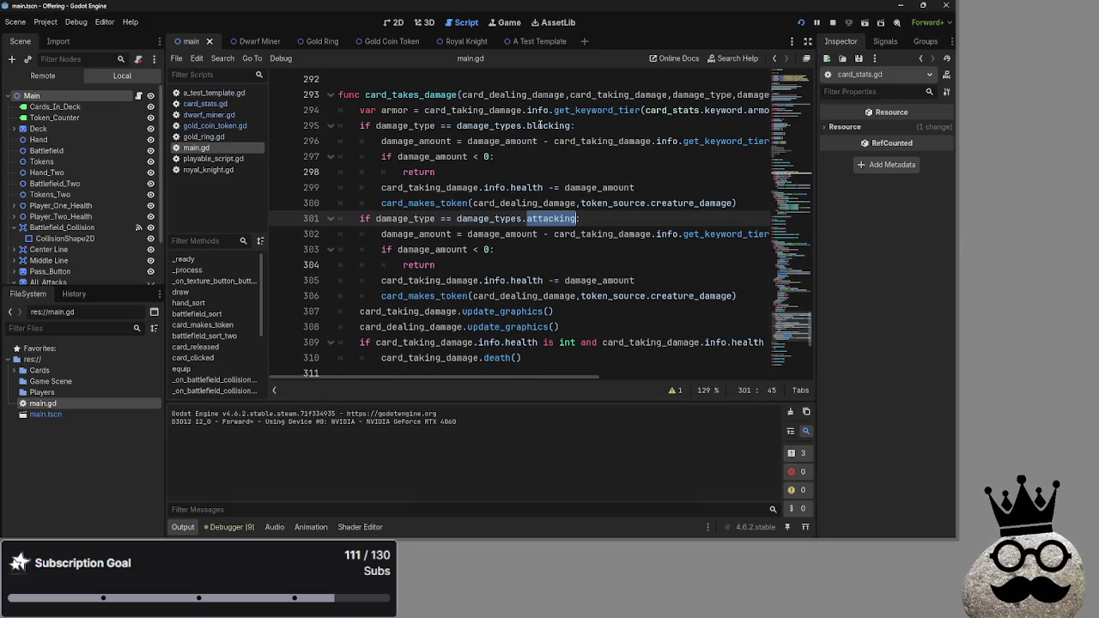
double_click(540, 126)
left_click(584, 171)
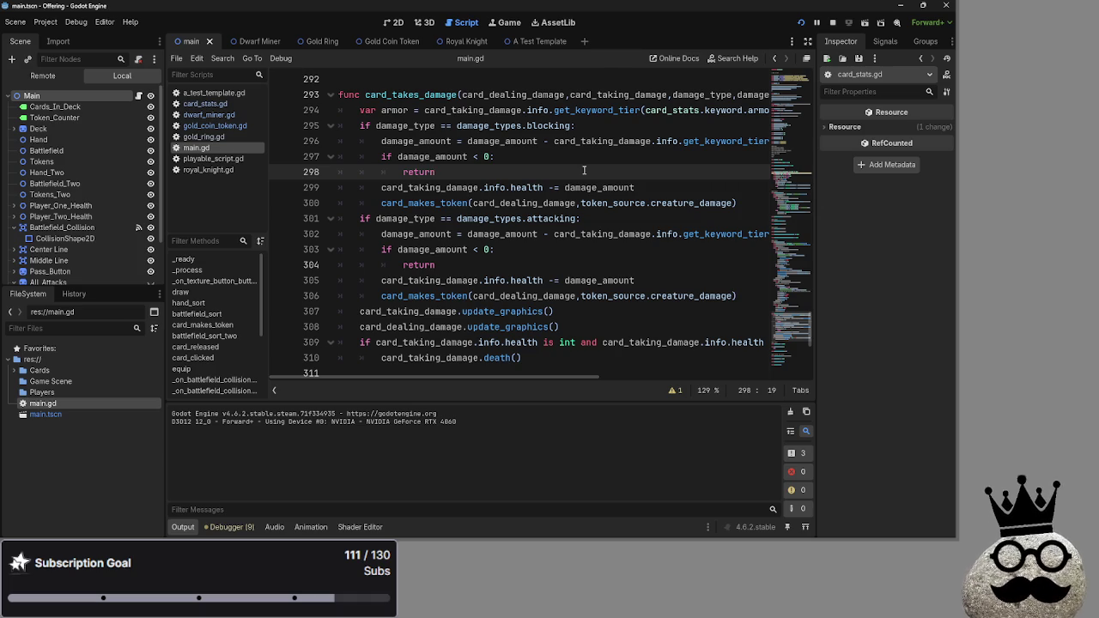
double_click(559, 218)
left_click(605, 218)
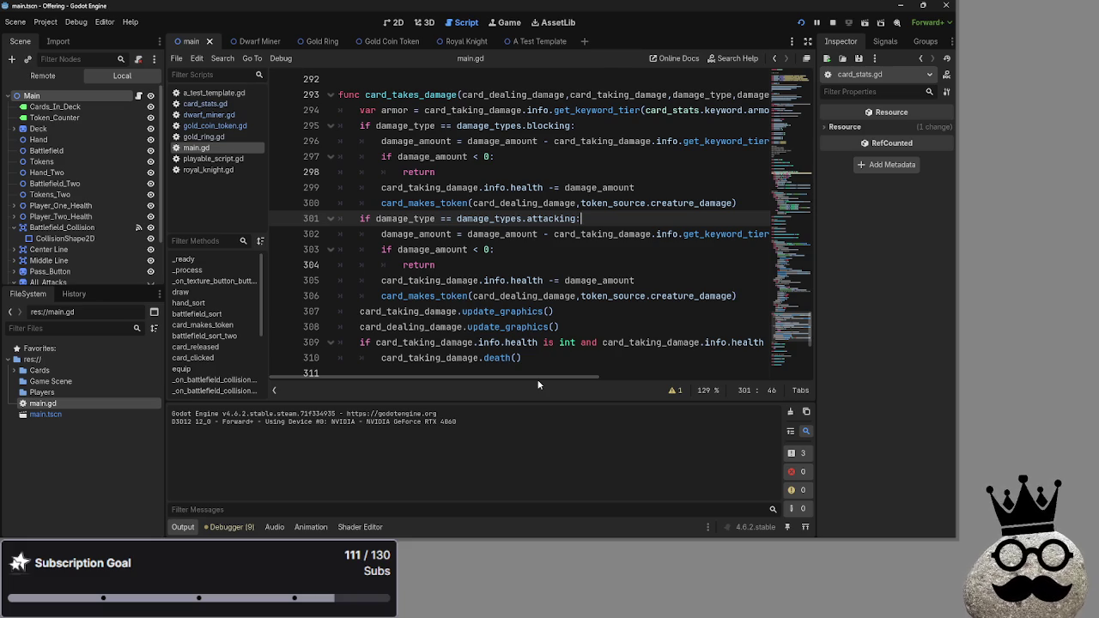
scroll(539, 370, "down", 1)
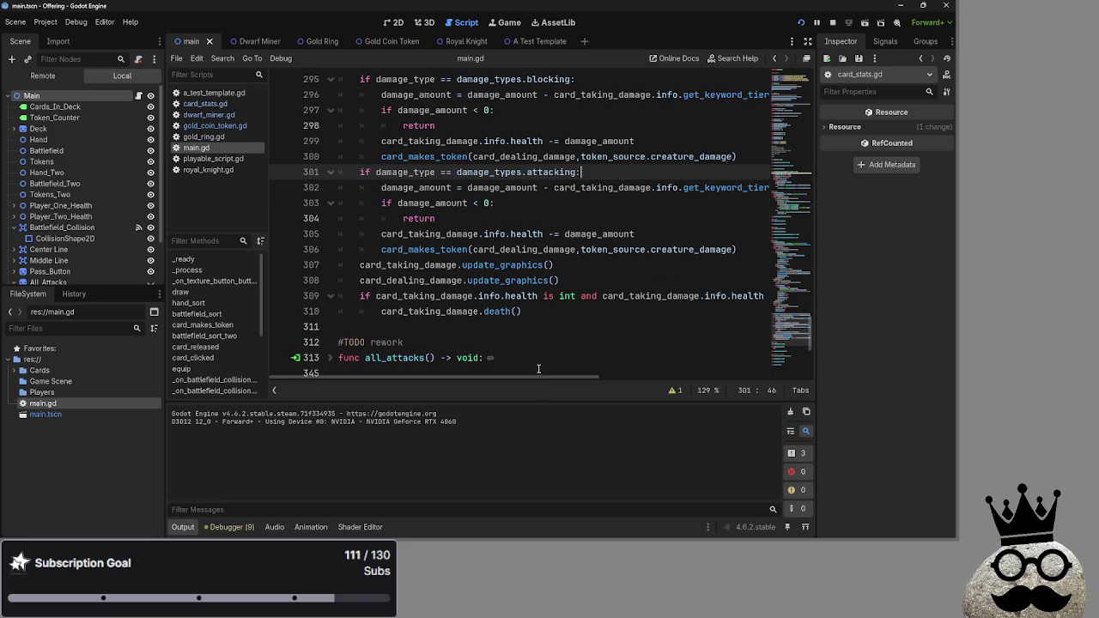
scroll(539, 368, "up", 1)
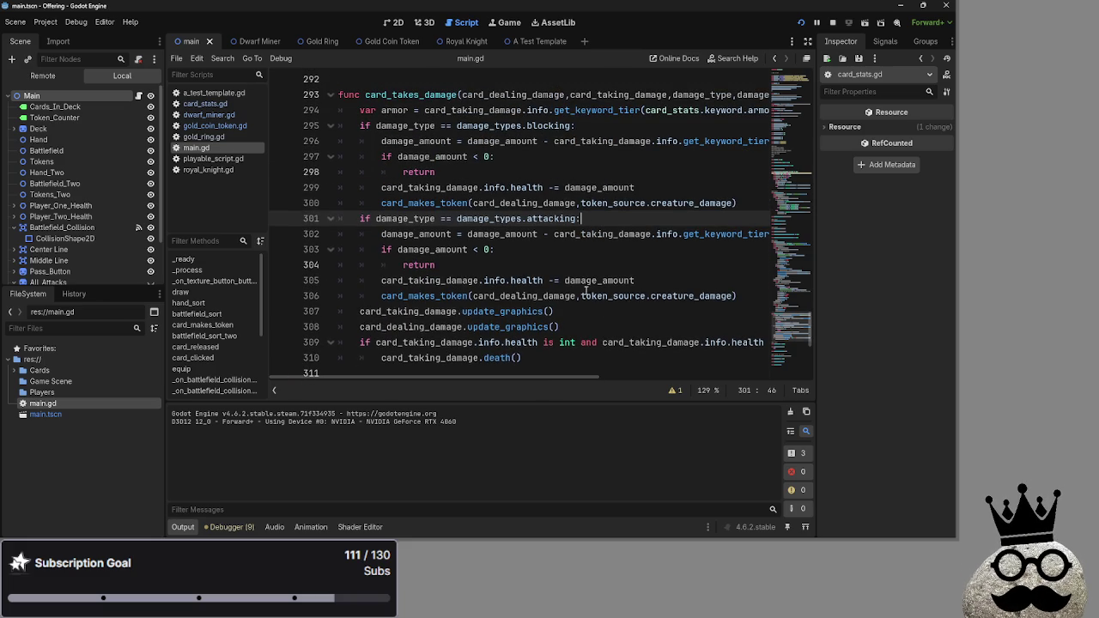
Inspect damage_amount on lines 302 and 305 against the attacking condition, then return to the running game.
double_click(589, 282)
double_click(515, 233)
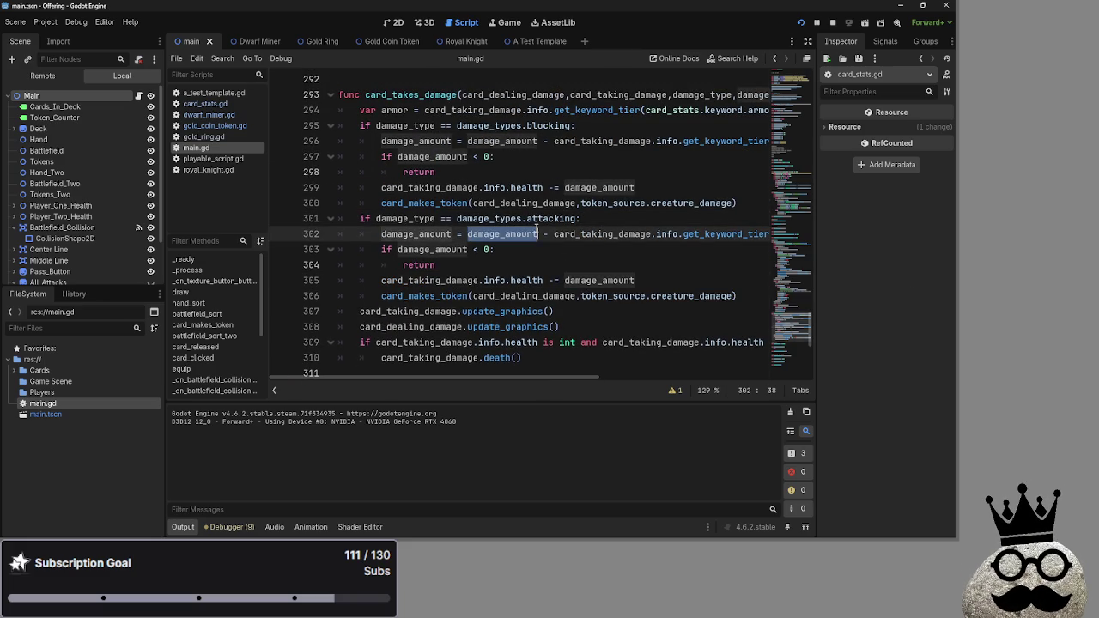
double_click(532, 220)
double_click(526, 233)
double_click(533, 220)
double_click(532, 232)
double_click(534, 221)
double_click(532, 233)
double_click(536, 221)
double_click(534, 231)
double_click(536, 221)
double_click(535, 232)
double_click(537, 222)
double_click(535, 233)
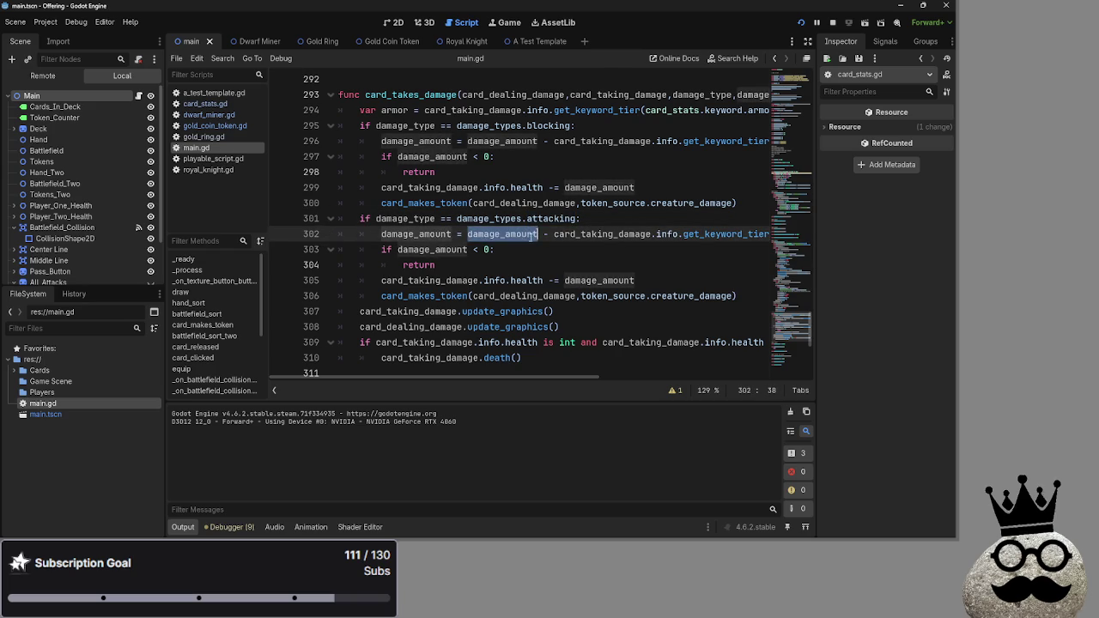
left_click(531, 235)
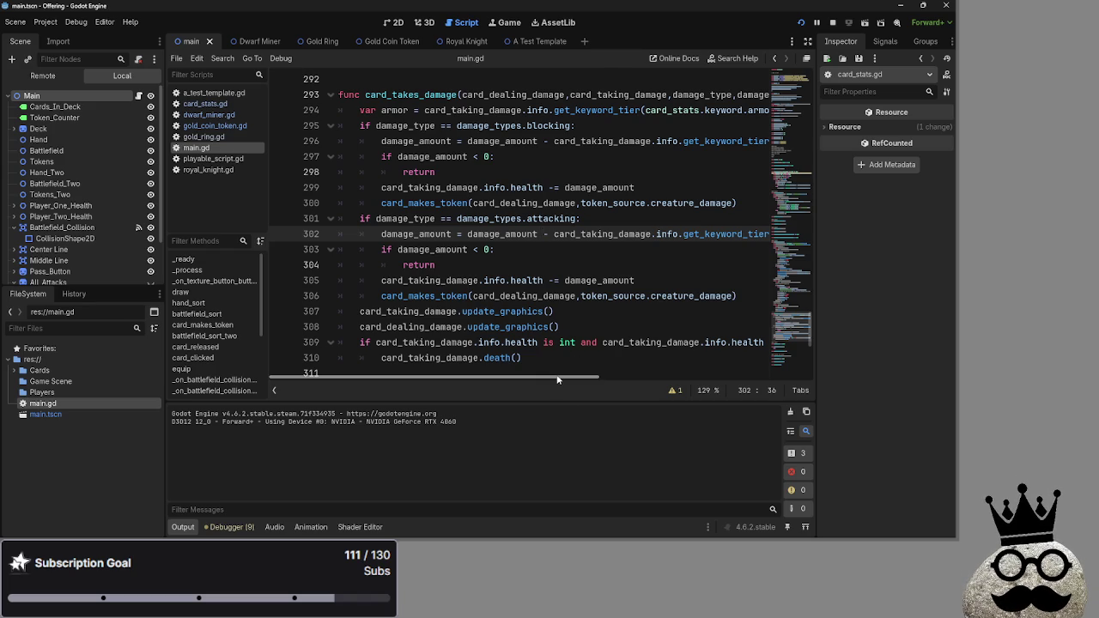
mouse_move(557, 379)
left_mouse_down()
mouse_move(642, 390)
mouse_move(523, 384)
mouse_move(596, 381)
mouse_move(532, 380)
left_mouse_up()
key("alt+Tab")
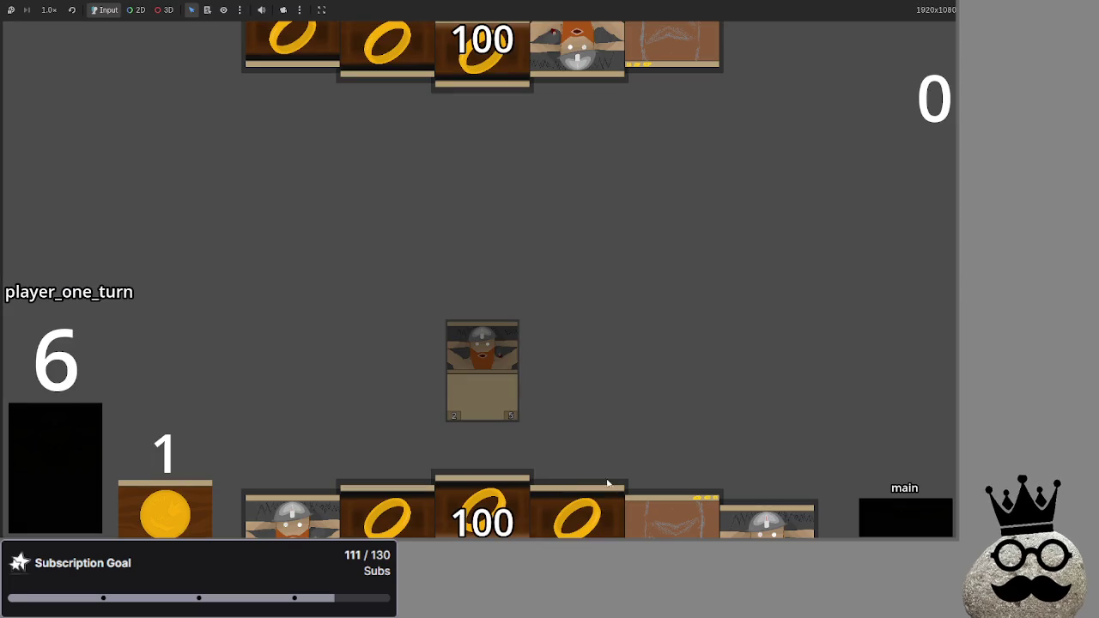
Play dwarf cards onto the board, then advance through attack and pass the turn to player two.
left_click_drag(757, 516, 523, 424)
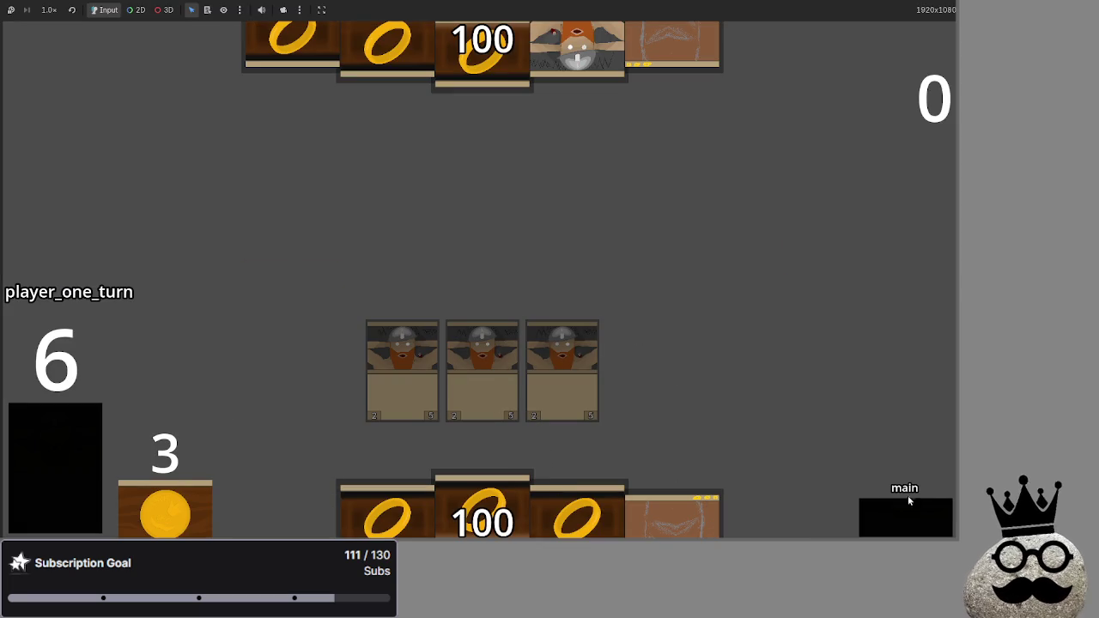
left_click(886, 521)
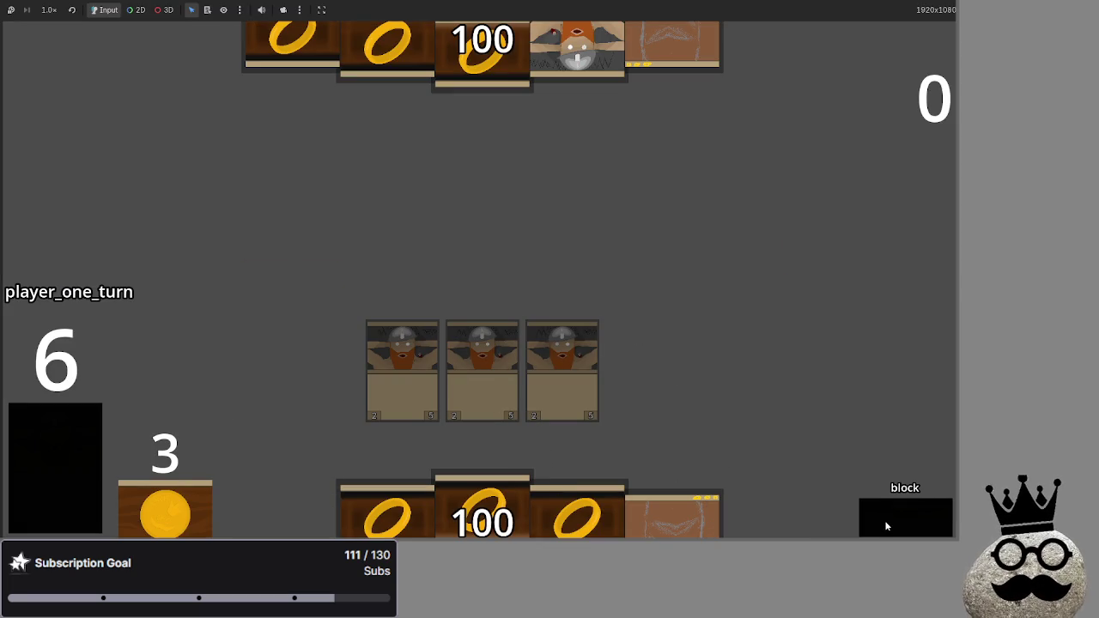
left_click(885, 521)
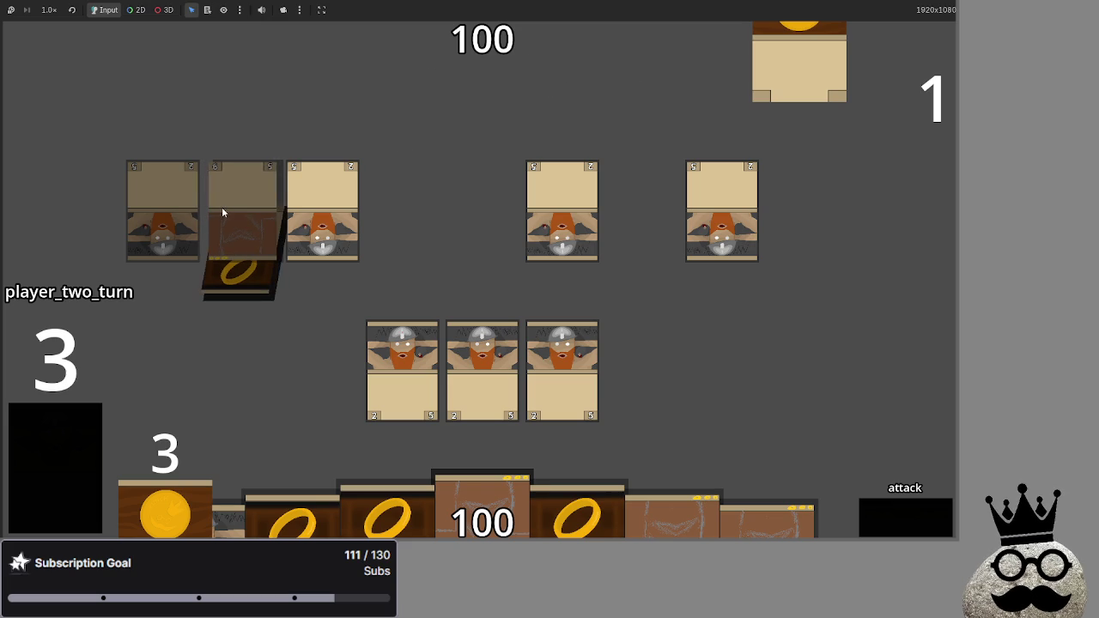
Advance through block, damage, main_two and end_turn phases until the bot's turn reaches blocking.
left_click(888, 517)
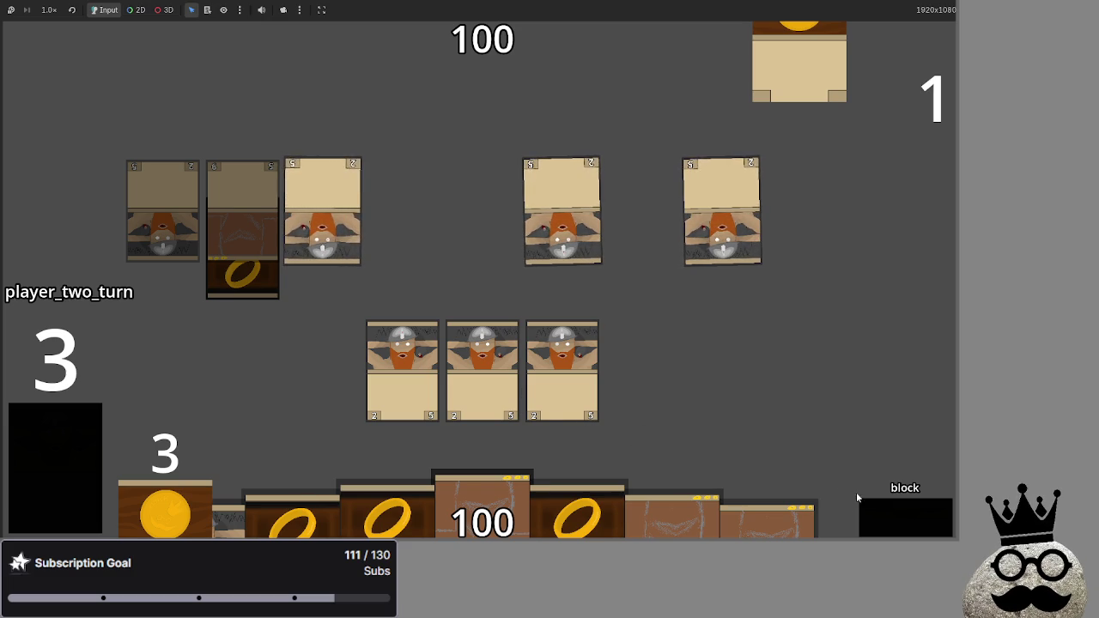
left_click(888, 512)
left_click(889, 513)
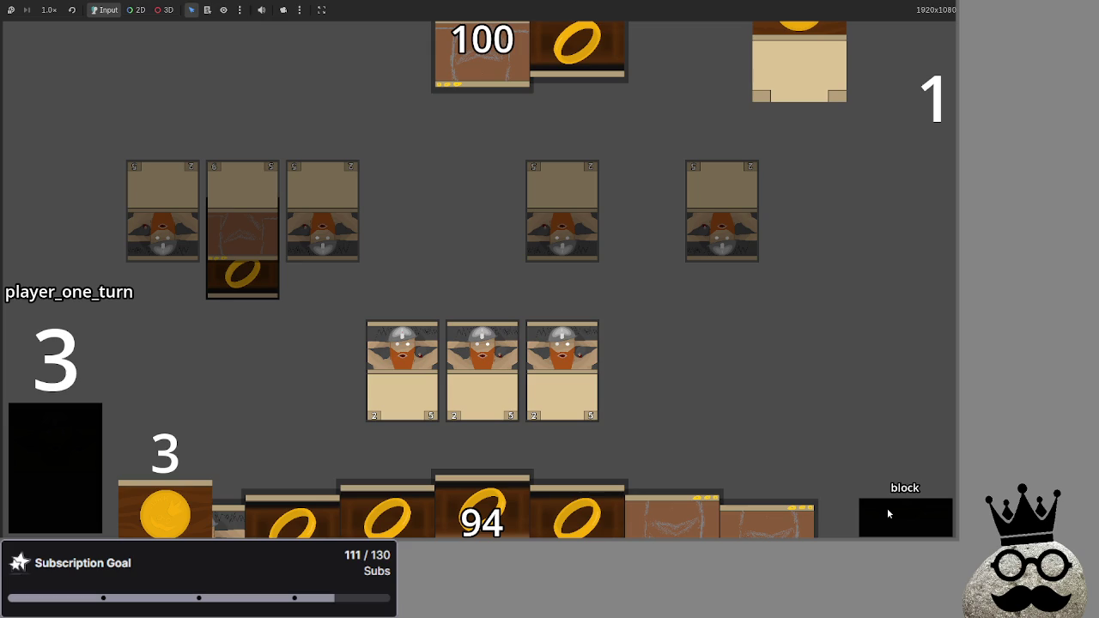
left_click(889, 511)
left_click(889, 511)
left_click(889, 514)
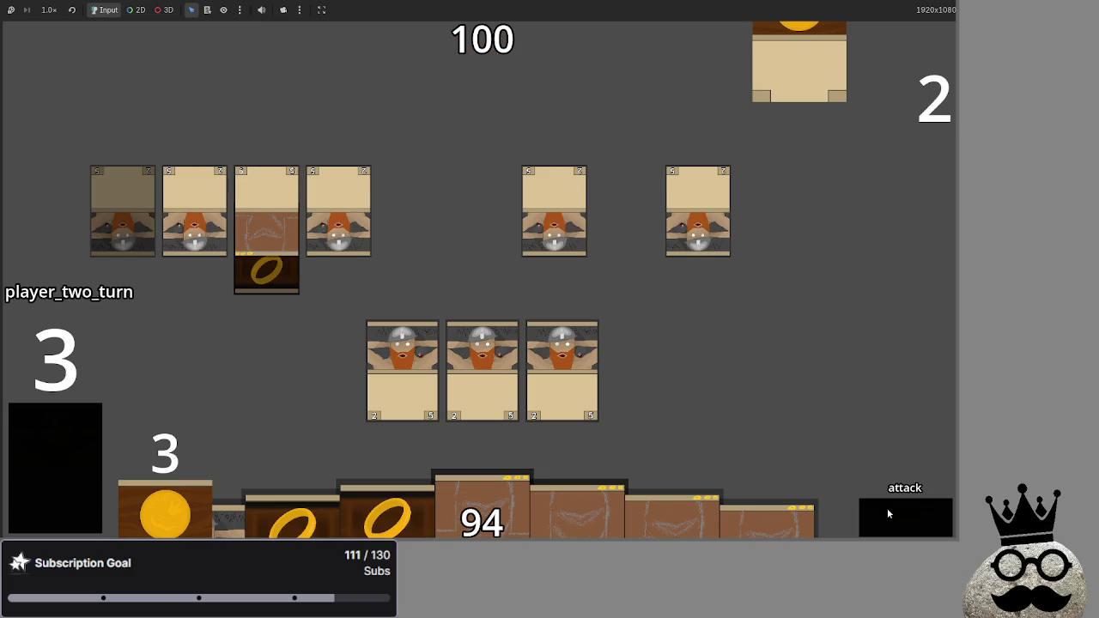
left_click(889, 513)
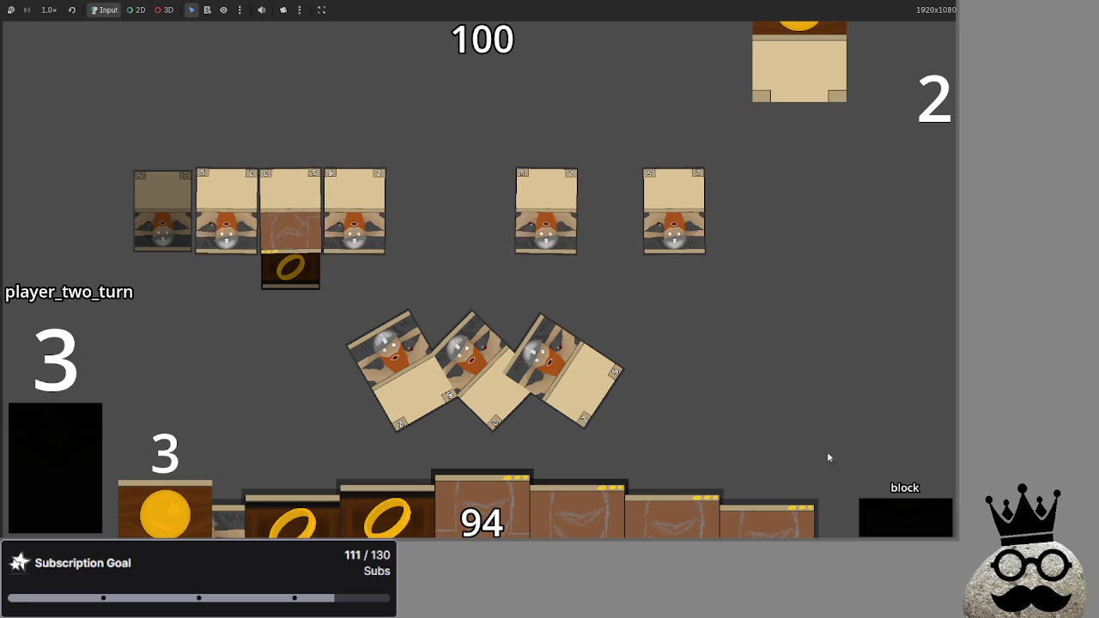
Move from block to damage so the bot's attackers drop the bottom life total to 86.
left_click(893, 515)
left_click(893, 515)
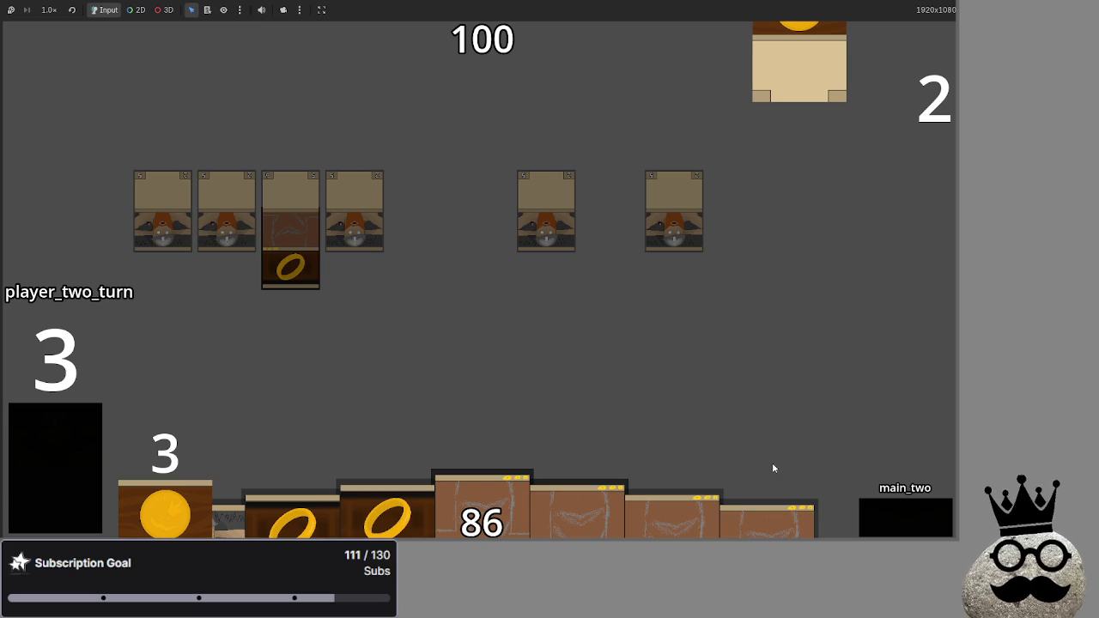
In the editor, browse card_stats, dwarf_miner, gold_coin_token and royal_knight scripts, then select deck_one's royal_knight line in main.gd.
key("alt+Tab")
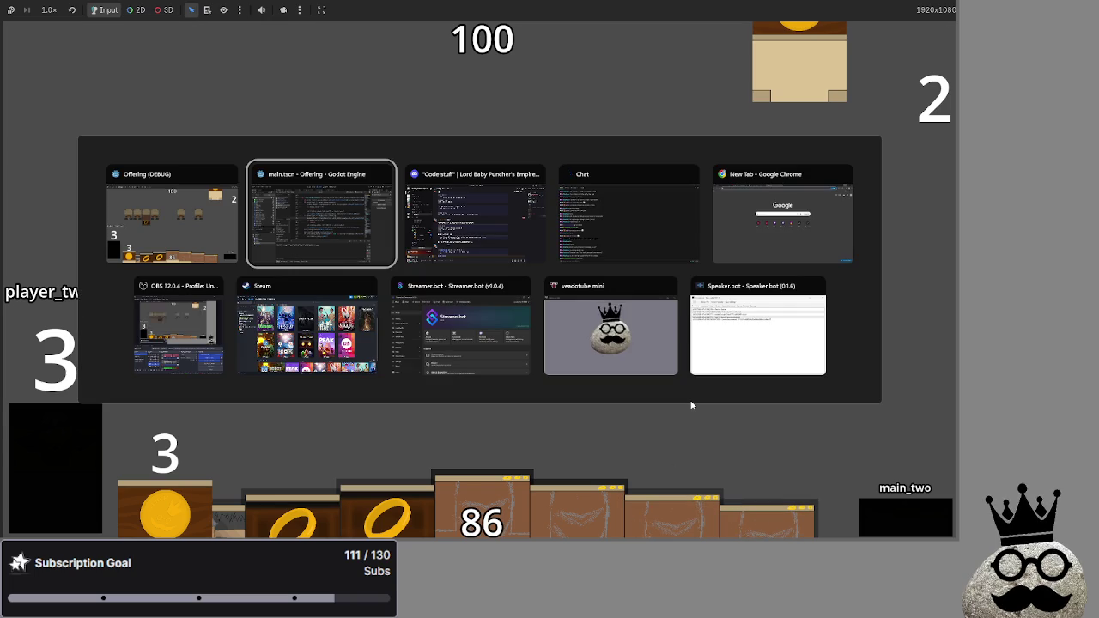
key("alt+Tab")
key("alt+shift+Tab")
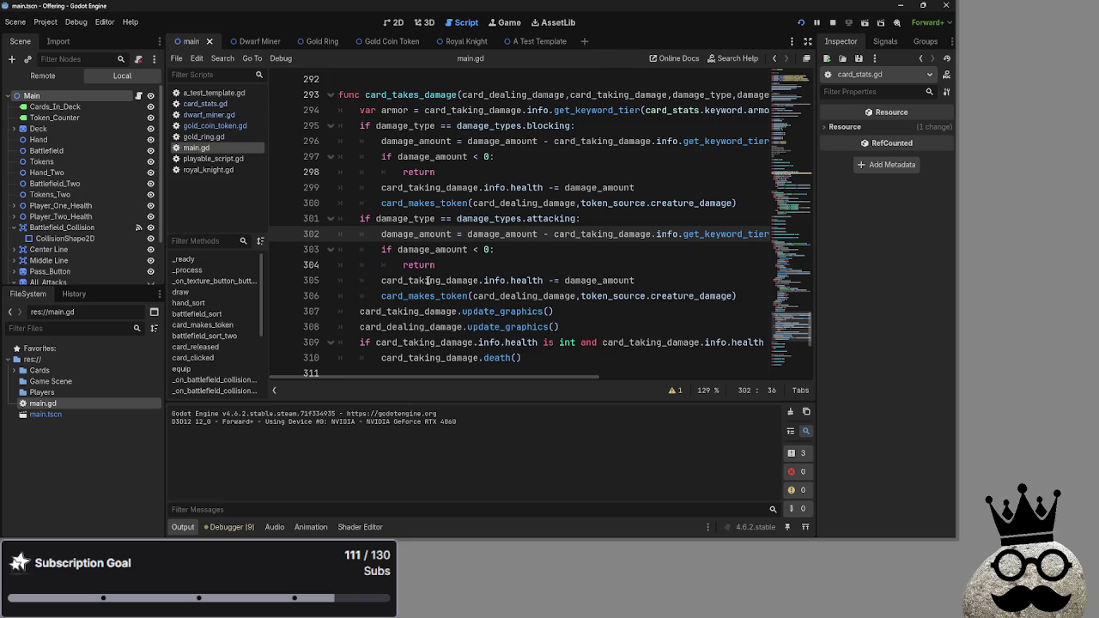
left_click(205, 103)
left_click(209, 114)
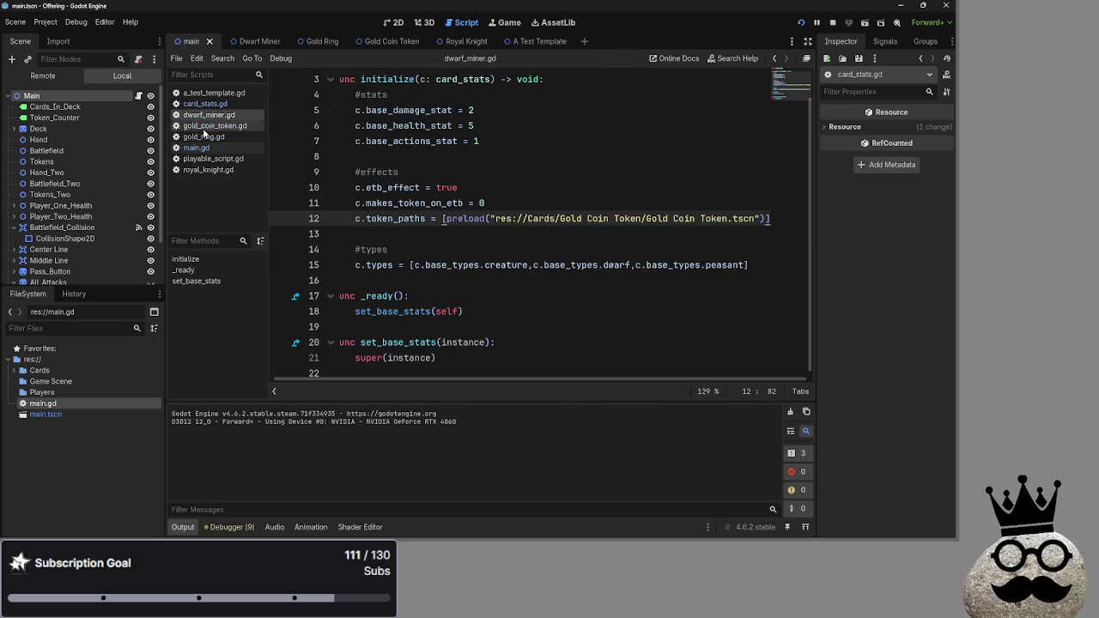
left_click(215, 126)
left_click(208, 169)
left_click(196, 147)
scroll(440, 221, "up", 15)
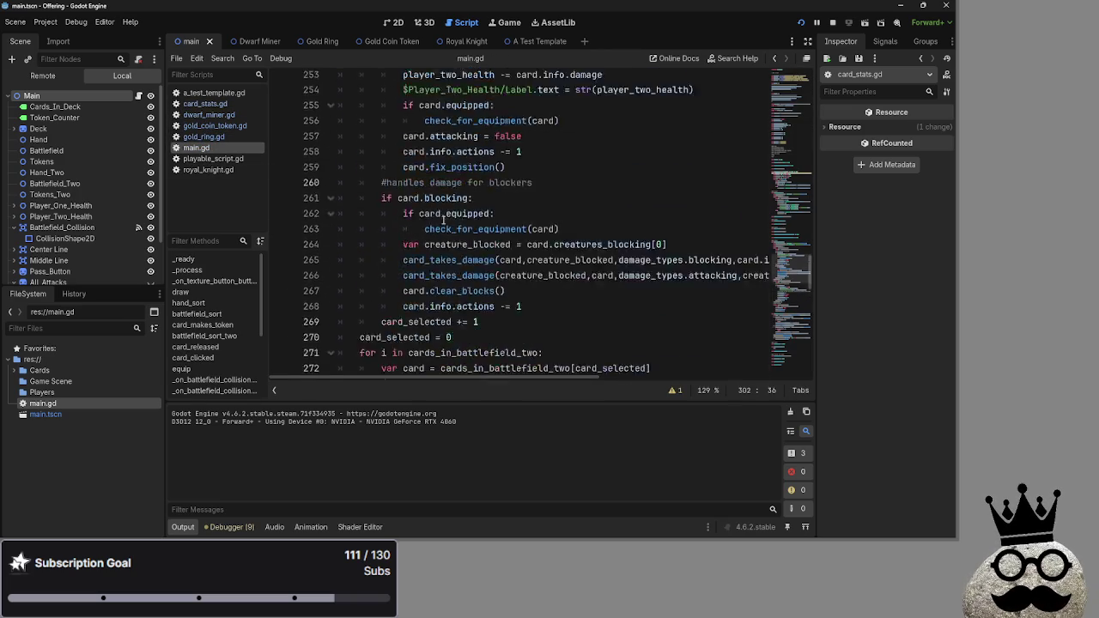
scroll(439, 221, "up", 20)
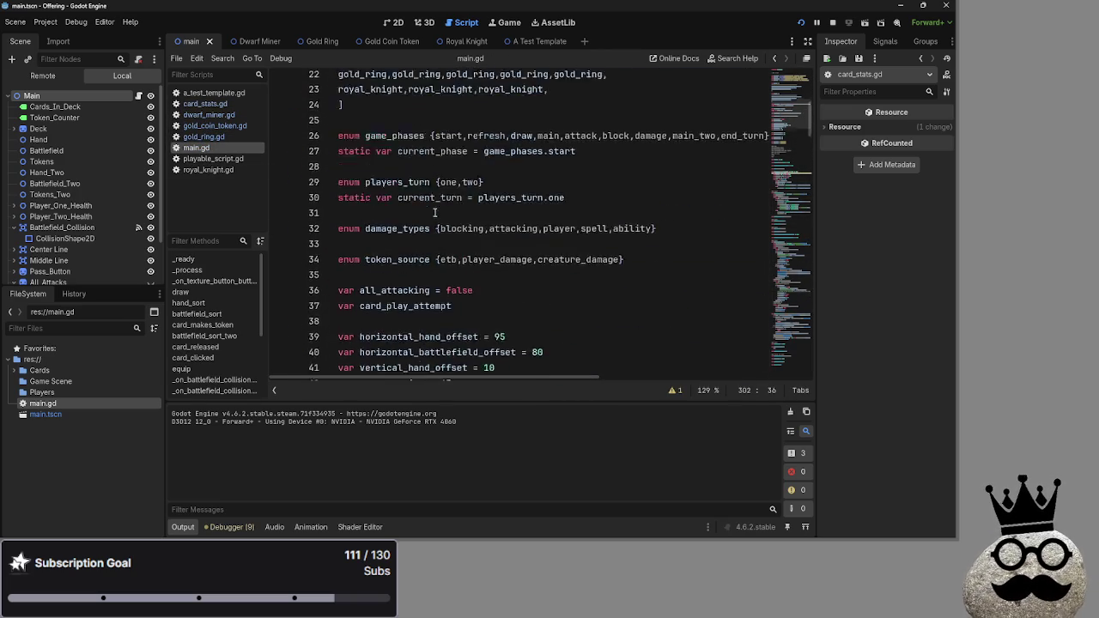
scroll(436, 212, "up", 3)
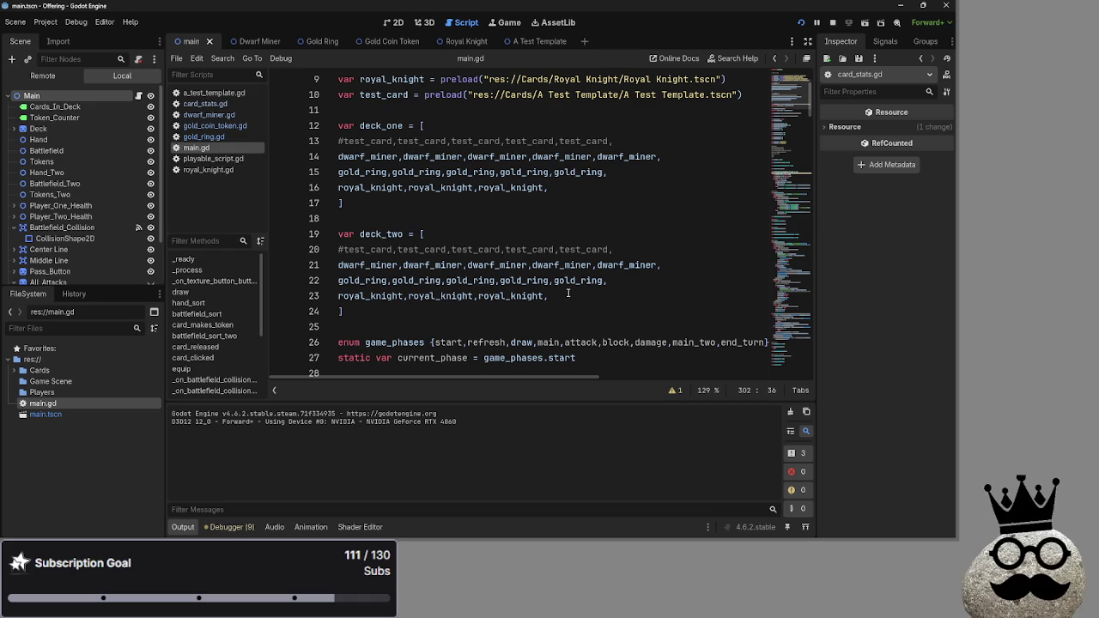
mouse_move(554, 188)
left_mouse_down()
mouse_move(429, 172)
mouse_move(338, 187)
left_mouse_up()
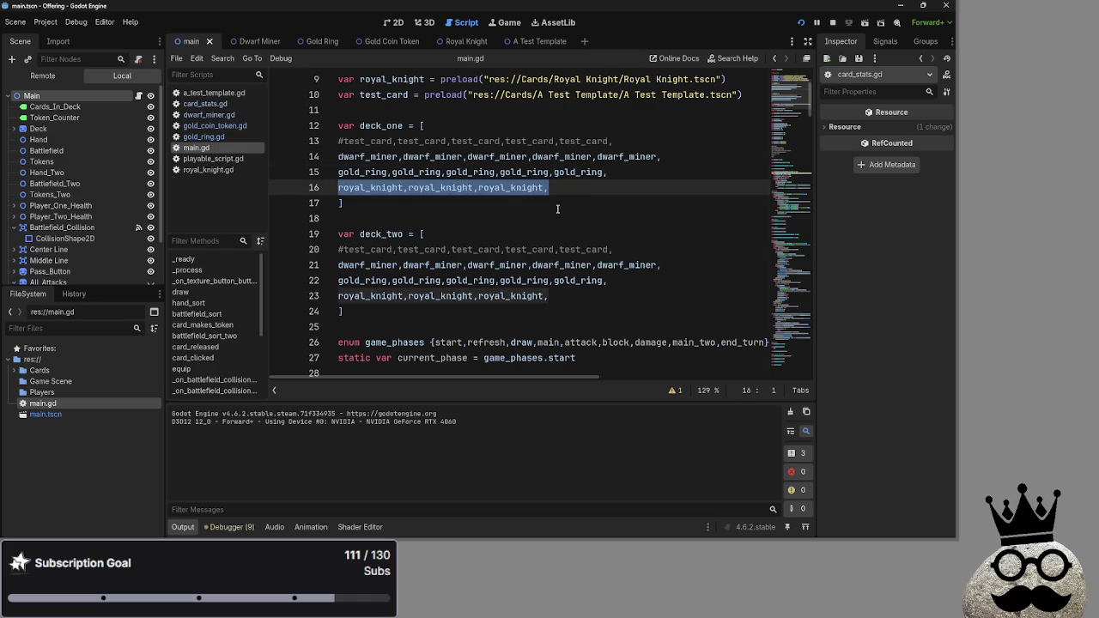
In the running game, play a ring card and a dwarf onto the board, then stop the game with F8.
key("alt+Tab")
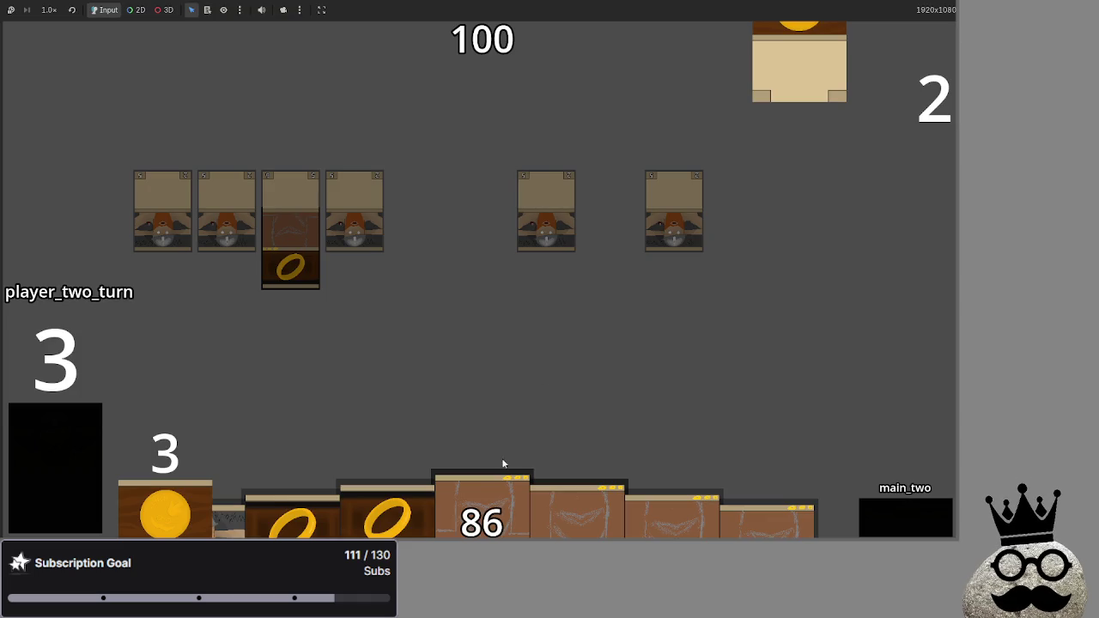
mouse_move(495, 507)
left_mouse_down()
mouse_move(554, 334)
mouse_move(594, 310)
mouse_move(627, 343)
left_mouse_up()
left_click_drag(610, 412, 663, 361)
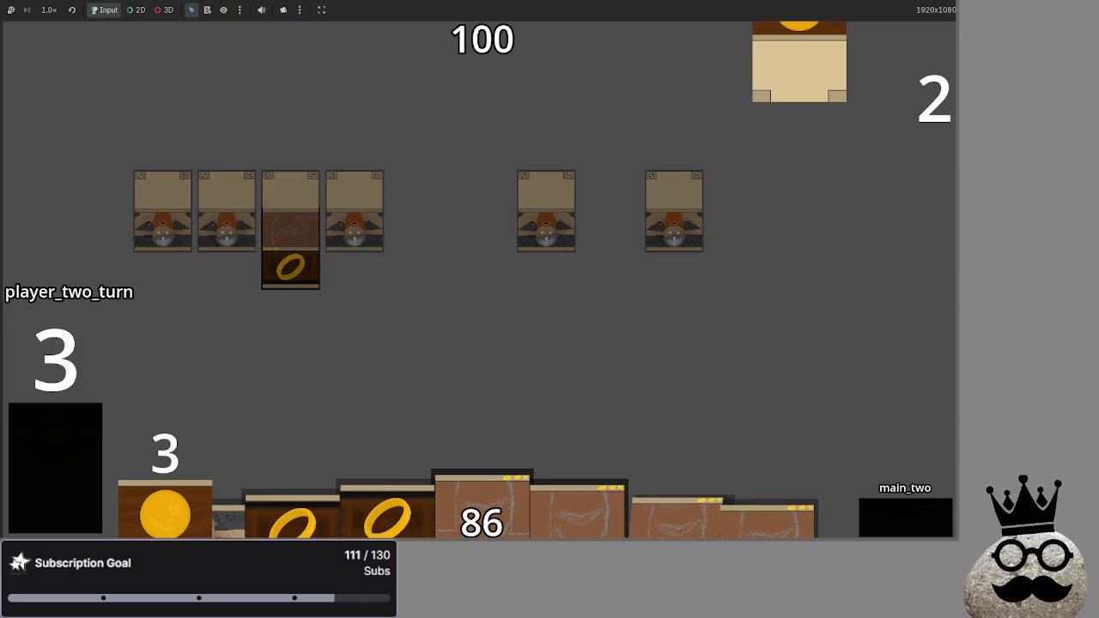
left_click_drag(579, 434, 592, 380)
left_click_drag(499, 519, 479, 378)
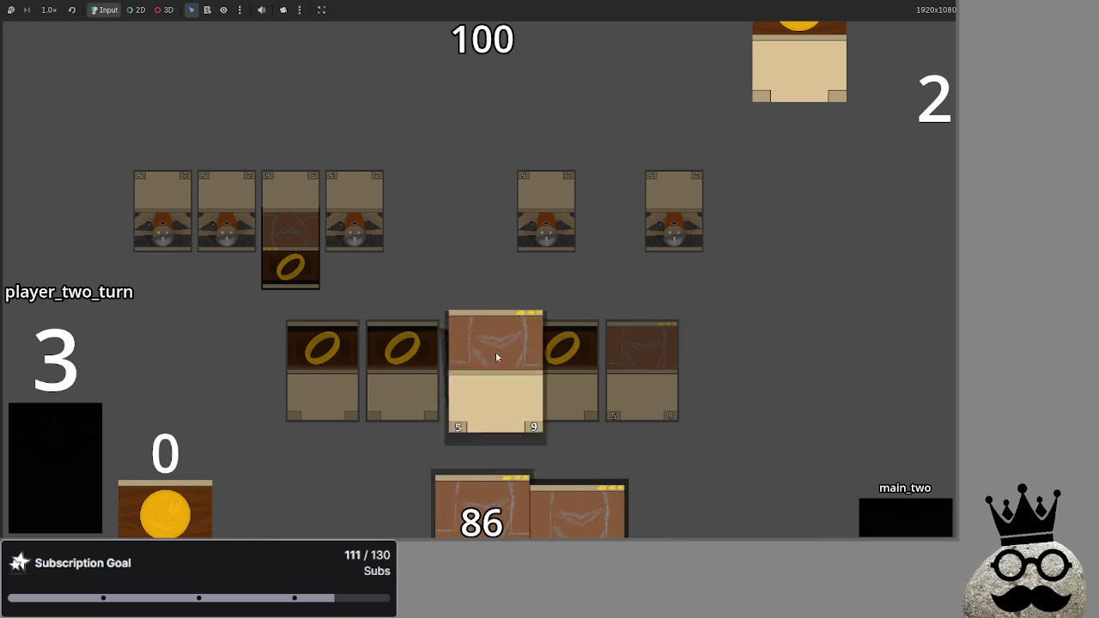
mouse_move(606, 460)
left_mouse_down()
mouse_move(763, 381)
mouse_move(726, 371)
left_mouse_up()
mouse_move(579, 507)
left_mouse_down()
mouse_move(613, 265)
mouse_move(834, 286)
left_mouse_up()
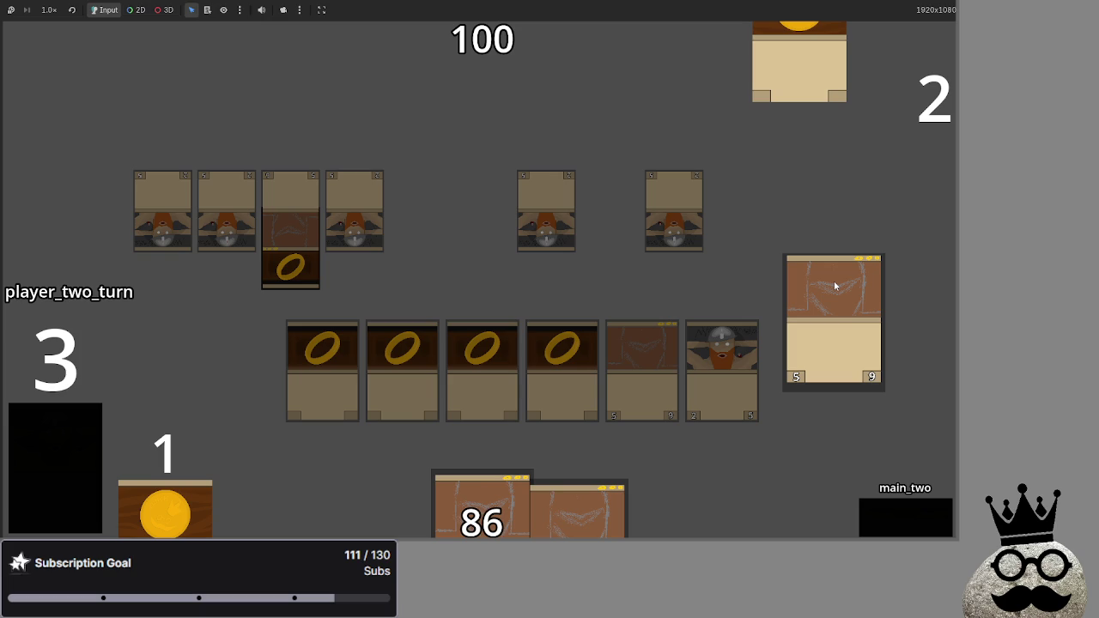
left_click(833, 281)
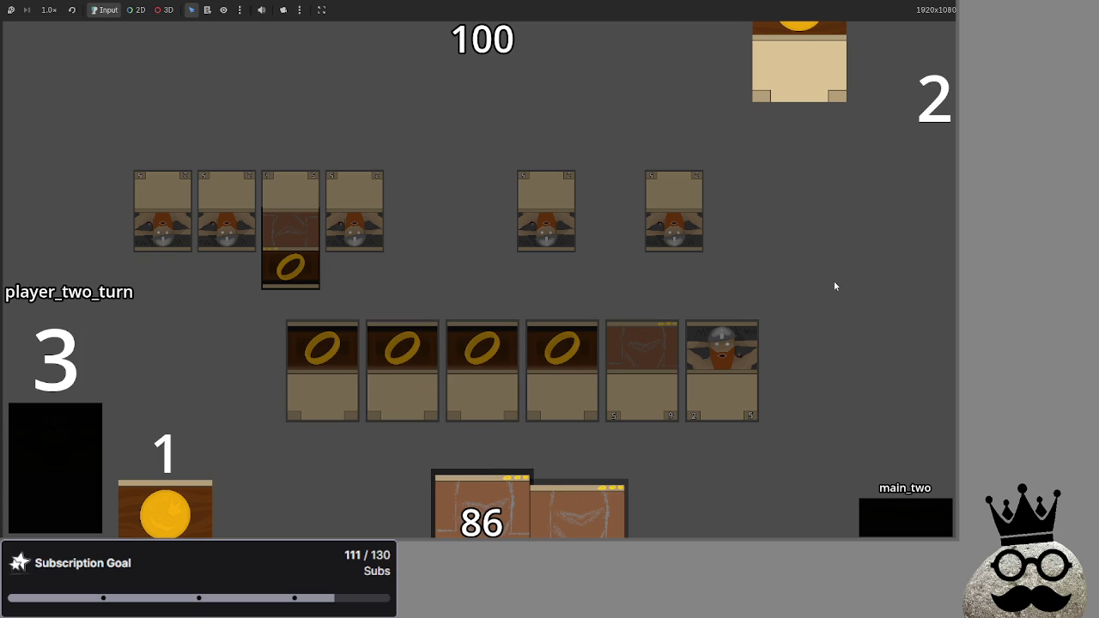
key("F8")
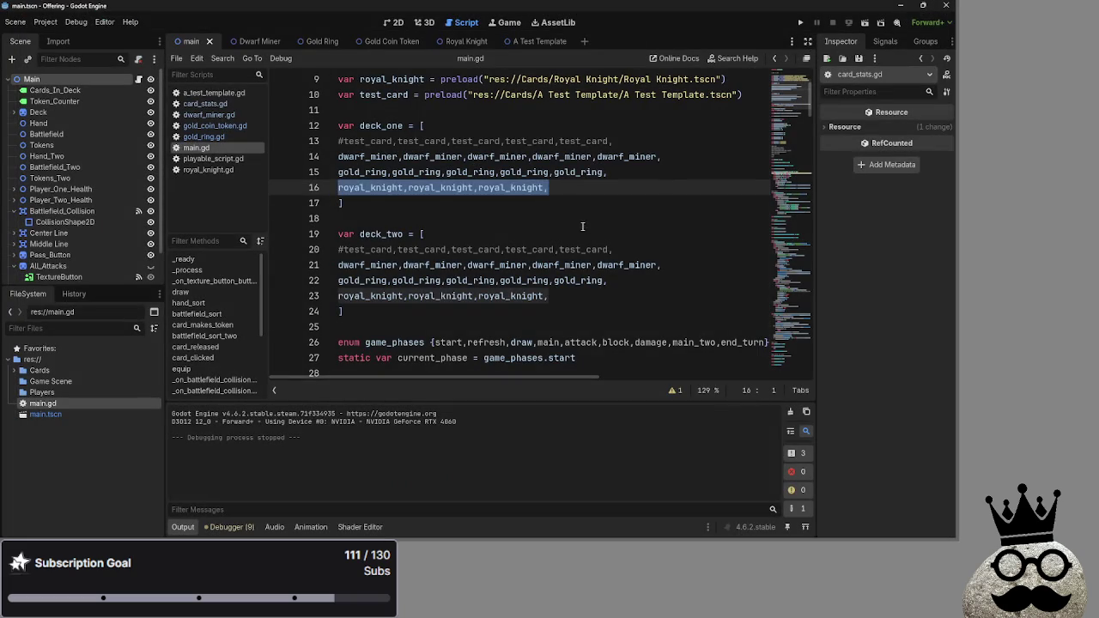
Clear the deck list selection and select the rotation variable in hand_sort.
left_click(582, 221)
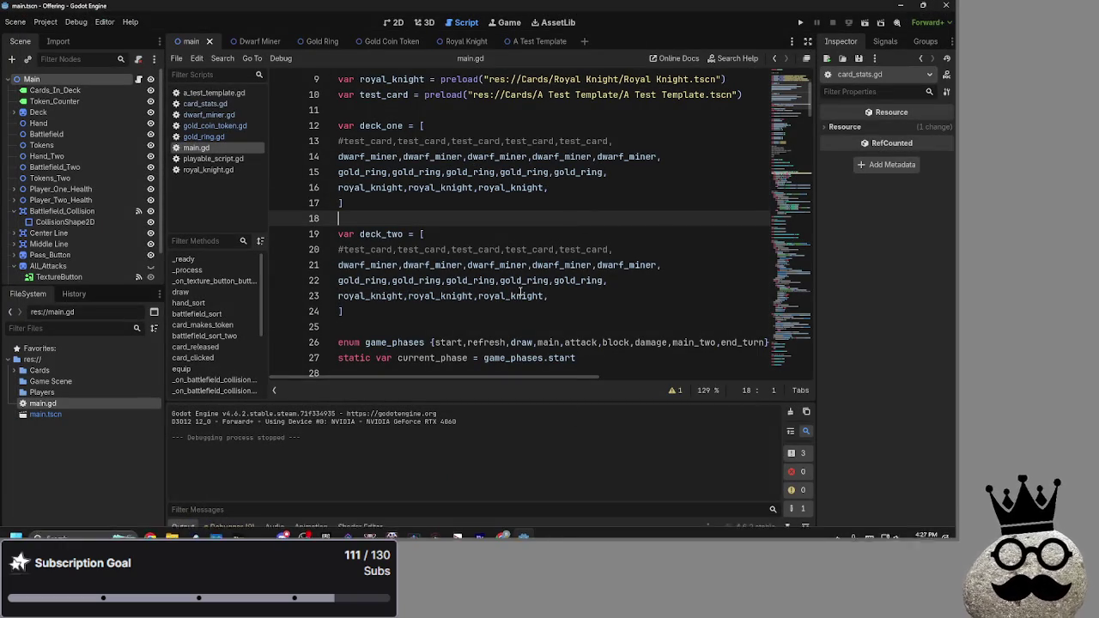
scroll(520, 291, "down", 2)
scroll(521, 291, "down", 12)
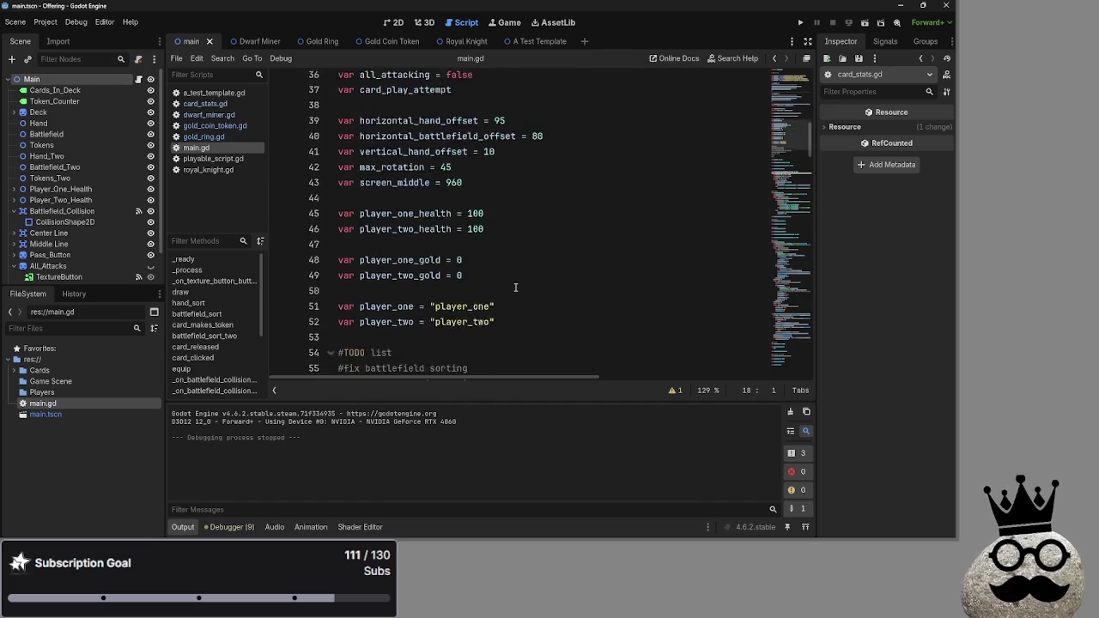
scroll(515, 287, "down", 7)
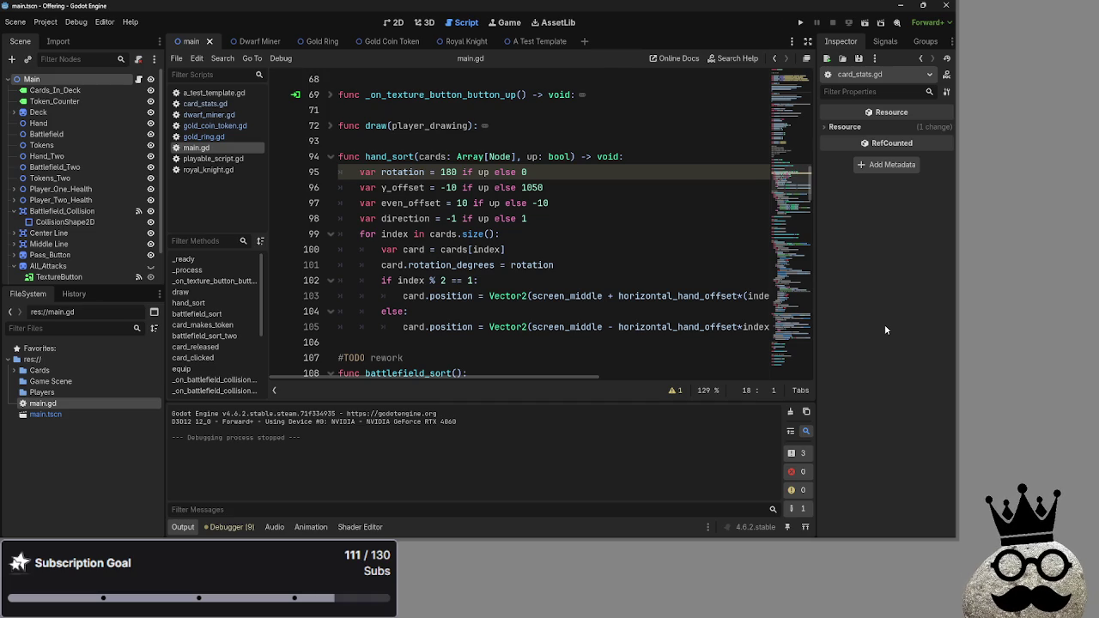
double_click(421, 172)
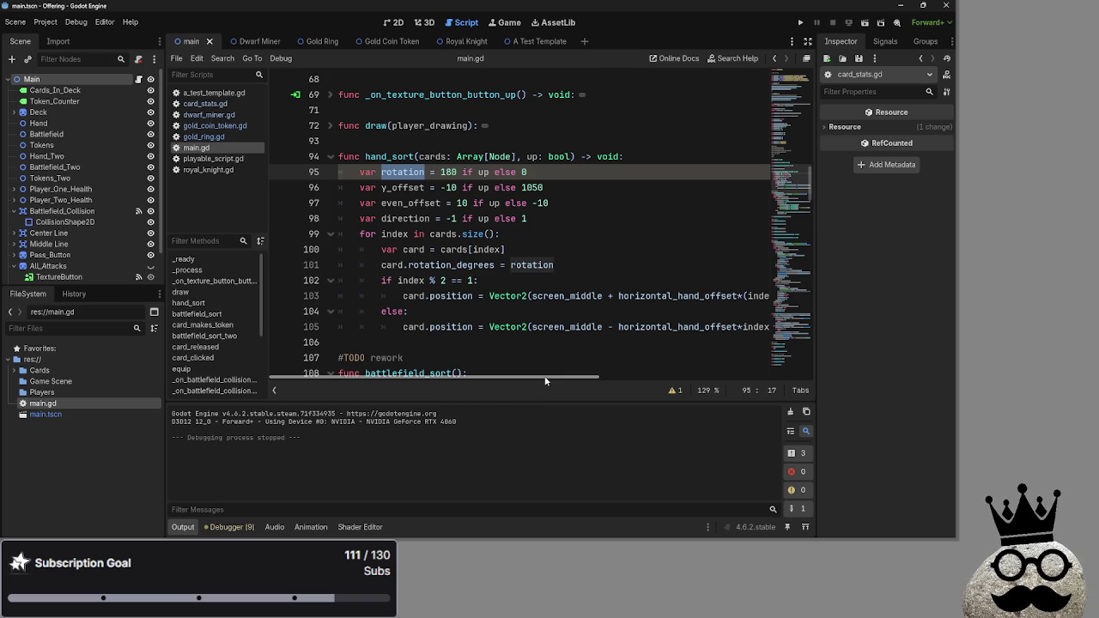
Unfold bot_decision to check its card_makes_token call, then fold it back up.
scroll(577, 333, "up", 6)
scroll(575, 331, "up", 3)
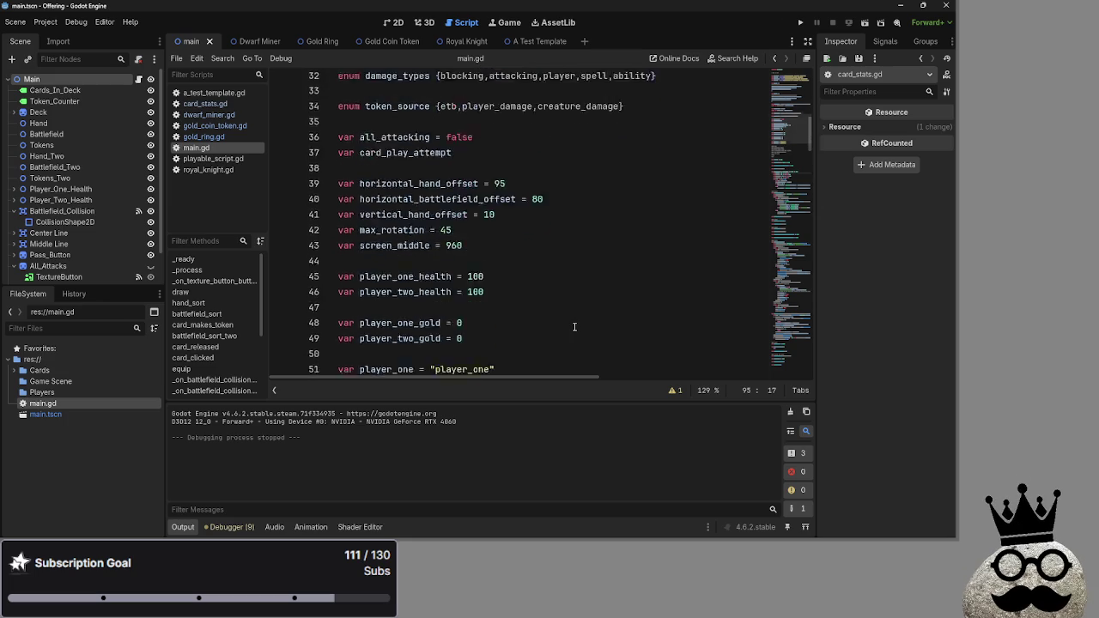
scroll(572, 326, "down", 15)
scroll(571, 321, "down", 20)
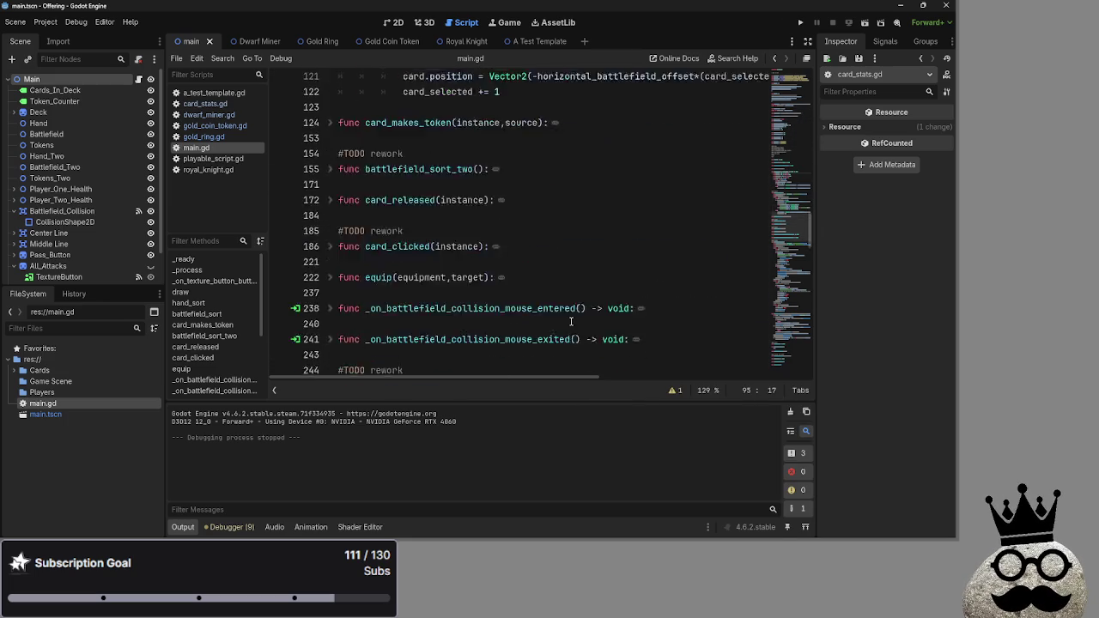
scroll(571, 321, "down", 3)
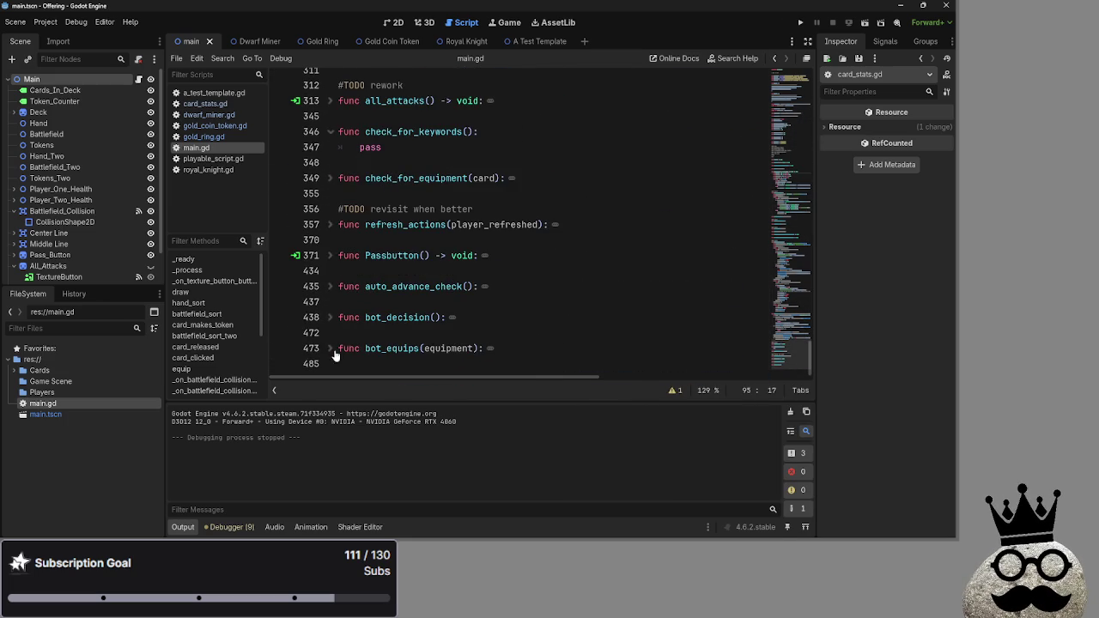
left_click(330, 322)
scroll(464, 320, "down", 2)
scroll(464, 320, "down", 4)
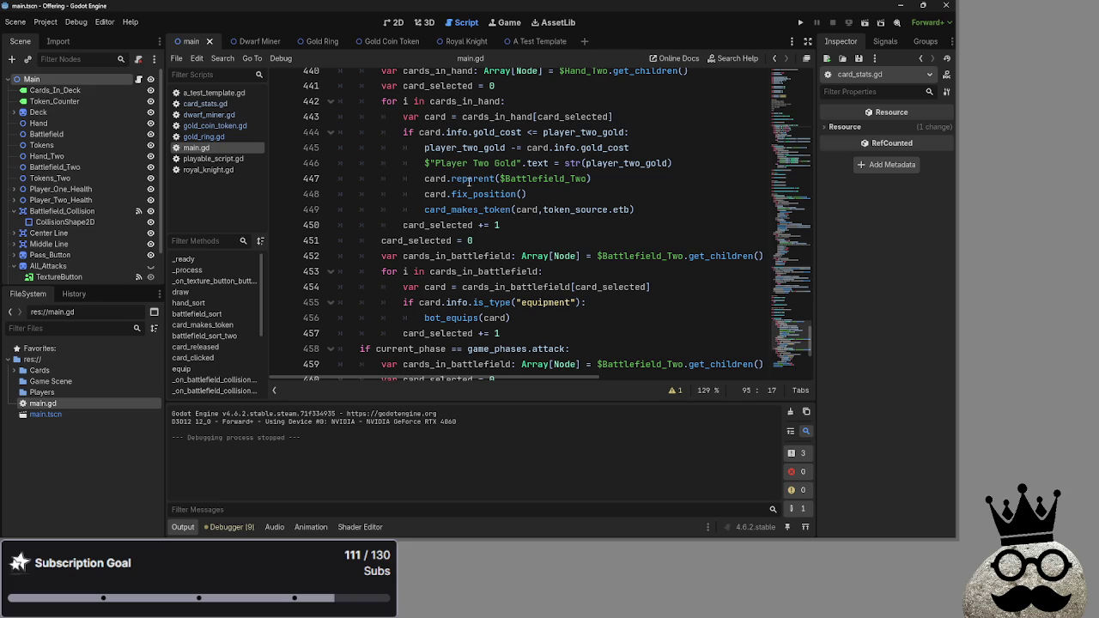
left_click(464, 210)
scroll(538, 257, "down", 4)
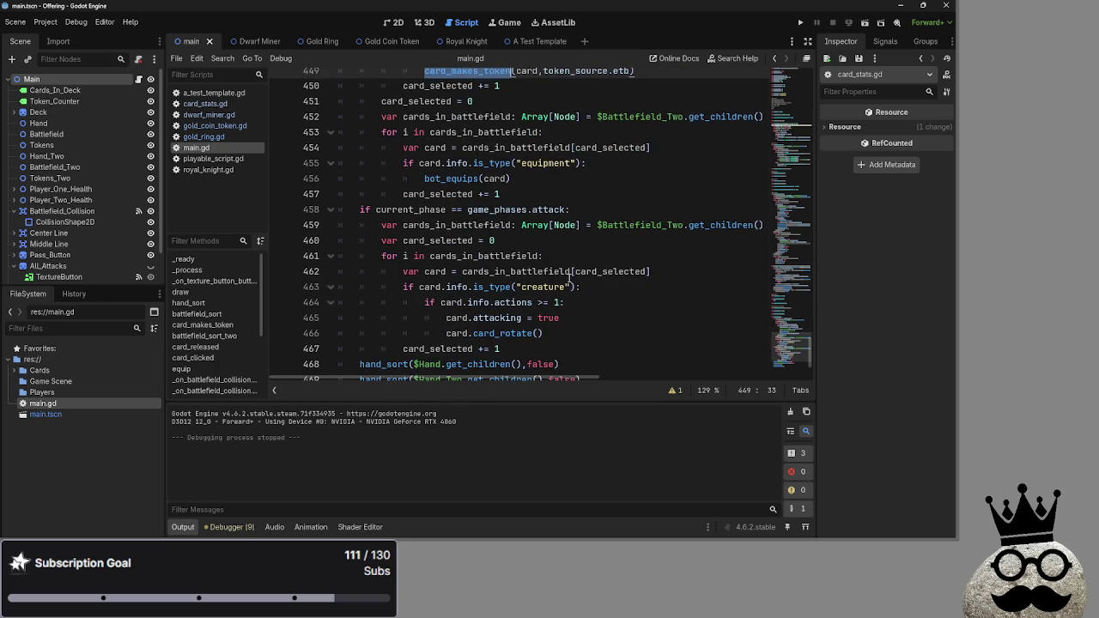
scroll(568, 278, "down", 1)
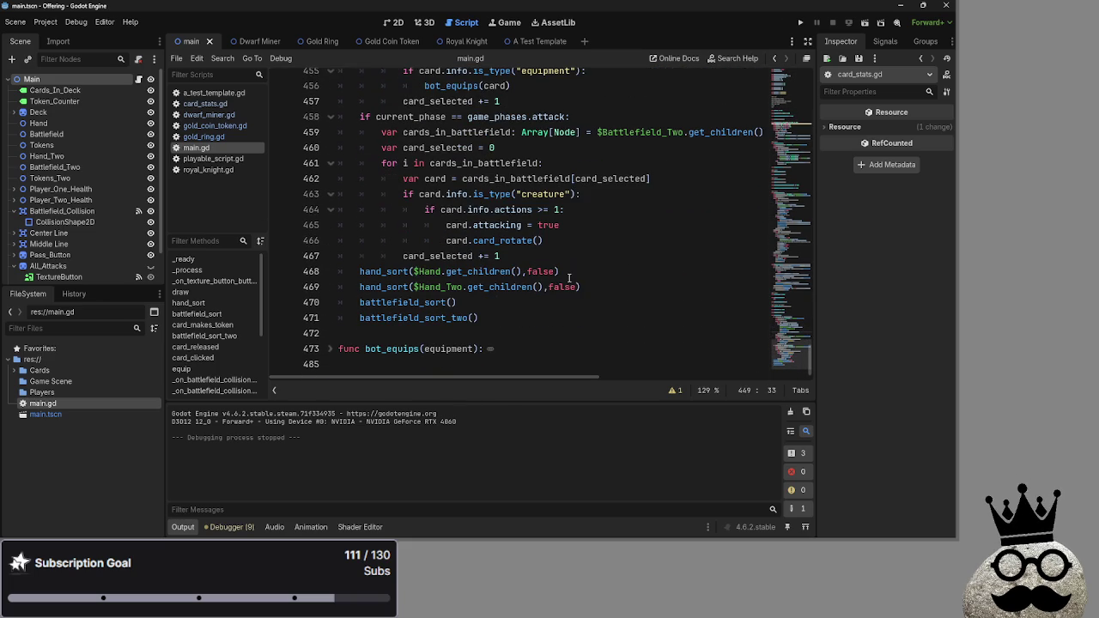
scroll(569, 279, "up", 5)
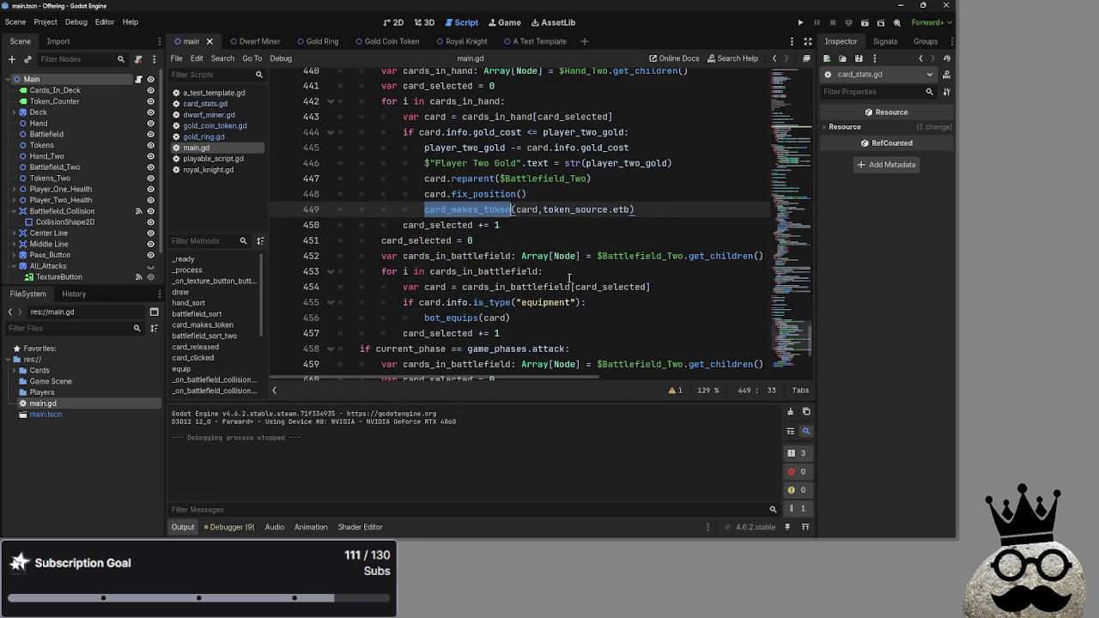
scroll(568, 278, "up", 3)
left_click(329, 179)
left_click(367, 163)
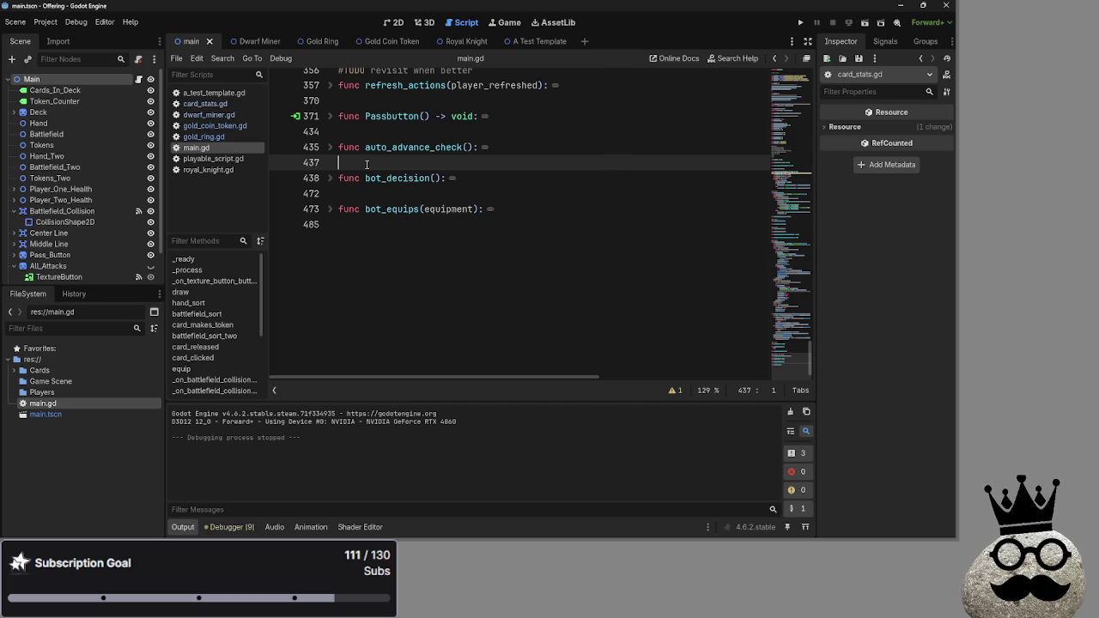
Collapse deal_combat_damage and place the caret at the end of line 305 in card_takes_damage.
scroll(367, 163, "up", 10)
scroll(395, 116, "up", 13)
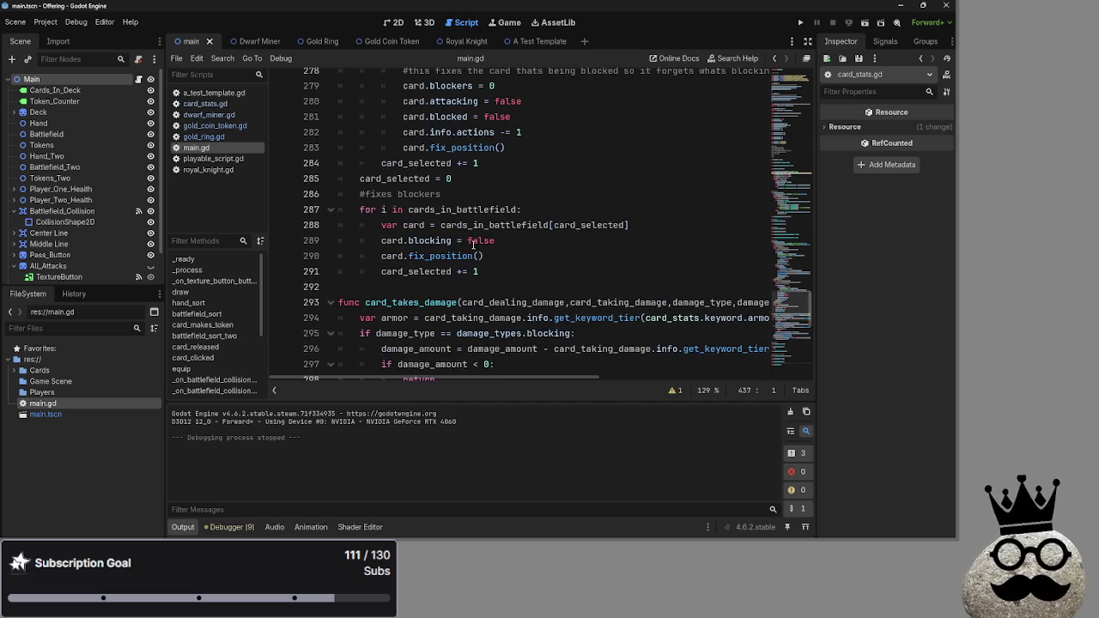
scroll(522, 250, "up", 5)
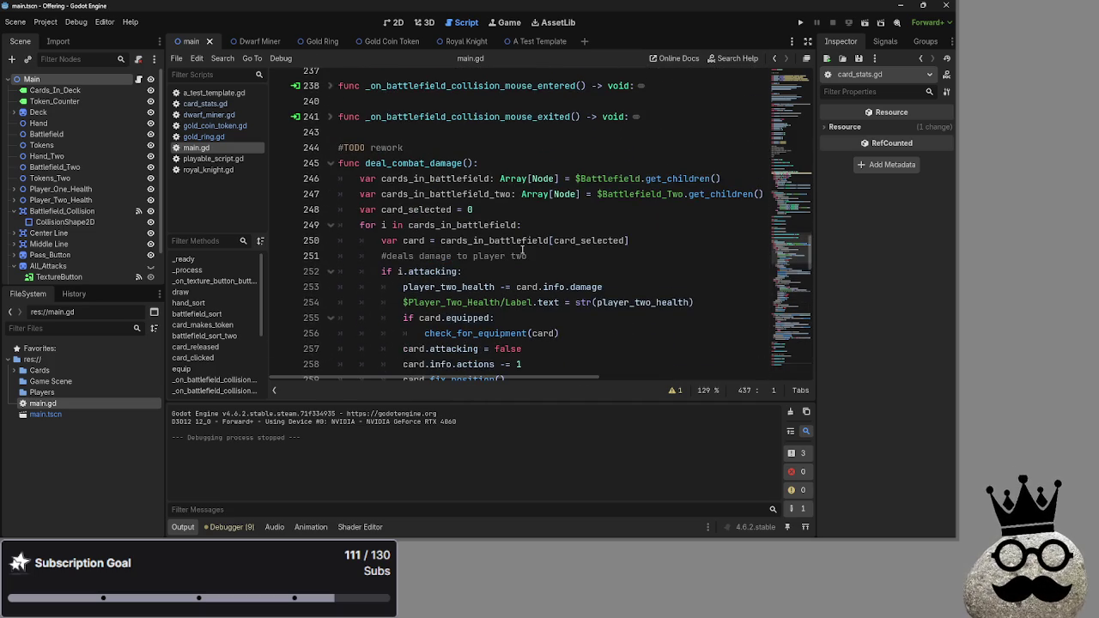
left_click(331, 164)
left_click(476, 177)
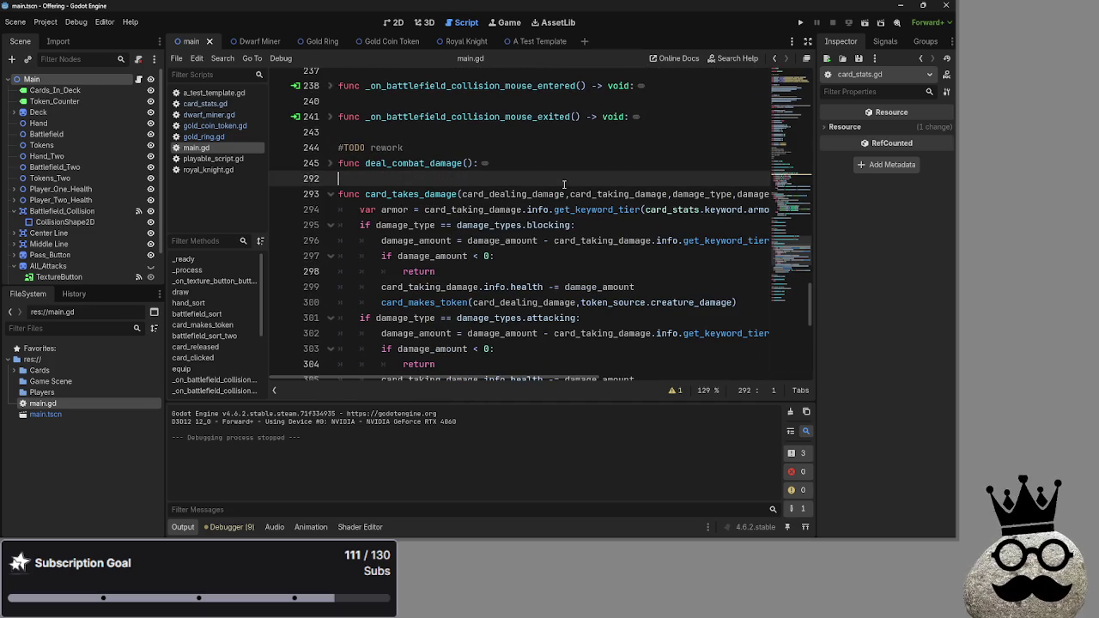
scroll(559, 189, "down", 2)
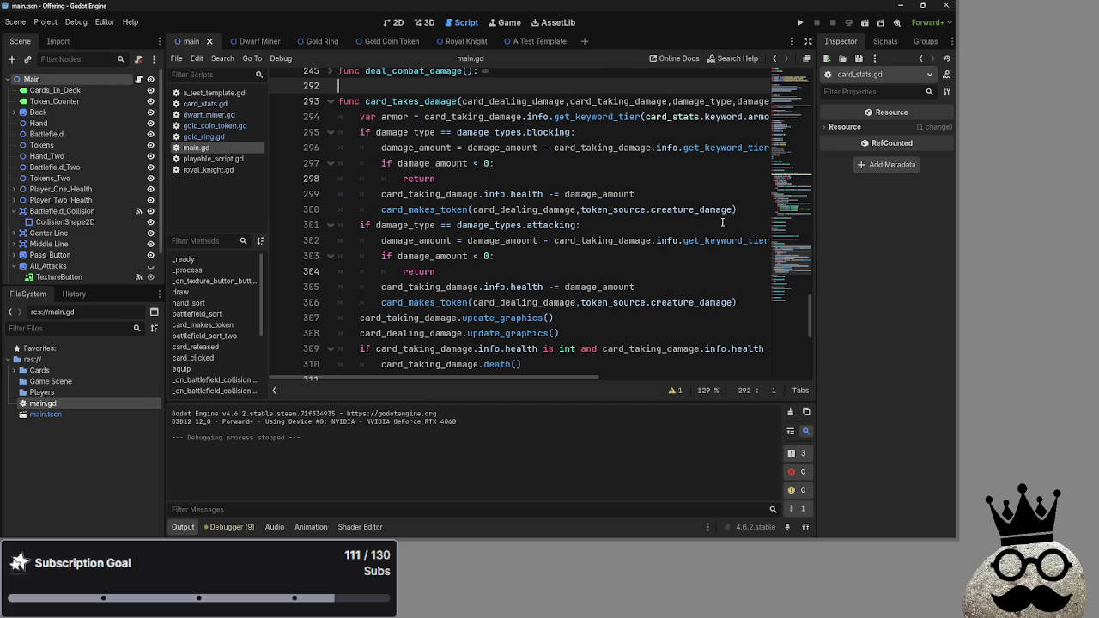
mouse_move(548, 379)
left_mouse_down()
mouse_move(639, 379)
mouse_move(542, 372)
left_mouse_up()
scroll(601, 309, "up", 1)
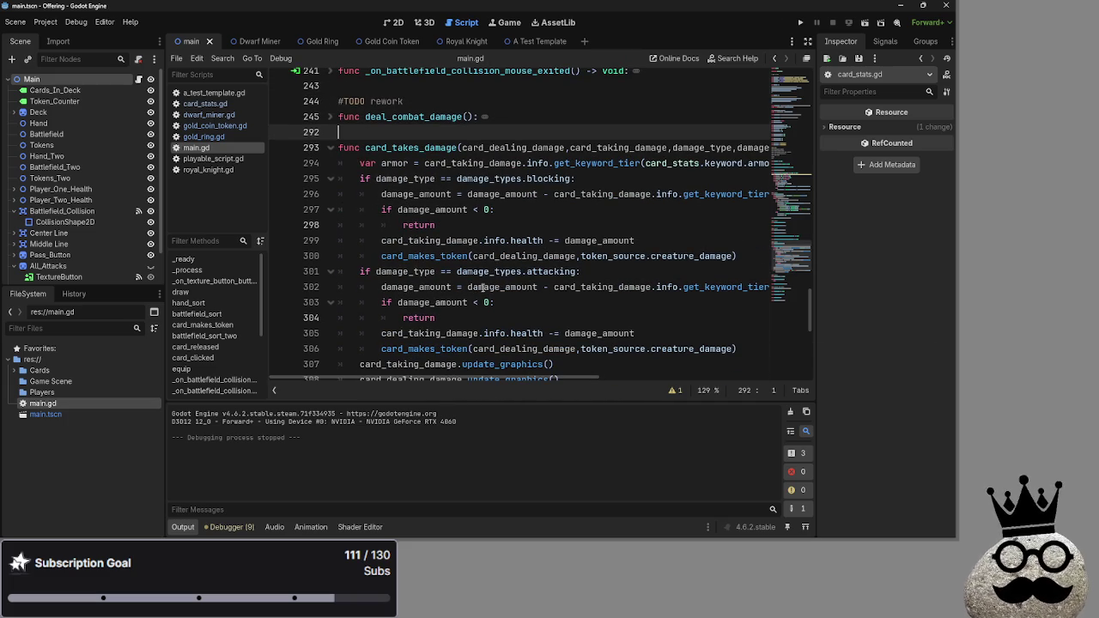
scroll(566, 381, "right", 1)
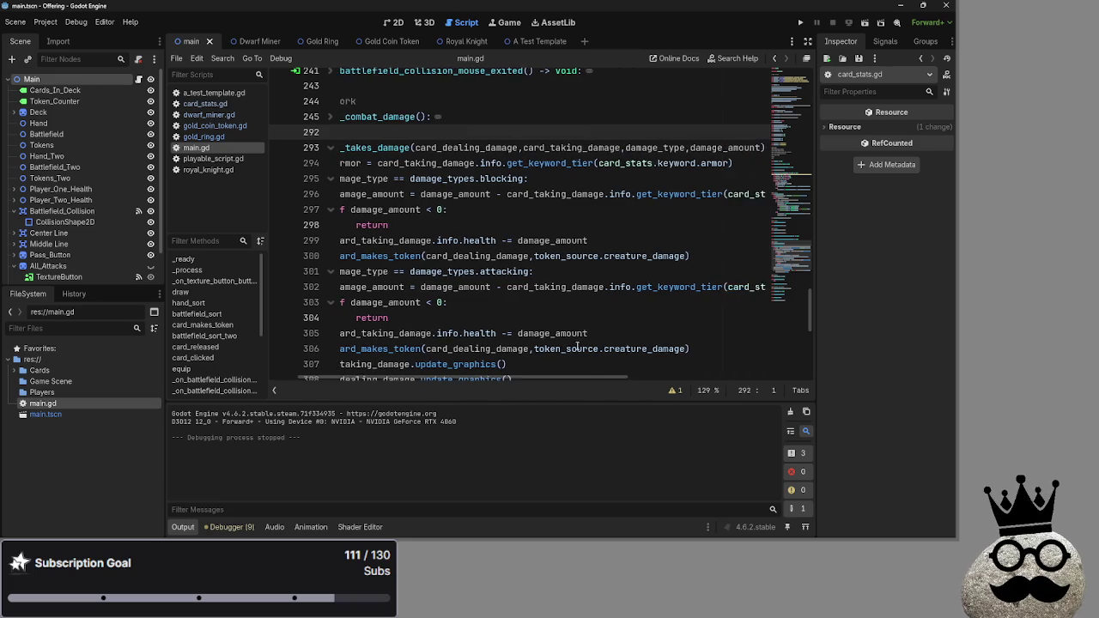
scroll(550, 360, "down", 1)
scroll(515, 379, "left", 1)
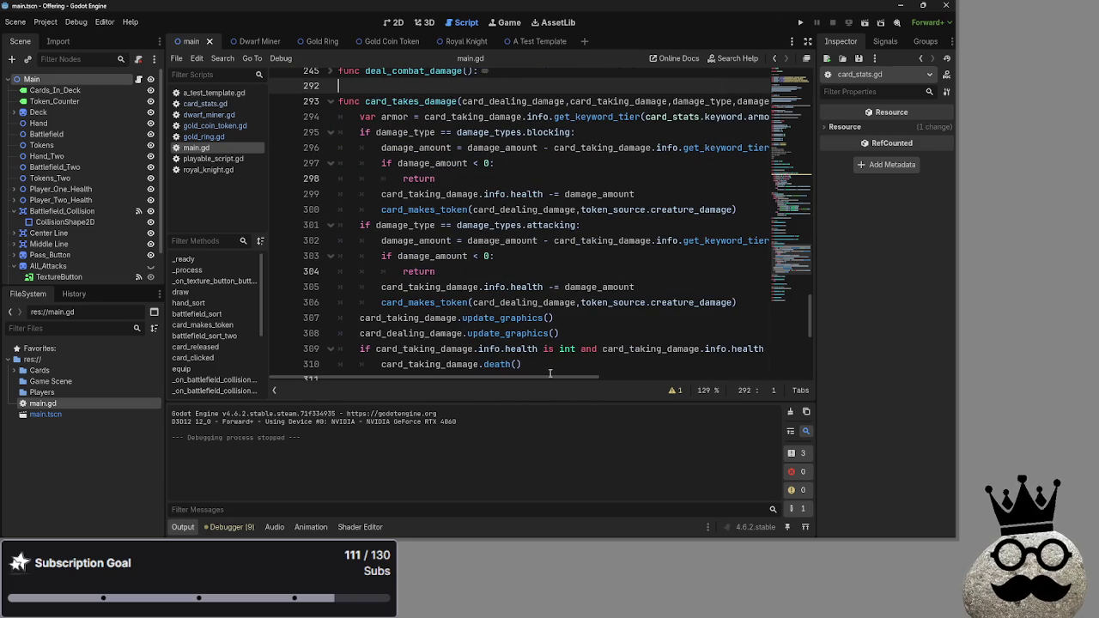
left_click(647, 286)
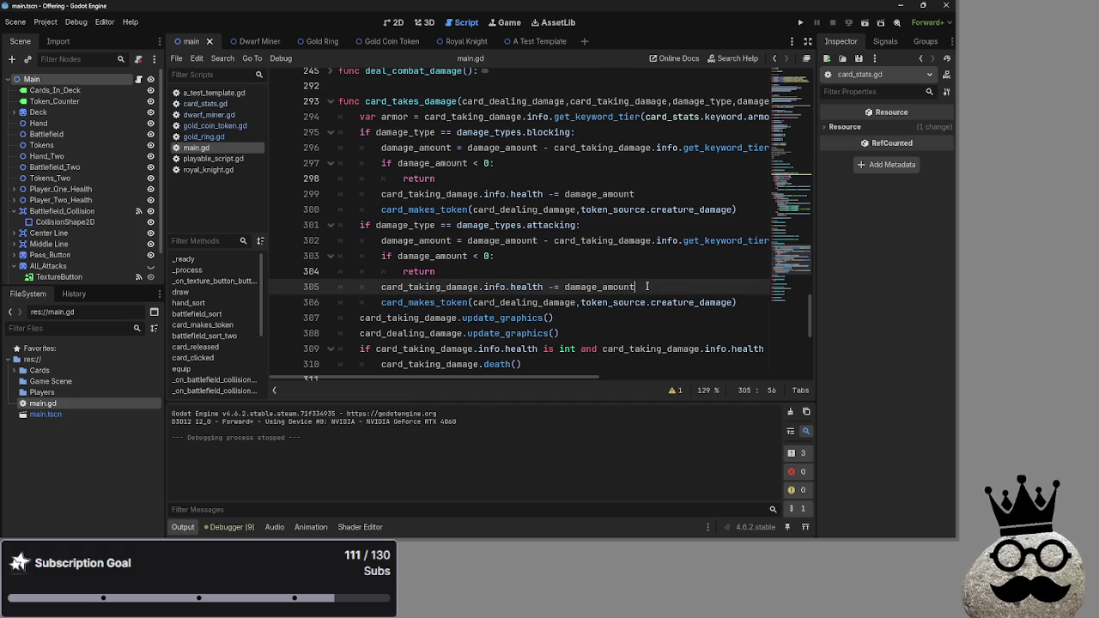
Append '/card_dealing_damage.blockers' to damage_amount on line 305 and run the project.
type("/")
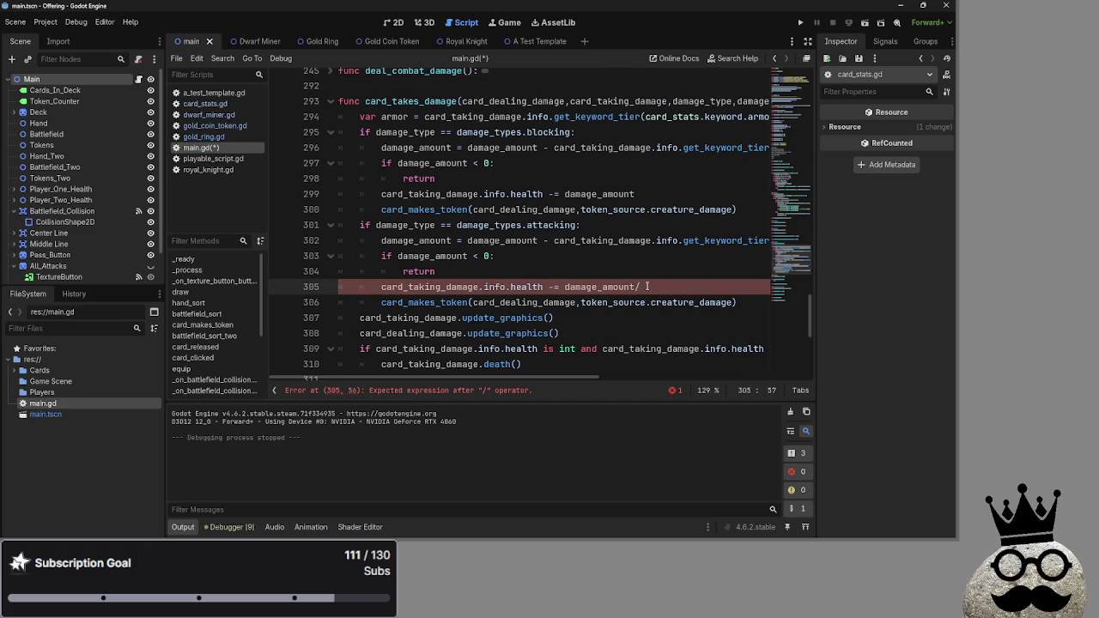
scroll(647, 286, "up", 20)
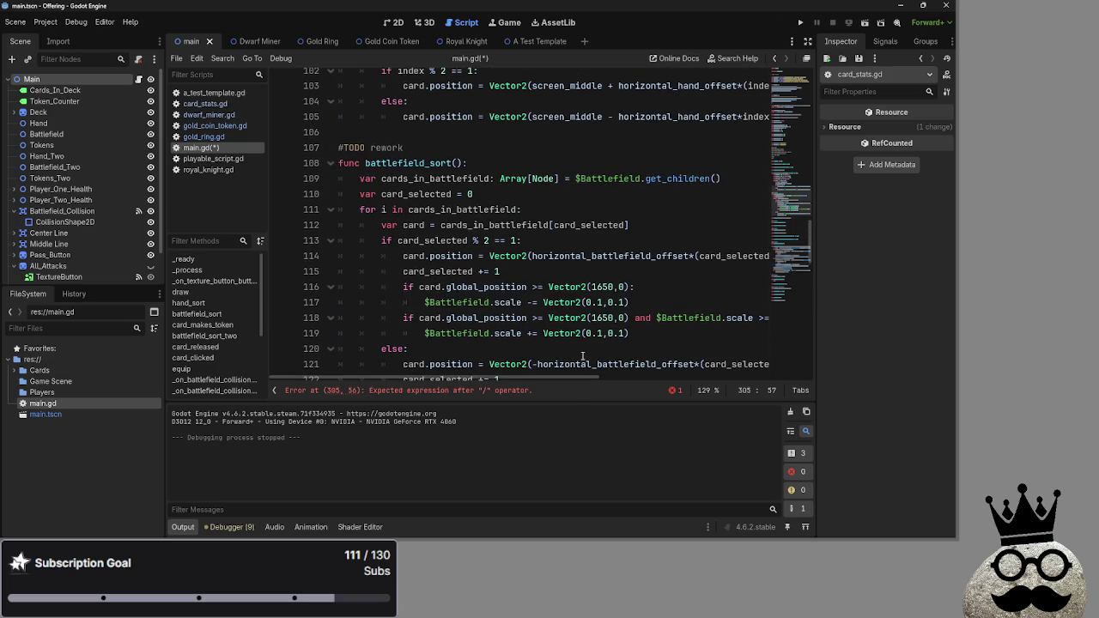
scroll(584, 352, "up", 3)
scroll(561, 337, "down", 15)
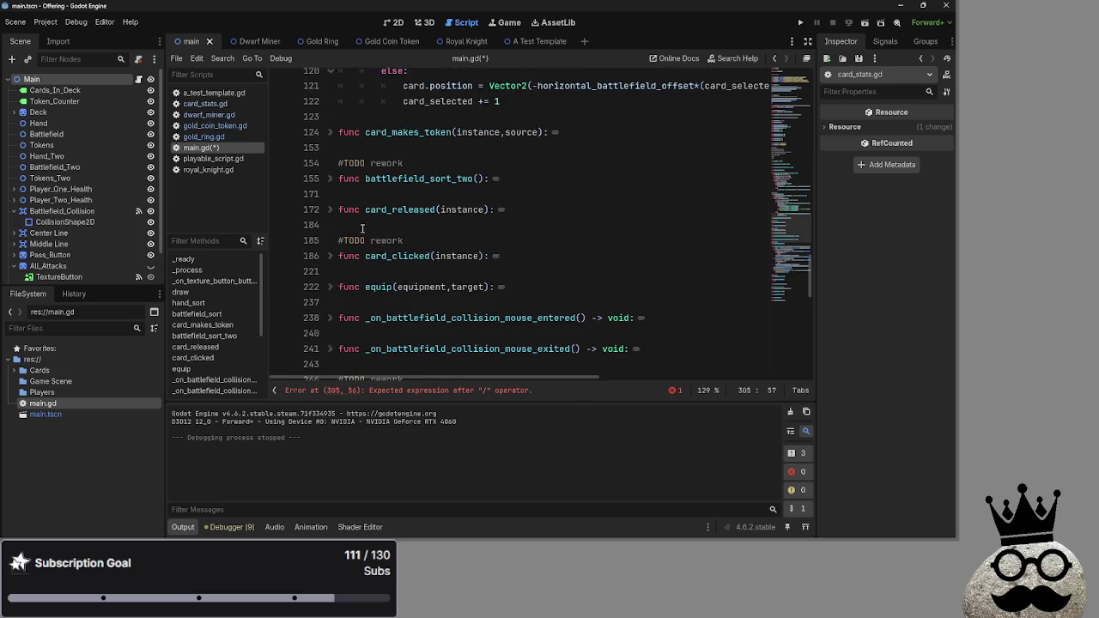
scroll(567, 276, "down", 10)
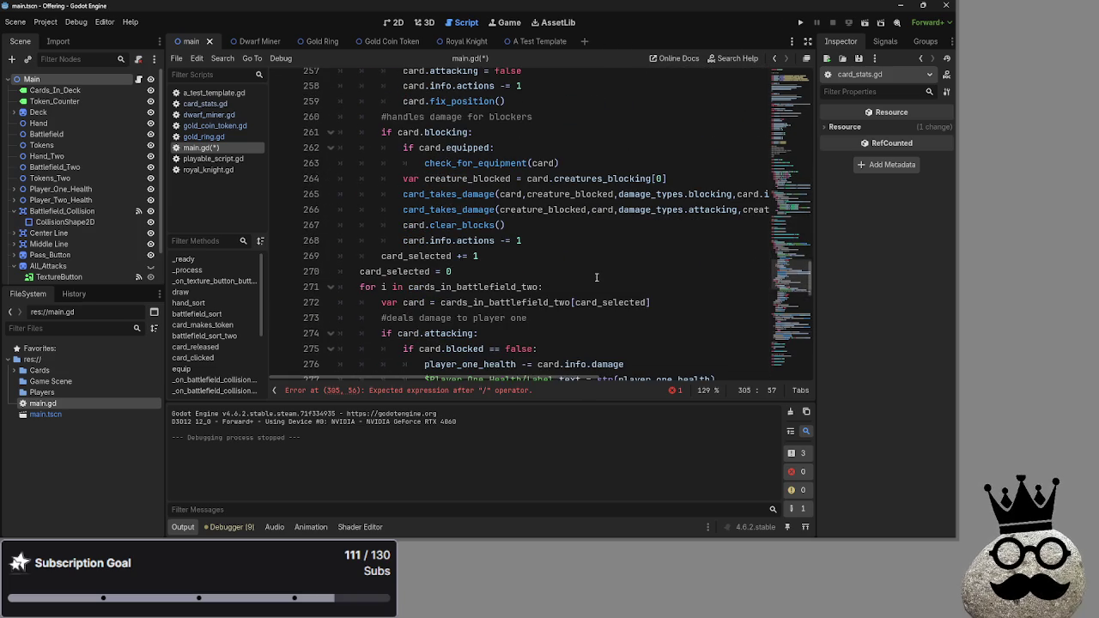
scroll(551, 383, "right", 3)
scroll(515, 344, "left", 3)
scroll(430, 292, "up", 8)
scroll(532, 258, "down", 20)
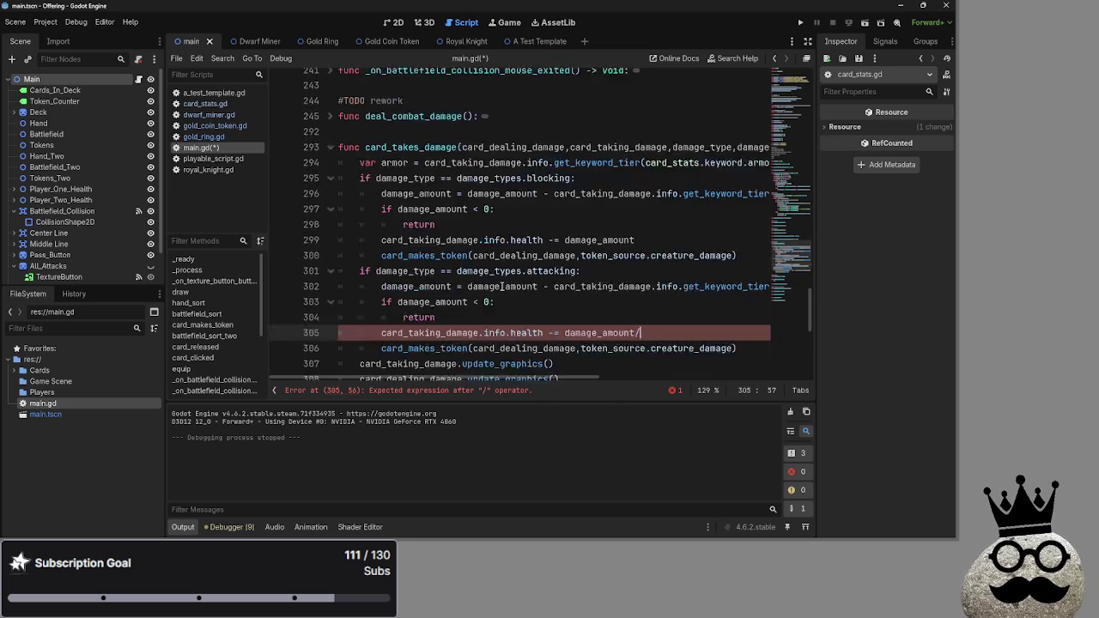
type("blockers")
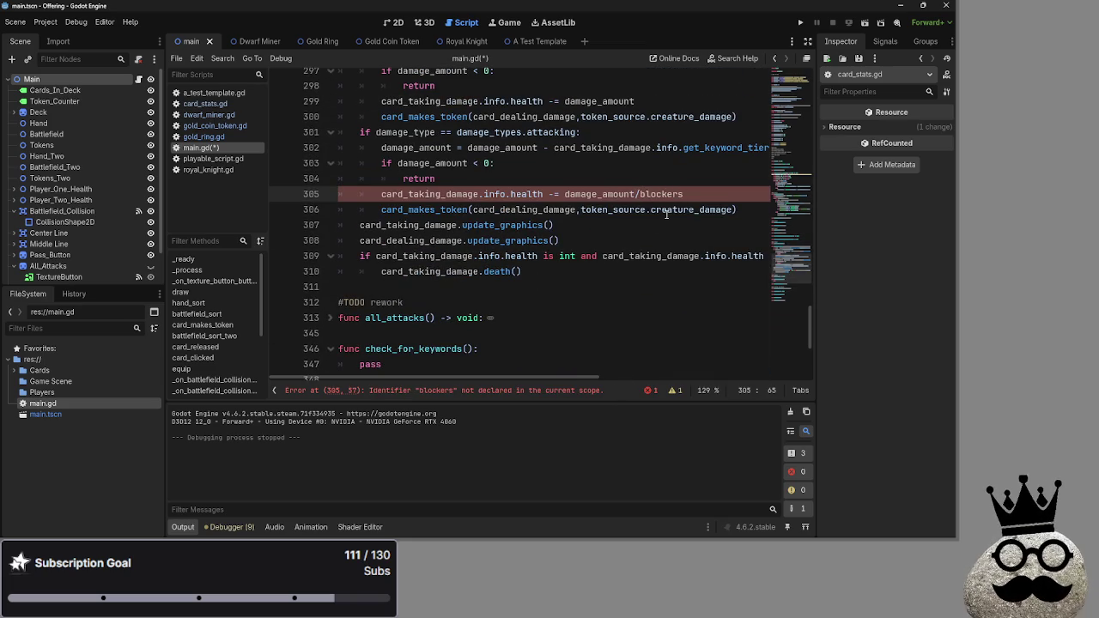
scroll(674, 257, "up", 2)
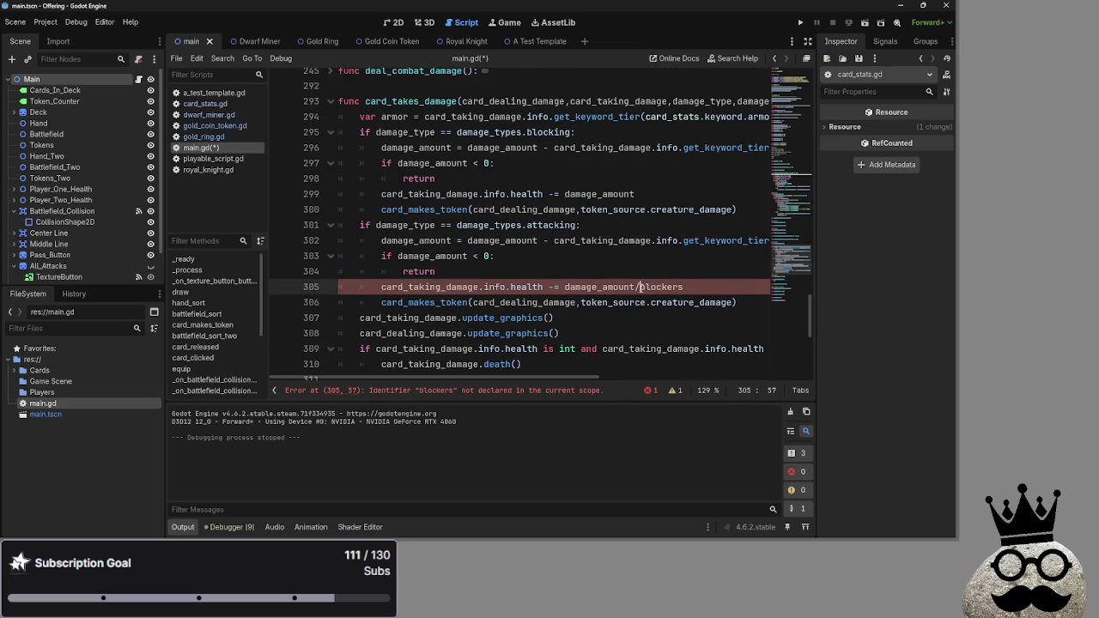
type("card_d")
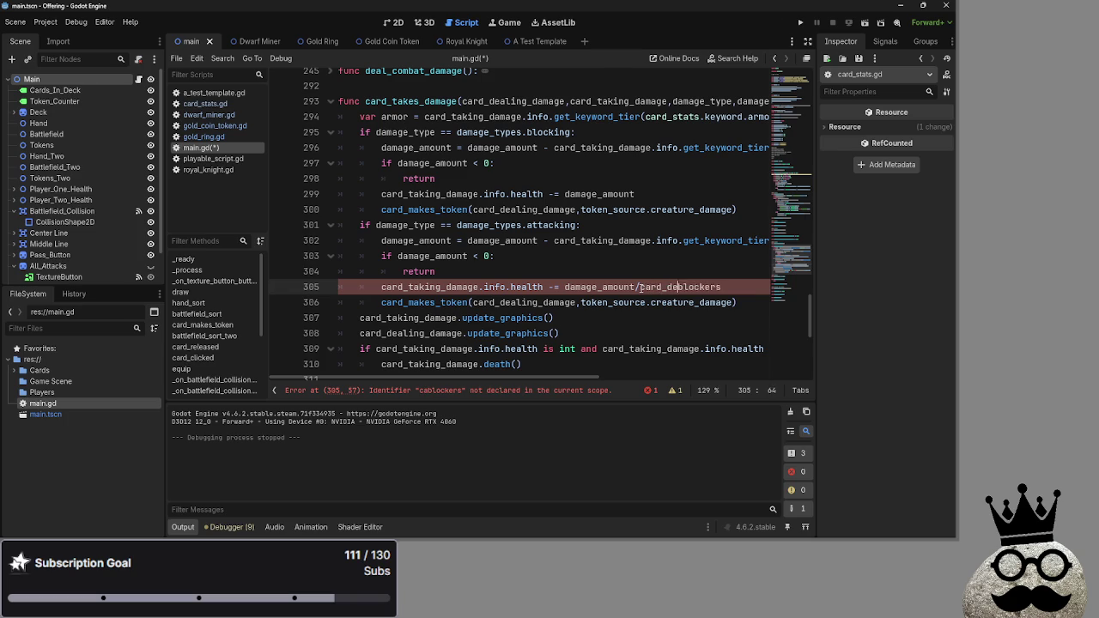
type("ealing_damage.")
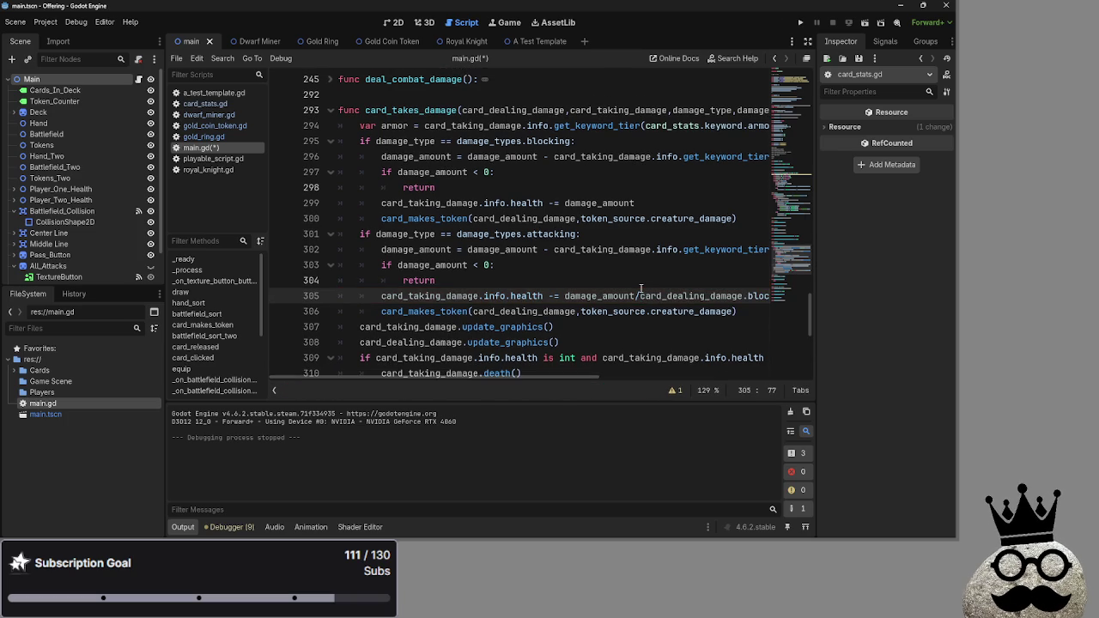
left_click(692, 328)
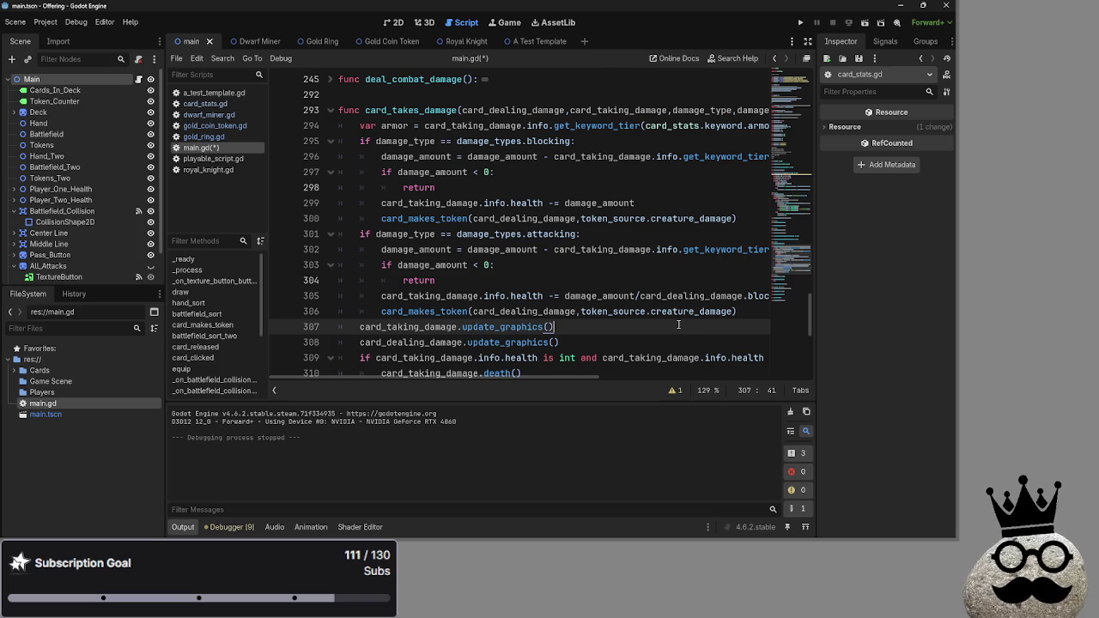
left_click(800, 22)
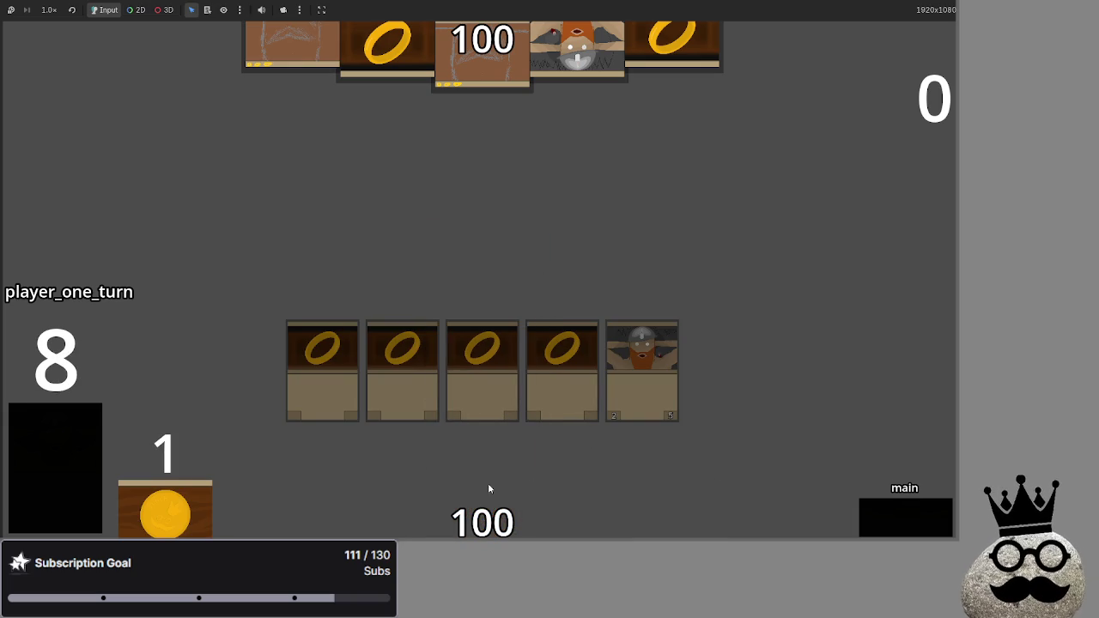
Step through attack, damage and end turn, then advance player two's turn through draw until the bot plays cards.
left_click(915, 509)
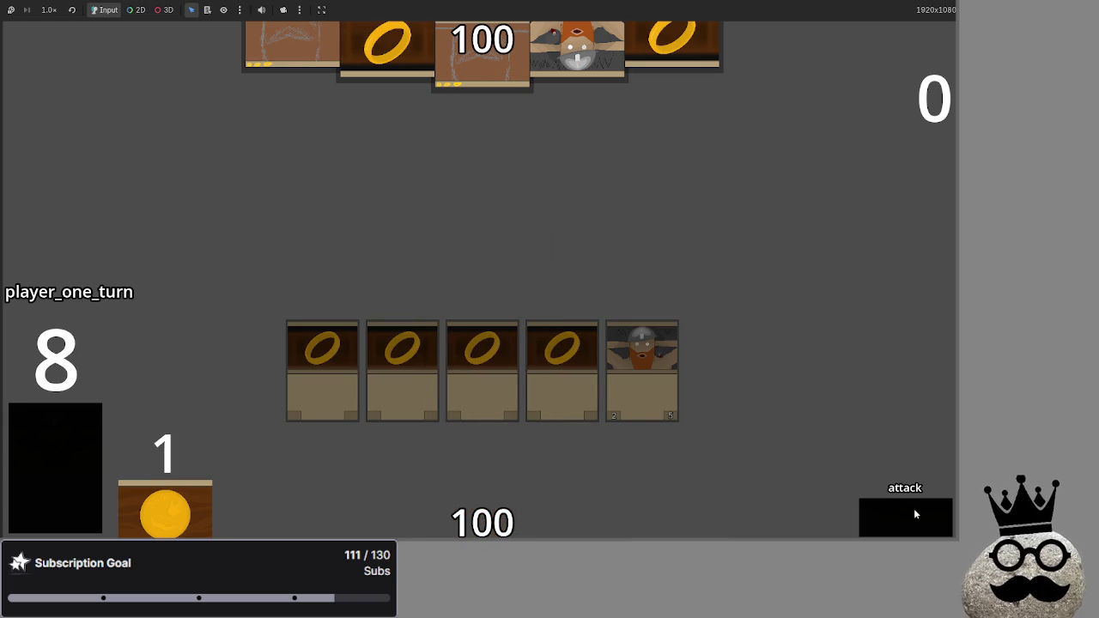
left_click(913, 514)
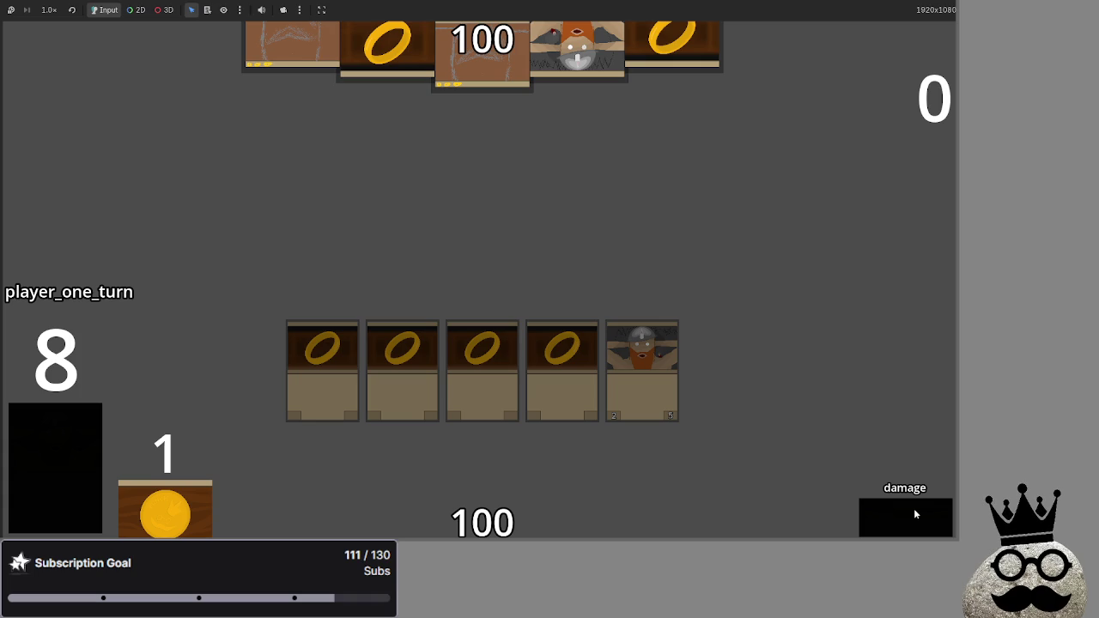
left_click(916, 514)
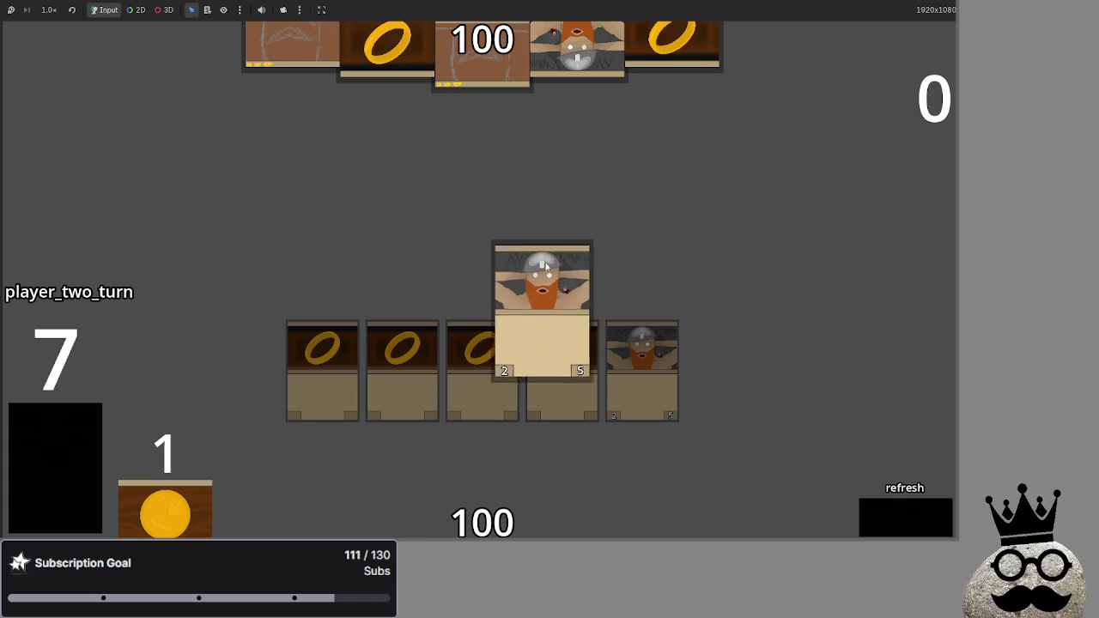
left_click(902, 533)
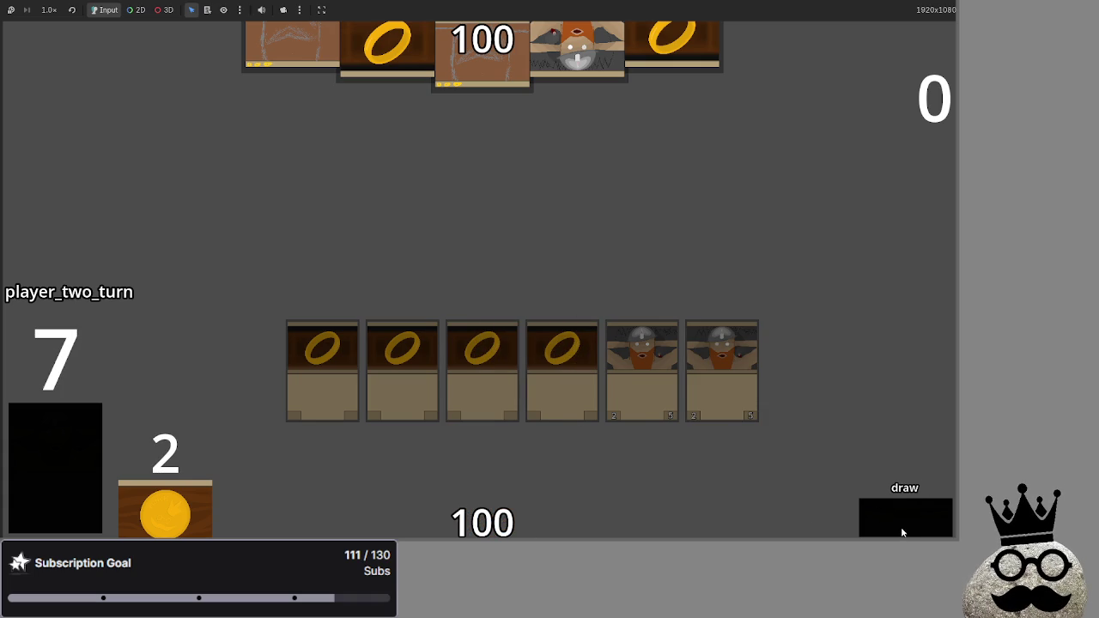
left_click(903, 533)
left_click(903, 533)
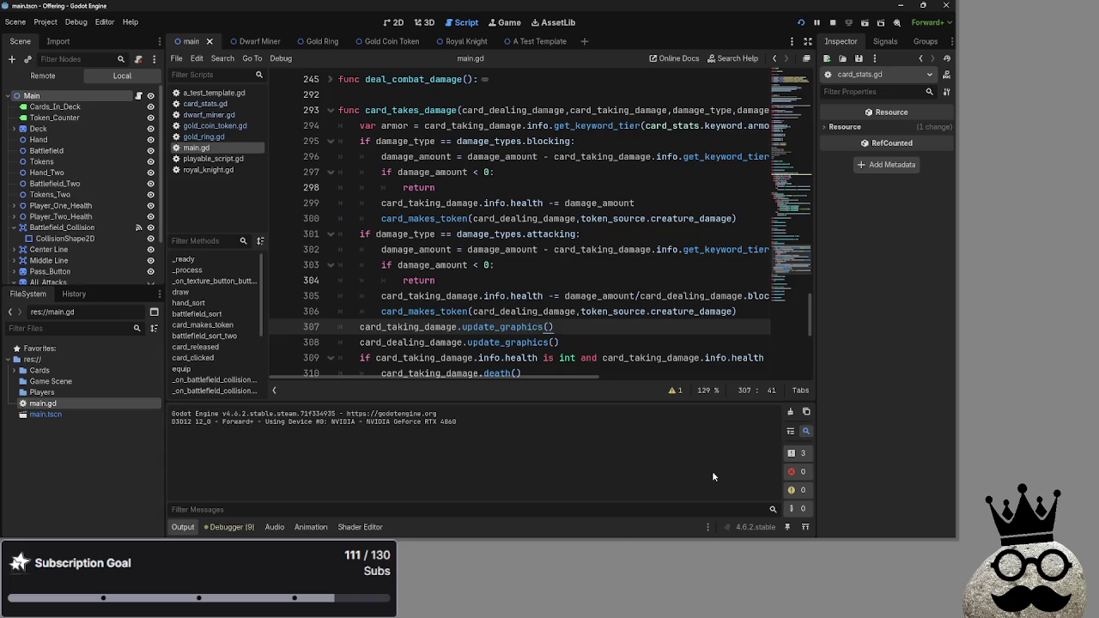
Unfold bot_equips and bot_decision in main.gd and read through bot_decision's attack-phase logic.
scroll(528, 307, "down", 7)
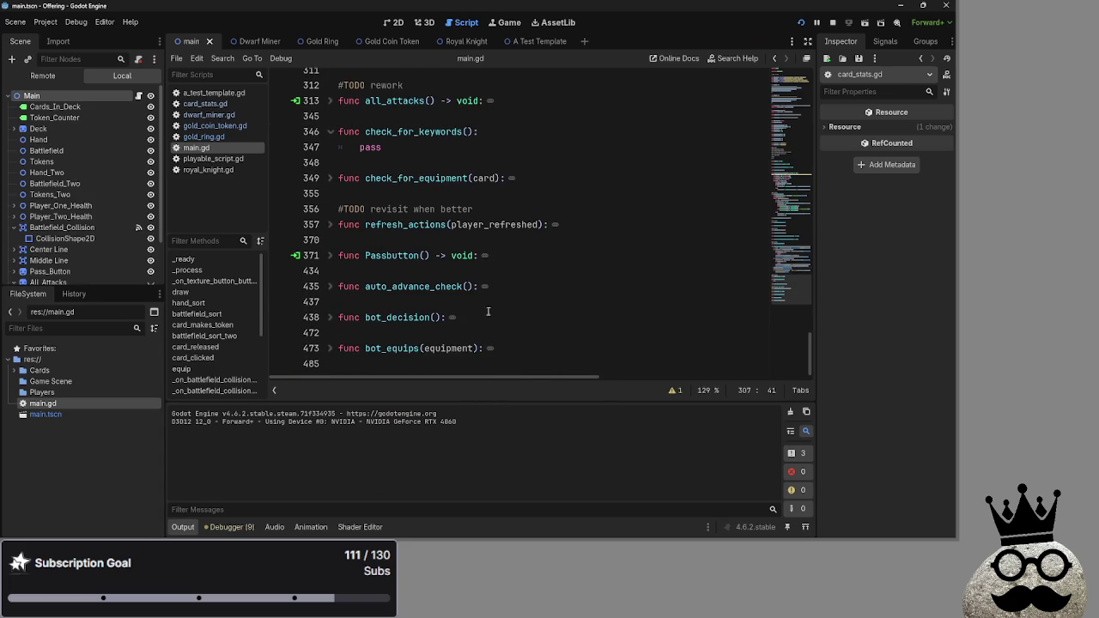
left_click(329, 348)
left_click(330, 317)
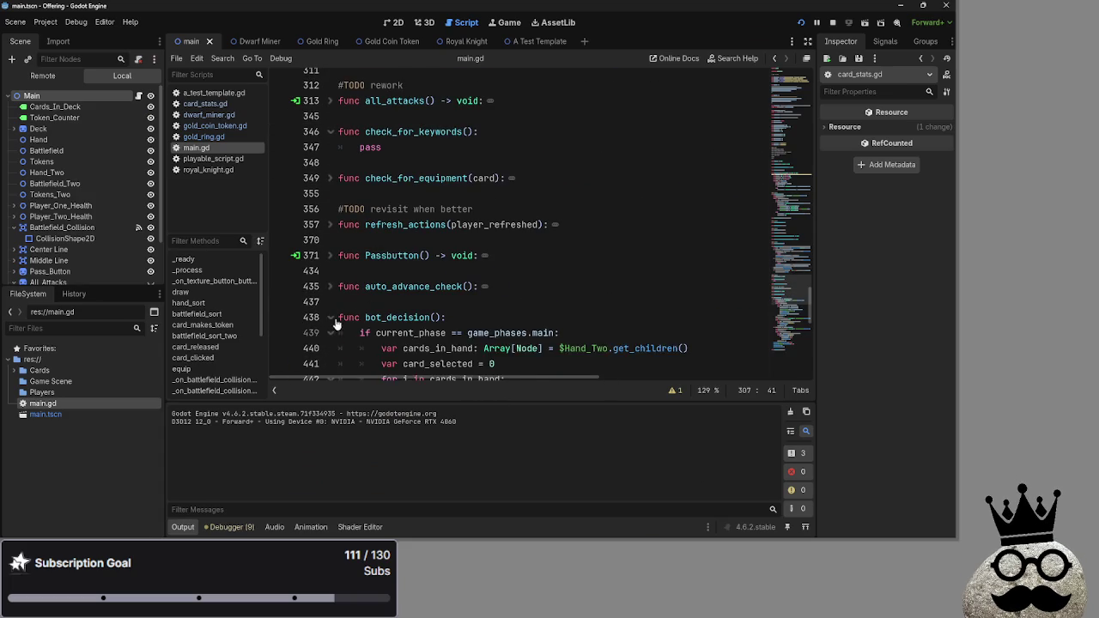
scroll(484, 302, "down", 4)
scroll(578, 298, "down", 3)
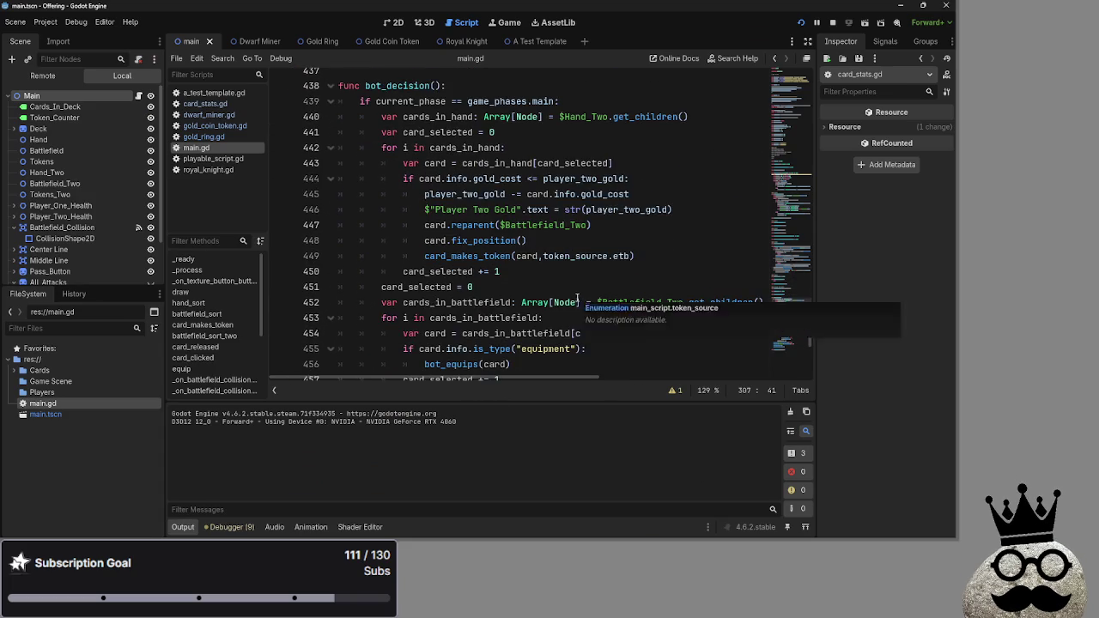
scroll(577, 298, "down", 4)
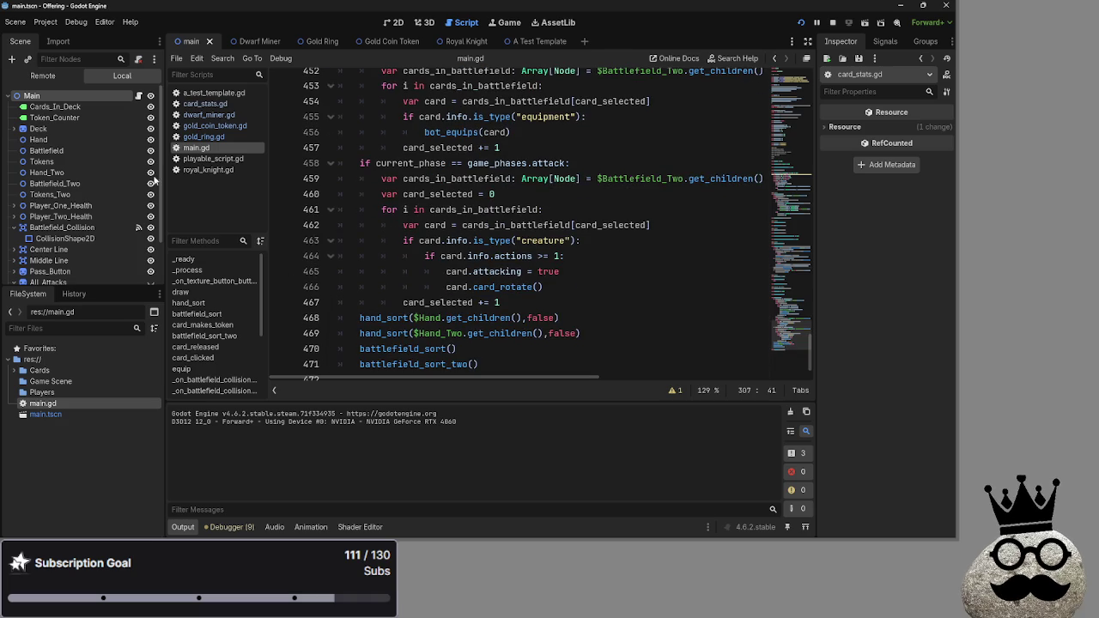
left_click(41, 75)
Expand Main and Hand_Two in the Remote tree and inspect the second hand's cards against the game view.
left_click(13, 106)
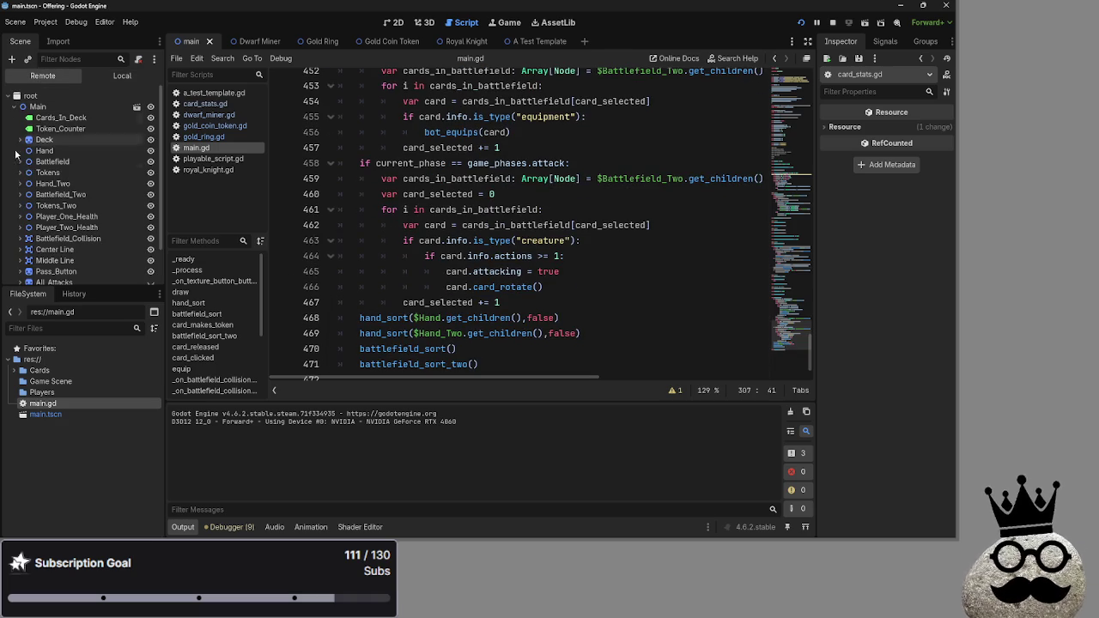
left_click(20, 183)
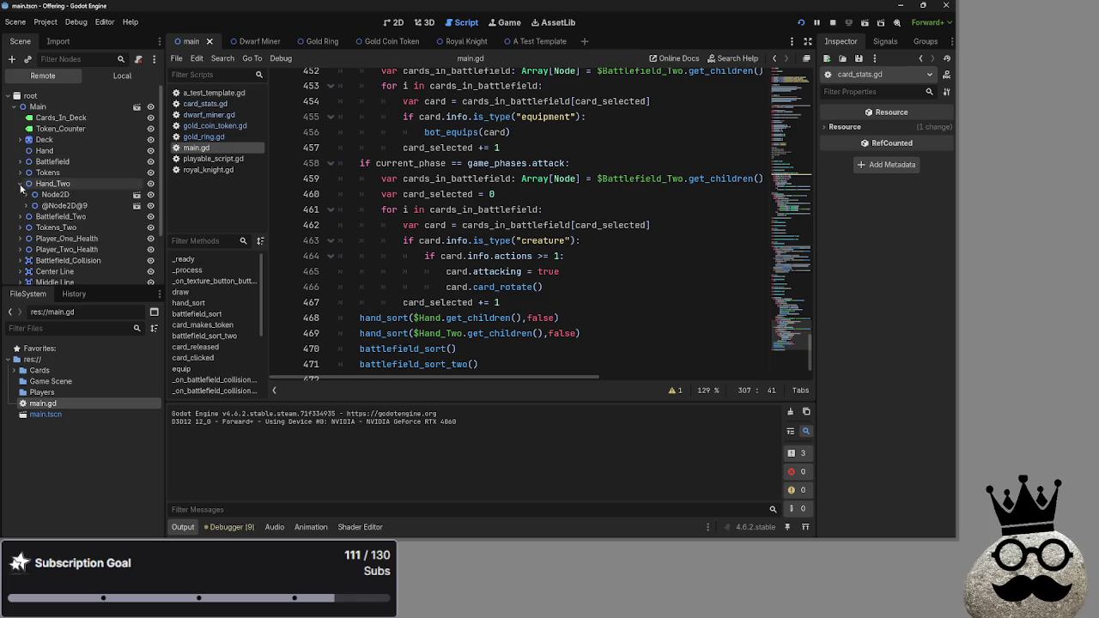
left_click(65, 205)
left_click(394, 22)
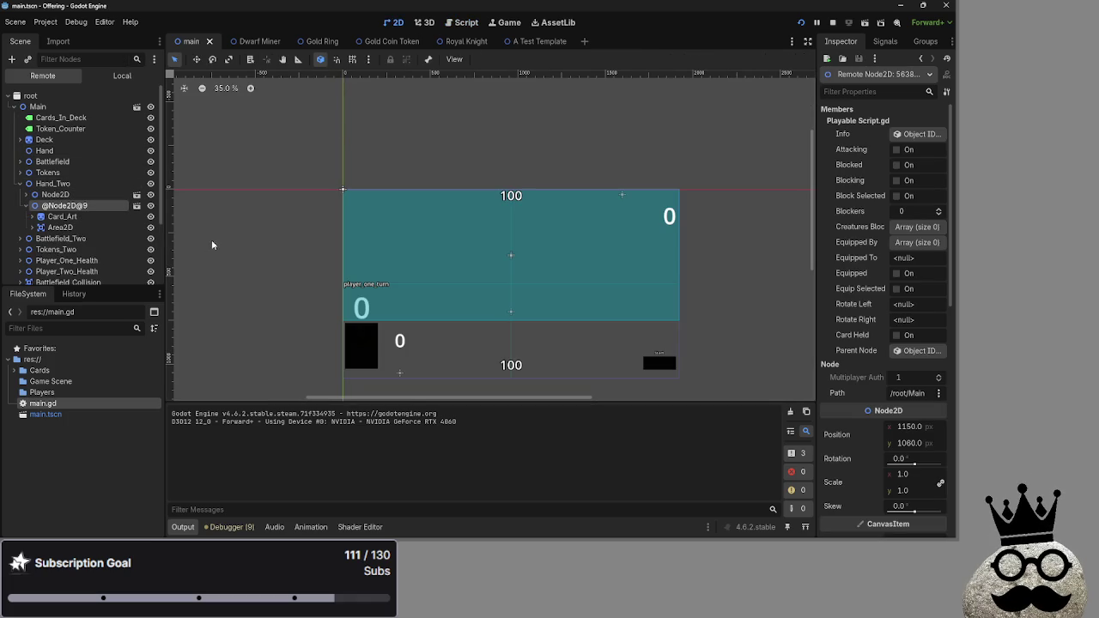
left_click(67, 206)
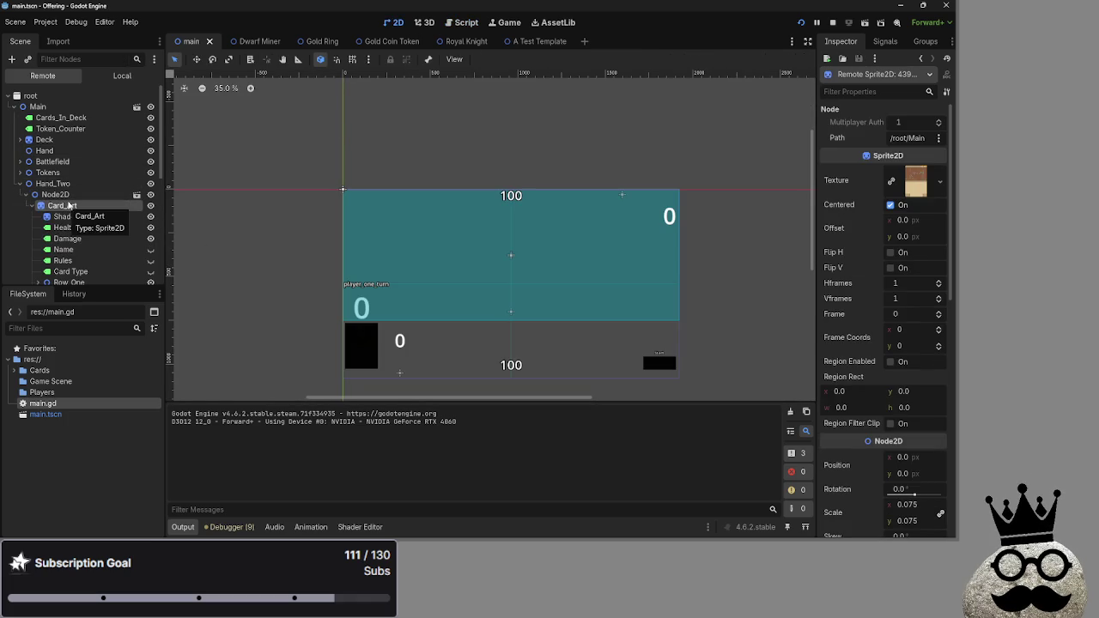
left_click(505, 22)
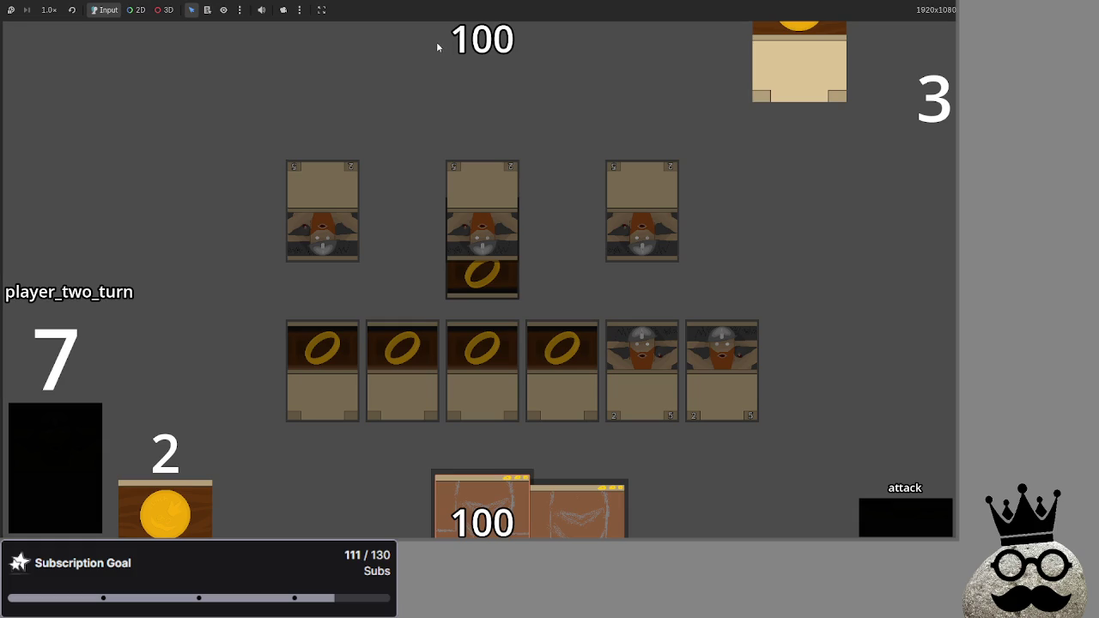
key("ctrl+F1")
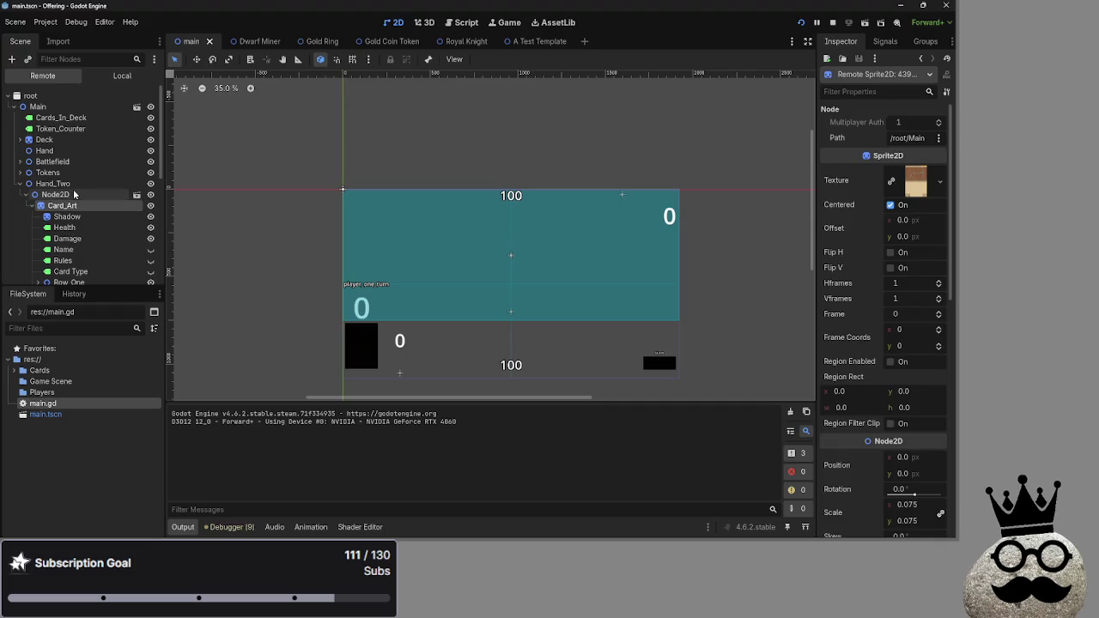
left_click(75, 195)
left_click(26, 195)
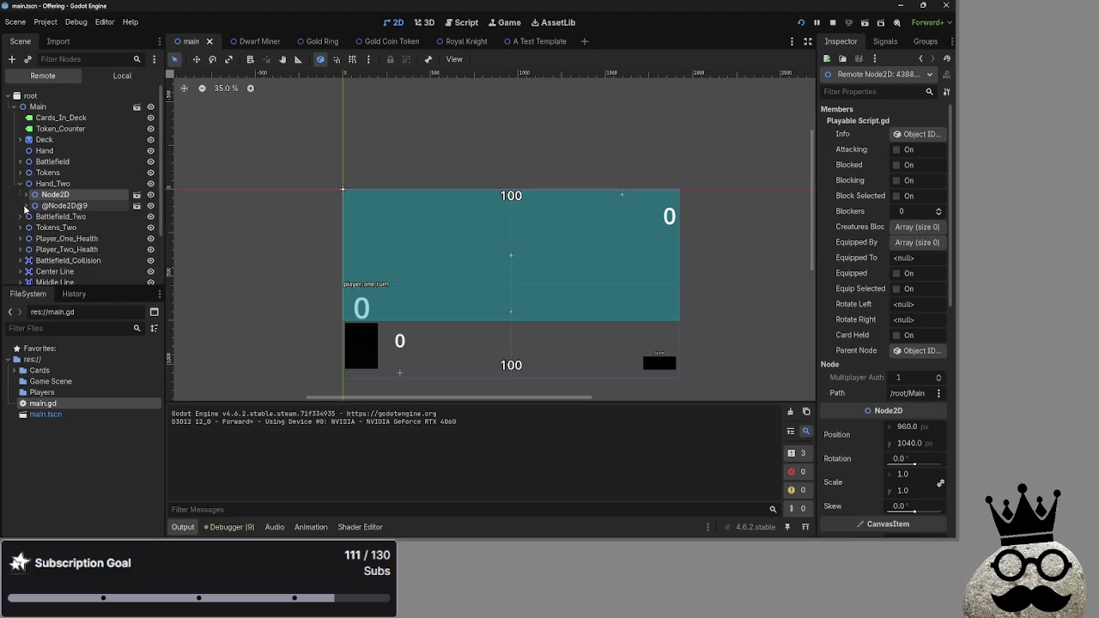
scroll(910, 283, "down", 2)
left_click_drag(911, 389, 909, 389)
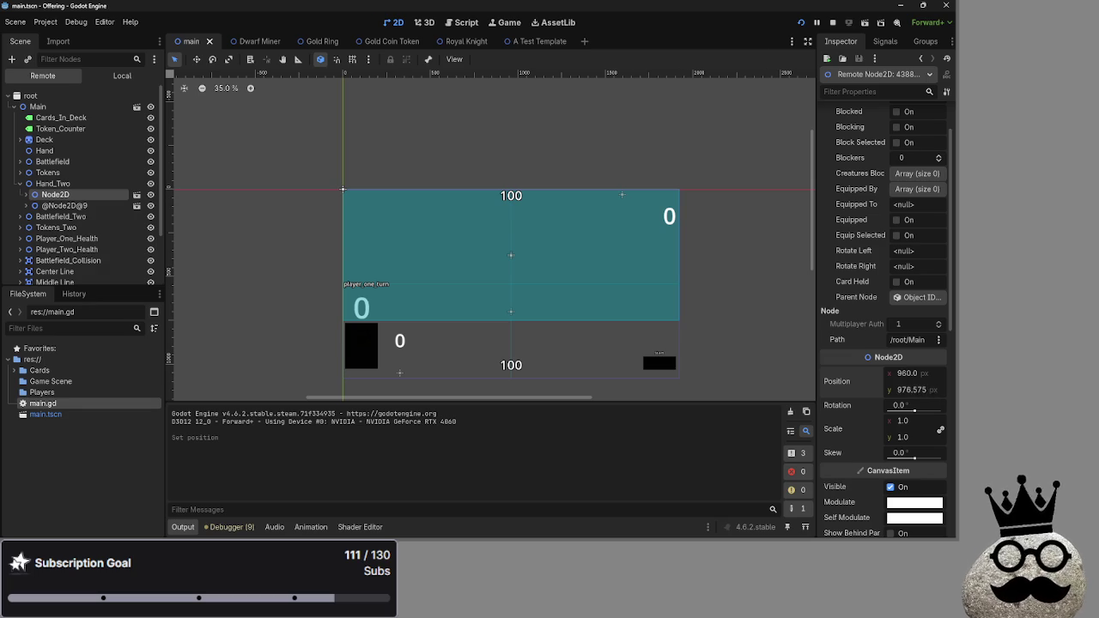
key("ctrl+F4")
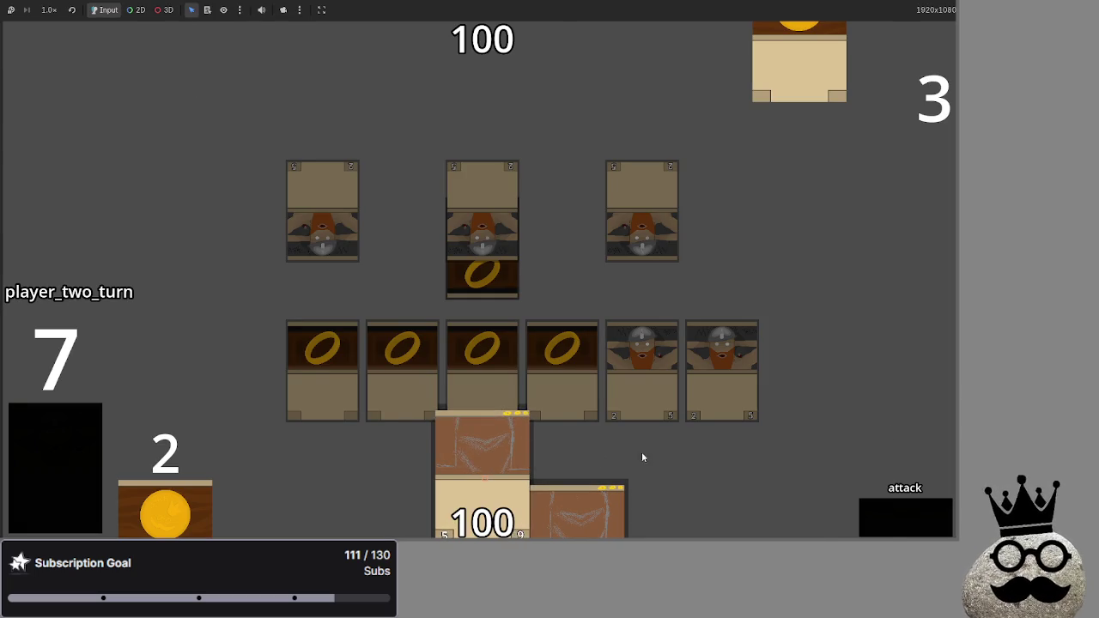
key("ctrl+F1")
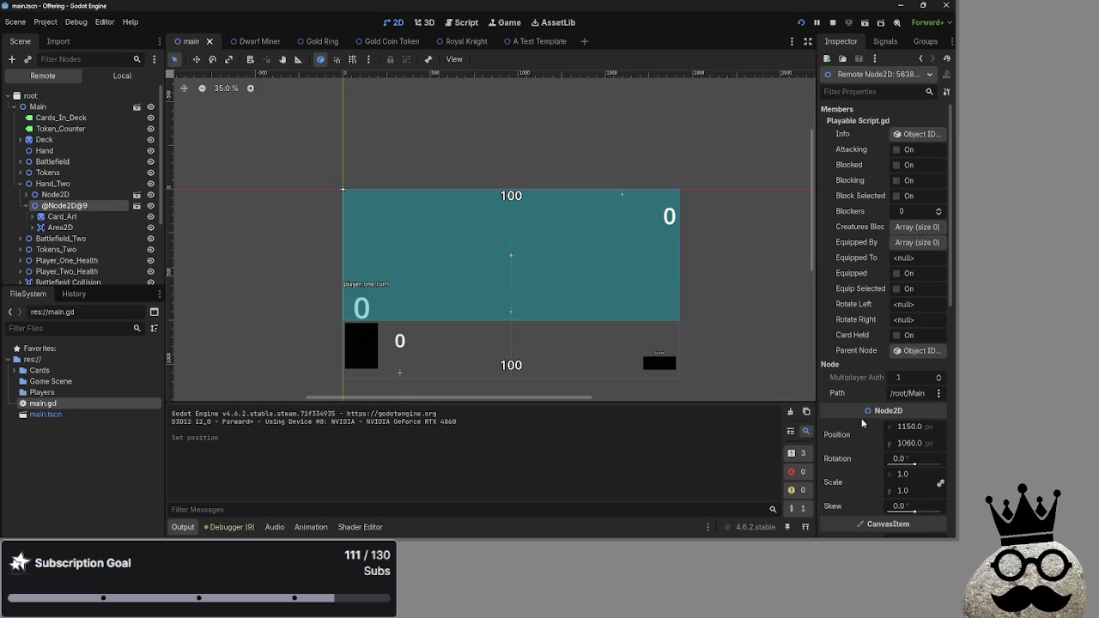
Change the selected hand card's Position y in the Inspector, check it in-game, then reopen main.gd.
left_click(917, 445)
type("500")
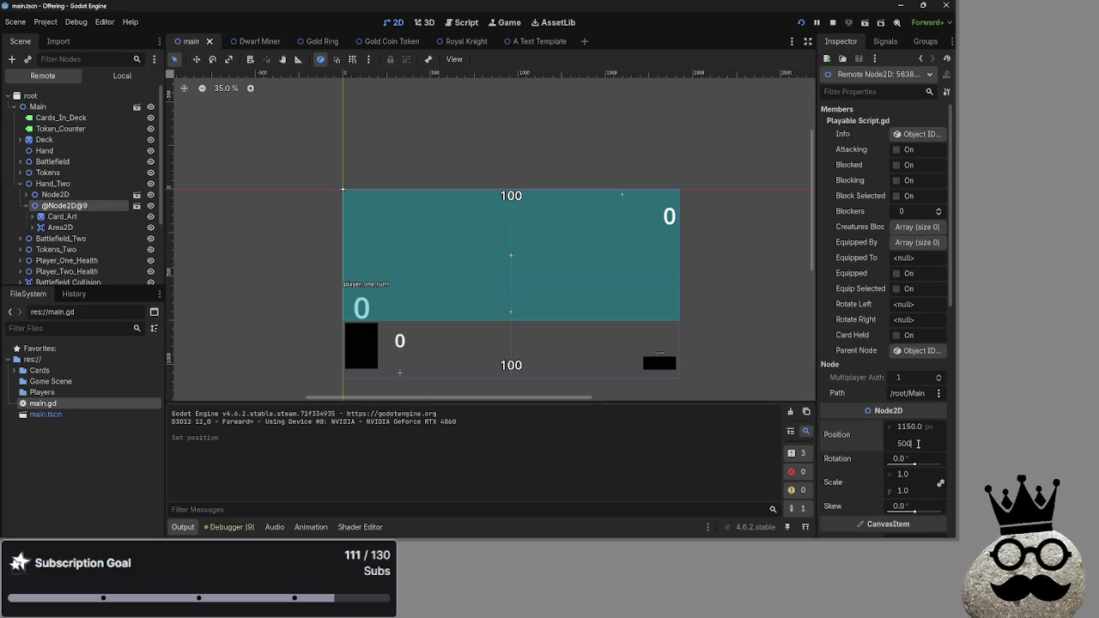
key("Return")
key("ctrl+F4")
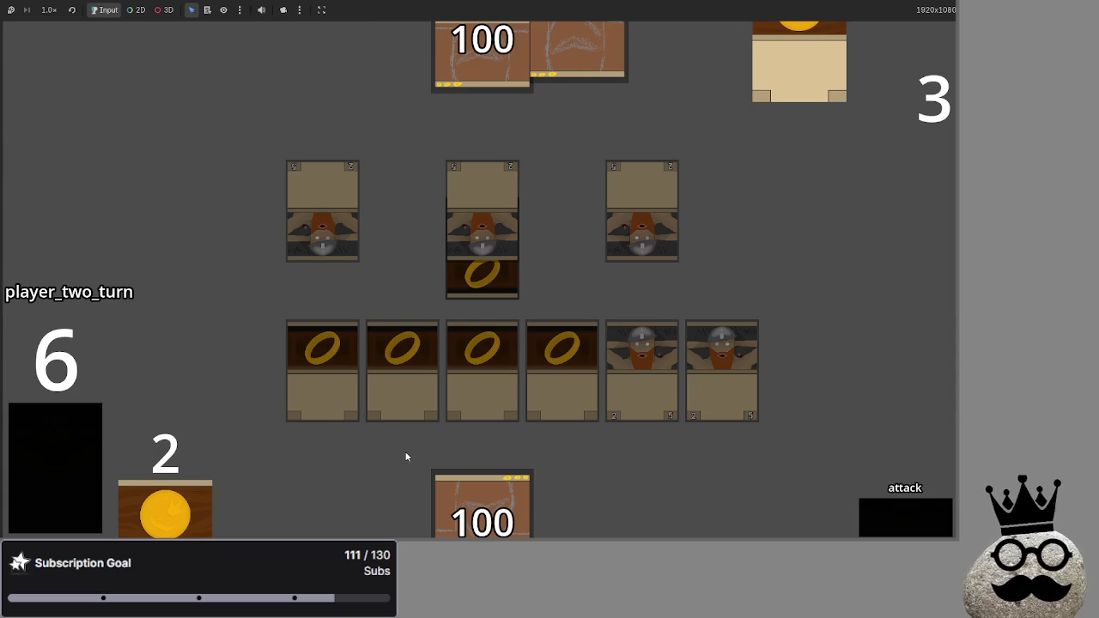
key("ctrl+F1")
left_click(463, 22)
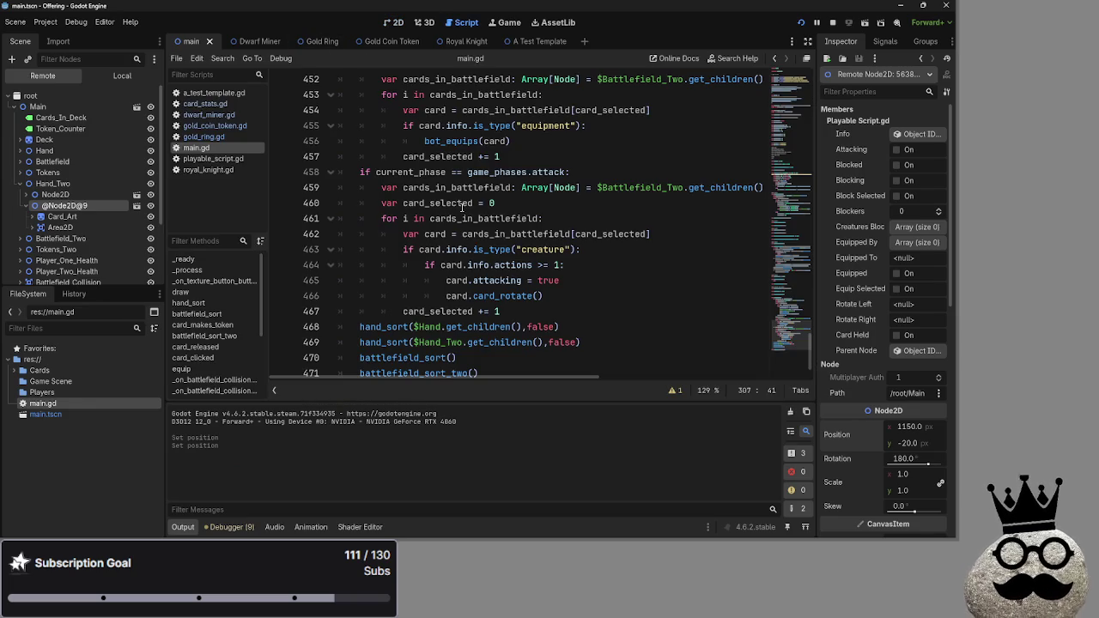
Change the Hand_Two hand_sort argument from false to true on line 469 and relaunch the game.
left_click(559, 327)
double_click(565, 343)
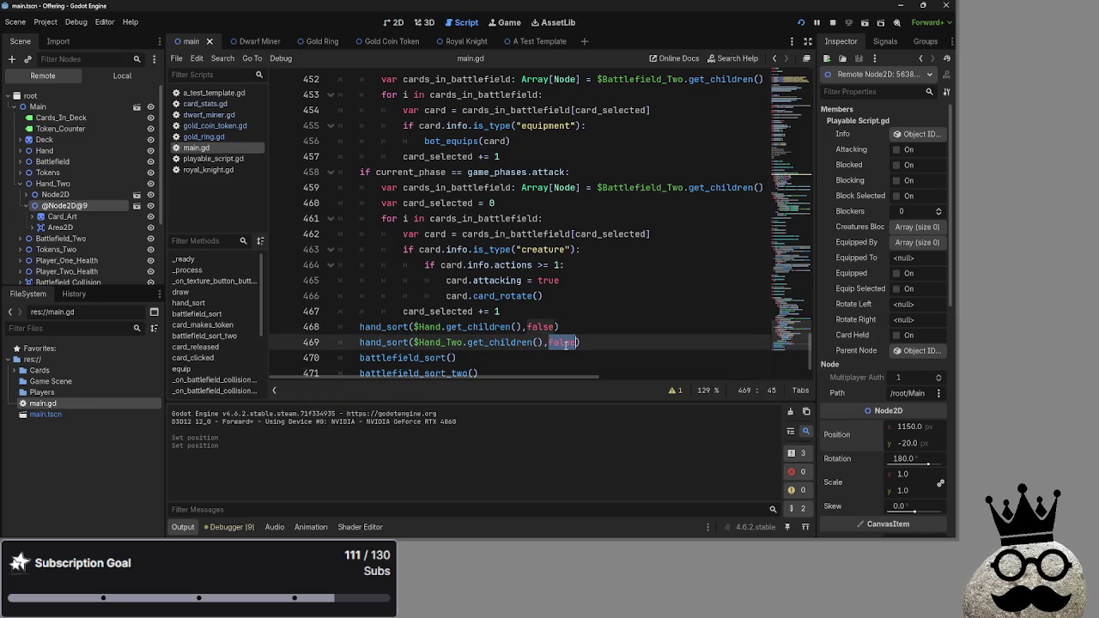
type("true")
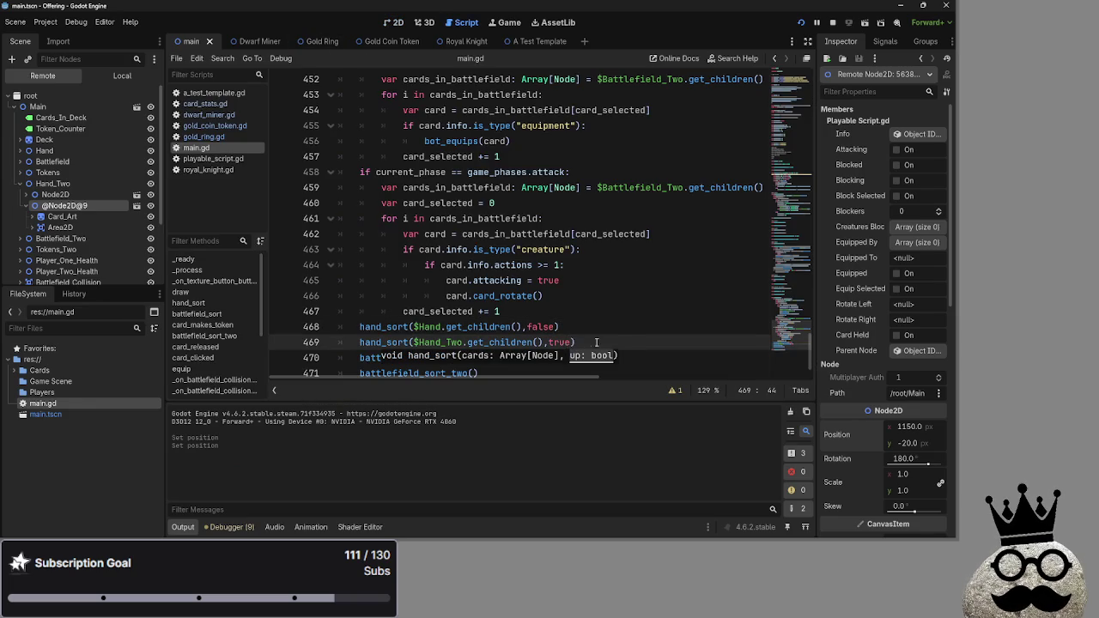
left_click(570, 328)
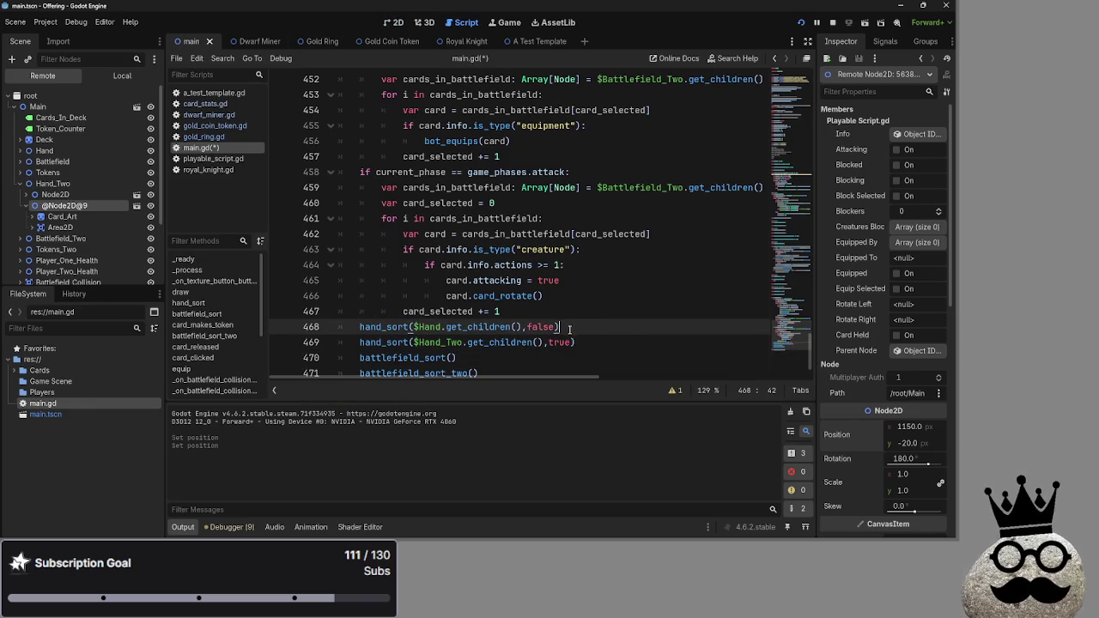
scroll(589, 321, "up", 1)
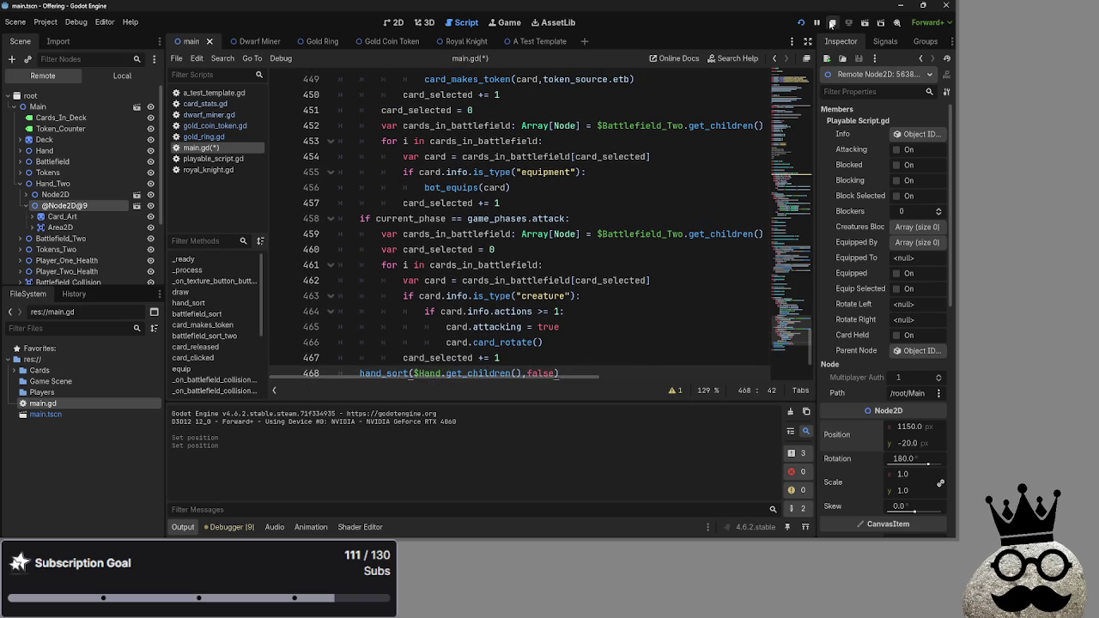
left_click(831, 23)
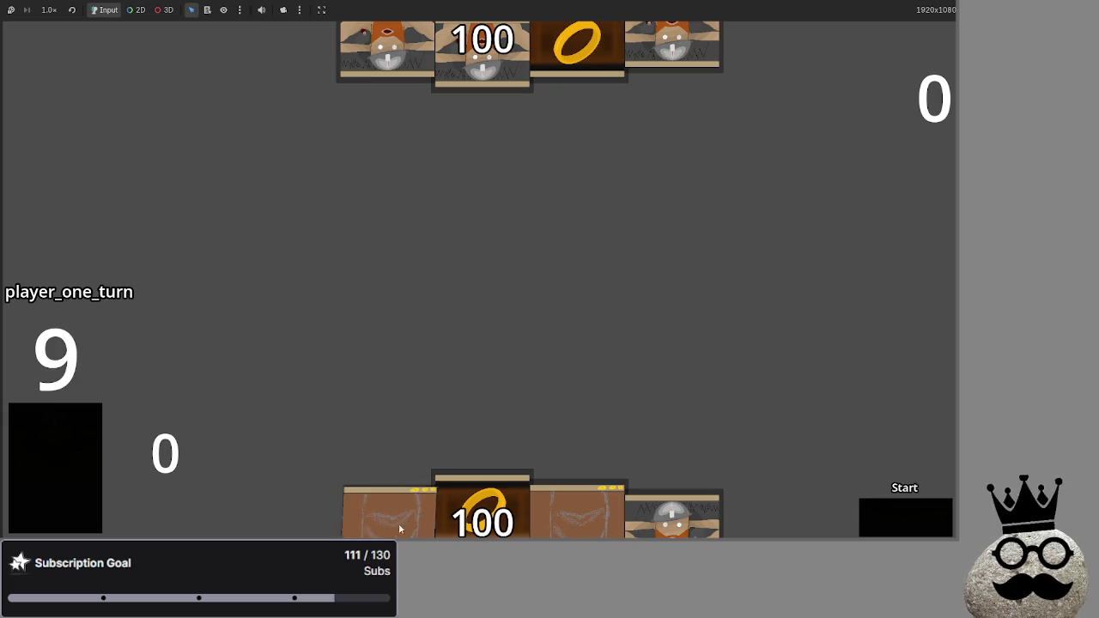
Play player one's ring and dwarf cards onto the battlefield, drawing until the deck counter reaches 0.
left_click(499, 488)
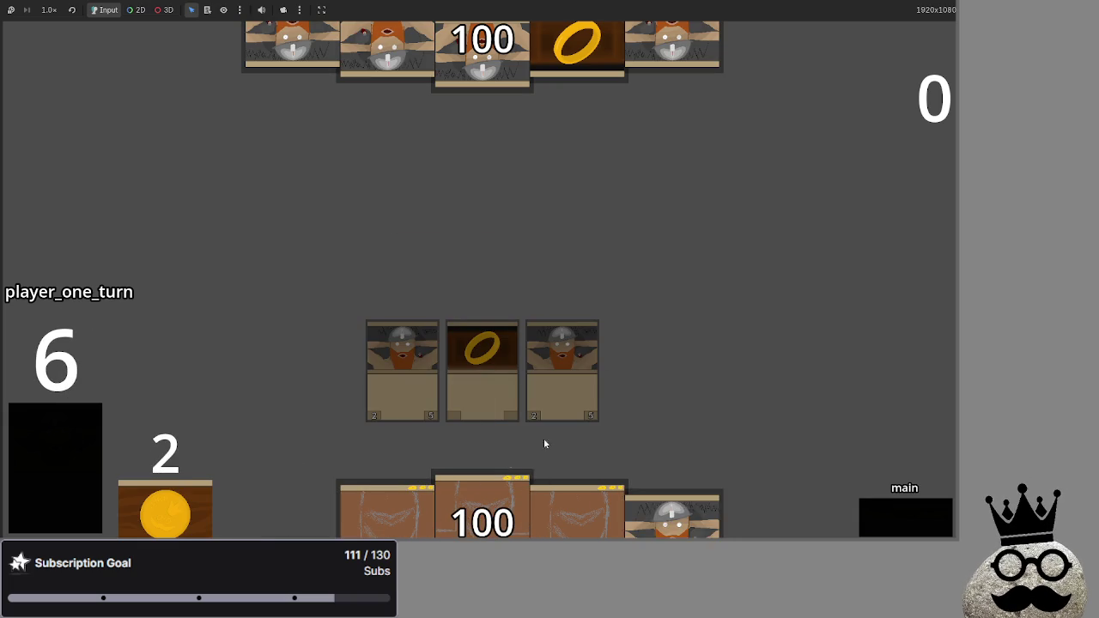
left_click(59, 419)
left_click(58, 419)
left_click(680, 468)
left_click(644, 485)
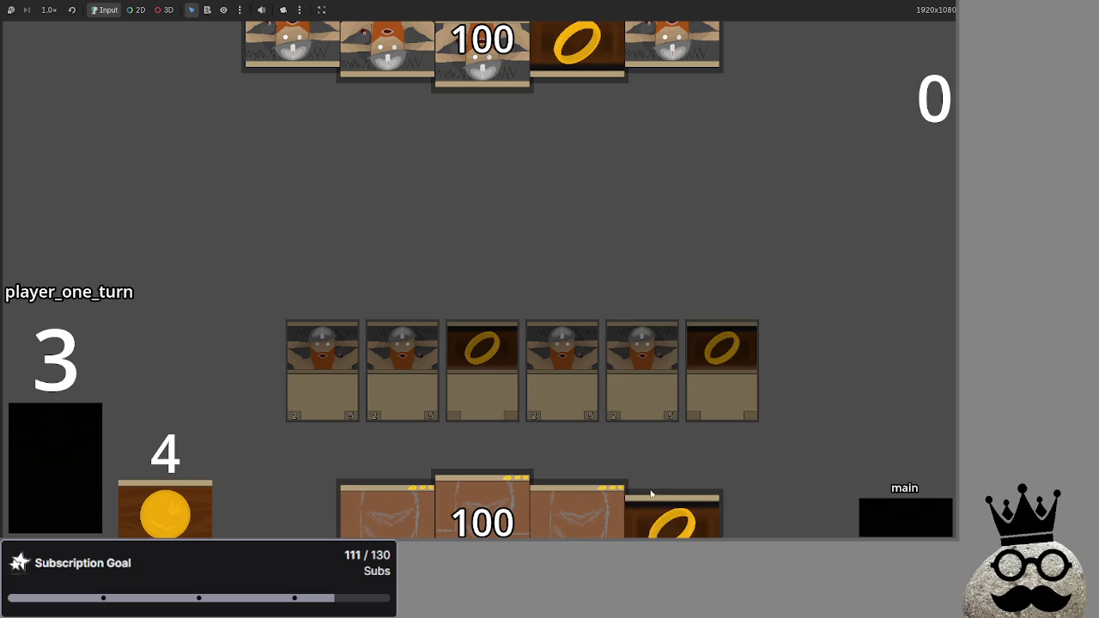
left_click(646, 491)
left_click(69, 429)
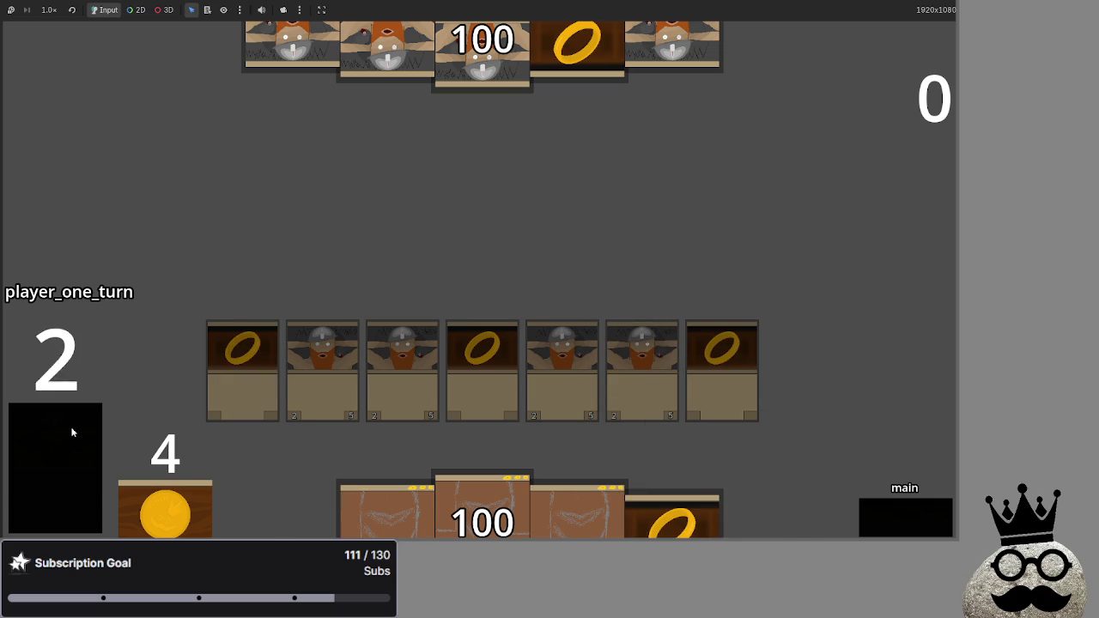
left_click(69, 429)
left_click(68, 430)
mouse_move(674, 515)
left_mouse_down()
mouse_move(656, 237)
mouse_move(648, 262)
left_mouse_up()
mouse_move(672, 515)
left_mouse_down()
mouse_move(704, 212)
mouse_move(704, 229)
left_mouse_up()
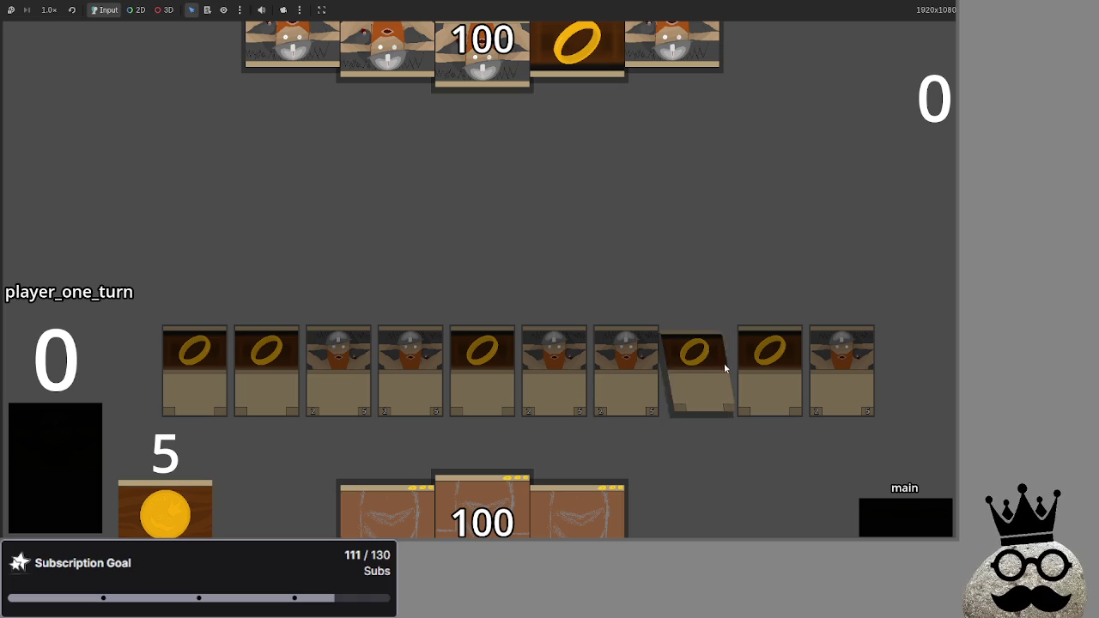
left_click_drag(482, 506, 494, 228)
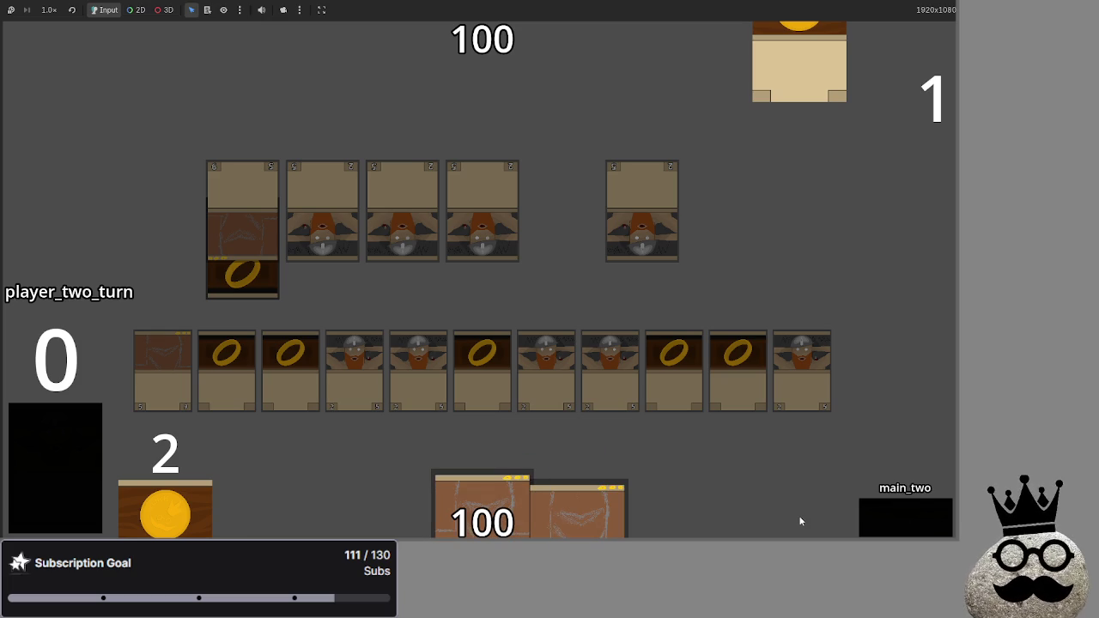
Advance to the next turn's attack phase and equip five rings onto the rightmost dwarf.
left_click(927, 510)
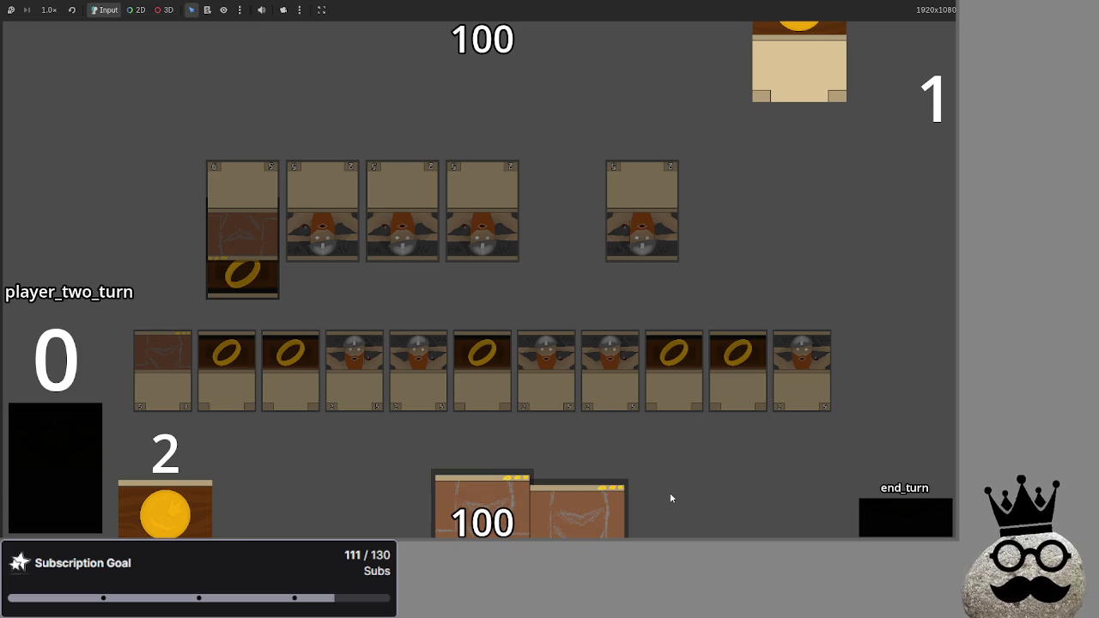
left_click(882, 534)
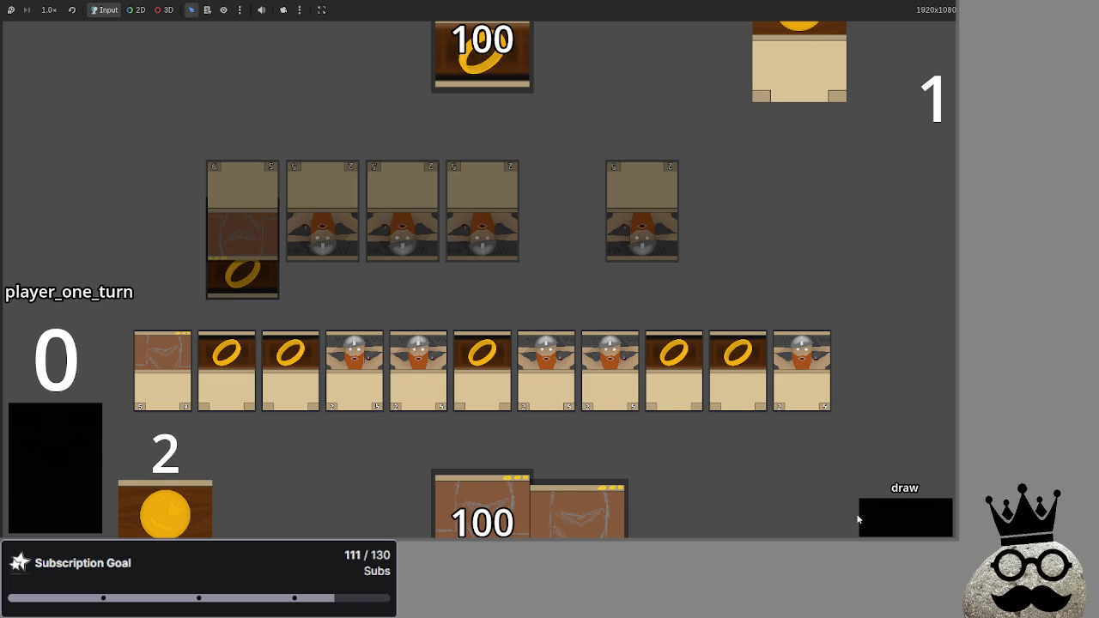
left_click(893, 525)
mouse_move(672, 364)
left_mouse_down()
mouse_move(687, 369)
mouse_move(610, 374)
left_mouse_up()
left_click_drag(738, 363, 610, 373)
left_click_drag(490, 343, 612, 357)
left_click_drag(292, 348, 626, 354)
left_click_drag(227, 361, 612, 356)
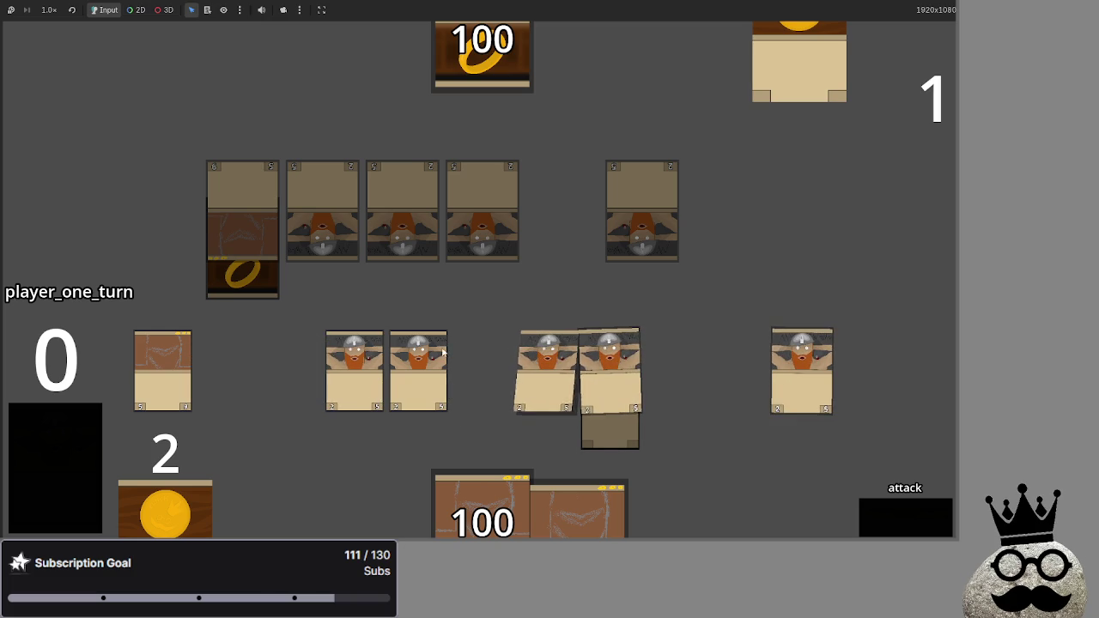
Attack to drop the opponent to 85 health, play the remaining hand cards, and end the turn.
left_click(890, 520)
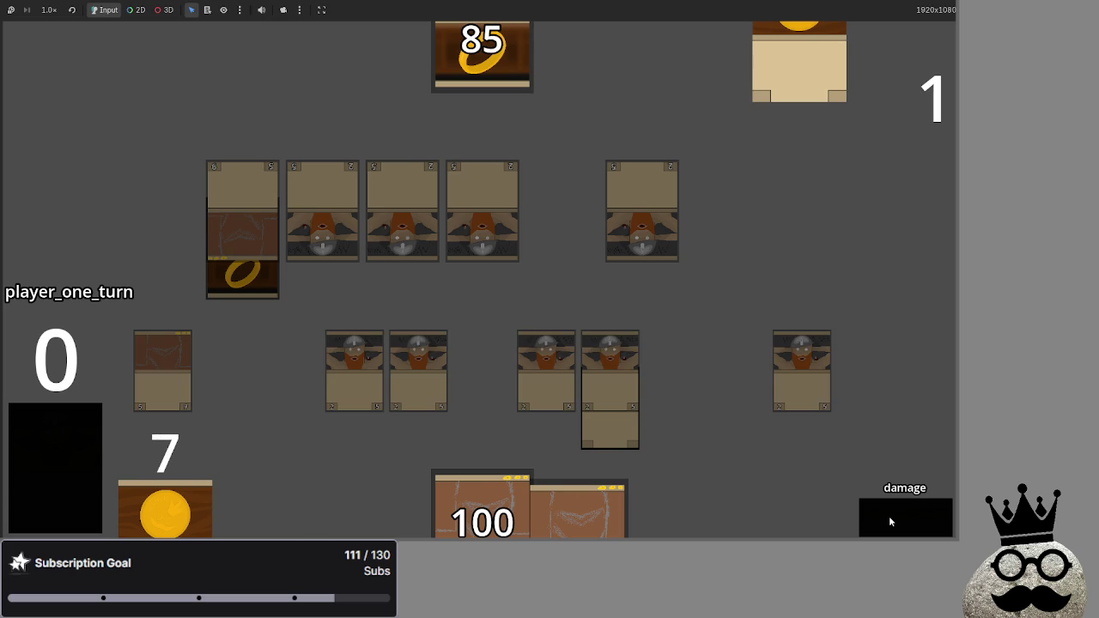
mouse_move(581, 514)
left_mouse_down()
mouse_move(472, 275)
mouse_move(515, 361)
left_mouse_up()
left_click_drag(507, 507, 258, 369)
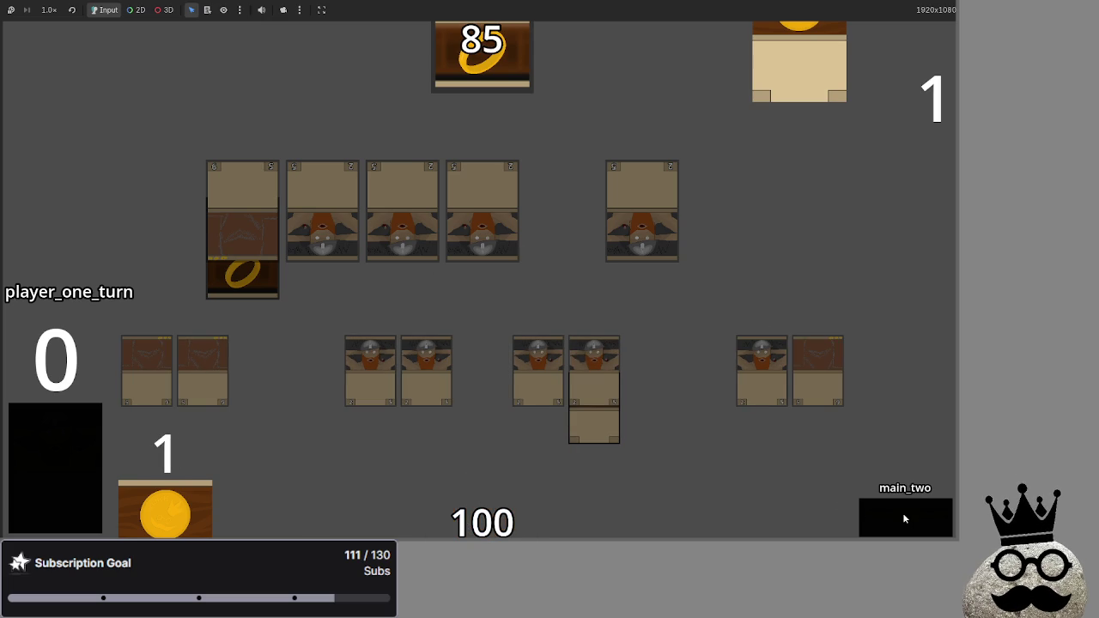
left_click(903, 518)
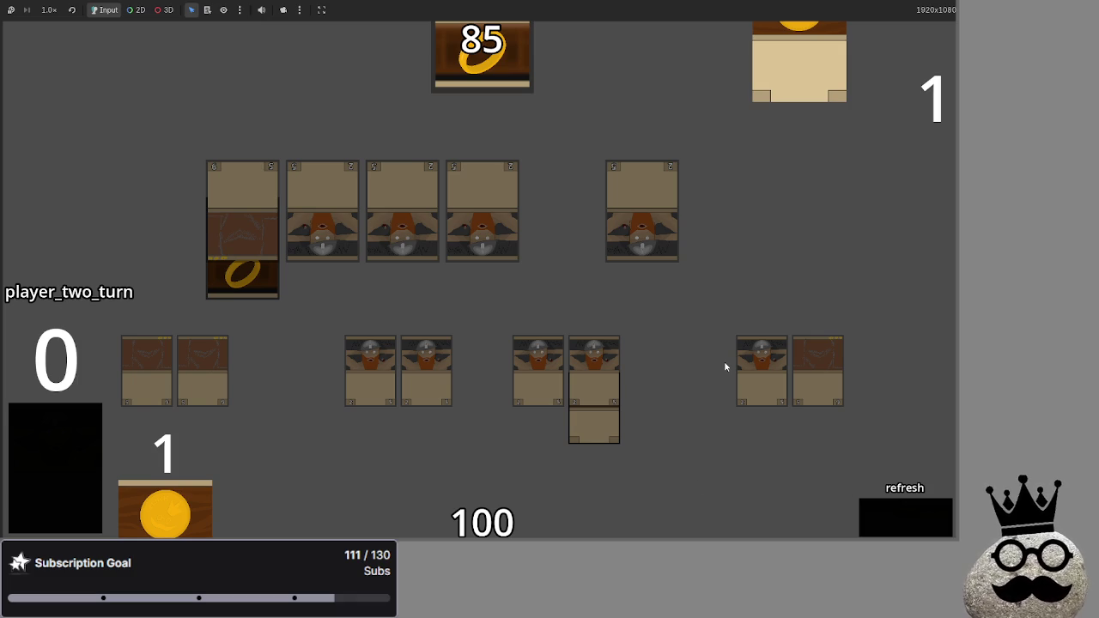
scroll(543, 329, "down", 1)
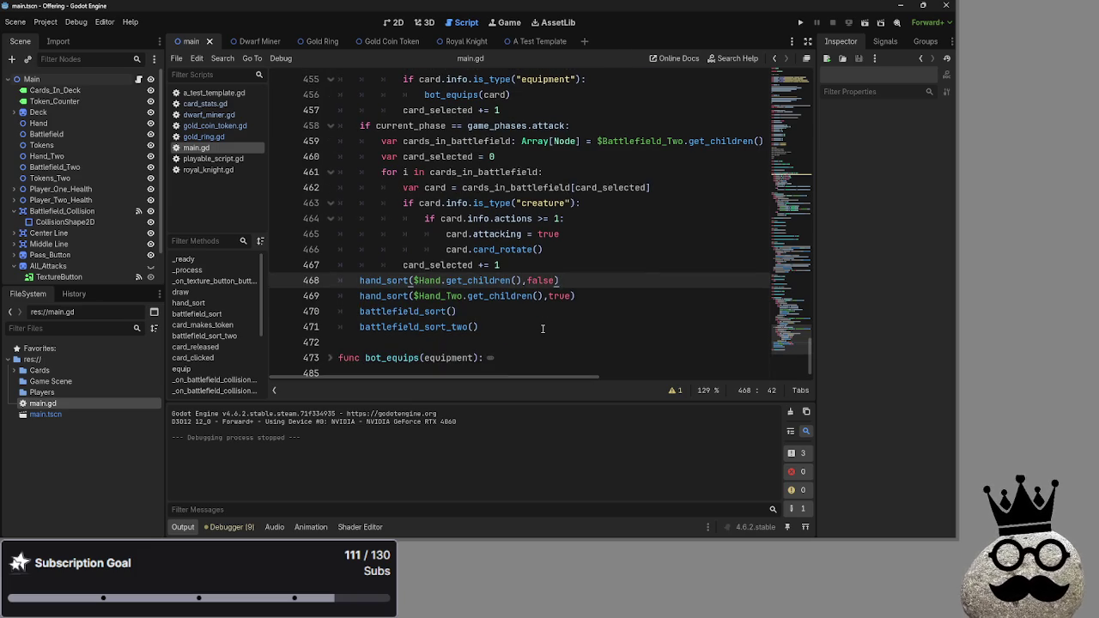
Review and fold the bot_equips, bot_decision and check_for_keywords functions in main.gd.
scroll(543, 329, "up", 15)
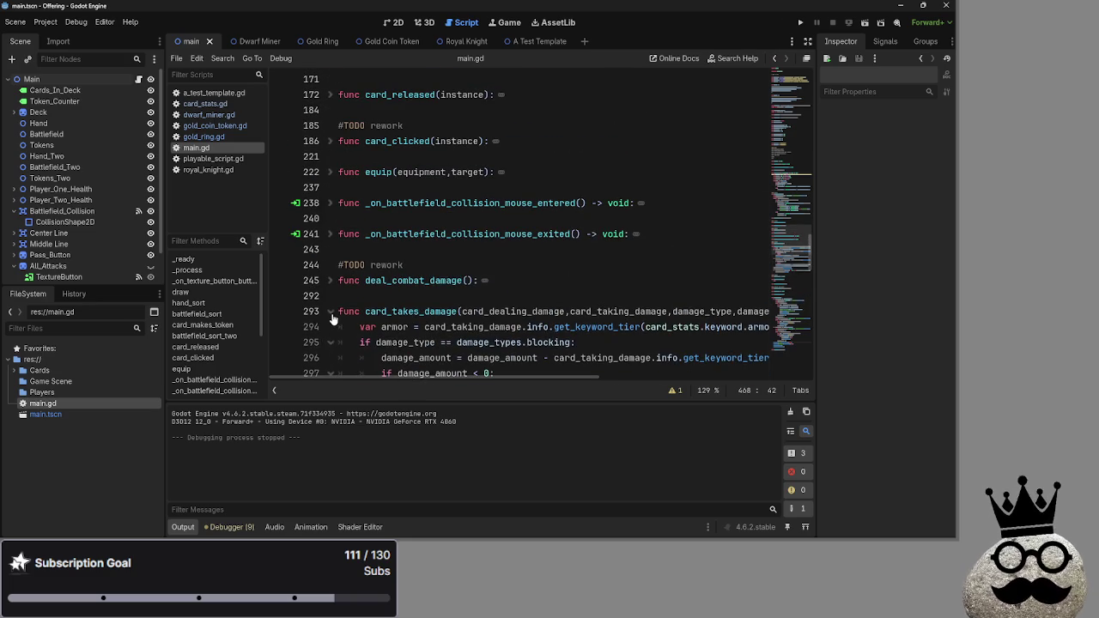
scroll(334, 314, "down", 10)
scroll(331, 248, "down", 4)
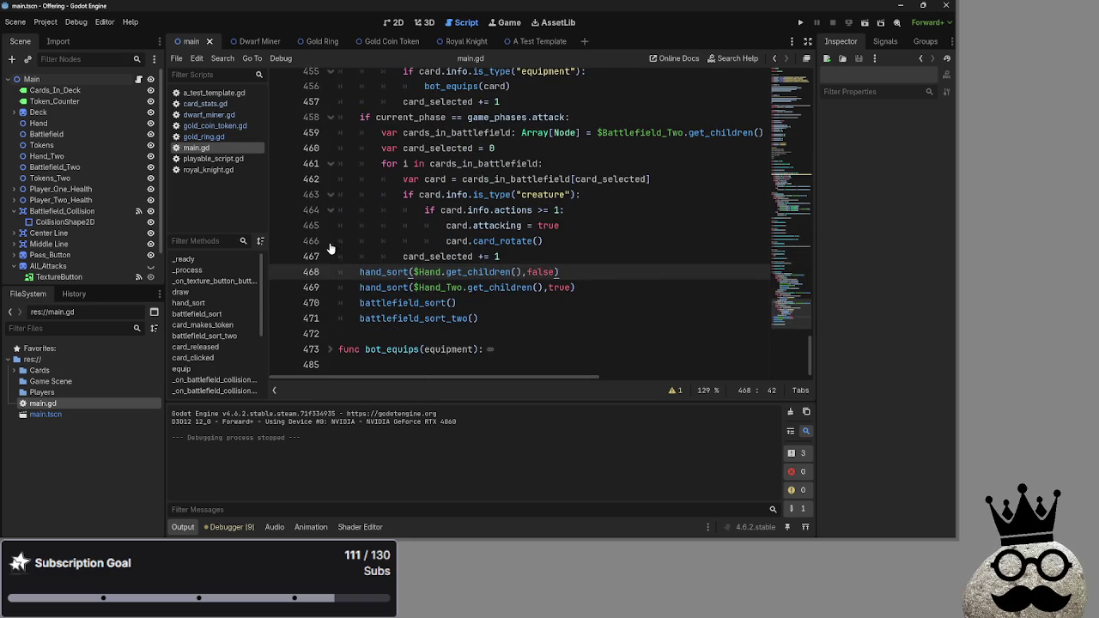
left_click(336, 362)
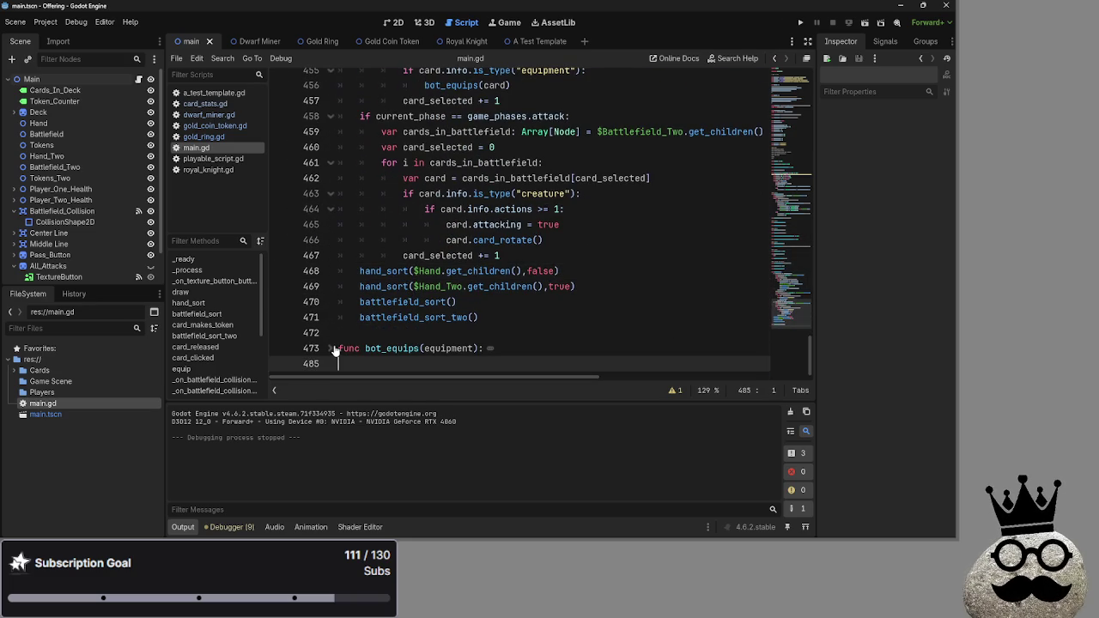
left_click(331, 348)
scroll(333, 329, "down", 4)
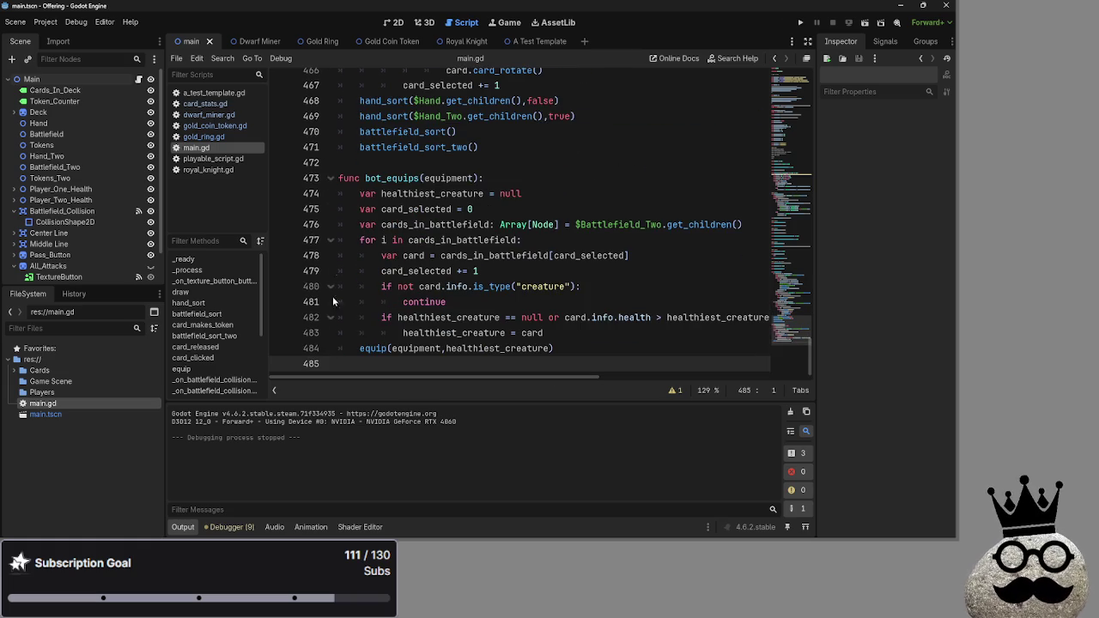
left_click(330, 178)
scroll(386, 287, "up", 10)
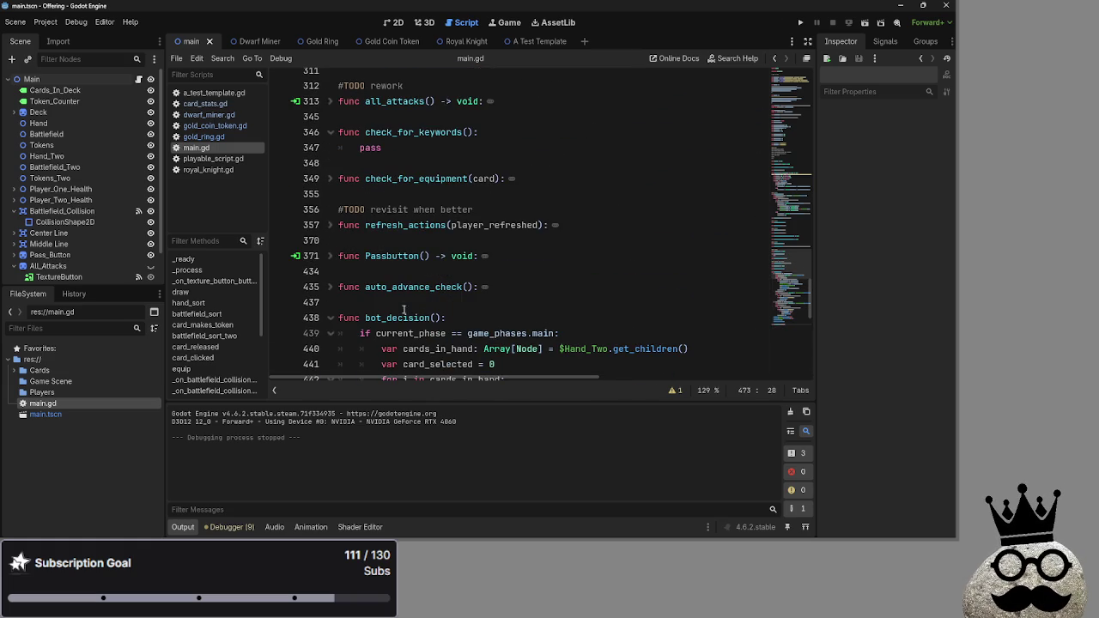
left_click(355, 305)
left_click(331, 318)
scroll(335, 289, "up", 3)
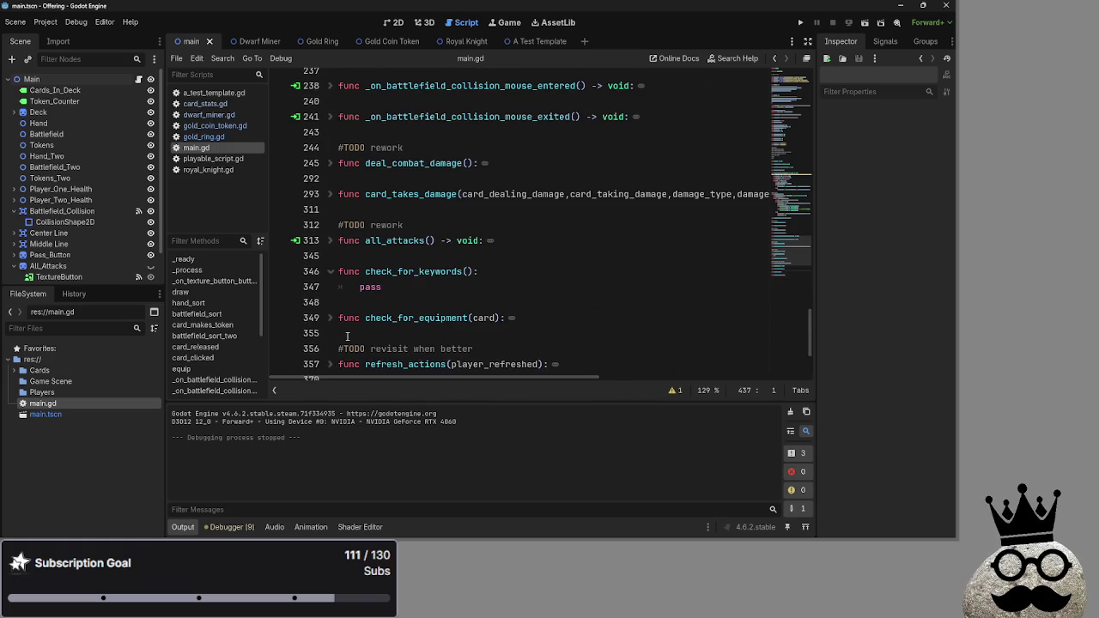
left_click(330, 272)
scroll(327, 271, "up", 1)
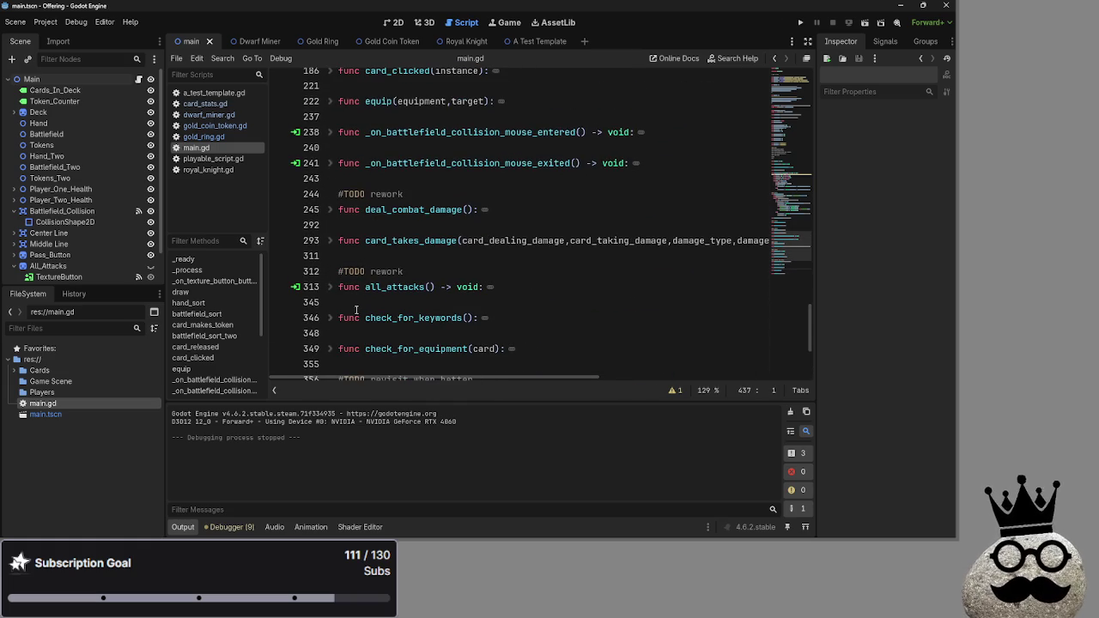
Delete the empty check_for_keywords function with Ctrl+Shift+K.
left_click(324, 322)
left_click(366, 325)
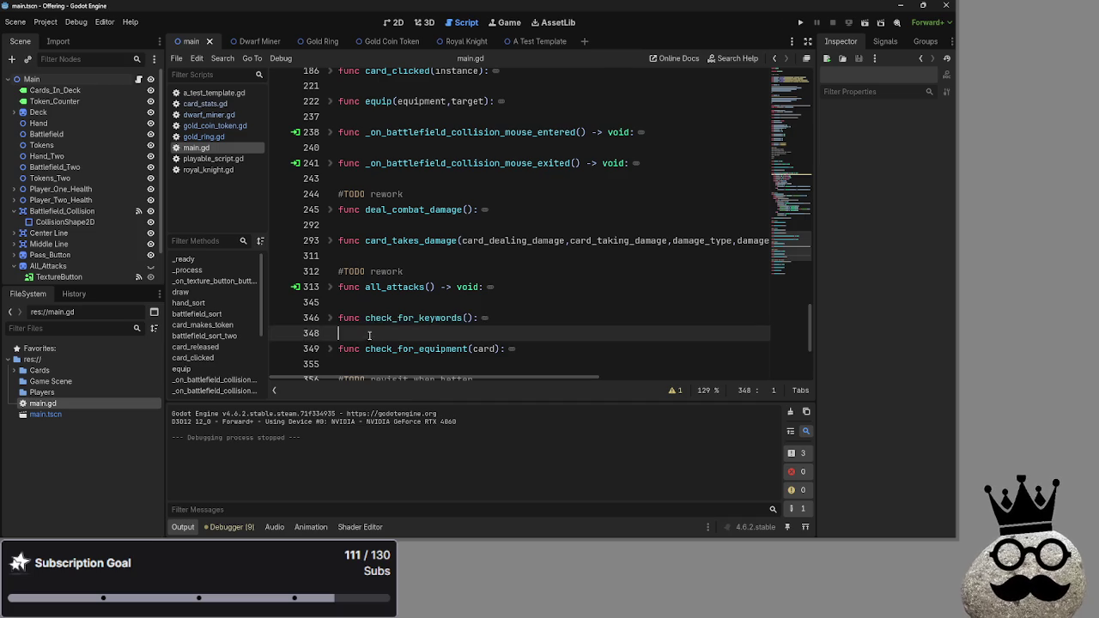
key("ctrl+shift+k")
key("ctrl+shift+k")
left_click(325, 320)
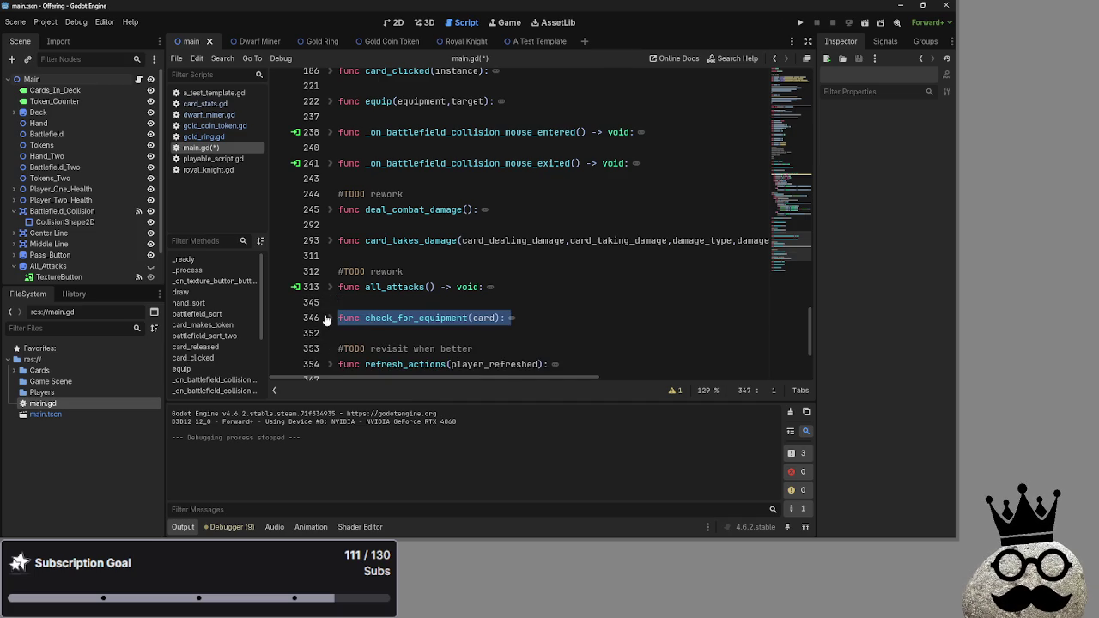
key("Escape")
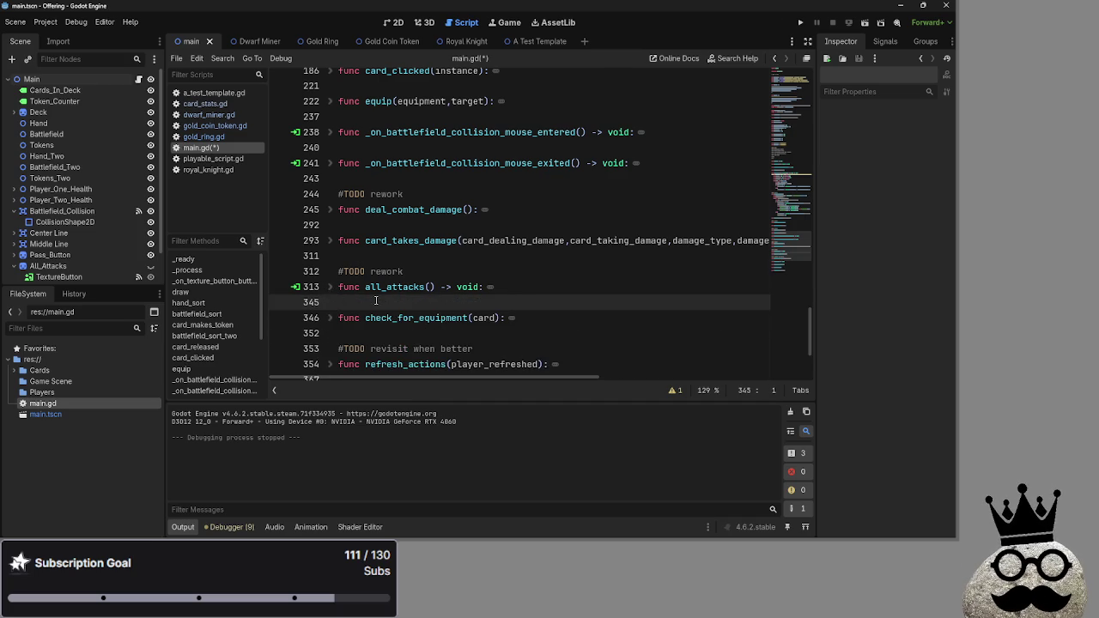
Review the all_attacks, deal_combat_damage and card_clicked functions by expanding and collapsing them.
scroll(330, 292, "down", 1)
left_click(331, 241)
left_click(330, 241)
scroll(344, 250, "up", 2)
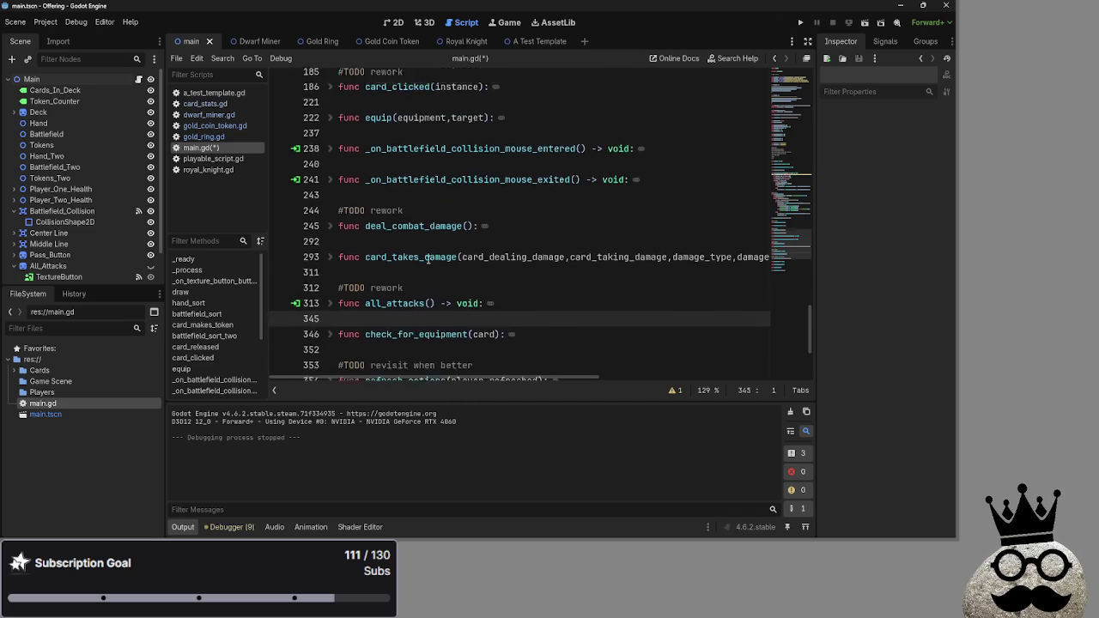
left_click(330, 264)
scroll(437, 271, "down", 2)
scroll(429, 266, "down", 5)
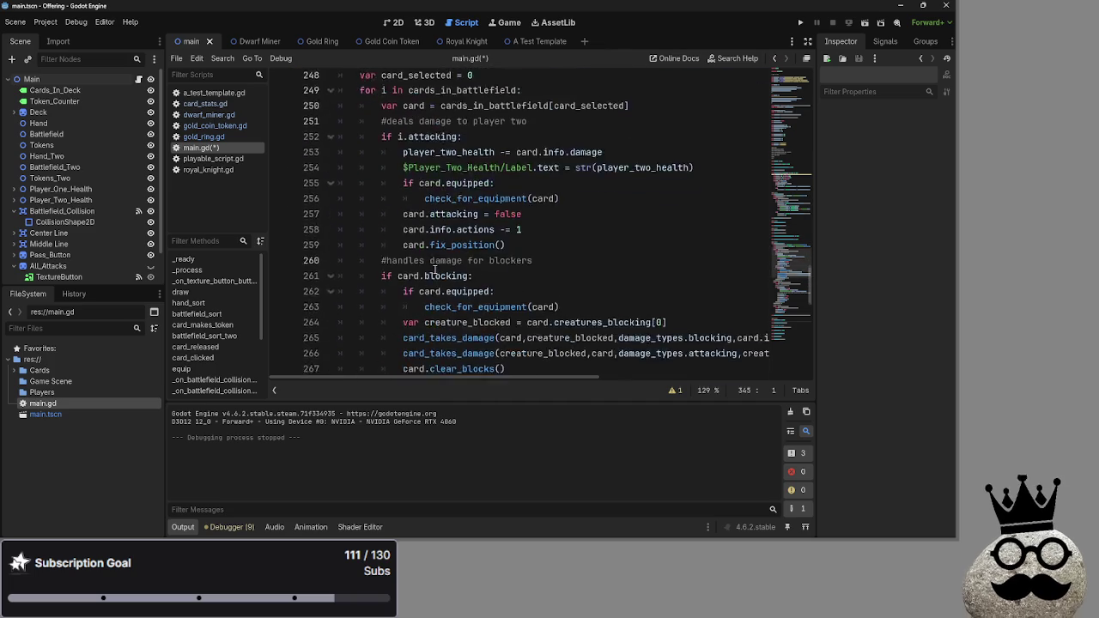
scroll(369, 236, "up", 4)
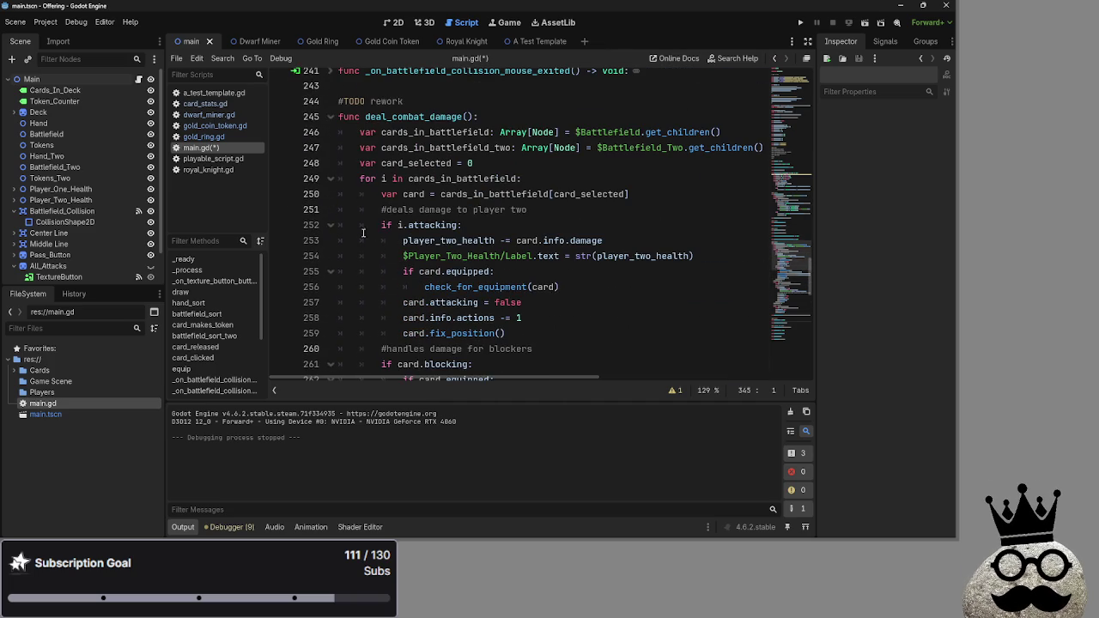
left_click(329, 117)
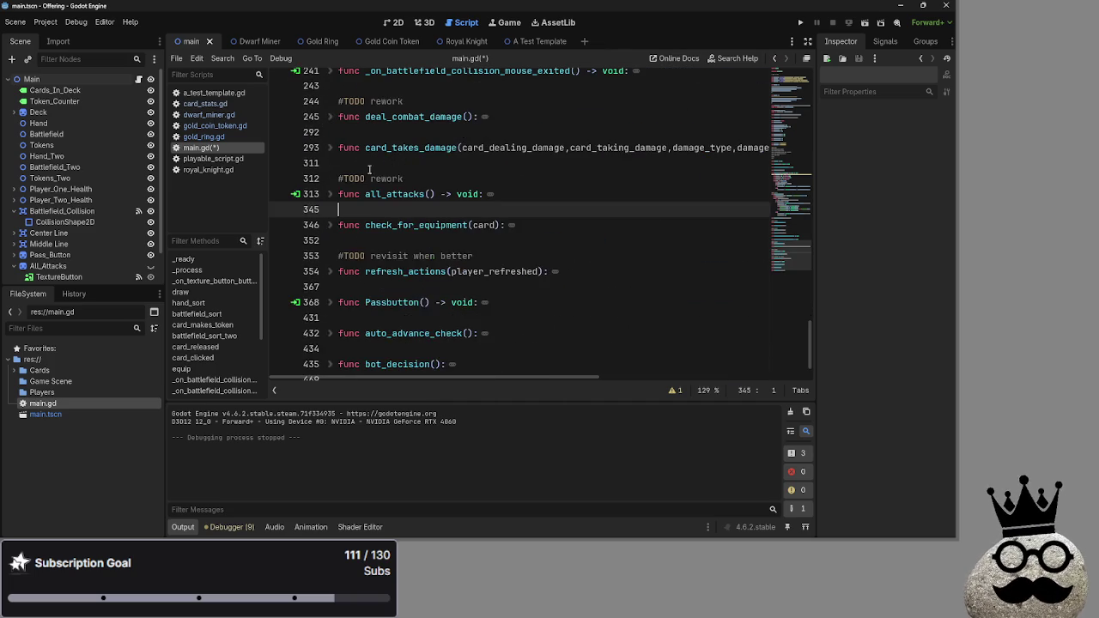
scroll(481, 258, "up", 5)
scroll(481, 258, "up", 2)
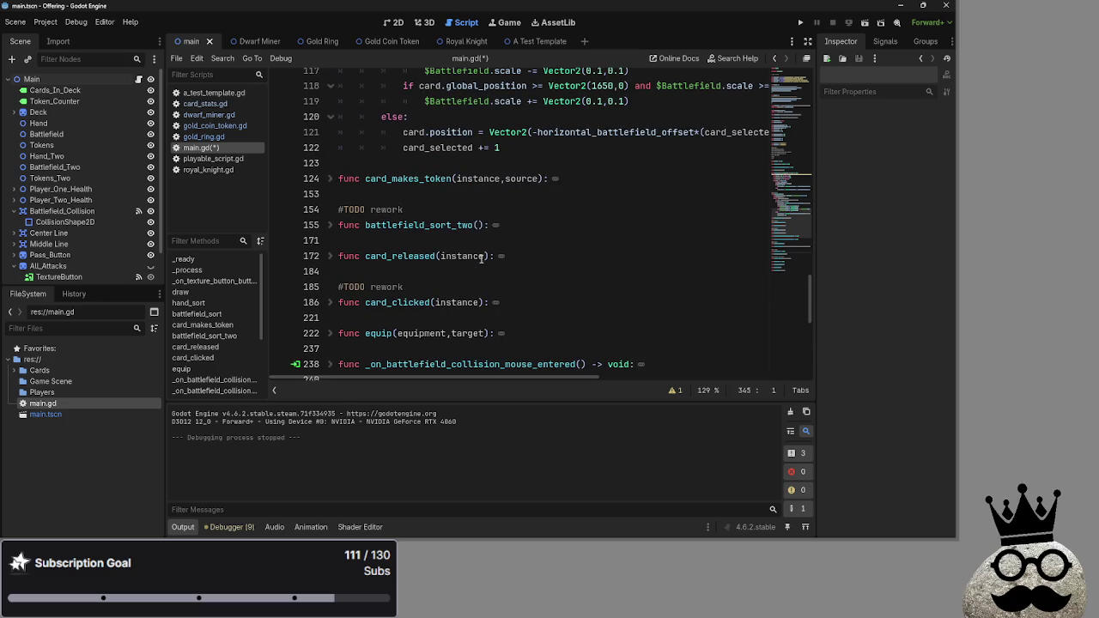
left_click(331, 302)
scroll(502, 305, "up", 15)
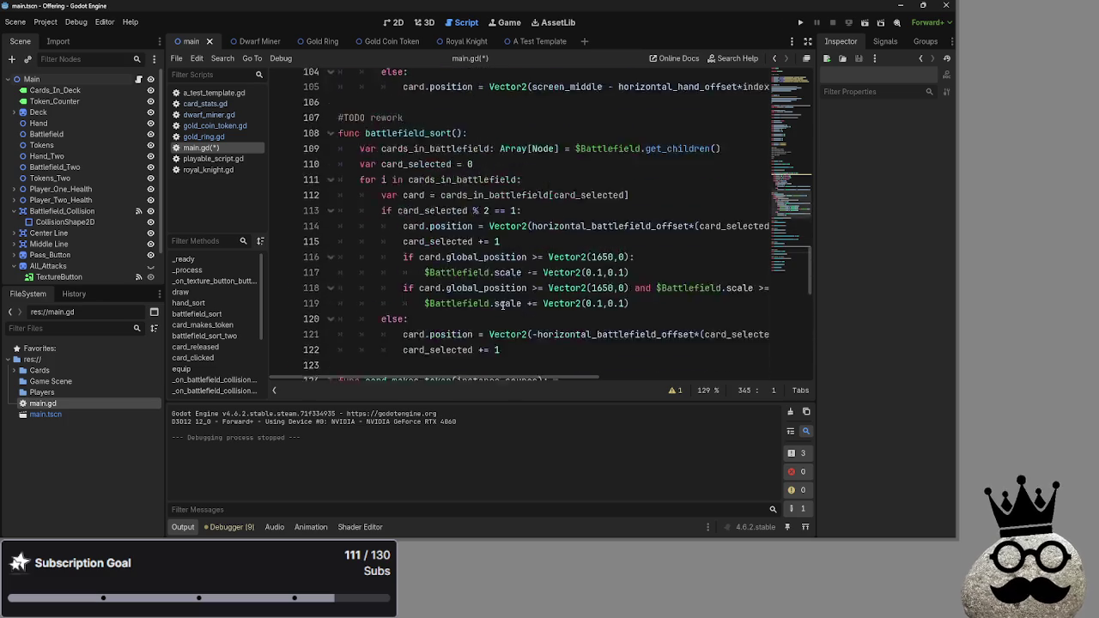
scroll(502, 305, "down", 5)
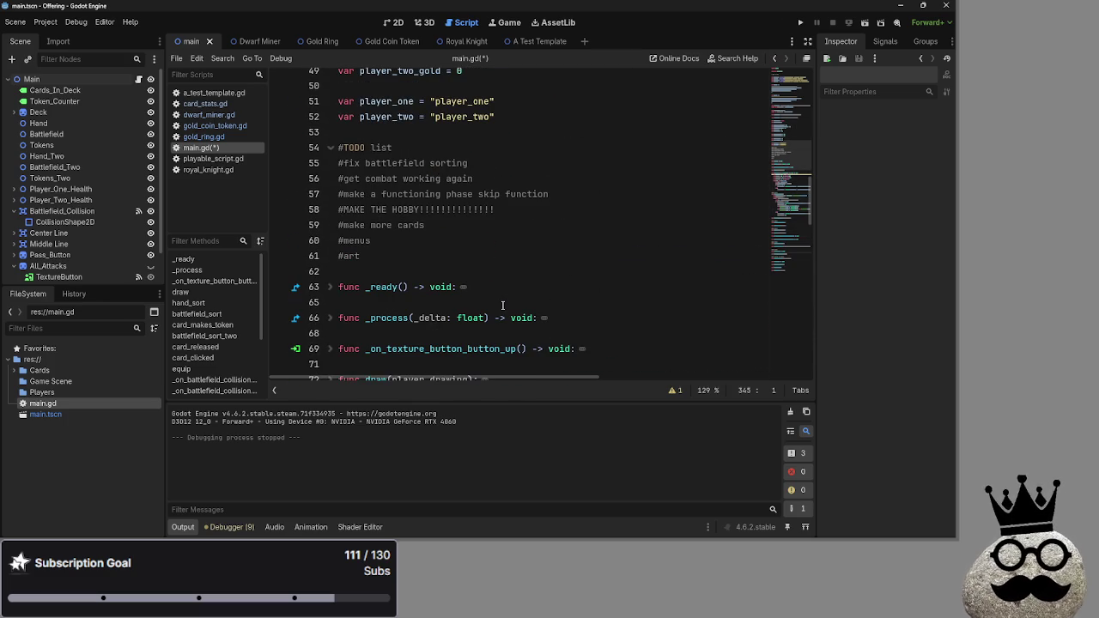
Delete the '#get combat working again' item from the TODO list.
left_click_drag(337, 163, 494, 163)
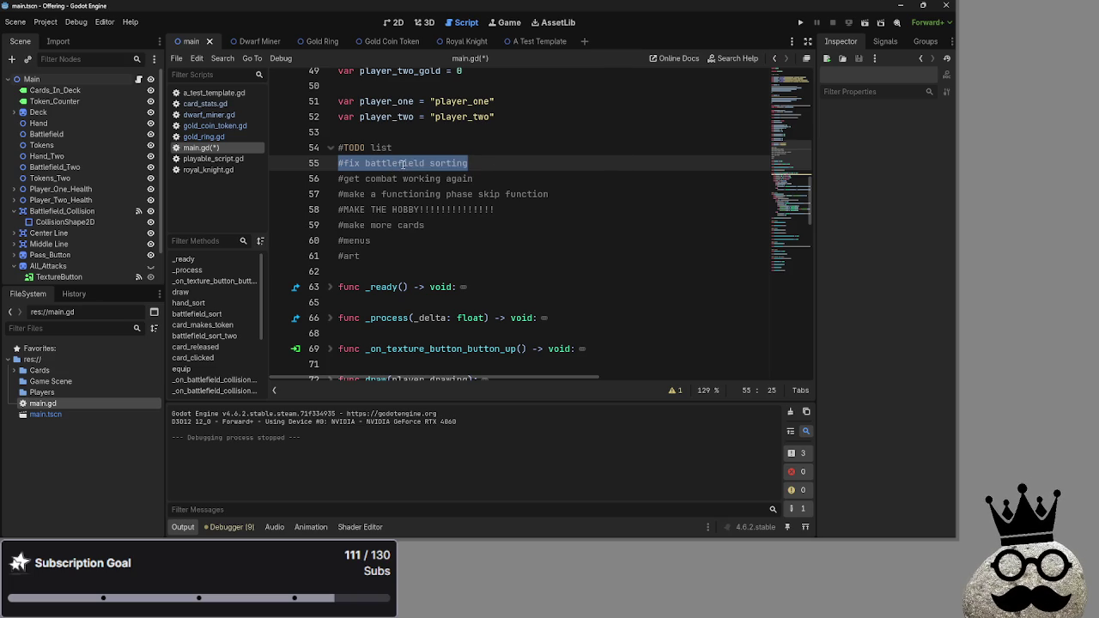
left_click_drag(473, 179, 312, 183)
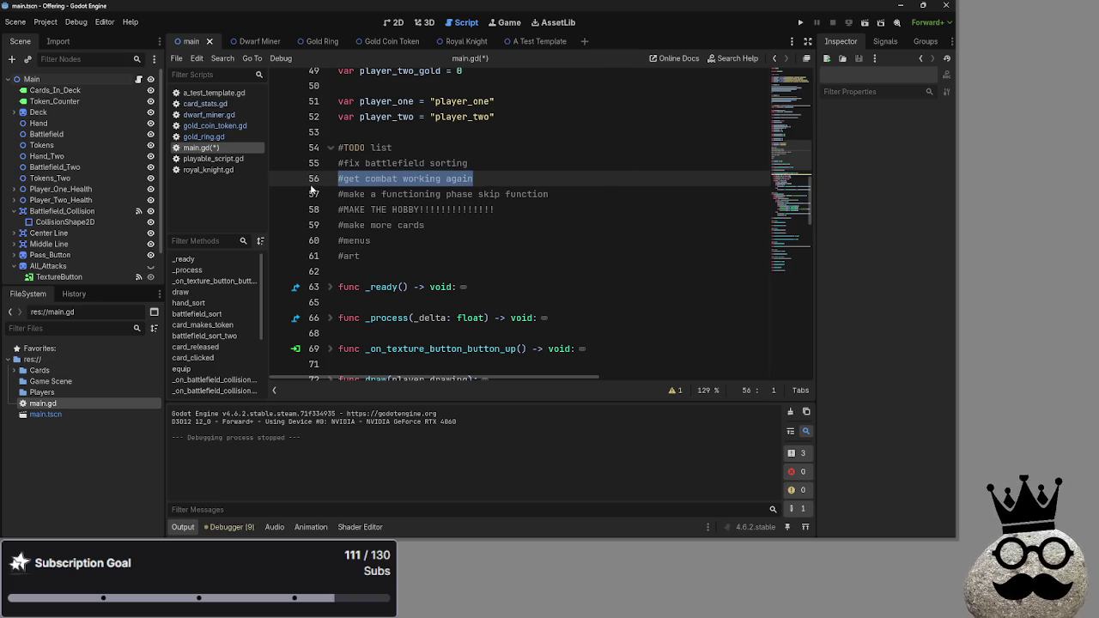
key("BackSpace")
key("BackSpace")
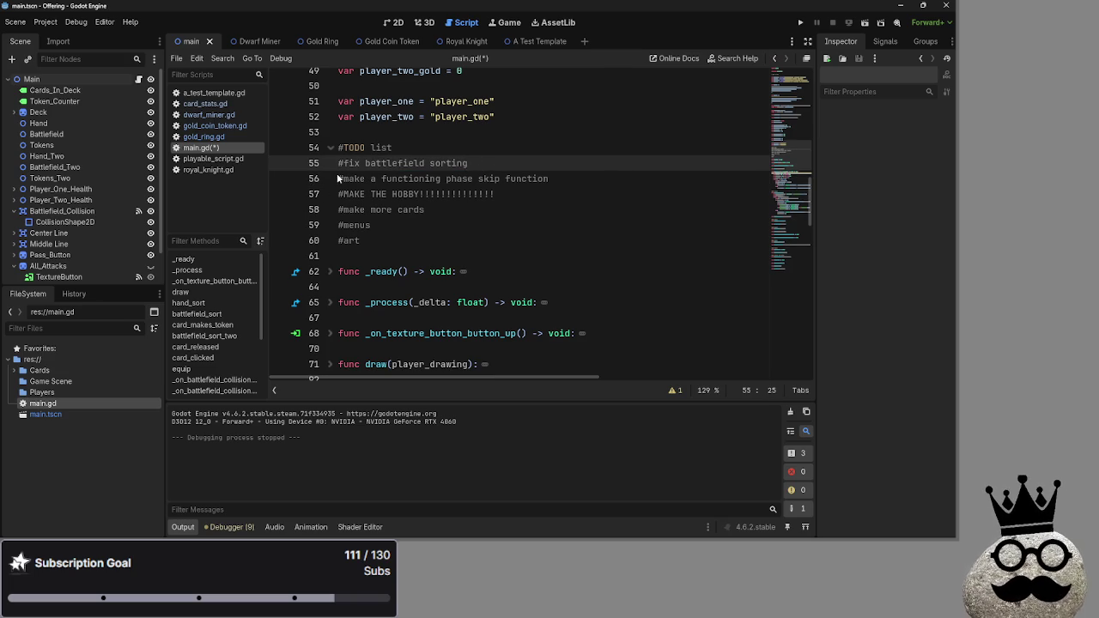
left_click_drag(337, 177, 578, 178)
left_click(578, 178)
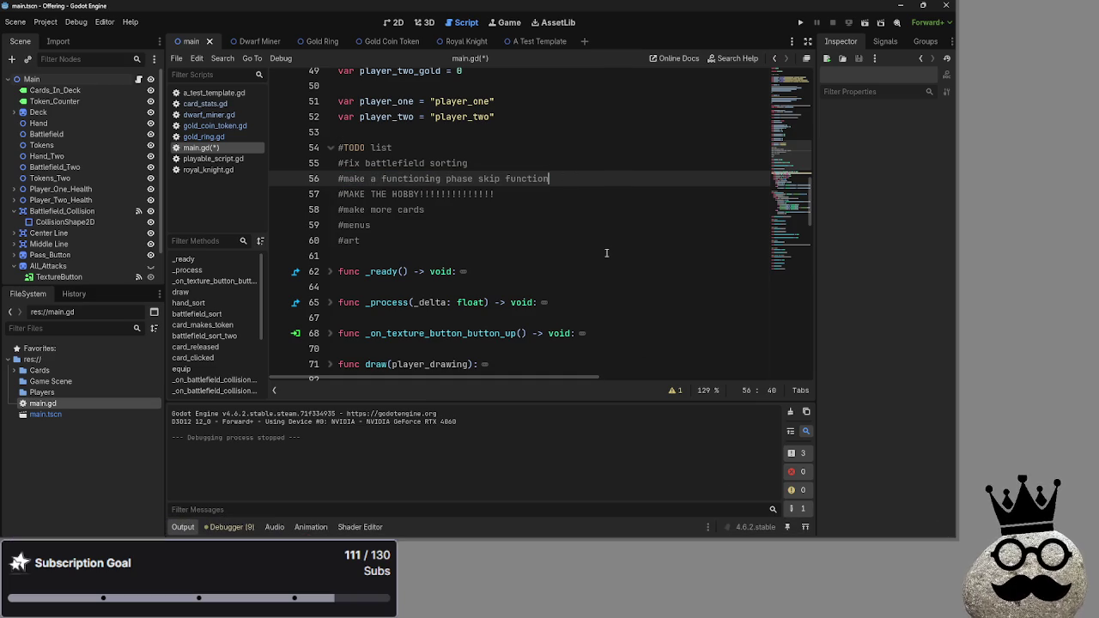
Move '#make more cards' up under the phase skip item, above '#MAKE THE HOBBY'.
scroll(601, 258, "down", 10)
scroll(601, 283, "up", 12)
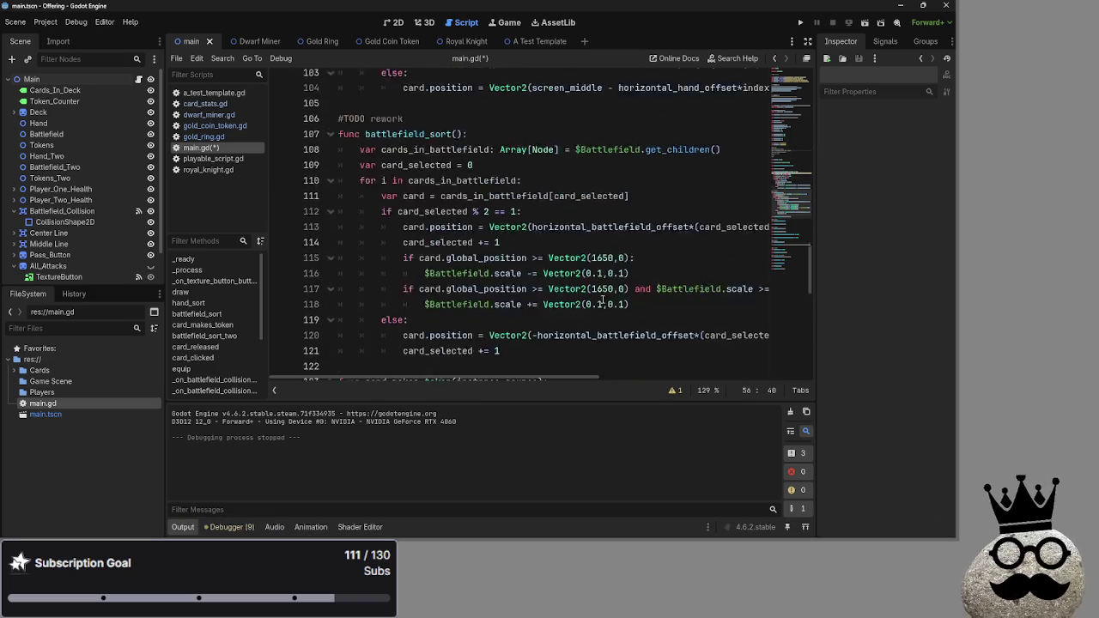
scroll(602, 307, "up", 4)
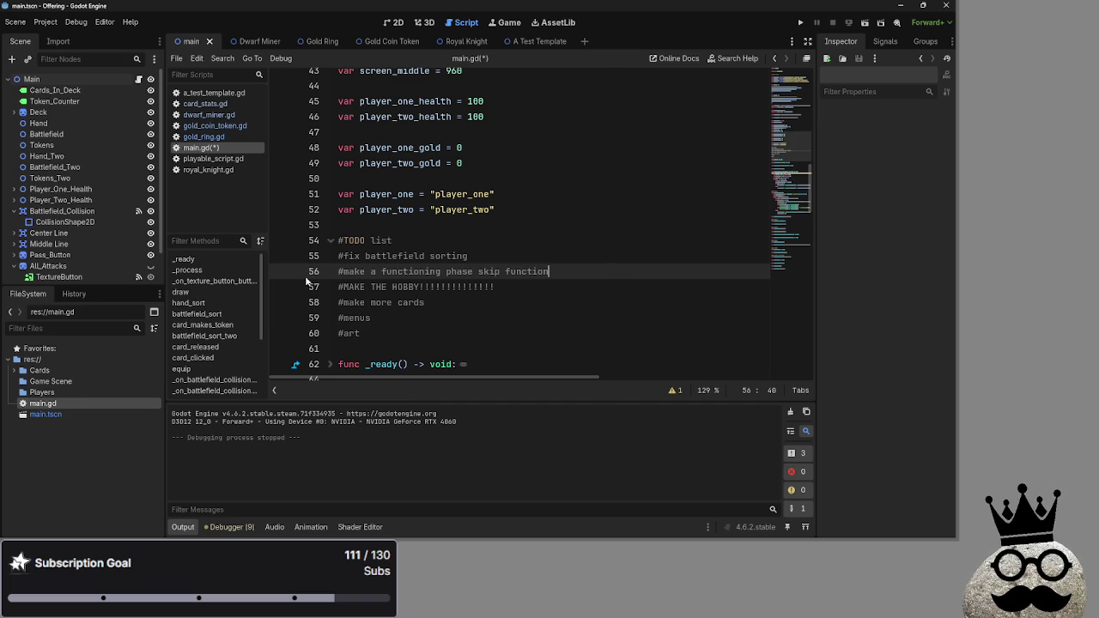
mouse_move(334, 286)
left_mouse_down()
mouse_move(546, 288)
mouse_move(337, 287)
left_mouse_up()
left_click(434, 316)
left_click(585, 271)
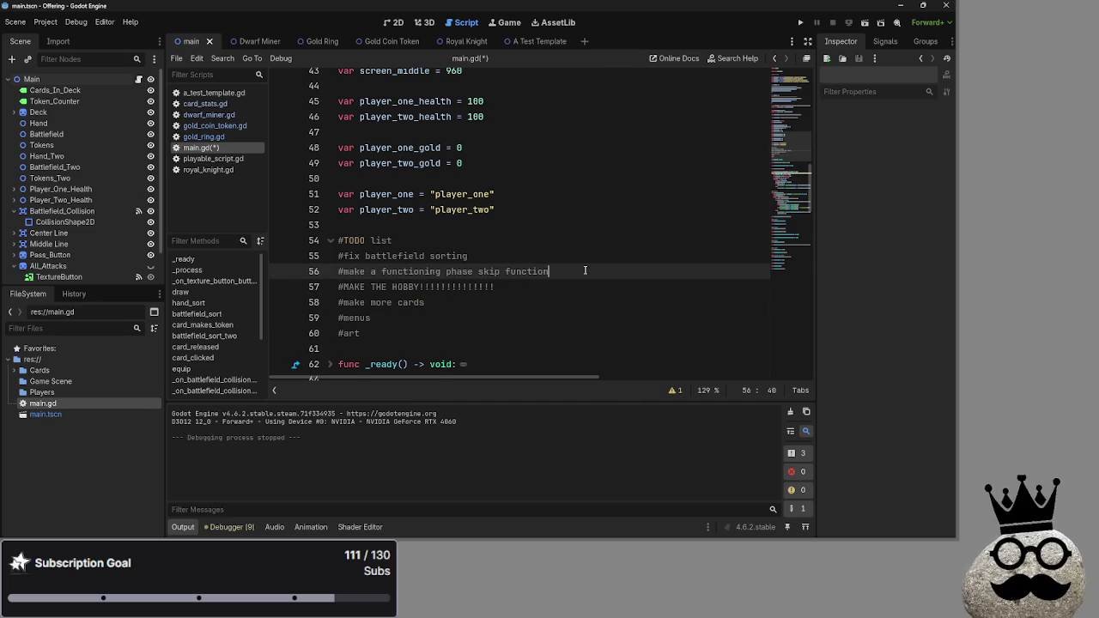
key("Return")
mouse_move(429, 317)
left_mouse_down()
mouse_move(322, 316)
mouse_move(368, 273)
mouse_move(423, 302)
left_mouse_up()
left_click(394, 314)
key("BackSpace")
Select words in the 'make more cards' and 'MAKE THE HOBBY' TODO lines.
left_click(421, 302)
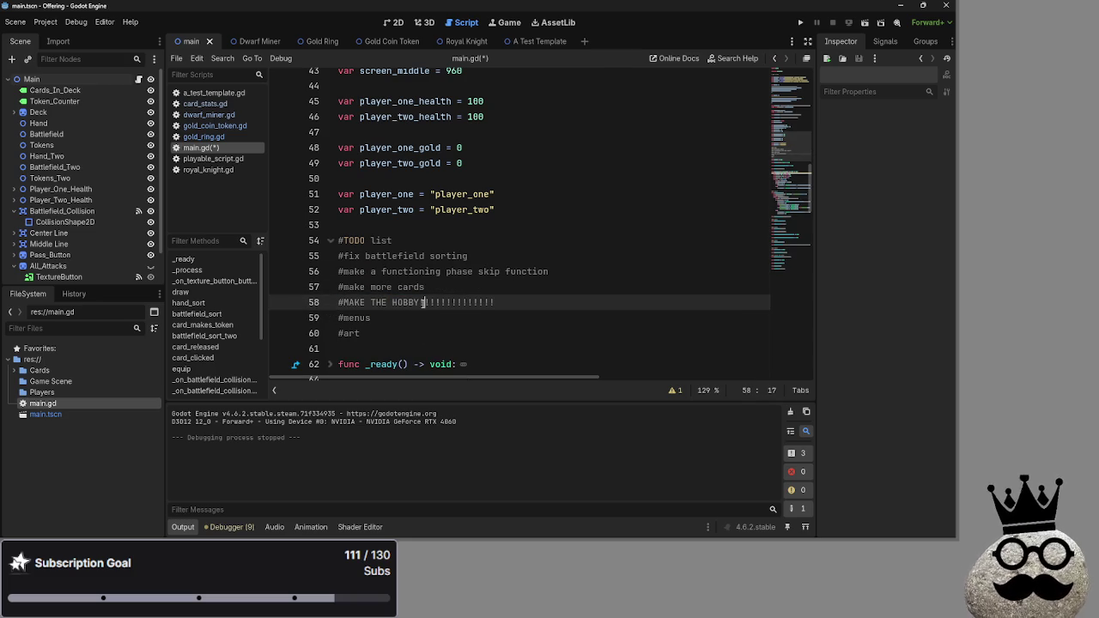
double_click(411, 287)
double_click(407, 303)
left_click(501, 317)
double_click(379, 302)
double_click(356, 302)
left_click(522, 308)
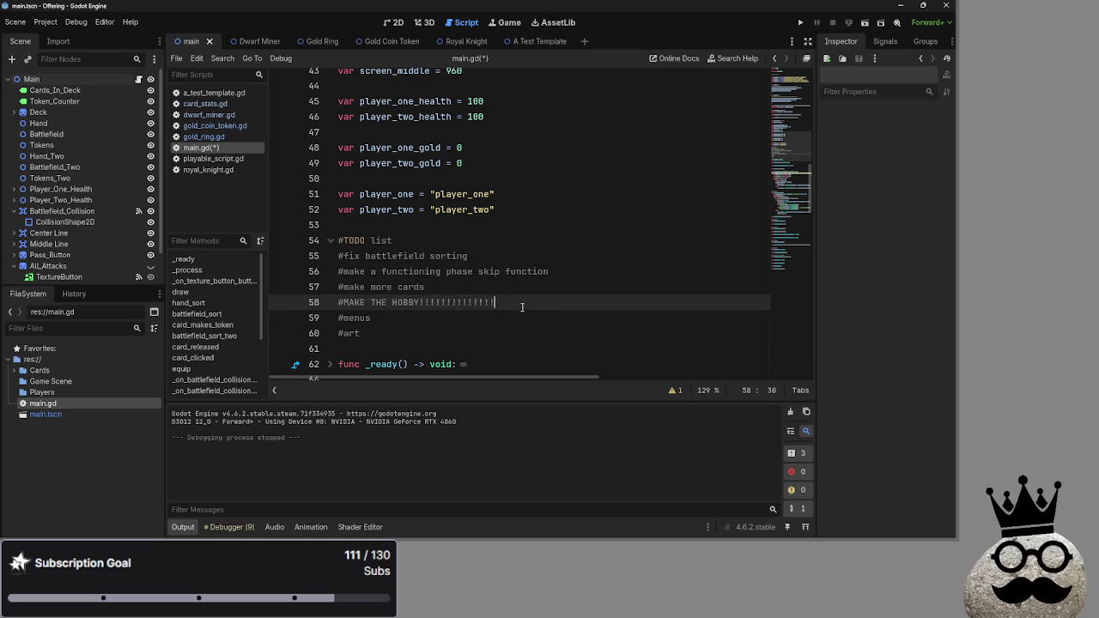
double_click(378, 302)
left_click(506, 305)
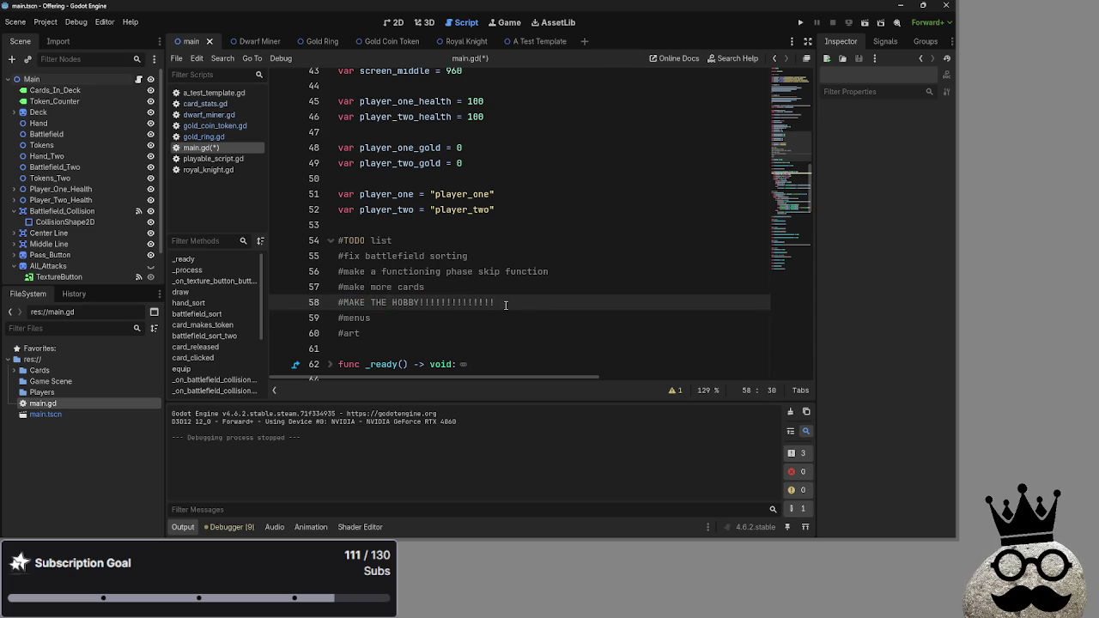
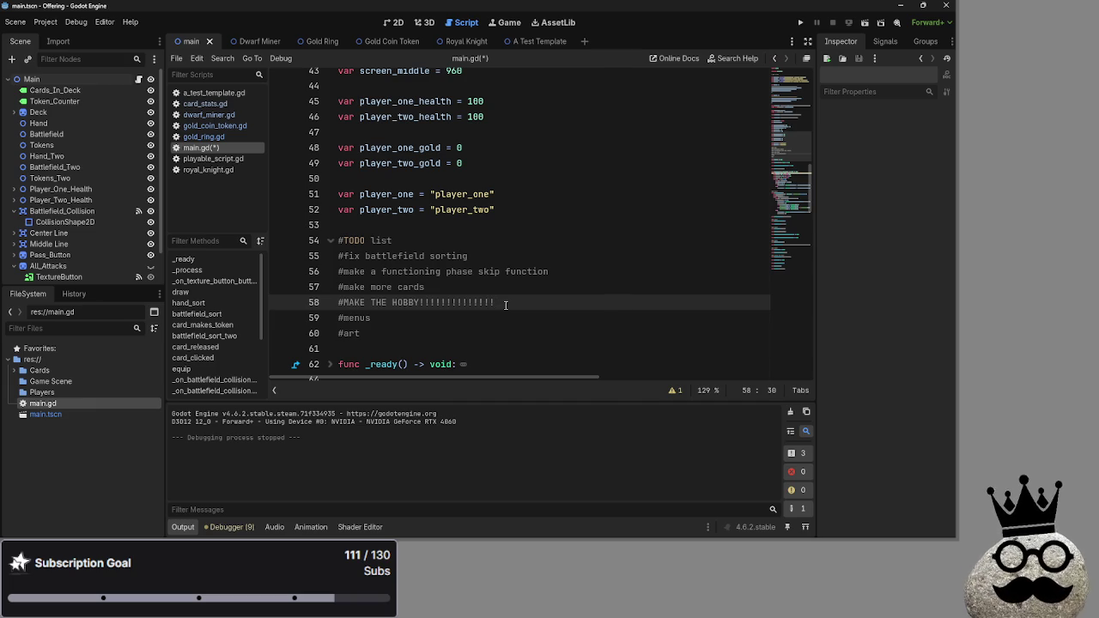
Collapse the hand_sort function body using its fold arrow.
scroll(505, 291, "up", 6)
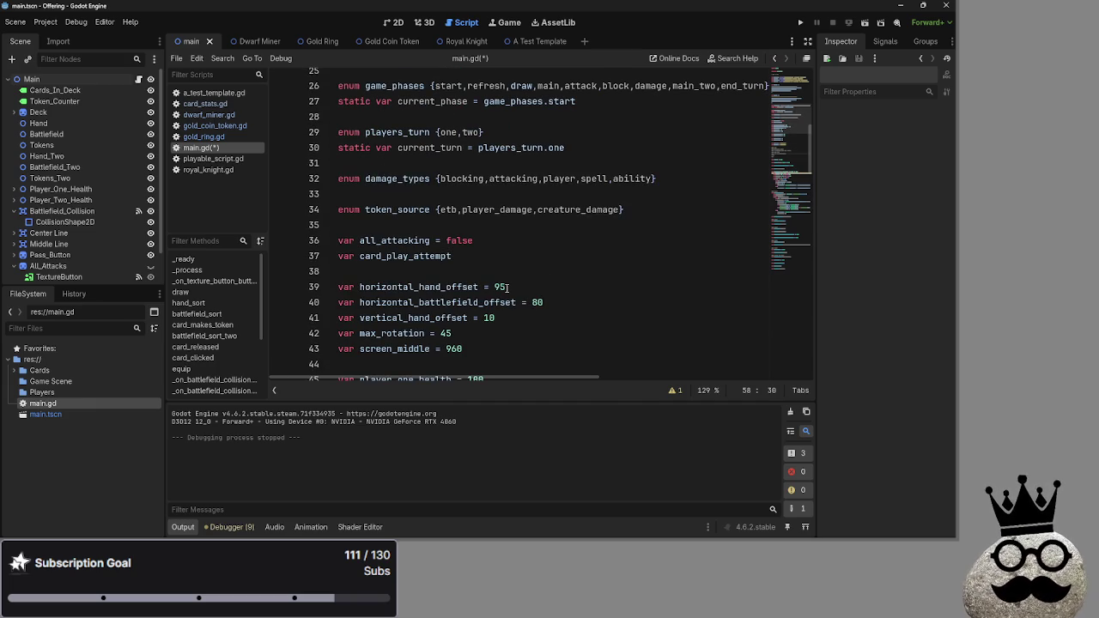
scroll(507, 287, "up", 3)
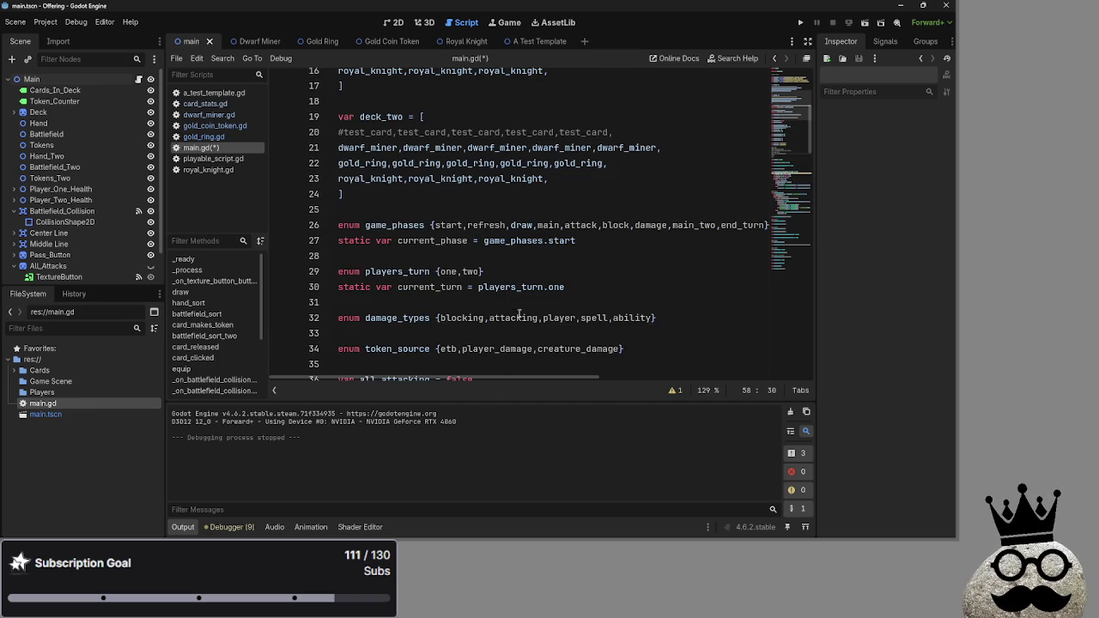
scroll(544, 343, "down", 4)
scroll(545, 344, "down", 14)
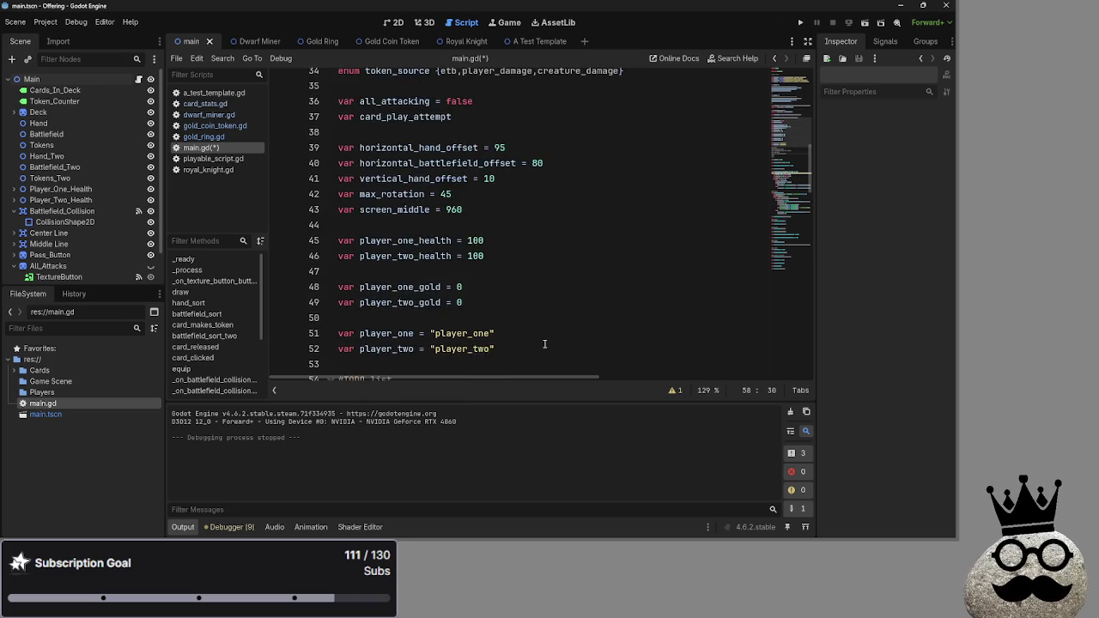
scroll(566, 354, "up", 1)
scroll(543, 331, "down", 1)
scroll(521, 316, "up", 1)
scroll(407, 249, "down", 1)
scroll(407, 249, "up", 2)
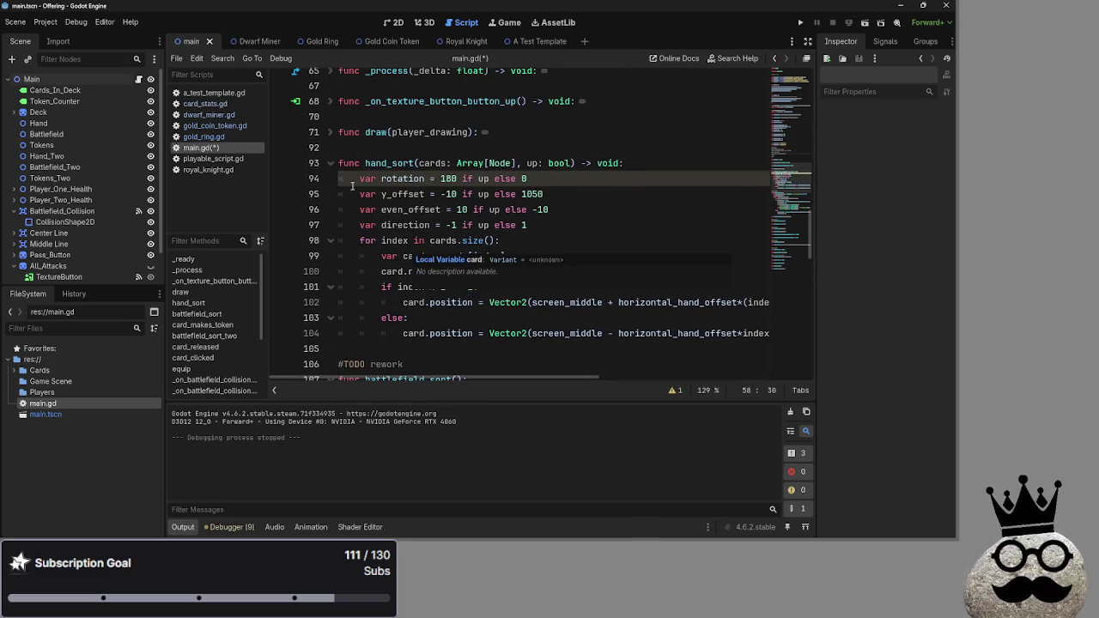
left_click(331, 163)
Expand the card_takes_damage function, then collapse it again.
scroll(544, 298, "down", 2)
scroll(543, 298, "down", 8)
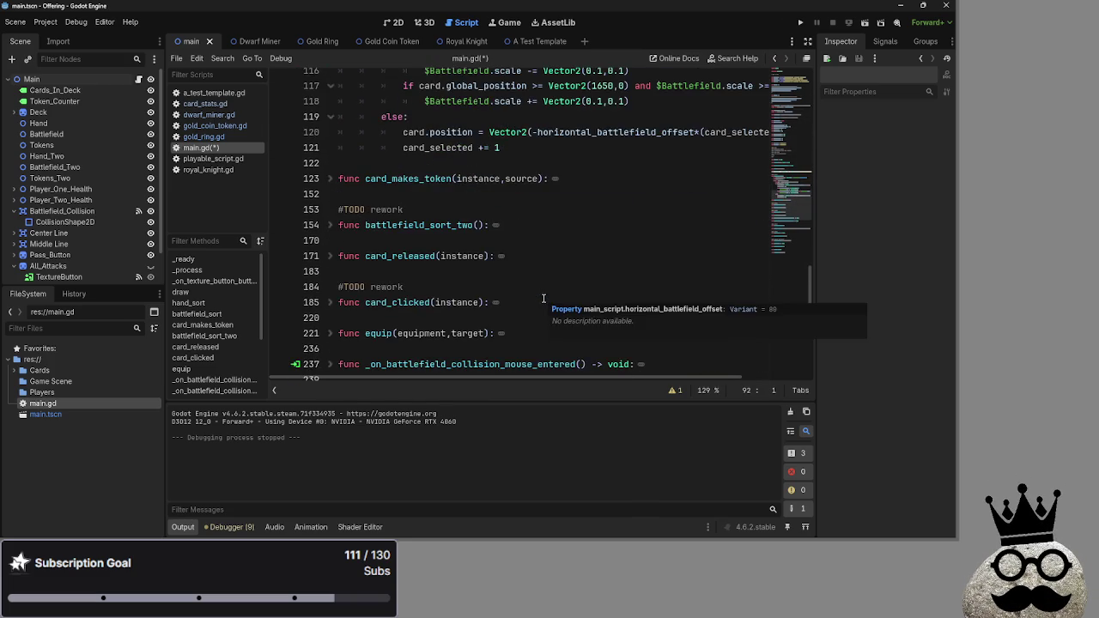
scroll(543, 298, "up", 1)
scroll(544, 298, "down", 5)
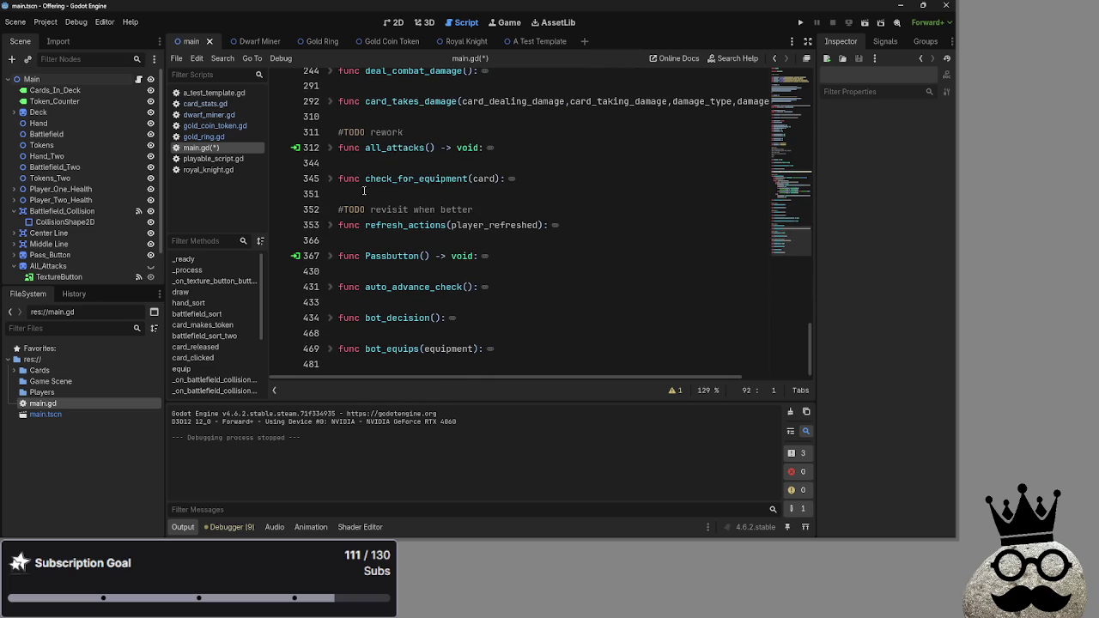
scroll(397, 334, "up", 5)
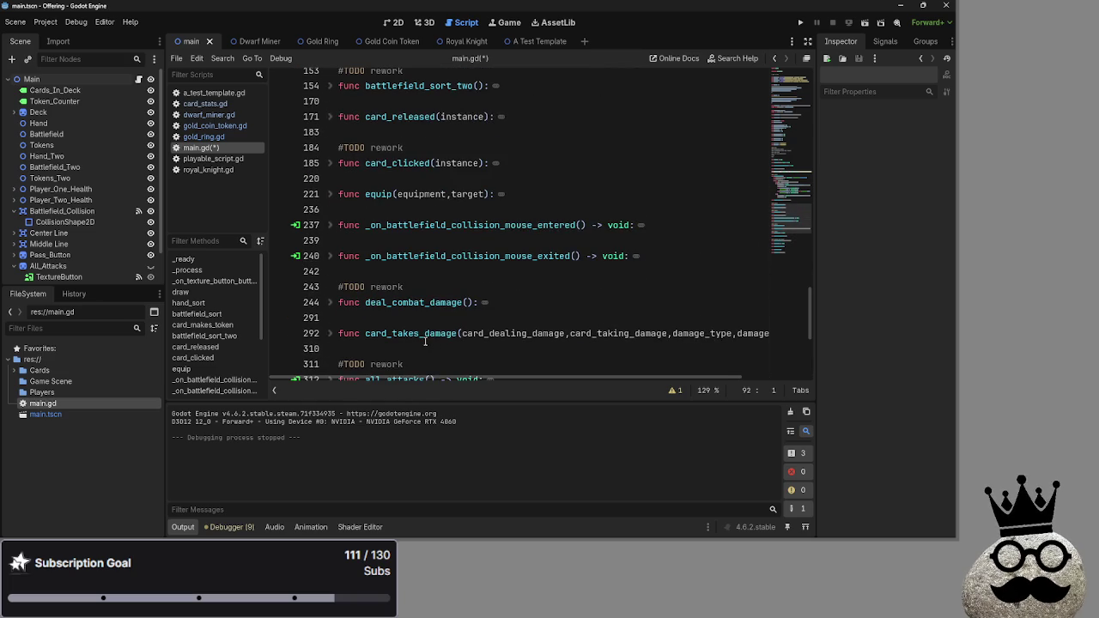
left_click(327, 334)
left_click(329, 333)
left_click(375, 318)
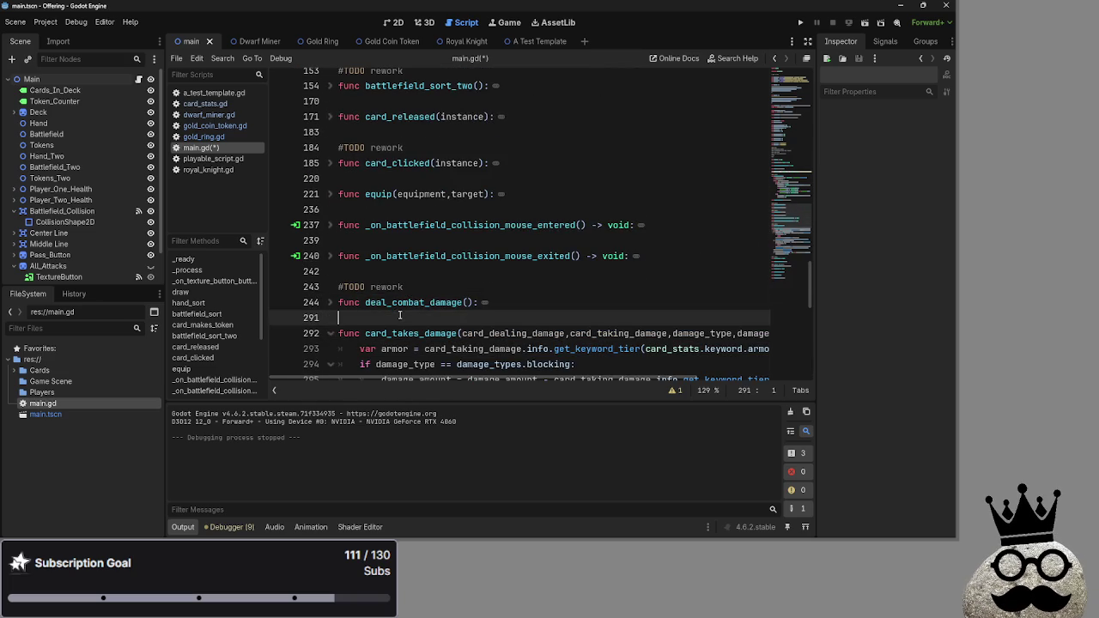
scroll(333, 126, "down", 2)
left_click(330, 102)
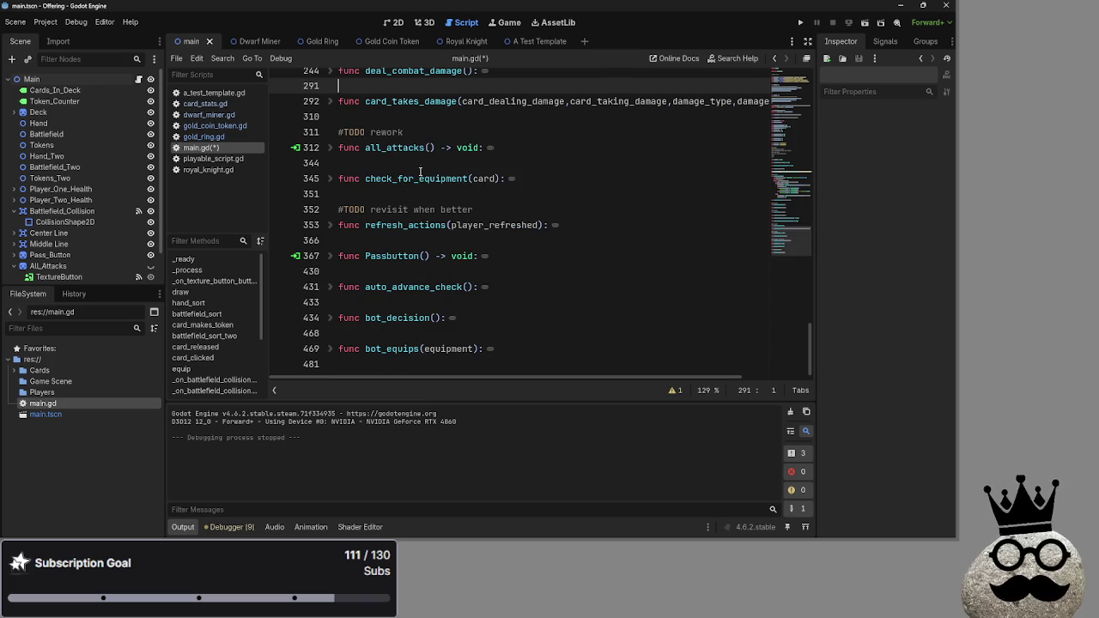
left_click(422, 120)
scroll(452, 249, "up", 15)
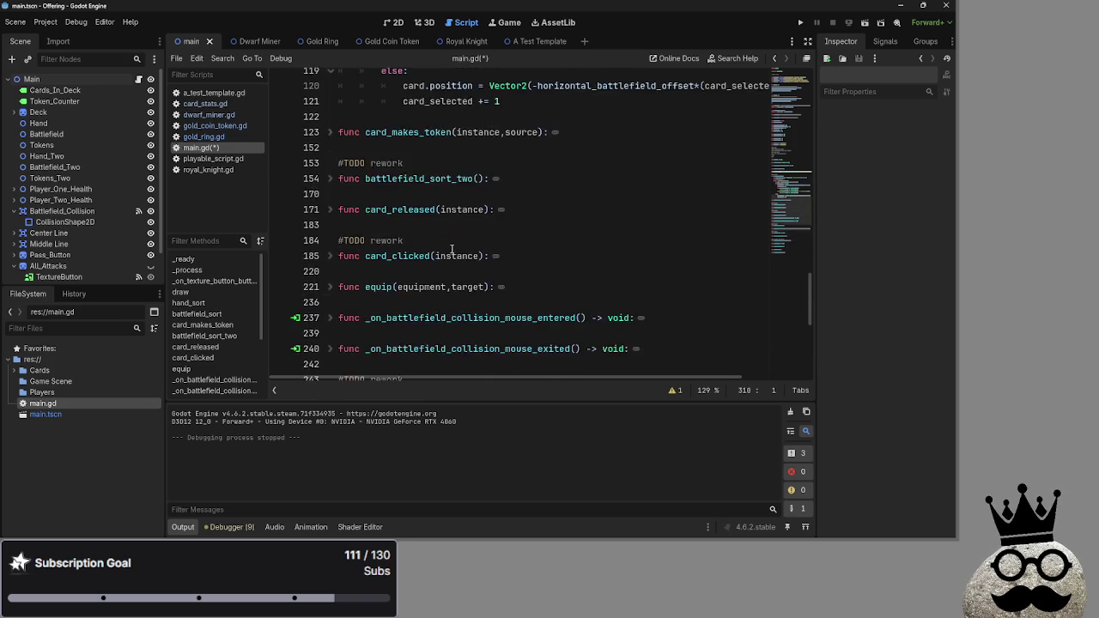
scroll(452, 249, "up", 3)
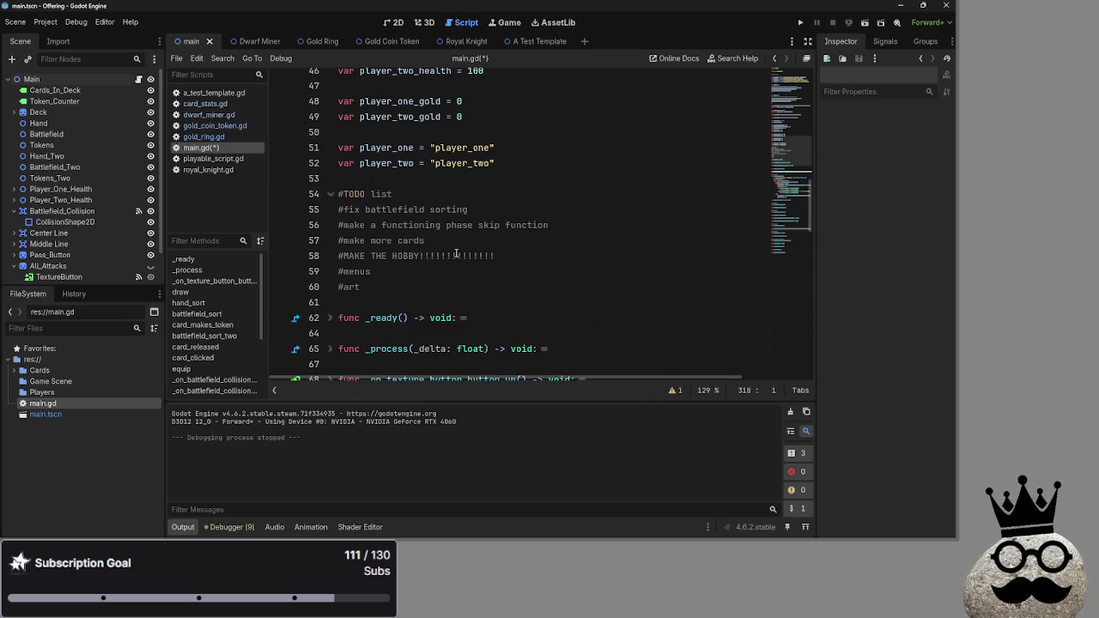
Select the MAKE THE HOBBY TODO line, then deselect it, leaving the list unchanged.
left_click(494, 256)
key("ctrl+shift+Left")
key("ctrl+shift+Left")
key("ctrl+shift+Left")
key("Left")
key("shift+Up")
key("shift+Down")
key("shift+End")
key("Right")
key("ctrl+shift+Left")
key("shift+Home")
key("Right")
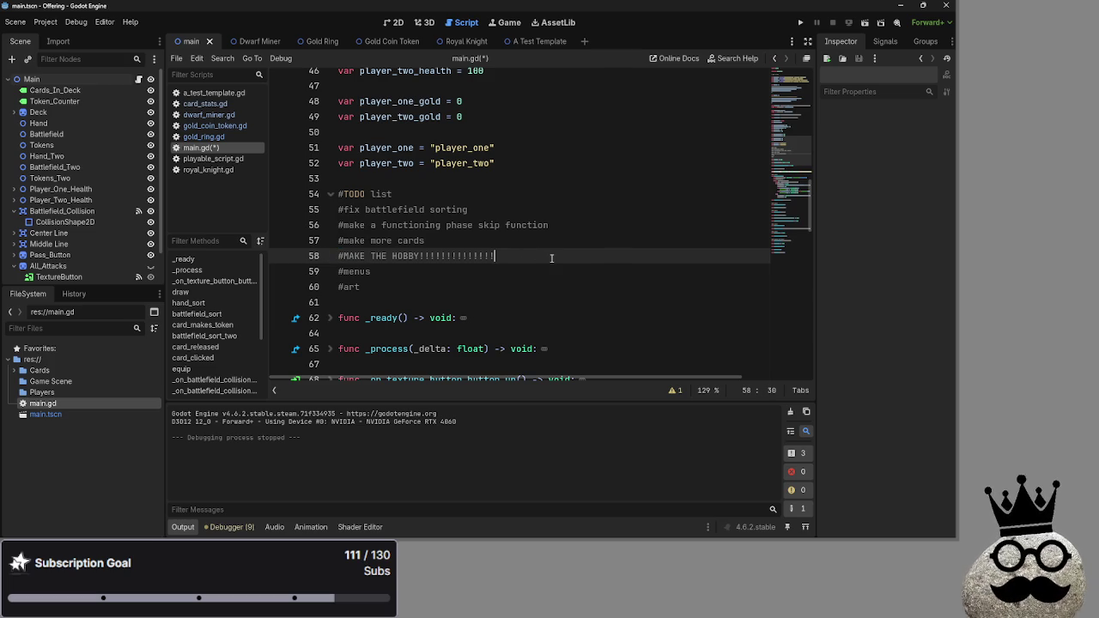
Insert a '# Credits' comment line with a contributor-name comment and a blank line below.
scroll(551, 256, "up", 14)
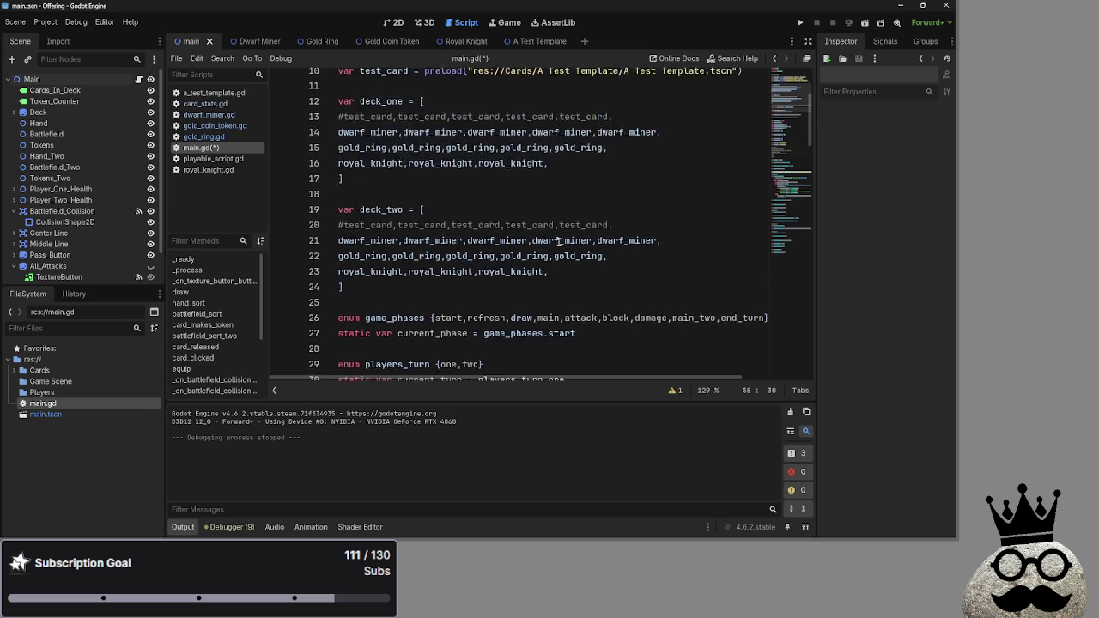
scroll(552, 255, "up", 1)
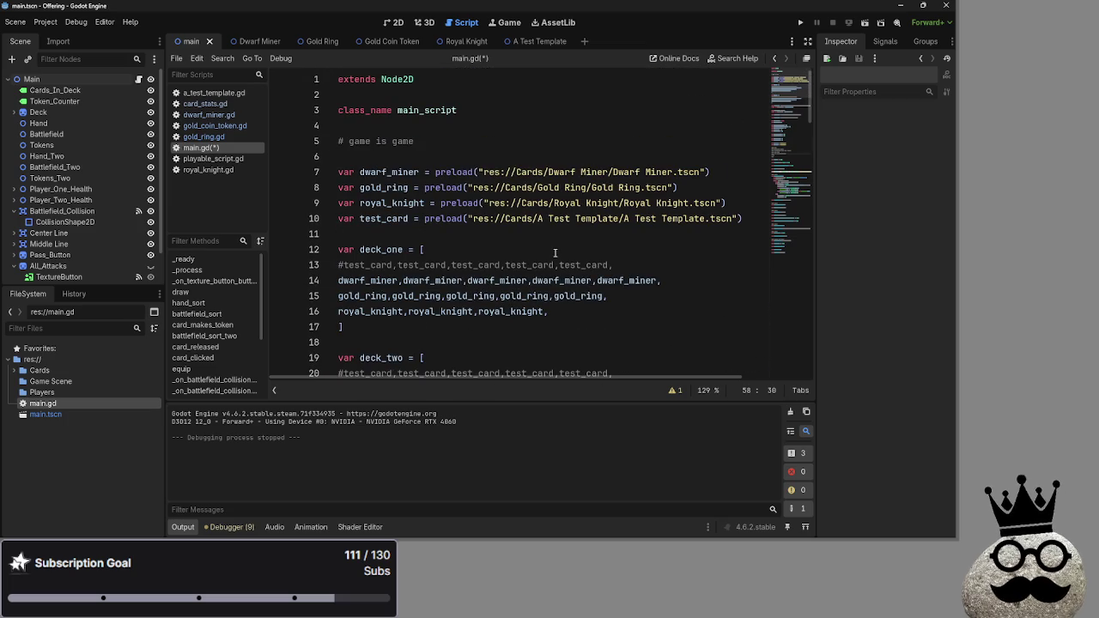
left_click(404, 125)
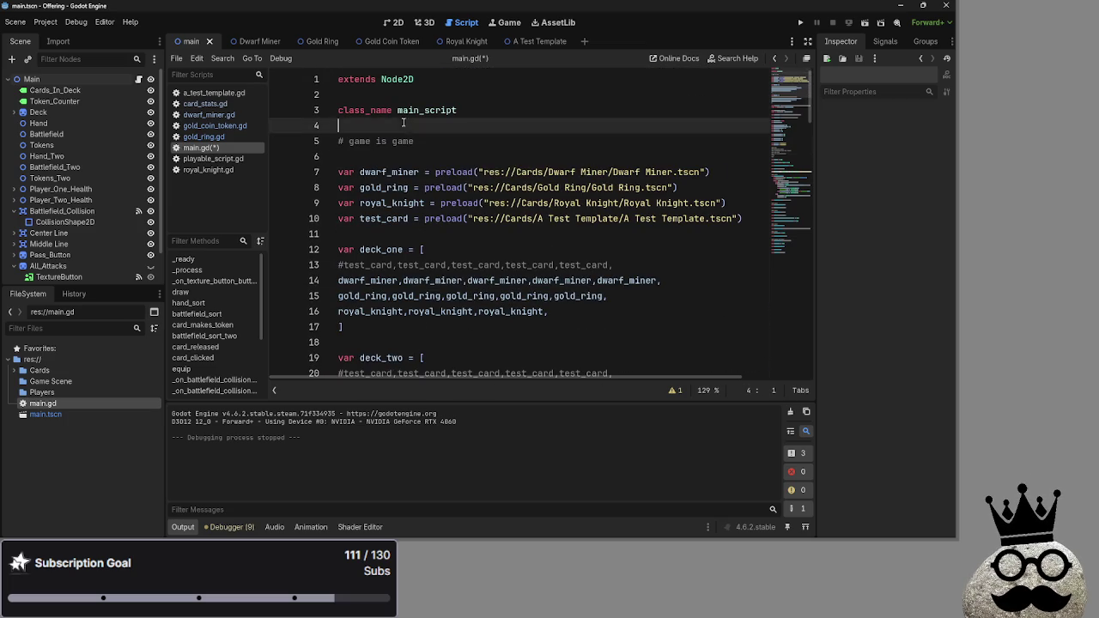
left_click(403, 156)
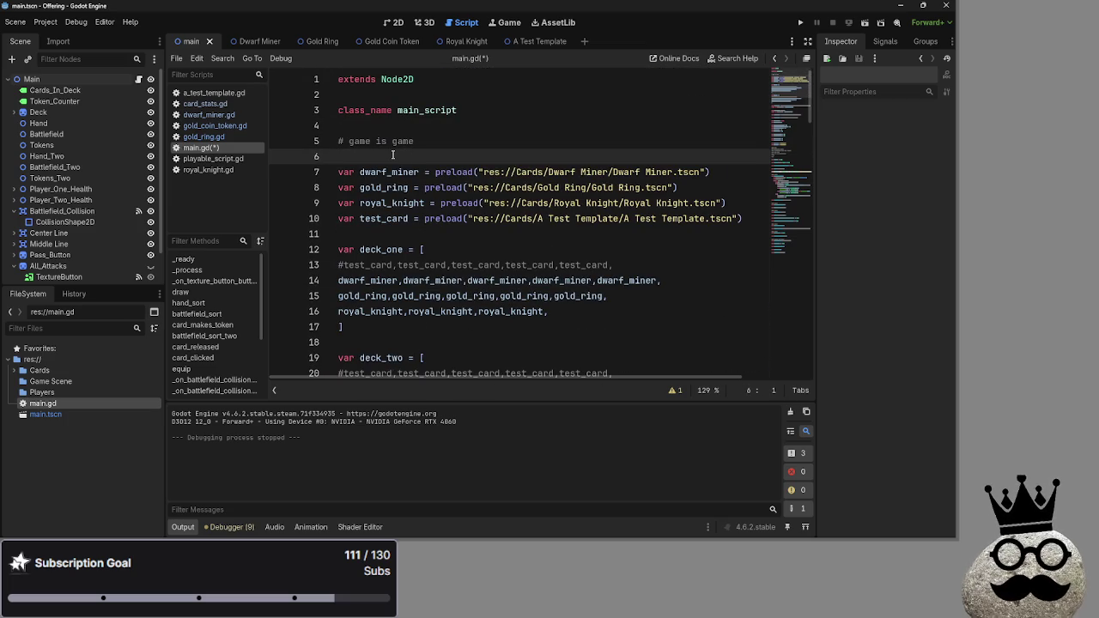
key("Return")
key("Return")
key("Up")
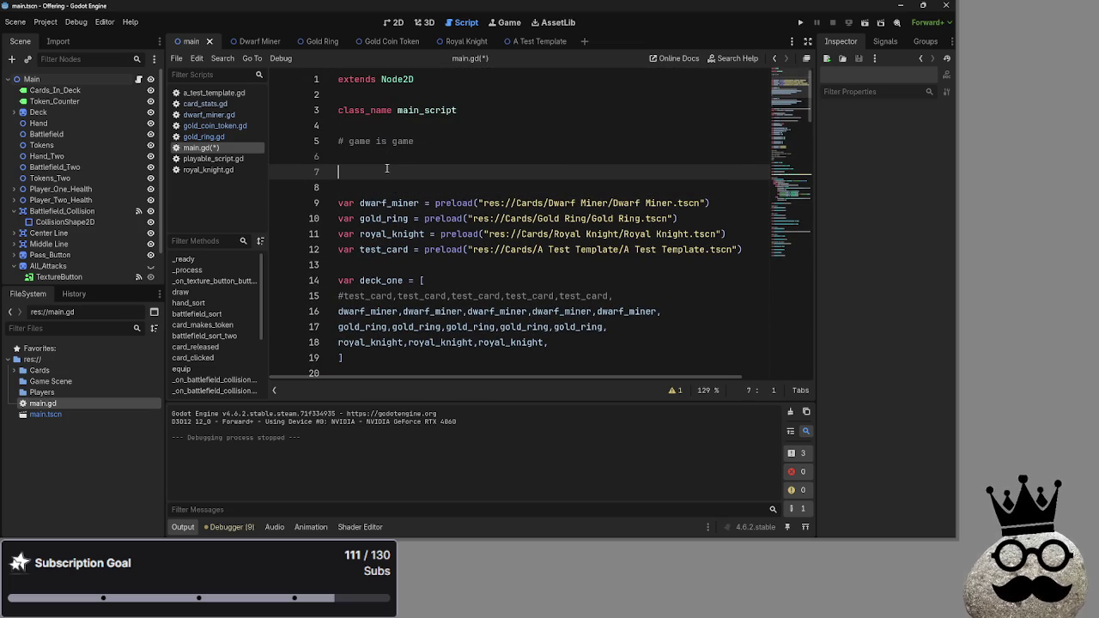
type("# Credits")
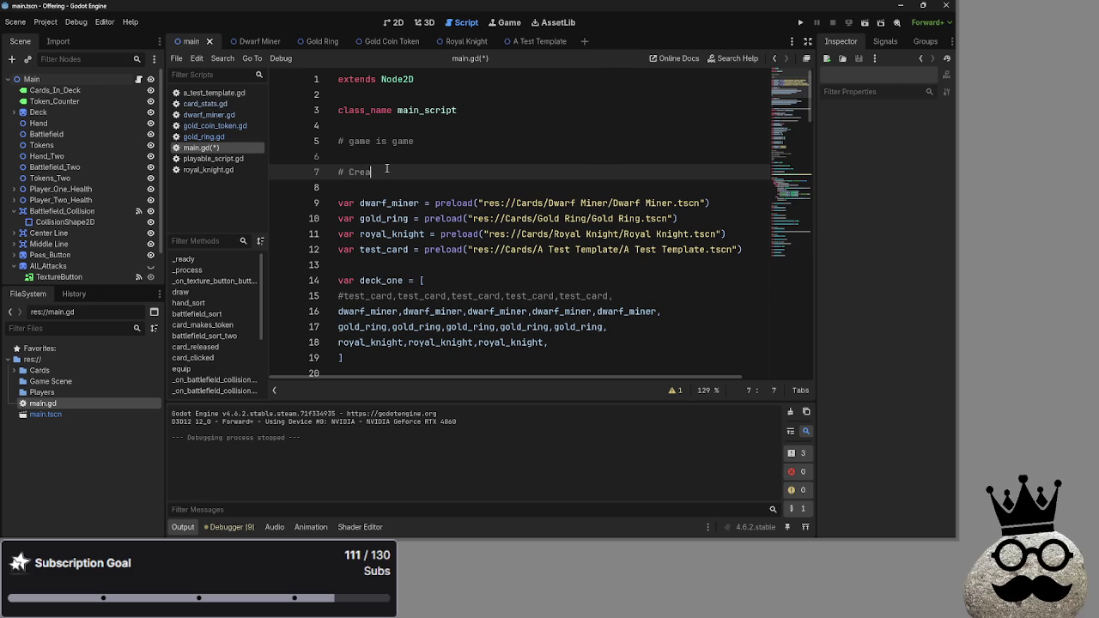
key("Return")
type("#")
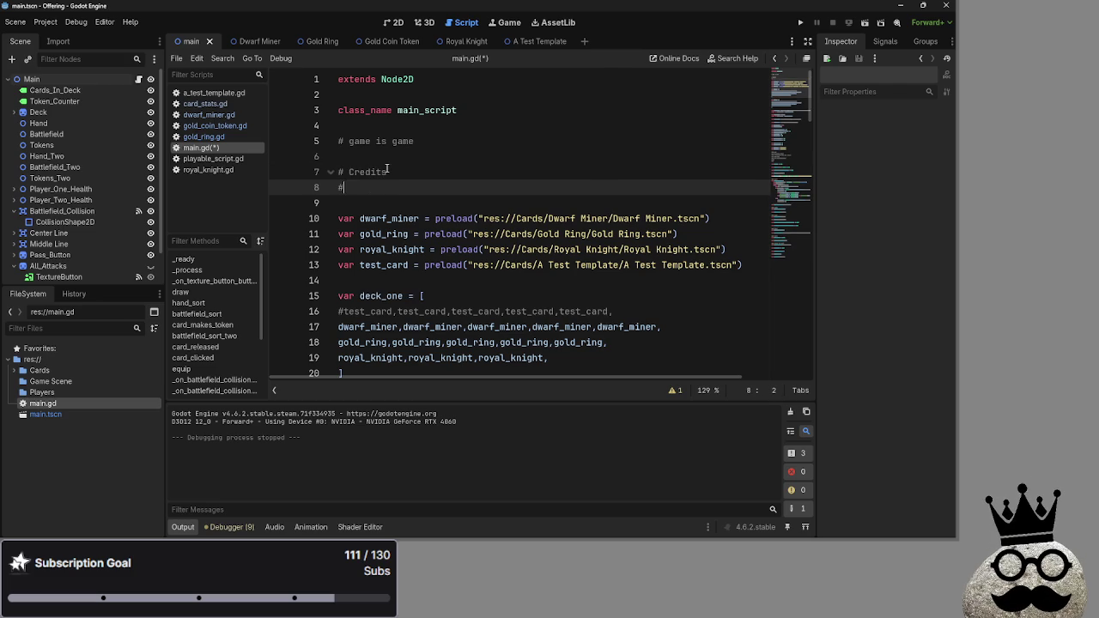
type("sebastions")
key("Return")
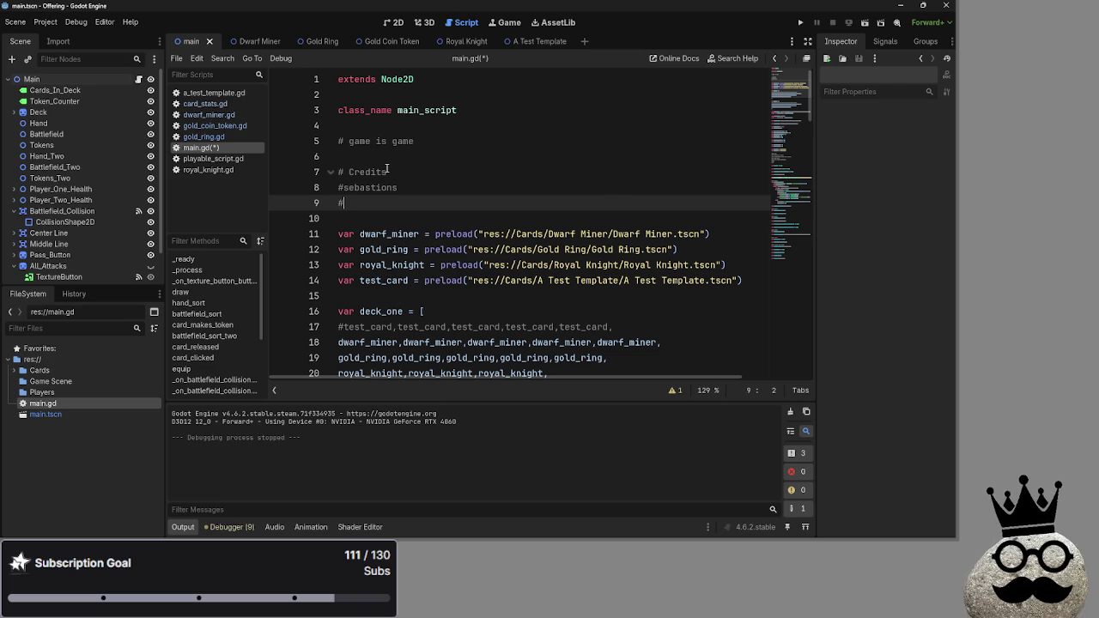
Replace the wrong 'o' with 'a' in the line 8 name; place the cursor on line 9's '#'.
left_click(387, 171)
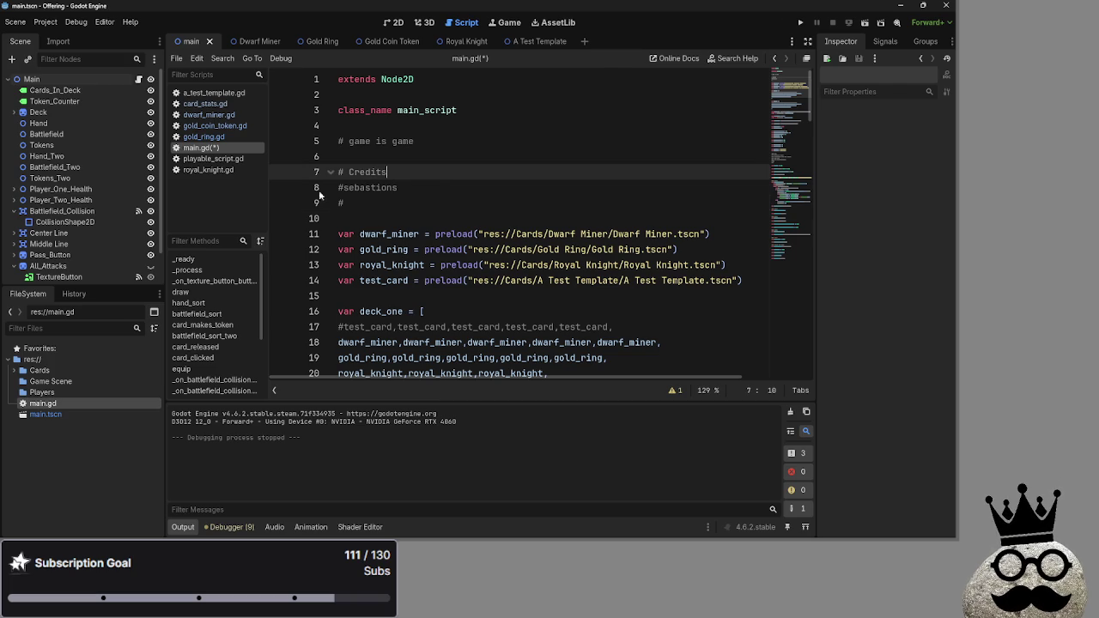
left_click(404, 191)
key("Left")
key("Left")
key("BackSpace")
type("a")
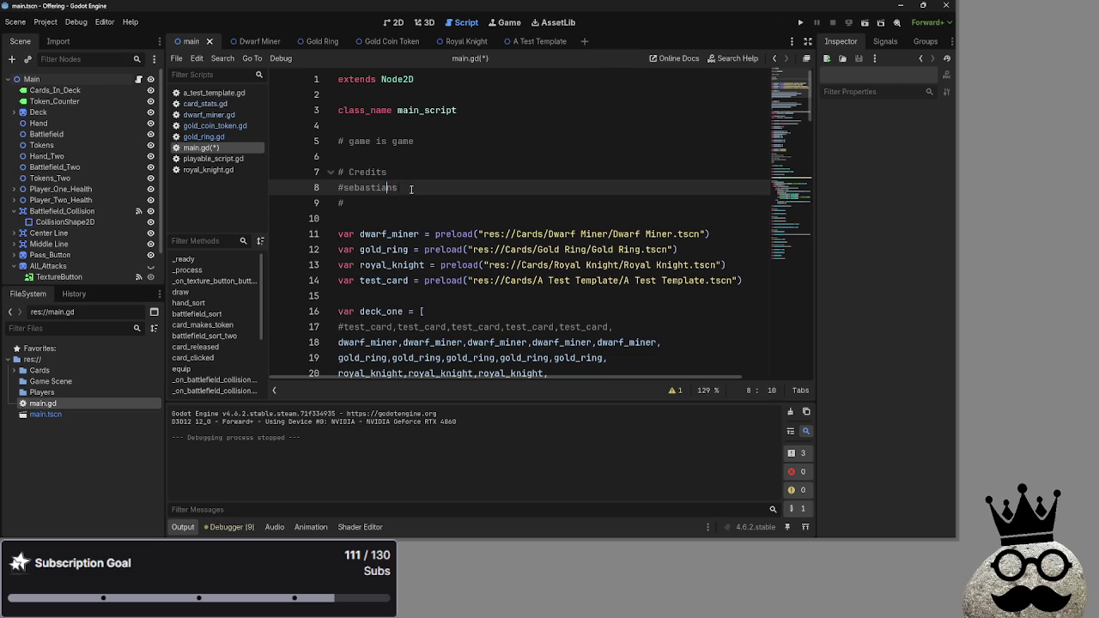
left_click_drag(404, 189, 354, 188)
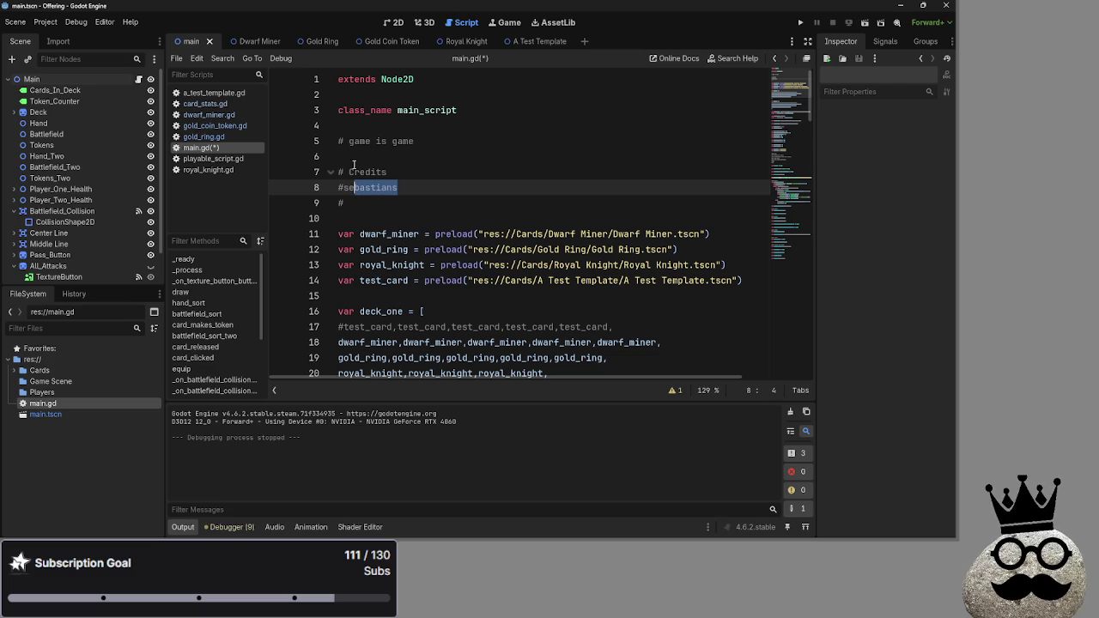
left_click(400, 188)
left_click(393, 204)
double_click(400, 188)
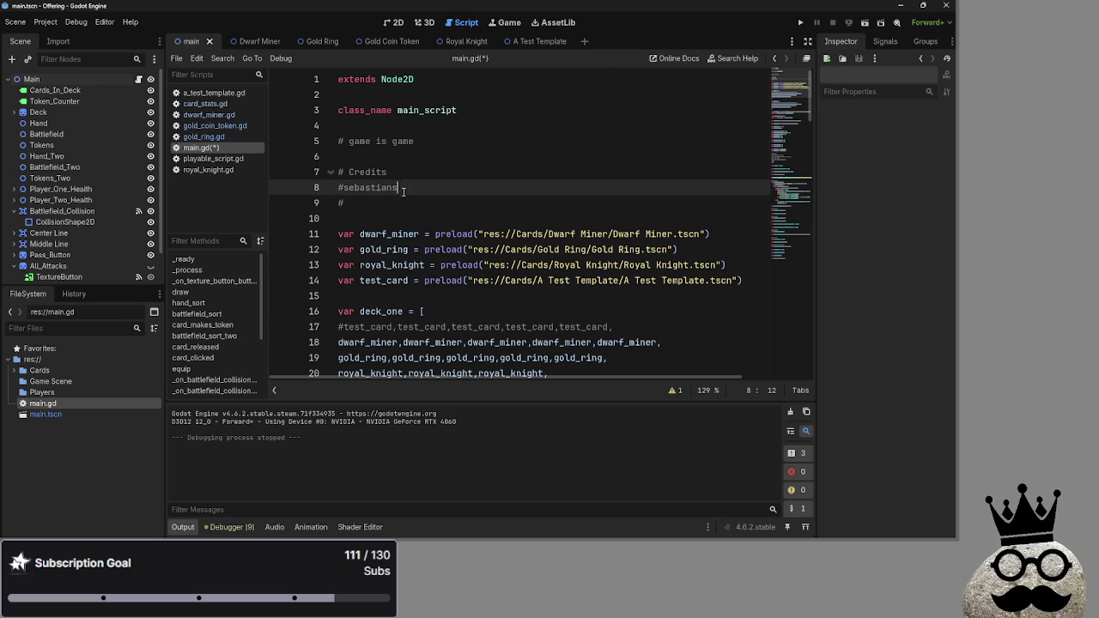
left_click(397, 202)
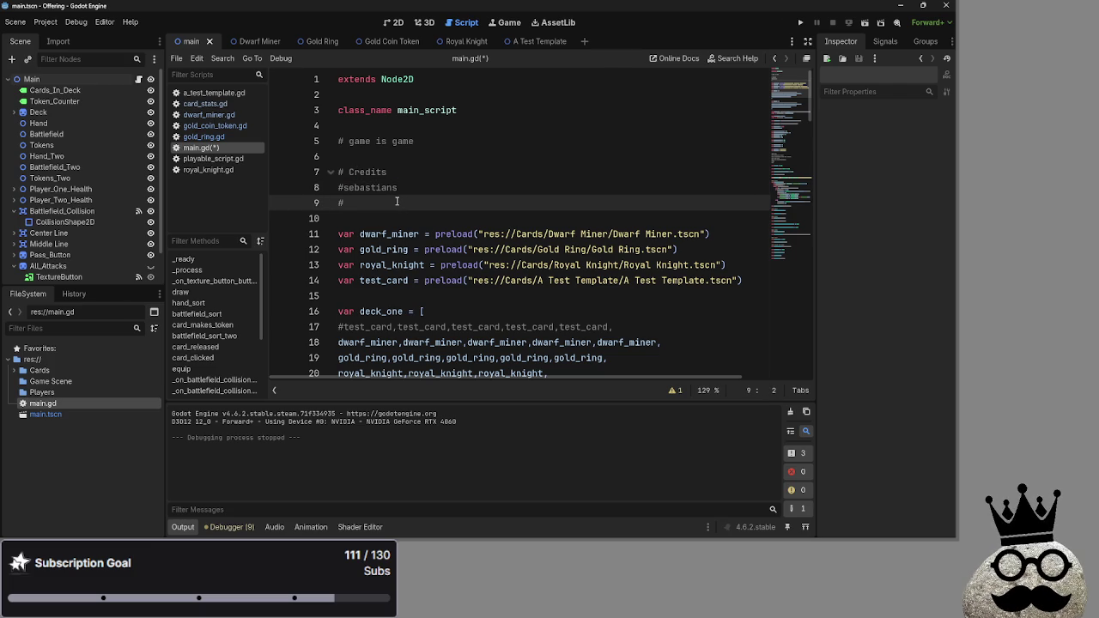
Complete the '#me' entry and move it above the contributor's name with Alt+Up.
type("me")
left_click(409, 172)
left_click(409, 203)
key("Return")
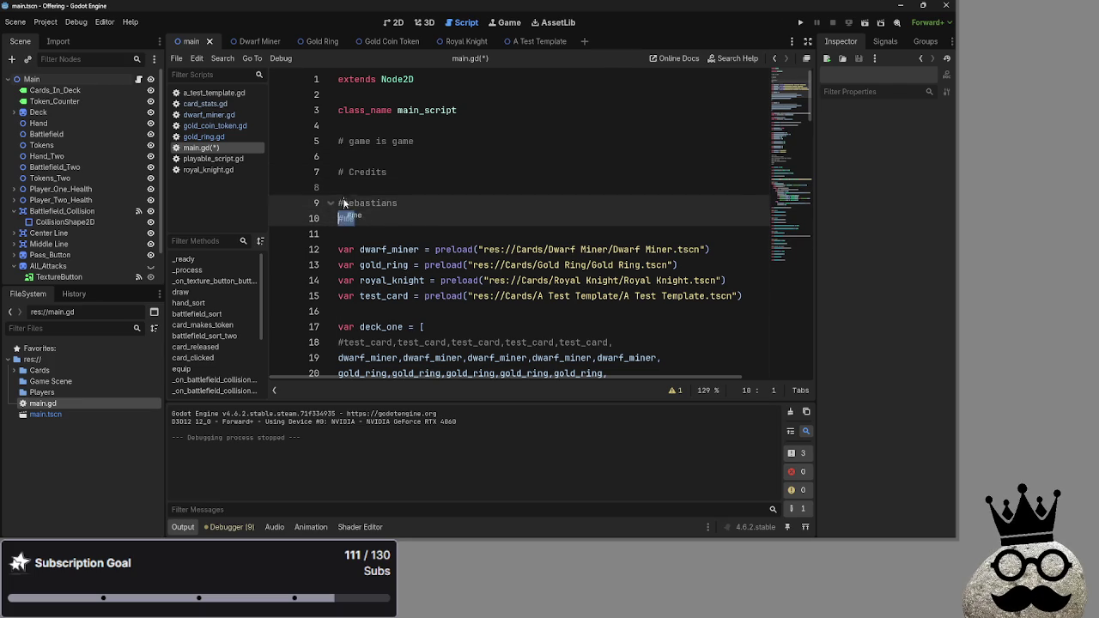
key("Up")
key("alt+Up")
key("Down")
key("Down")
left_click(429, 189)
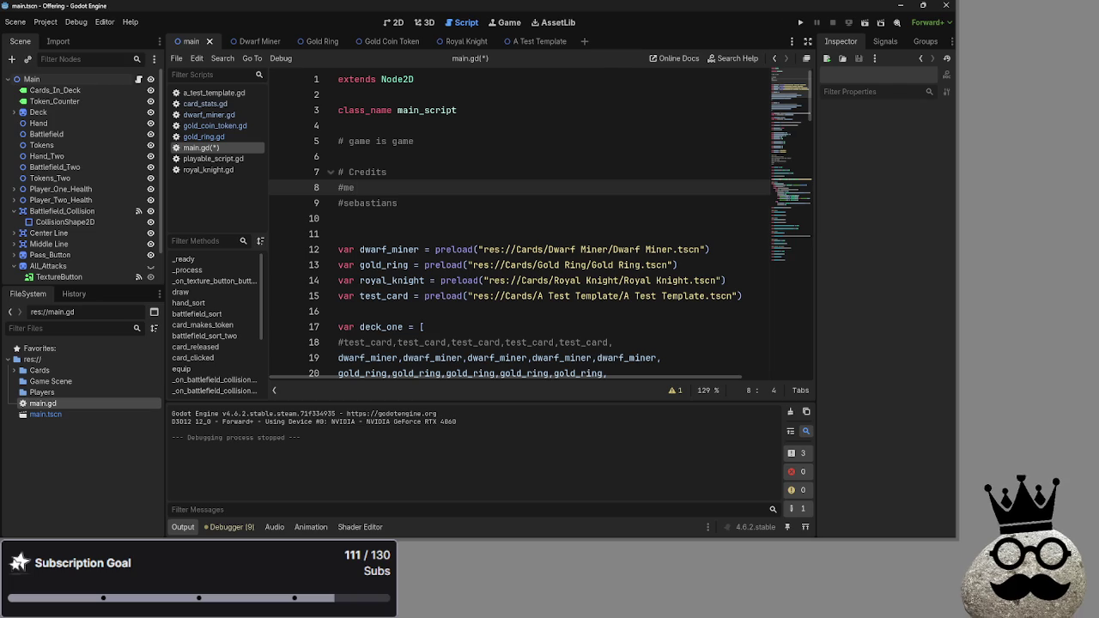
Collapse the '# Credits' comment block with its fold arrow.
left_click(344, 156)
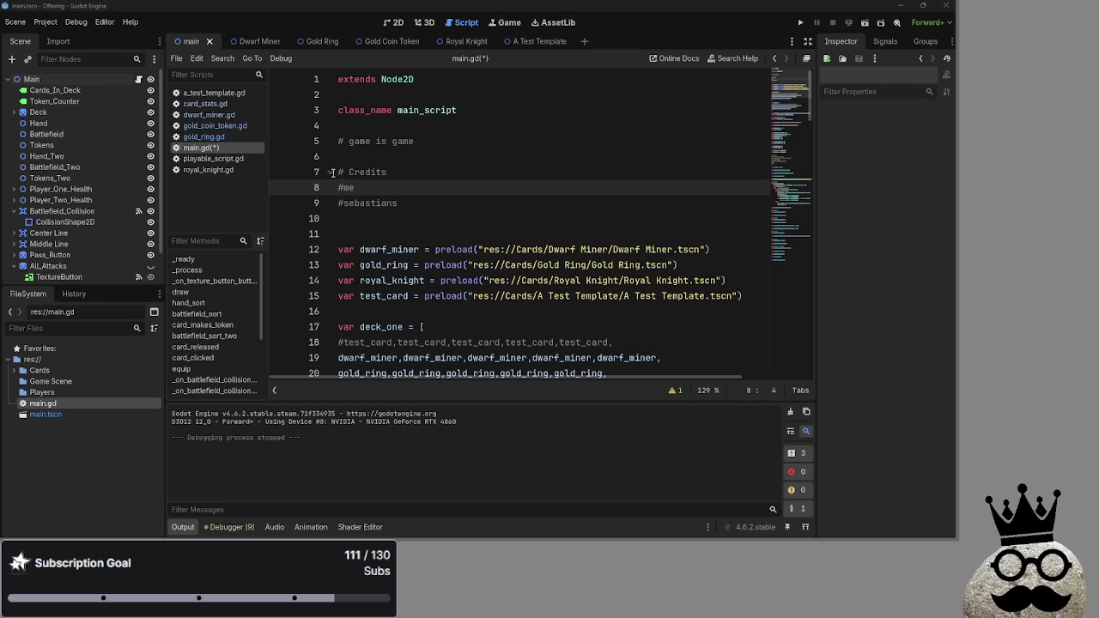
left_click(331, 171)
left_click(331, 172)
left_click(315, 173)
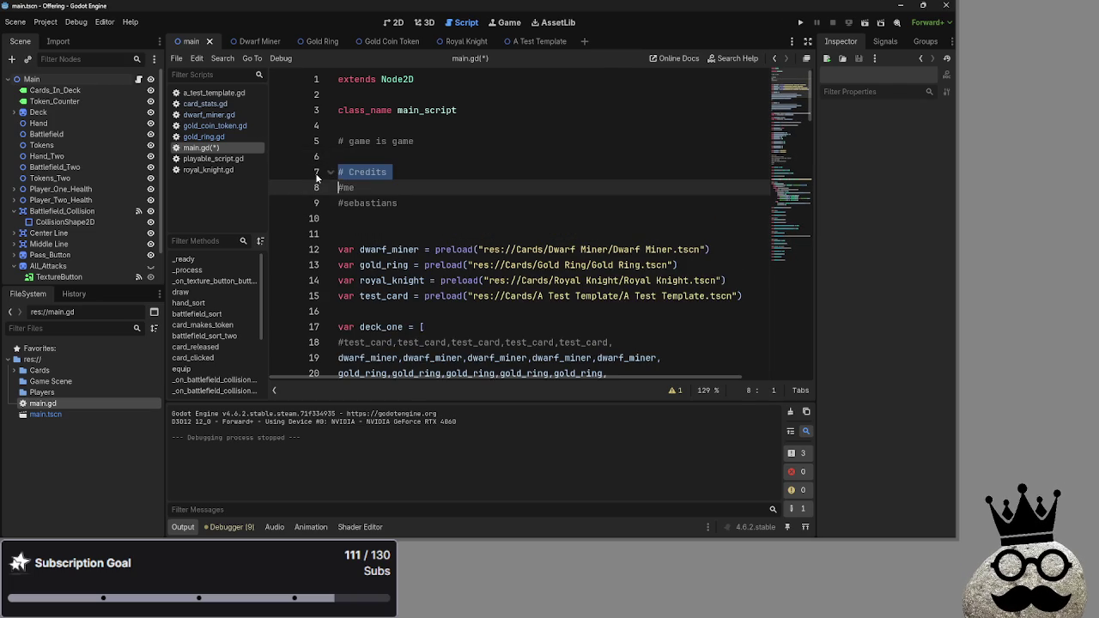
left_click(327, 173)
Delete the extra empty line 11 and keep the Credits block folded.
left_click(357, 200)
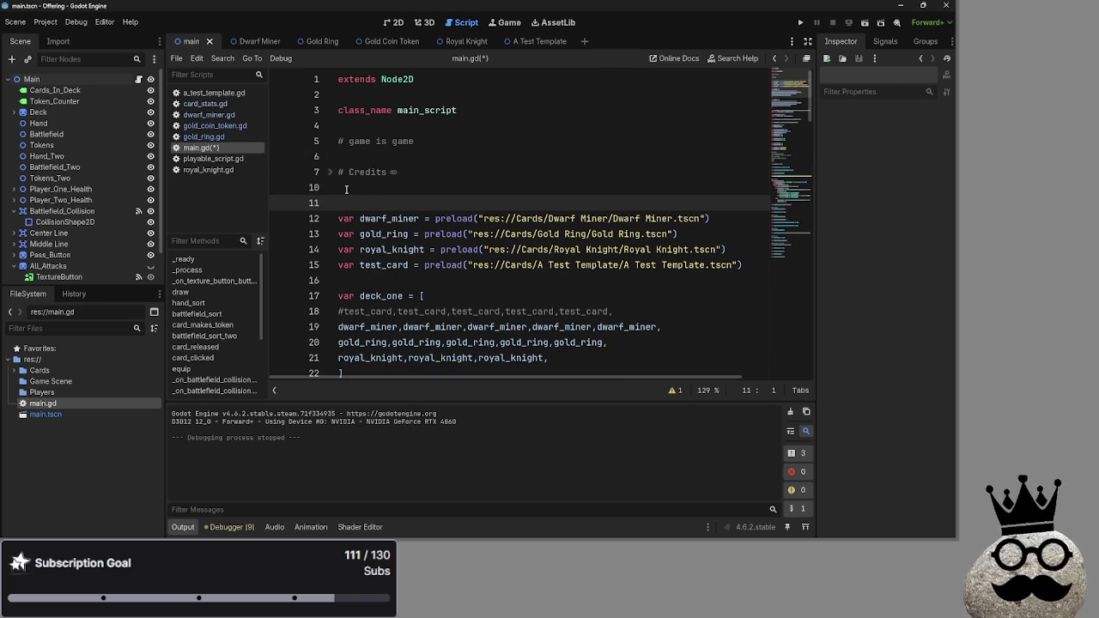
key("BackSpace")
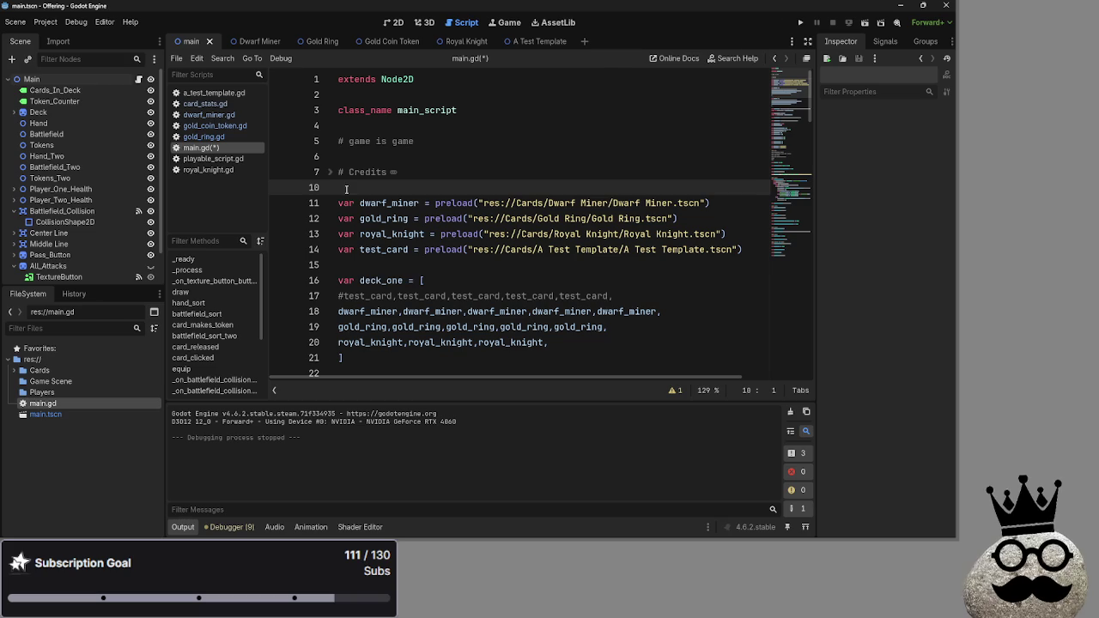
left_click(319, 174)
left_click(329, 172)
left_click(329, 172)
left_click(359, 195)
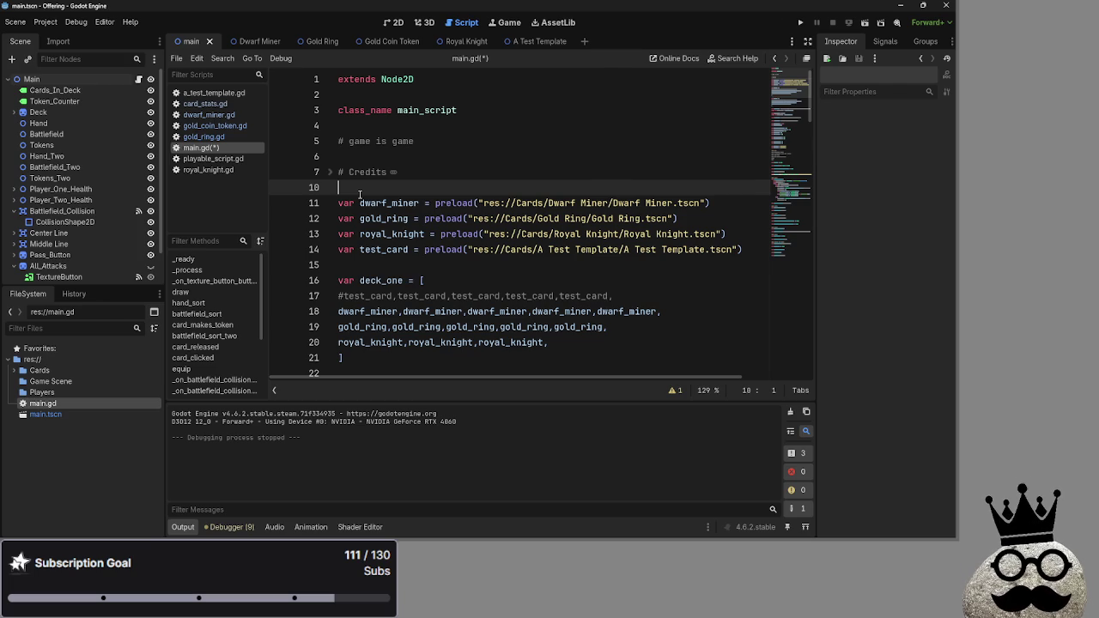
Drag the '#MAKE THE HOBBY' line down to sit below the '#art' item.
scroll(362, 193, "down", 4)
scroll(352, 184, "up", 4)
scroll(339, 180, "down", 5)
scroll(369, 210, "down", 12)
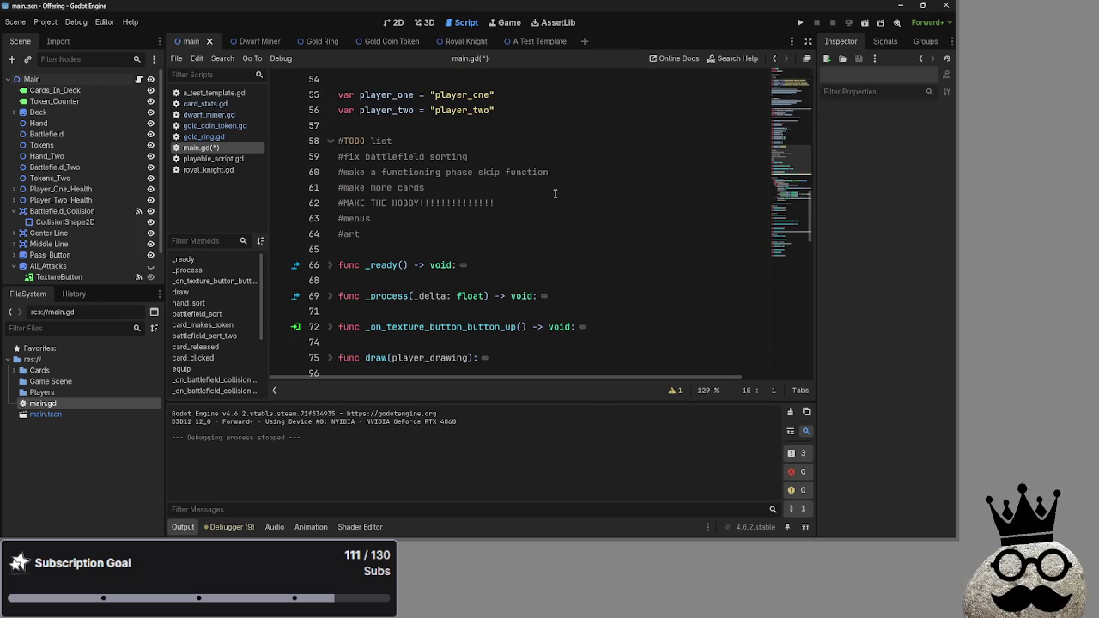
triple_click(539, 205)
left_click(539, 205)
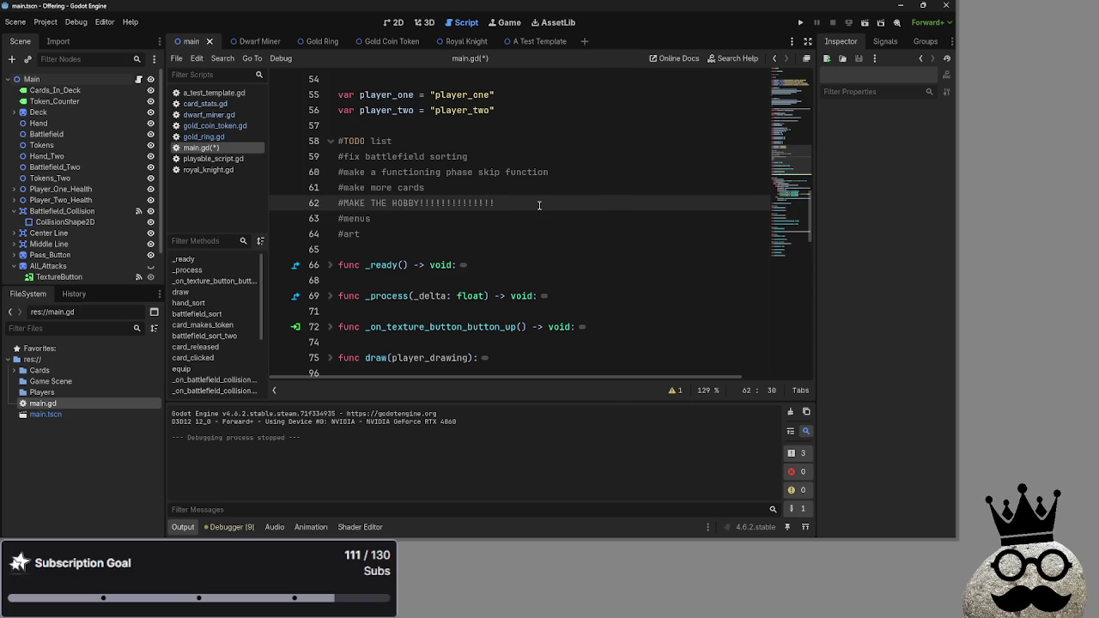
mouse_move(516, 205)
left_mouse_down()
mouse_move(337, 205)
mouse_move(375, 226)
mouse_move(376, 249)
left_mouse_up()
left_click(526, 249)
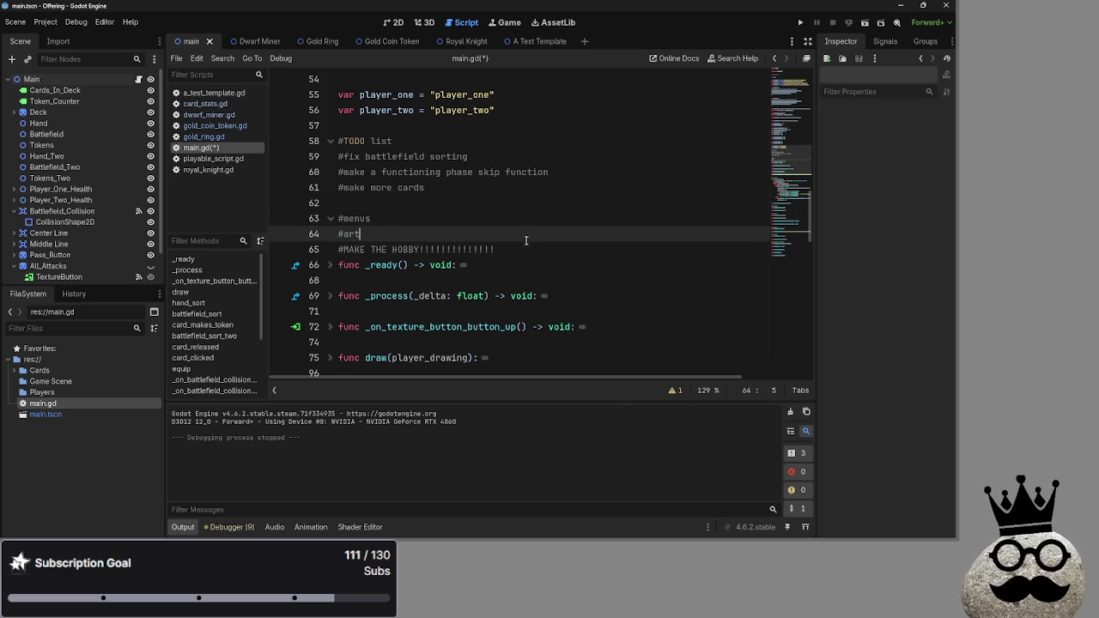
Remove the leftover blank line from the TODO list.
key("Return")
left_click(391, 202)
key("BackSpace")
left_click(477, 202)
left_click(496, 230)
key("ctrl+z")
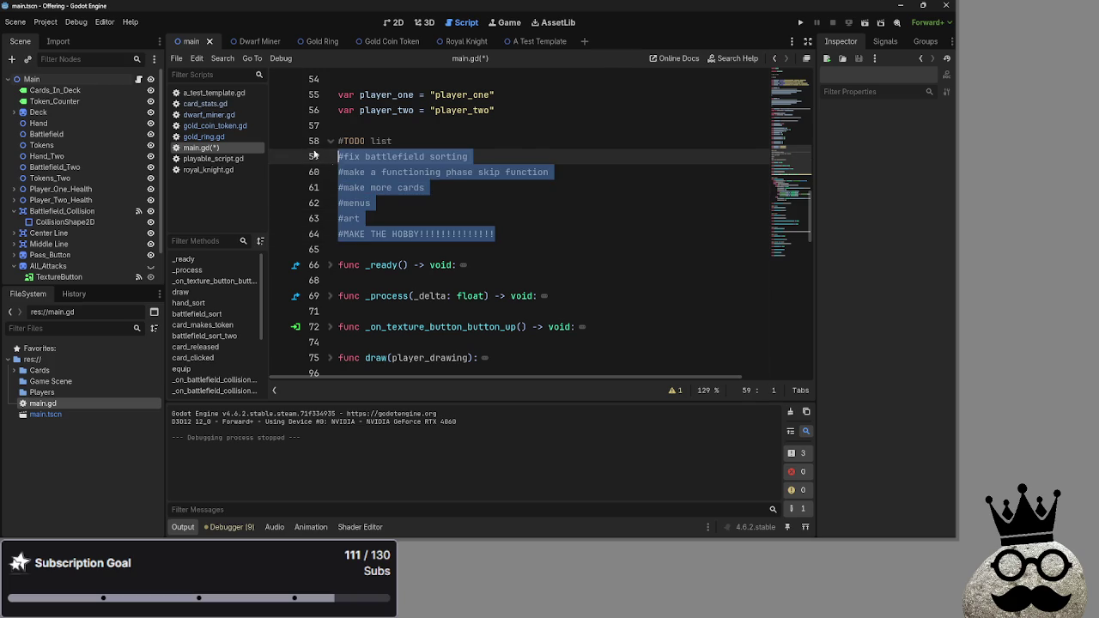
left_click(527, 222)
left_click(529, 226)
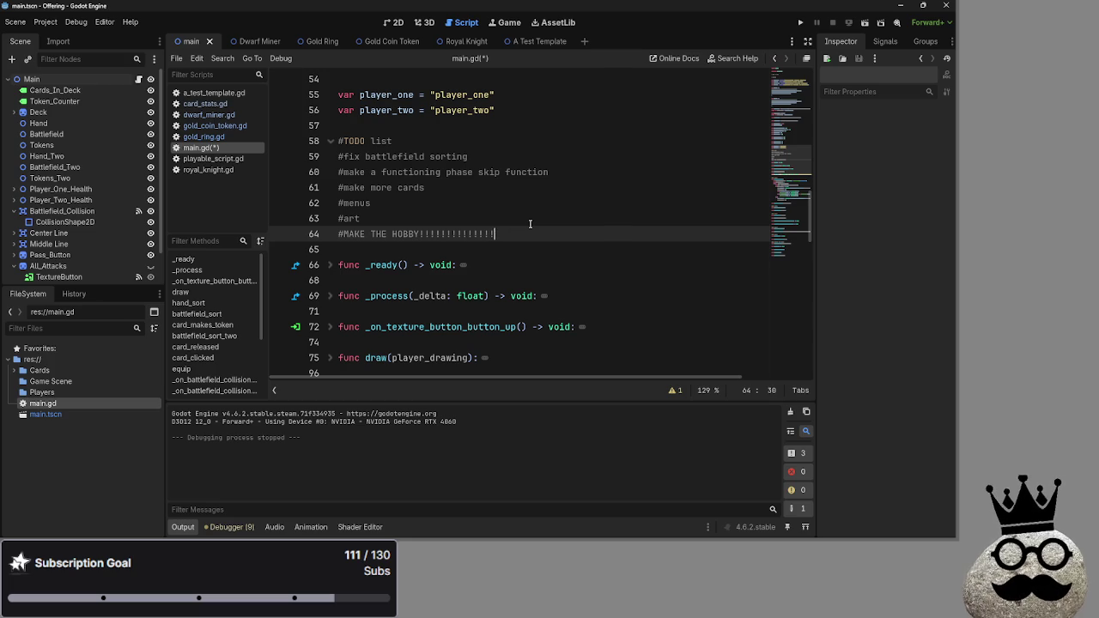
scroll(530, 224, "up", 15)
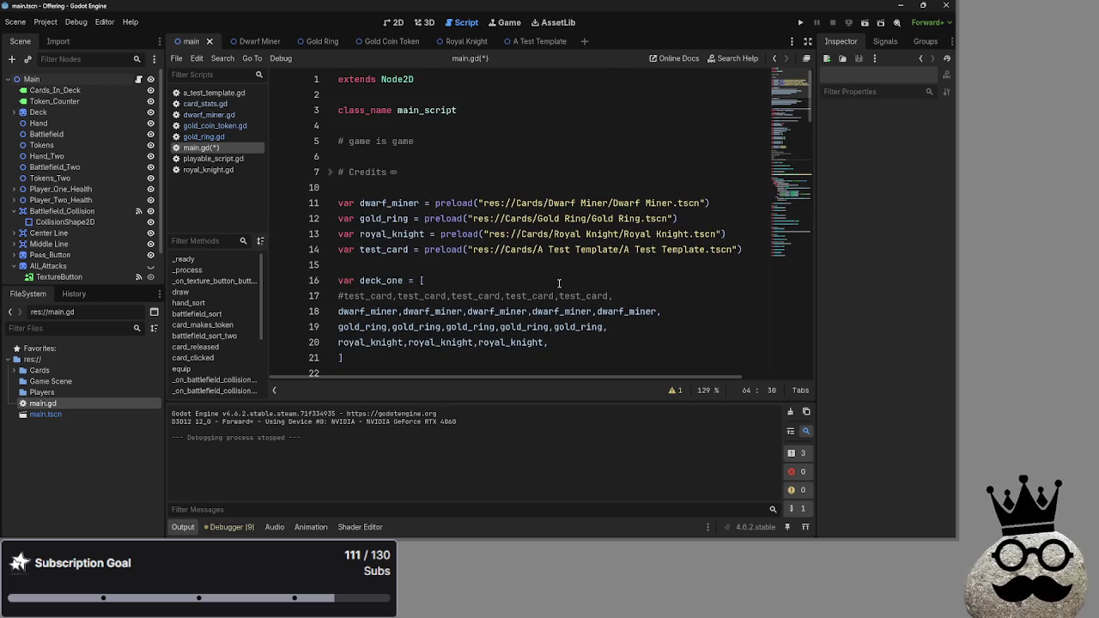
Unfold the '# Credits' block on line 7 to show the '#me' and contributor-name entries.
left_click(427, 185)
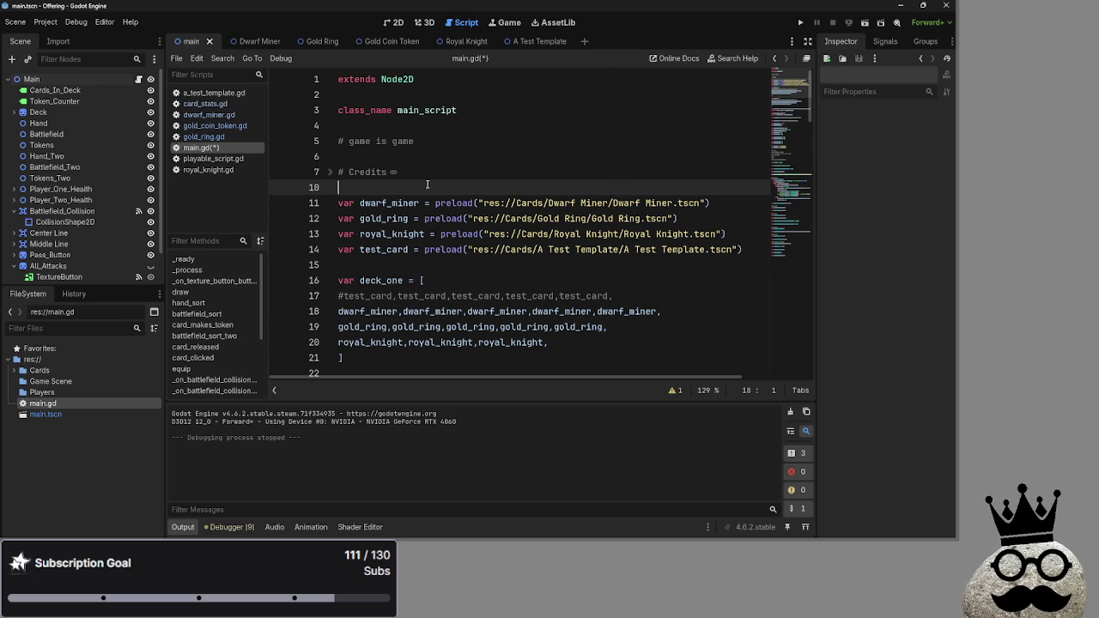
left_click(330, 176)
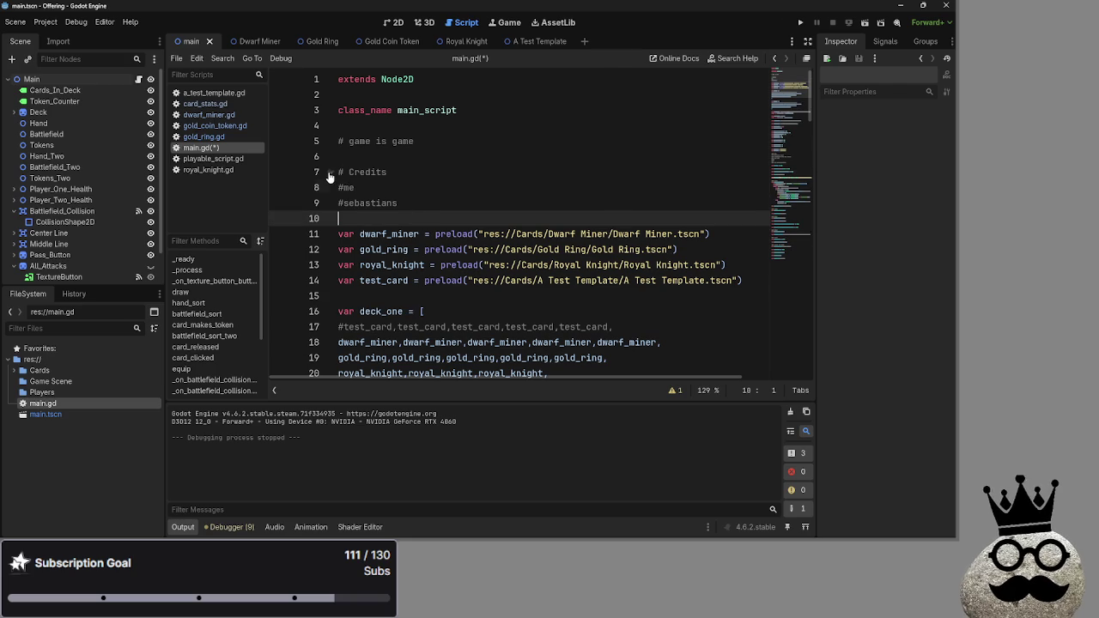
left_click(433, 206)
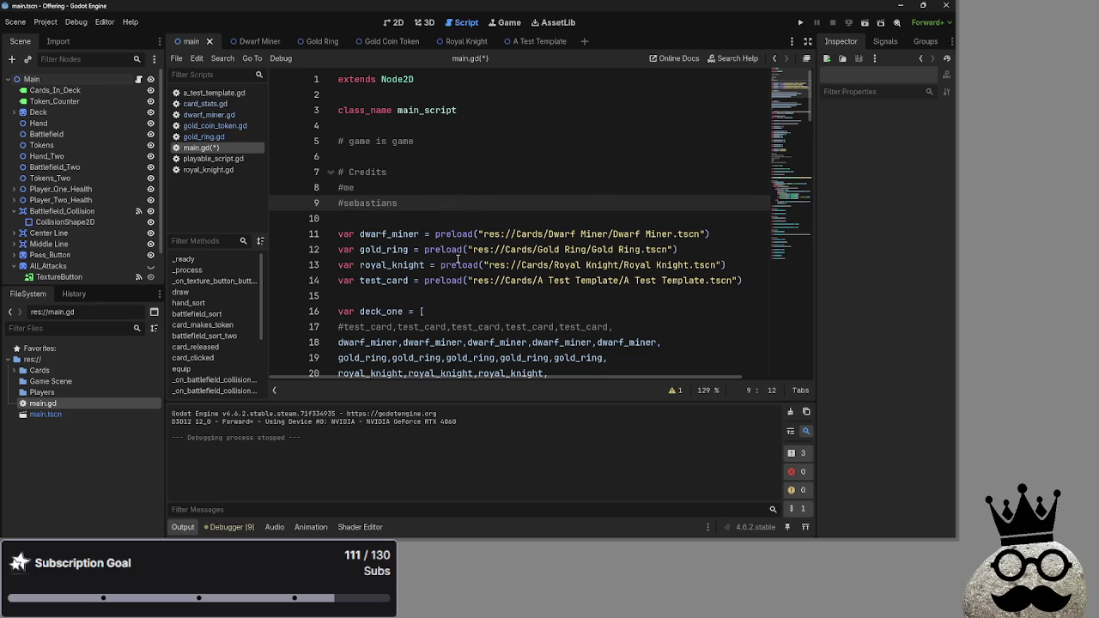
left_click(438, 290)
left_click(401, 215)
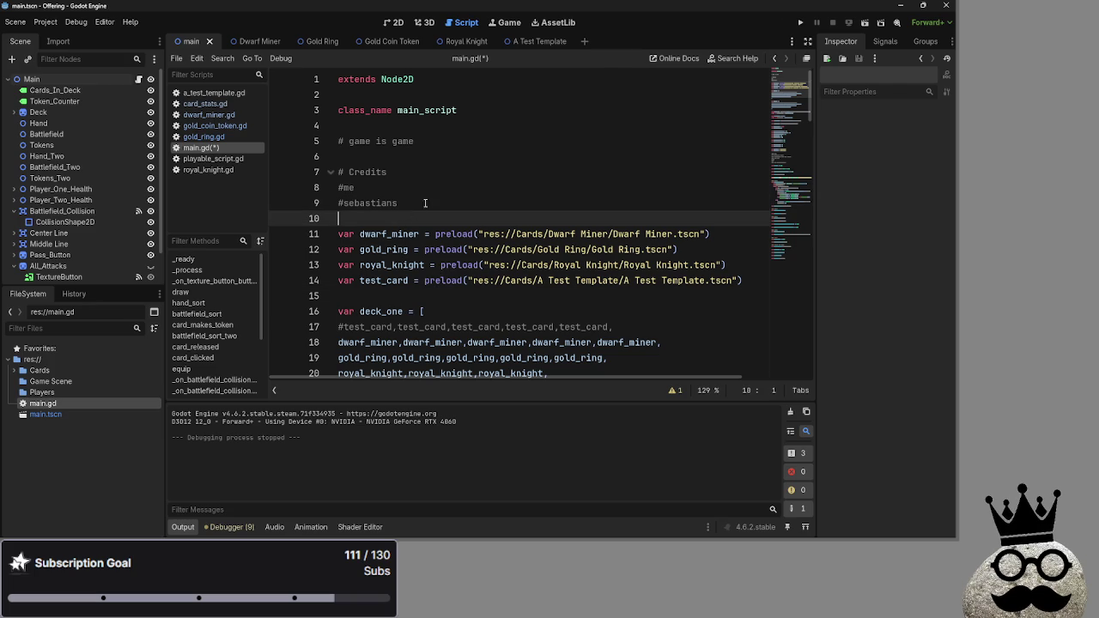
left_click(408, 188)
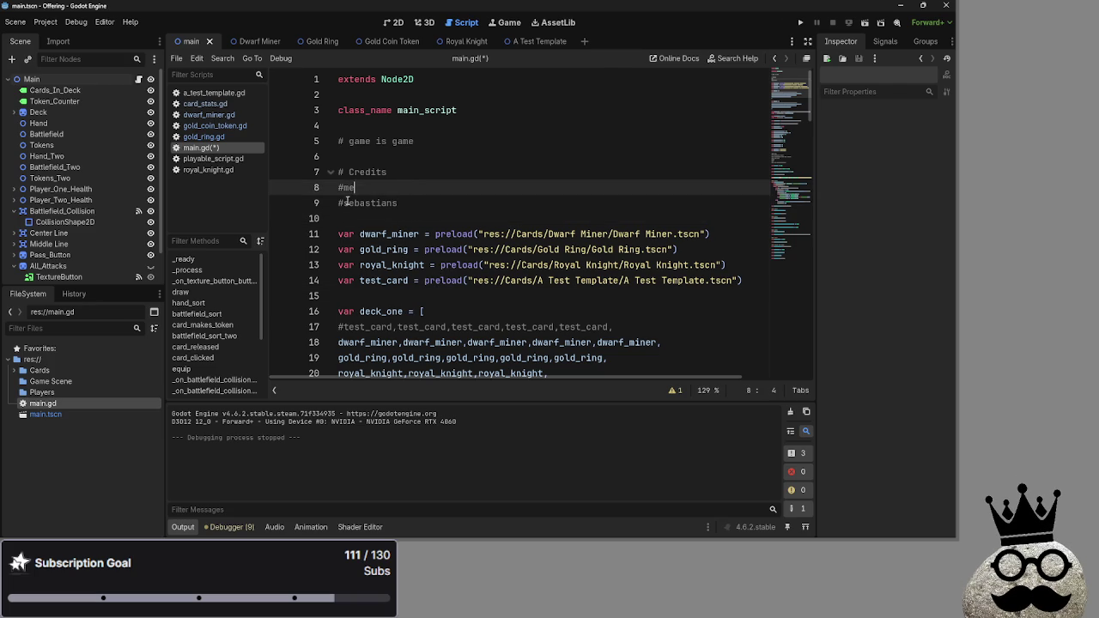